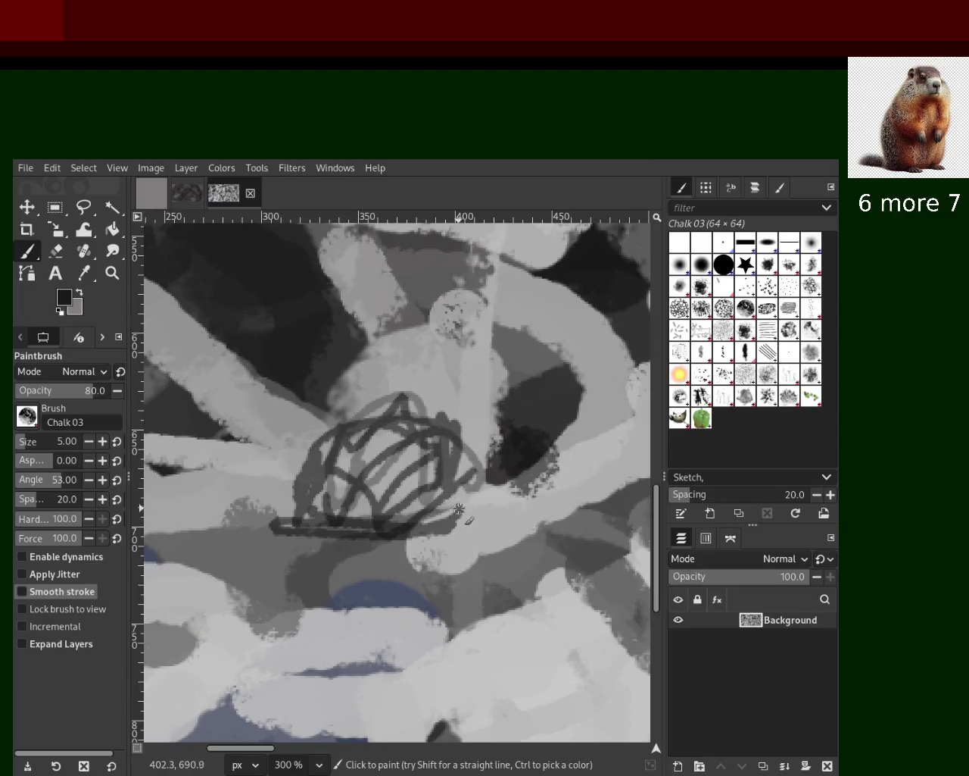
Step: Paint short dark Chalk 03 strokes arcing over the dome and curving out to the right
key("ctrl+z")
left_click_drag(462, 446, 287, 485)
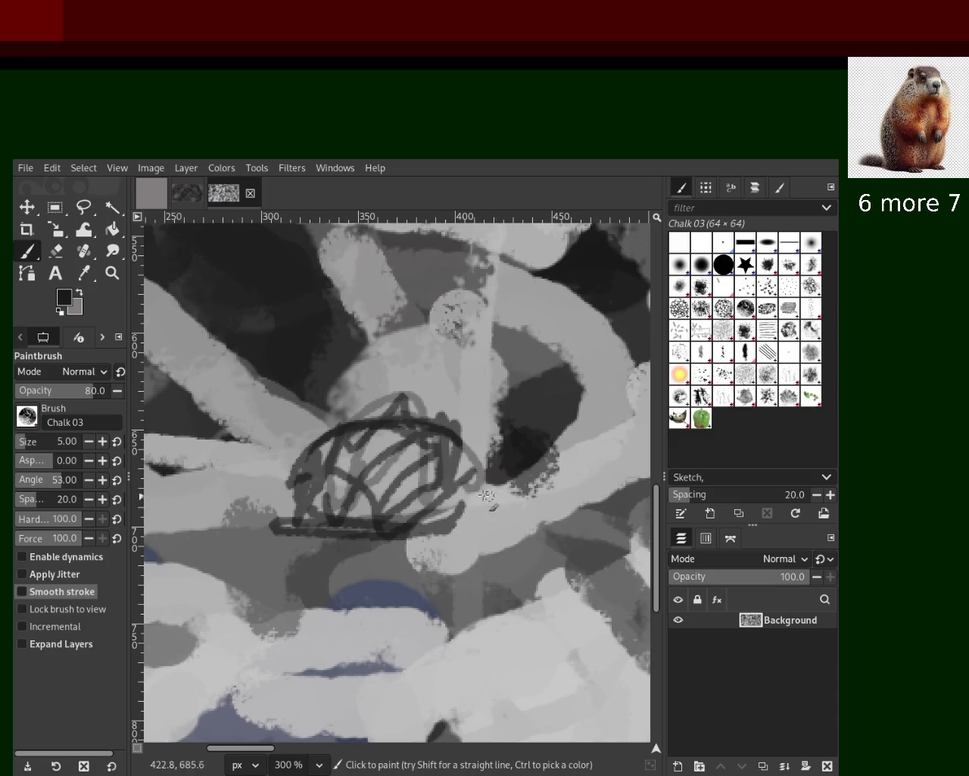
left_click_drag(516, 484, 522, 506)
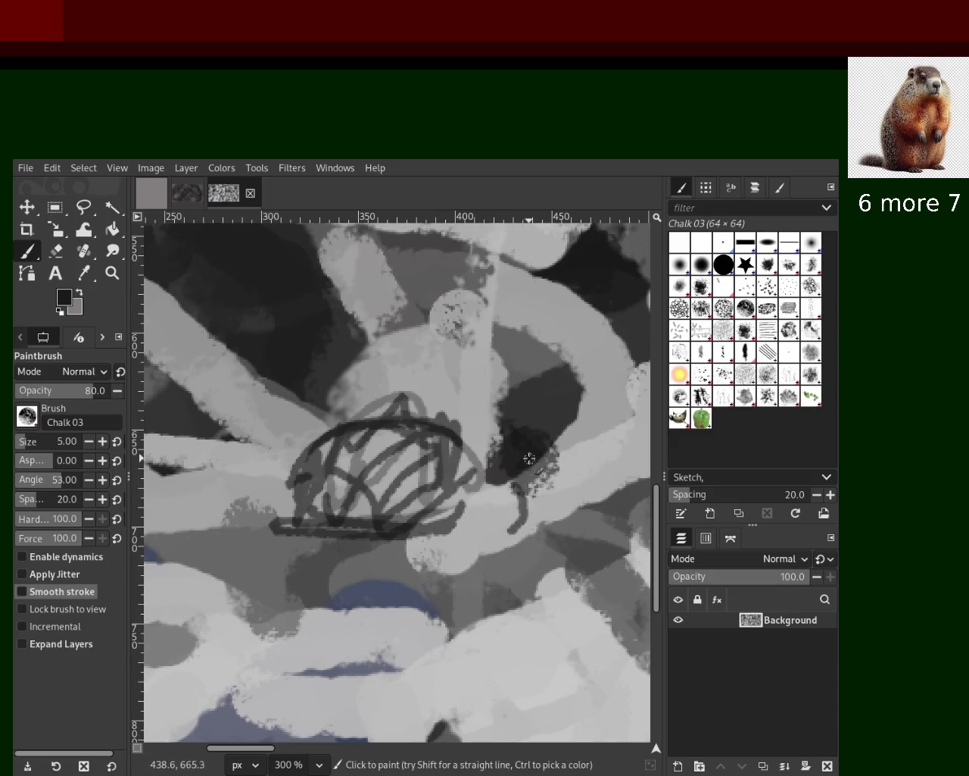
left_click_drag(565, 419, 650, 429)
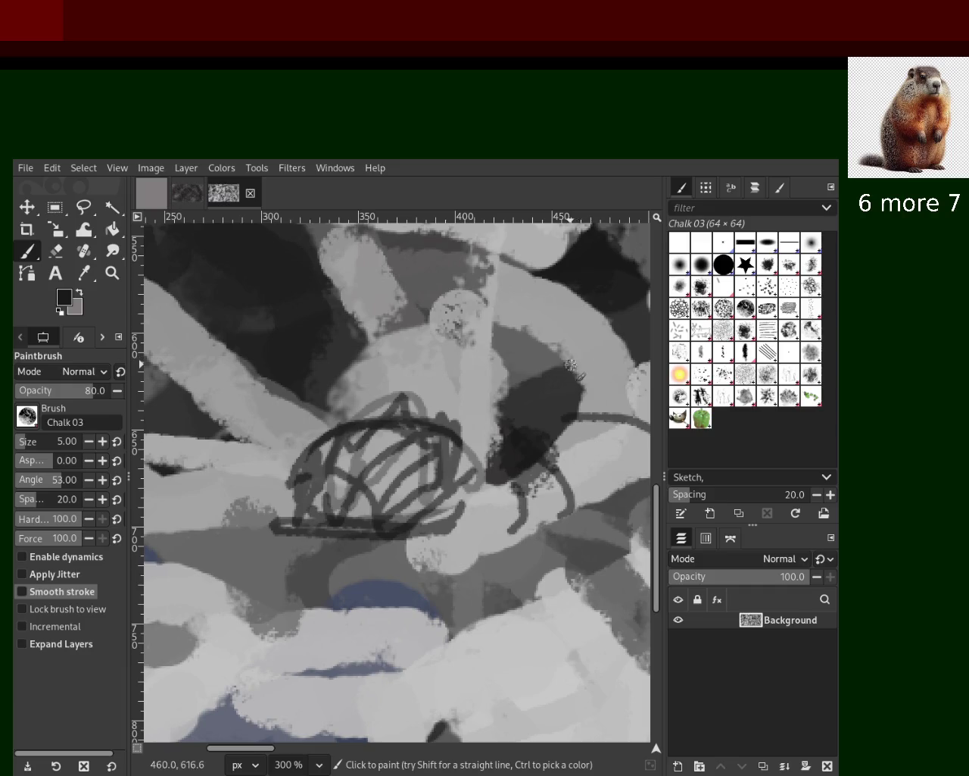
left_click_drag(638, 356, 589, 354)
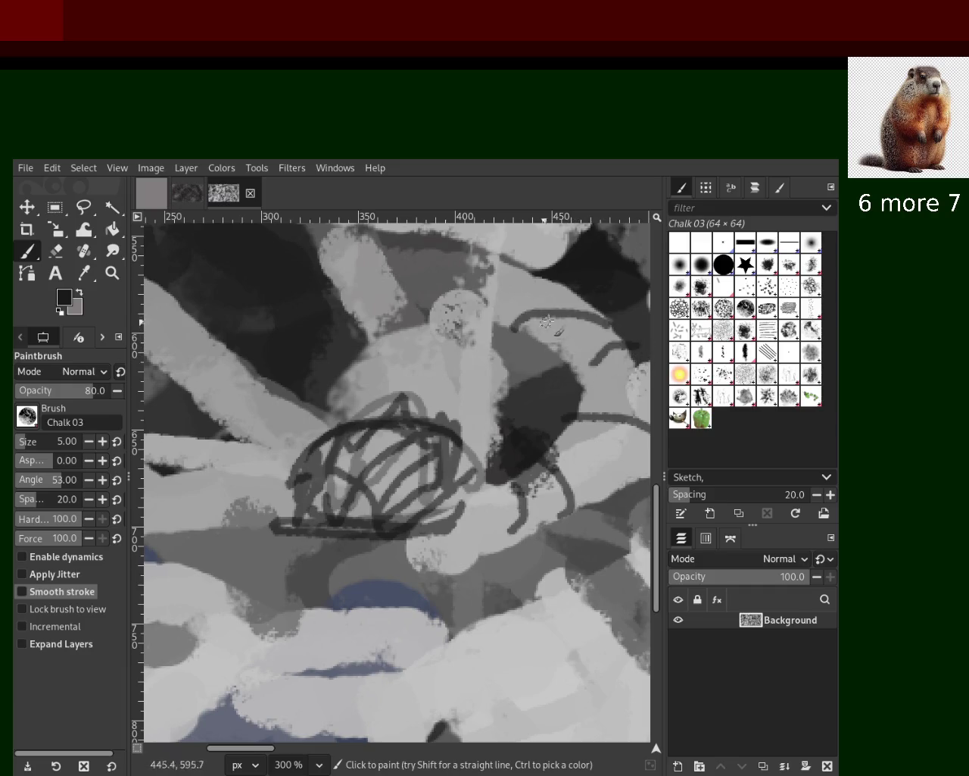
left_click_drag(526, 265, 470, 312)
Step: Sample a light grey from the painting and stroke it across the dome's top
left_click(463, 406, "ctrl")
left_click_drag(447, 418, 276, 428)
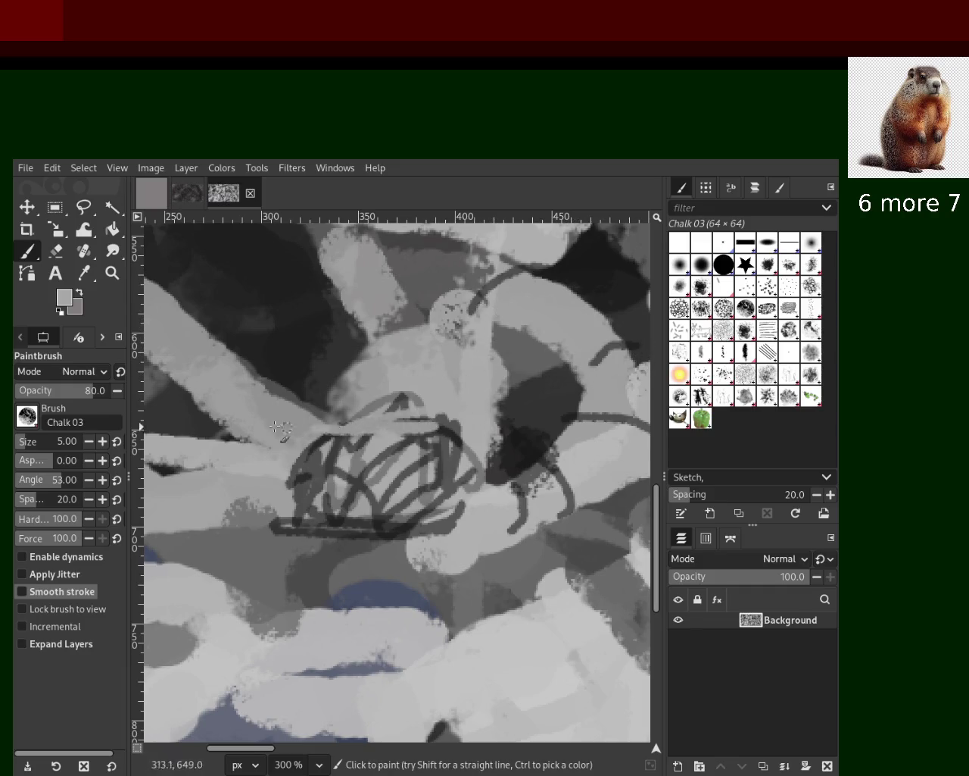
key("z")
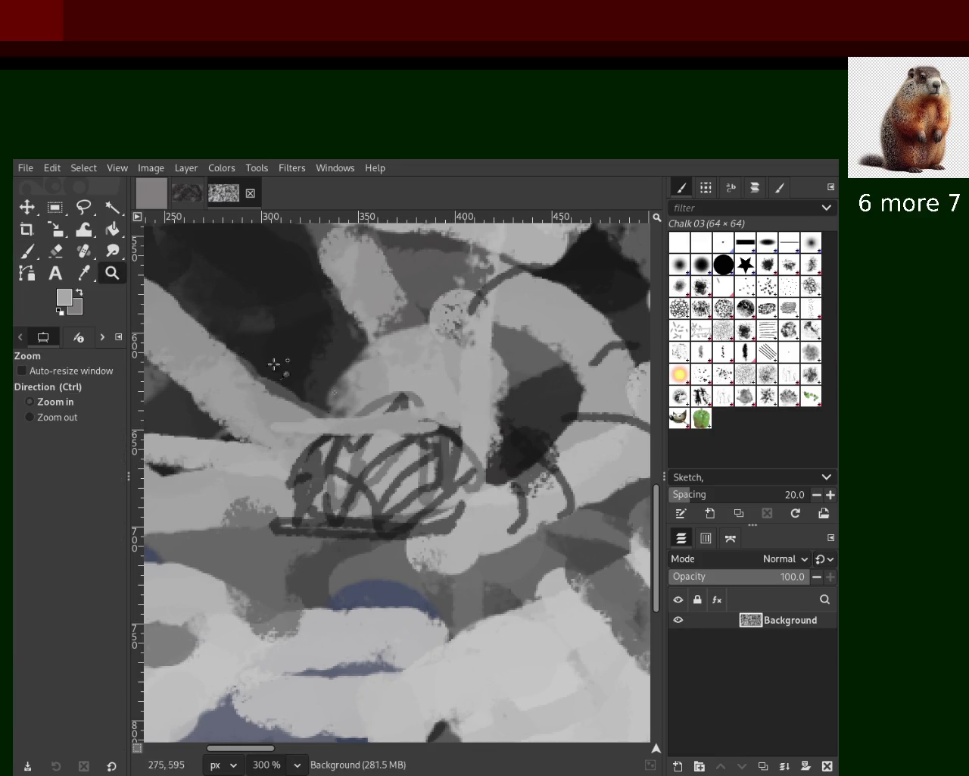
left_click(397, 450, "ctrl")
scroll(397, 450, "up", 1)
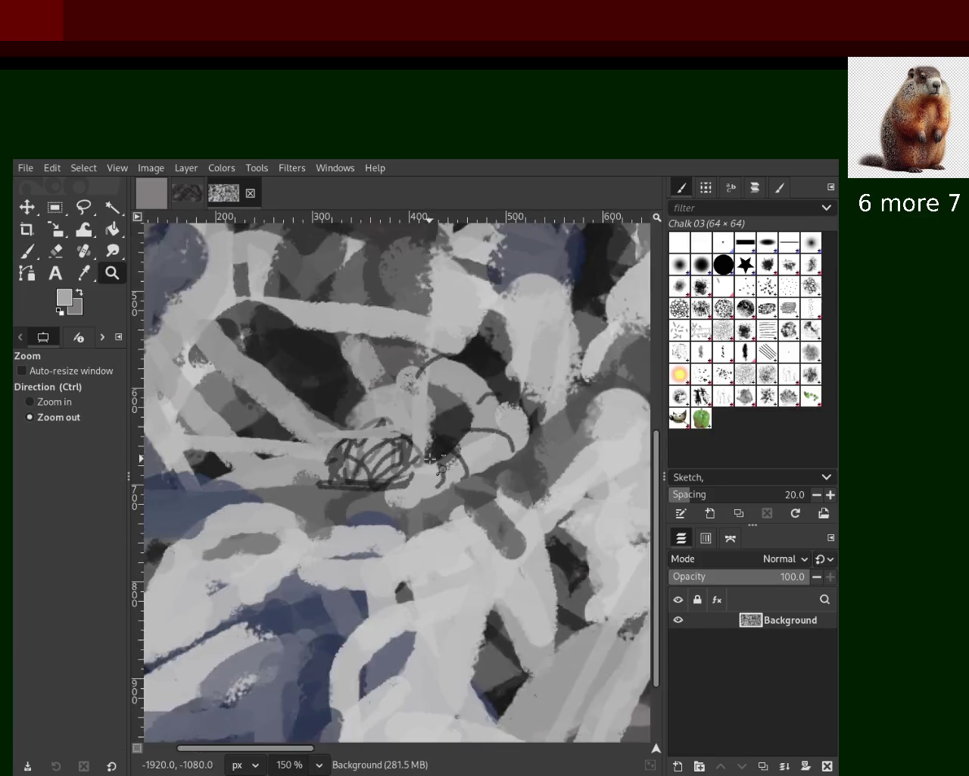
scroll(398, 450, "down", 1)
key("2")
Step: Set the brush size to 13 and paint a dark grey diagonal stroke toward the dome
left_click(28, 251)
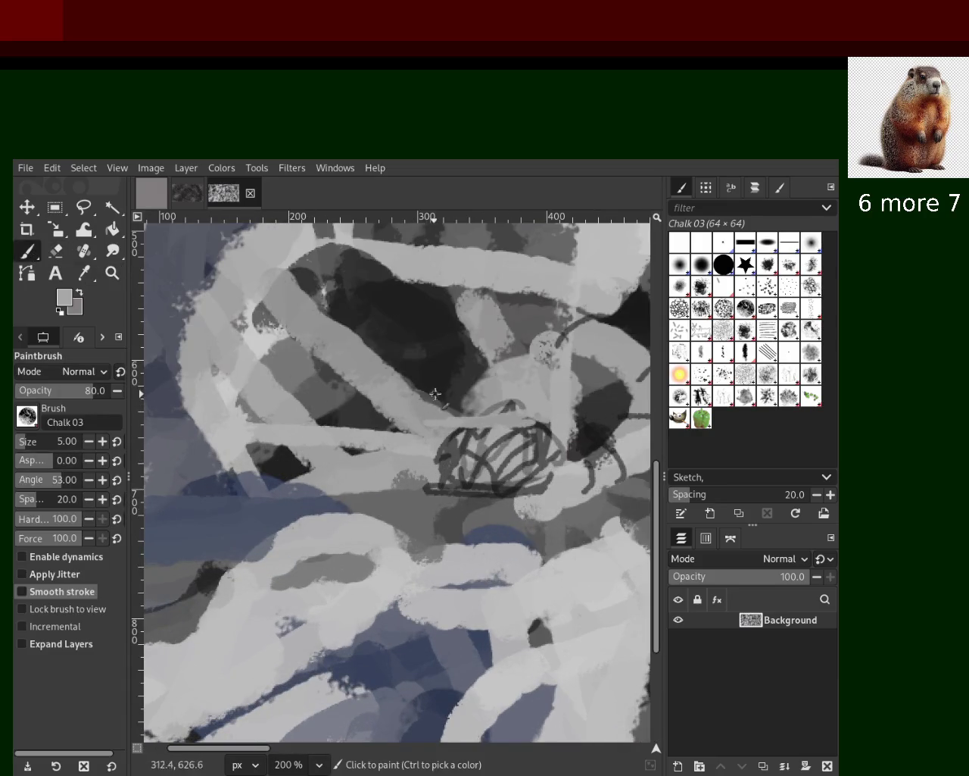
left_click(368, 427)
left_click(455, 414, "ctrl")
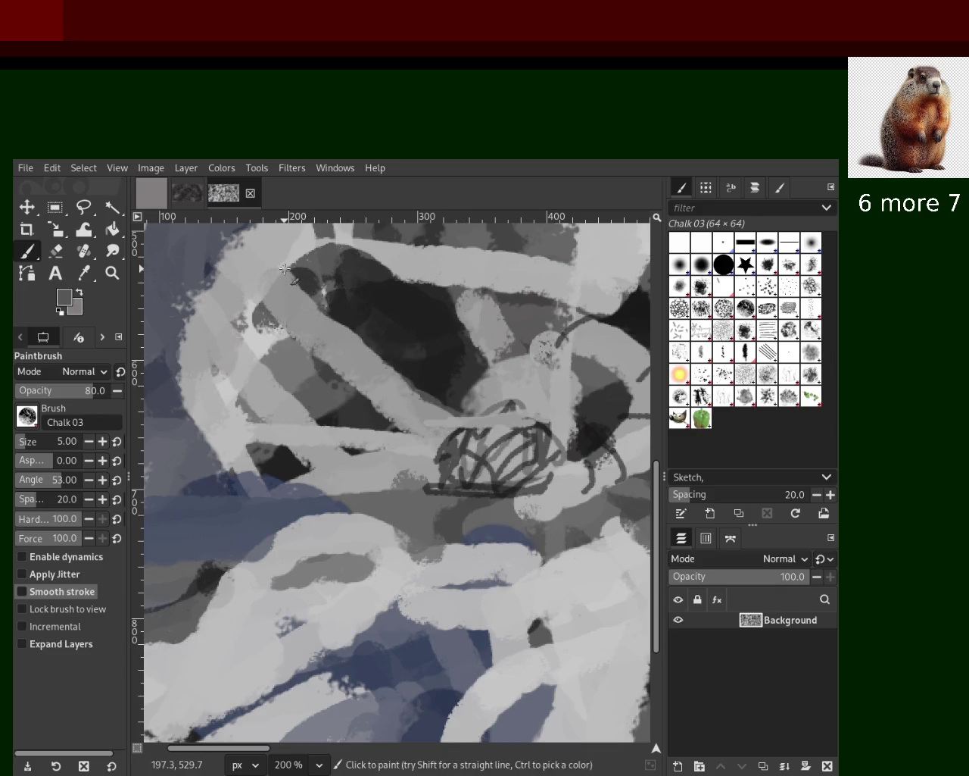
left_click(26, 443)
left_click(23, 443)
left_click_drag(286, 268, 468, 413)
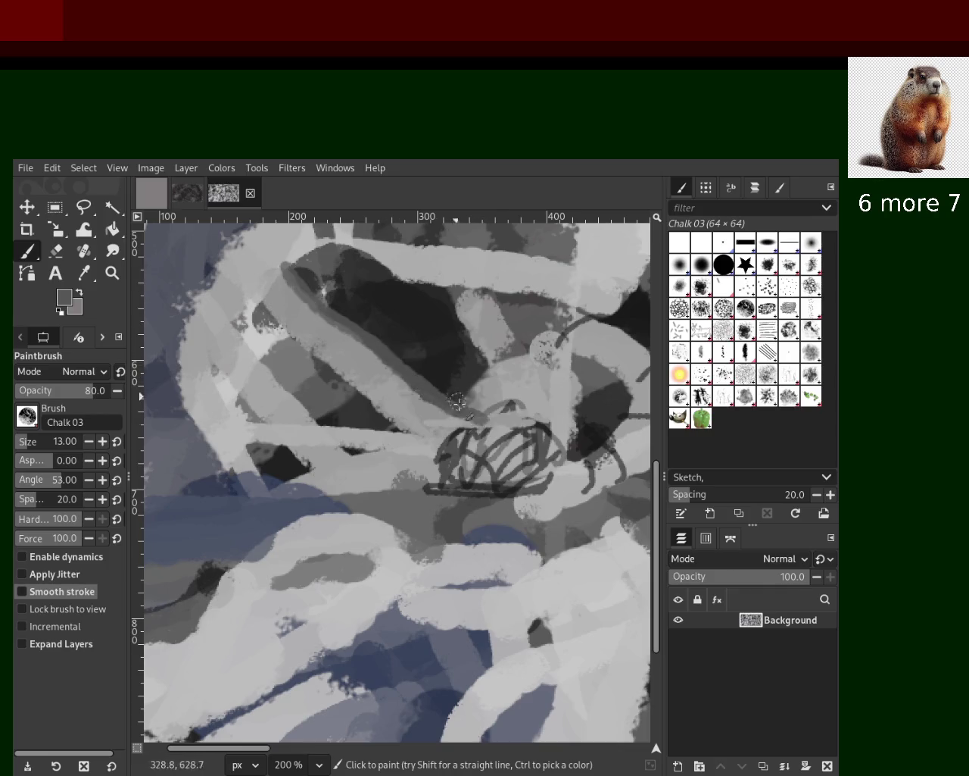
Step: Paint a light grey stroke across the dark area, undoing a misplaced near-black stroke
left_click(467, 290, "ctrl")
mouse_move(439, 278)
left_mouse_down()
mouse_move(487, 369)
mouse_move(449, 433)
left_mouse_up()
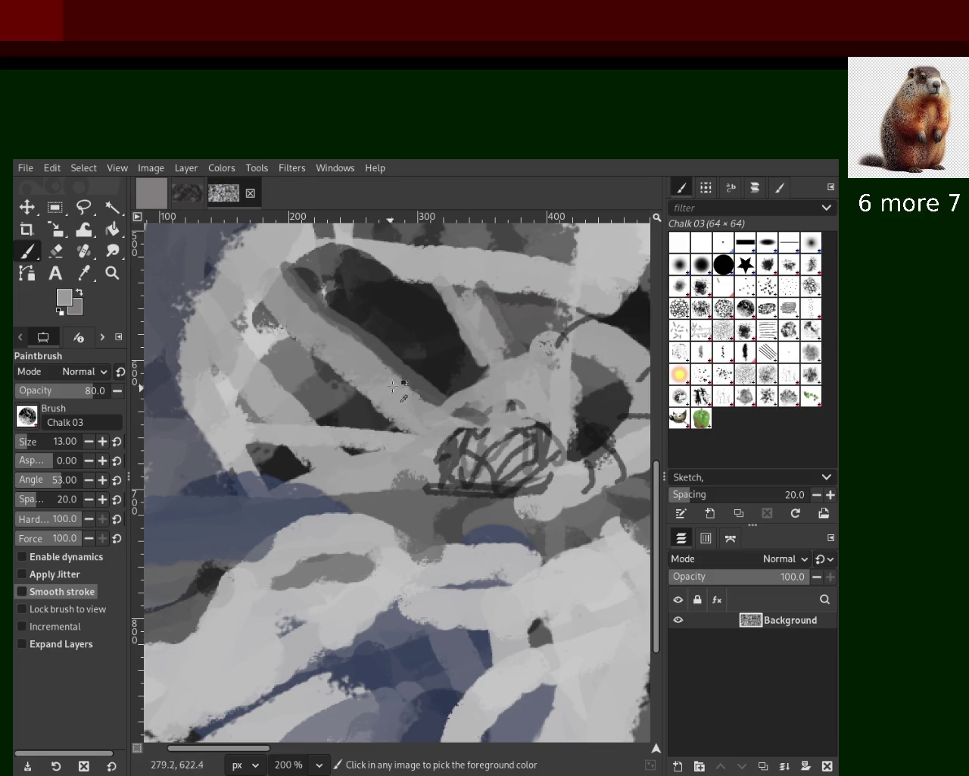
left_click(427, 352, "ctrl")
mouse_move(226, 315)
left_mouse_down()
mouse_move(330, 438)
mouse_move(235, 305)
mouse_move(292, 404)
mouse_move(330, 433)
mouse_move(234, 303)
mouse_move(289, 415)
left_mouse_up()
key("ctrl+z")
Step: Layer several light grey chalk strokes on the left side of the dome
key("ctrl+z")
key("ctrl+z")
left_click(288, 429, "ctrl")
left_click(308, 235, "ctrl")
left_click_drag(222, 353, 155, 307)
key("ctrl+z")
mouse_move(151, 369)
left_mouse_down()
mouse_move(195, 385)
mouse_move(184, 449)
mouse_move(198, 469)
left_mouse_up()
left_click(235, 403, "ctrl")
mouse_move(242, 401)
left_mouse_down()
mouse_move(231, 485)
mouse_move(158, 279)
mouse_move(231, 376)
left_mouse_up()
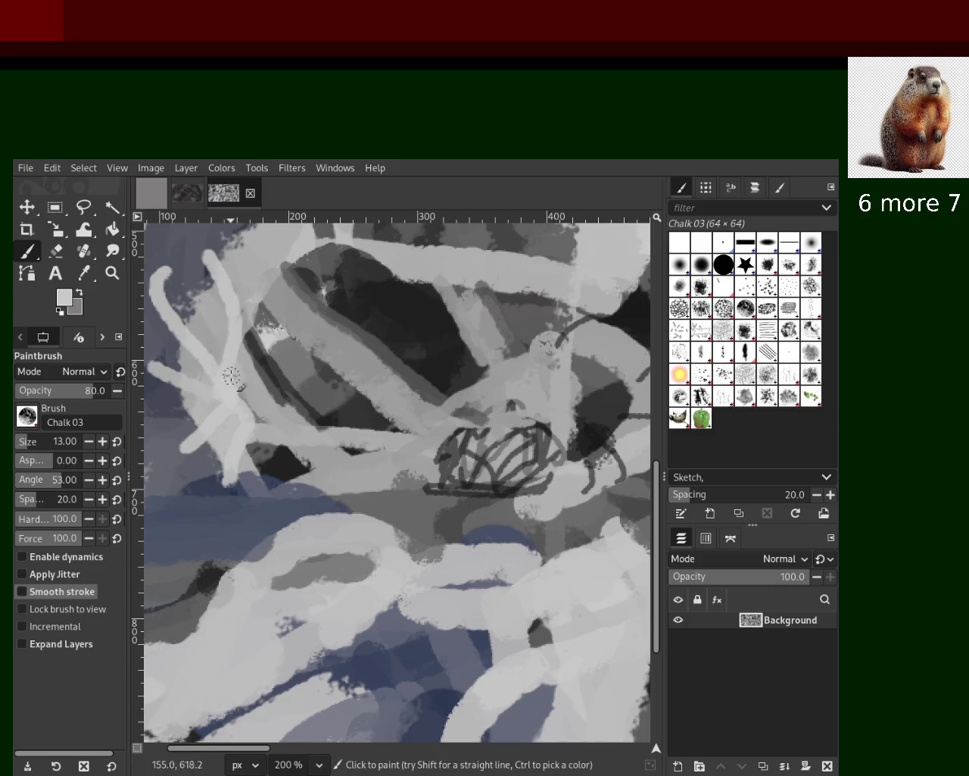
left_click_drag(214, 241, 282, 348)
left_click_drag(304, 258, 303, 359)
Step: Retry light diagonal strokes toward the crown, undoing each, then add a light stroke across the top
key("ctrl+z")
left_click_drag(282, 288, 437, 500)
key("ctrl+z")
left_click_drag(280, 281, 451, 455)
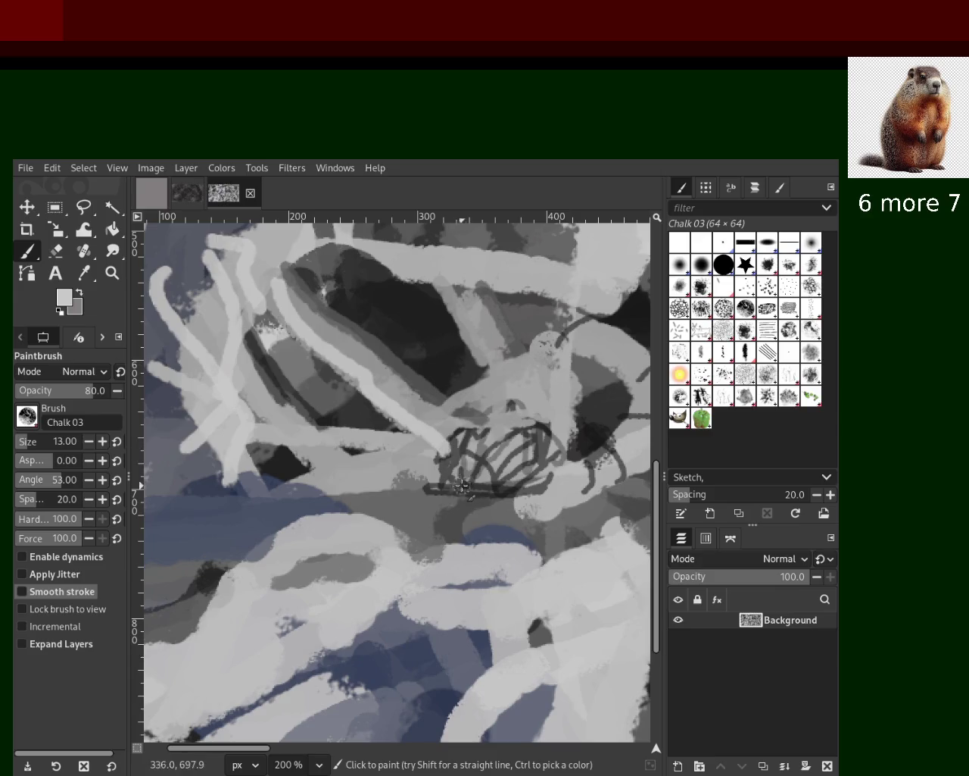
left_click_drag(256, 337, 424, 446)
key("ctrl+z")
left_click_drag(256, 337, 430, 450)
key("ctrl+z")
left_click_drag(220, 379, 409, 454)
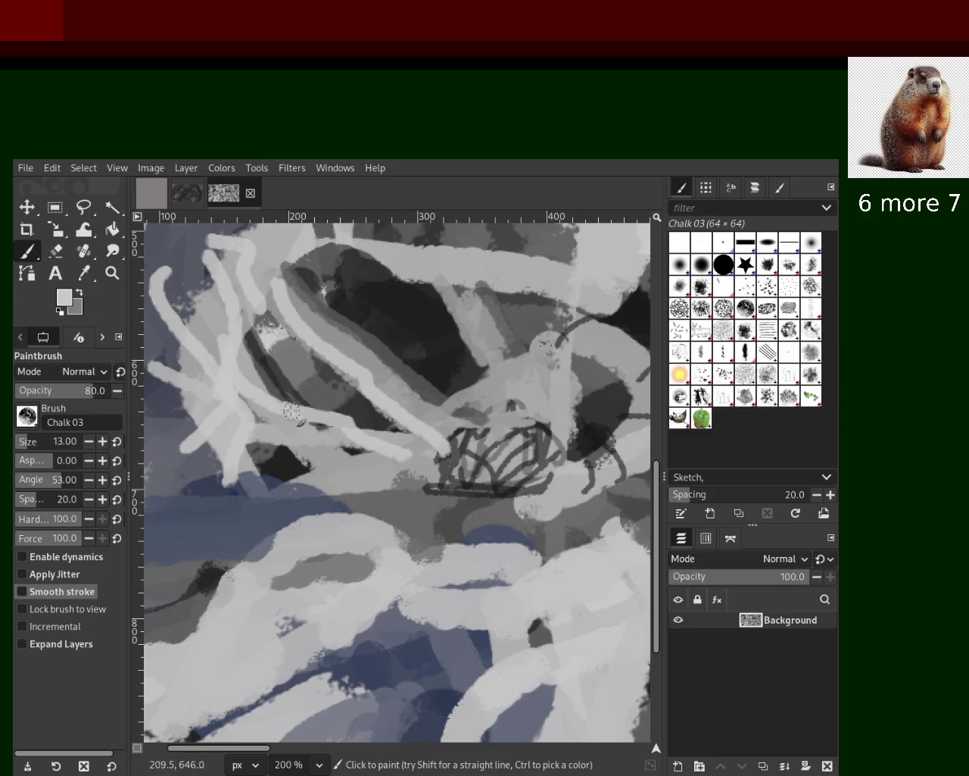
key("ctrl+z")
left_click_drag(249, 350, 419, 457)
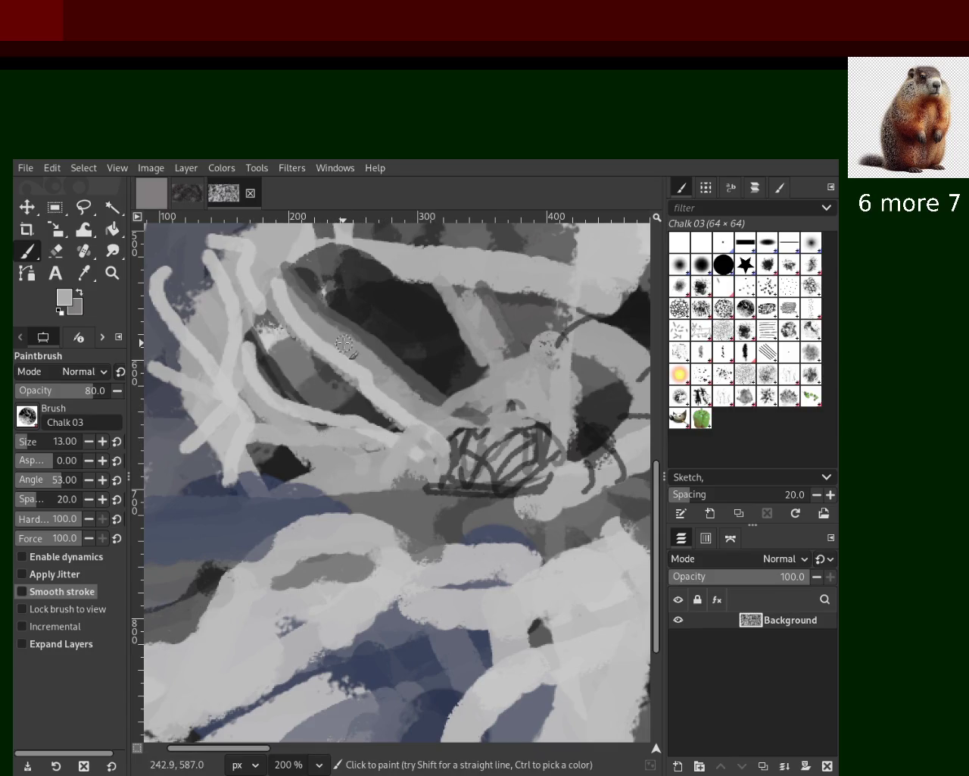
key("ctrl+z")
key("ctrl+z")
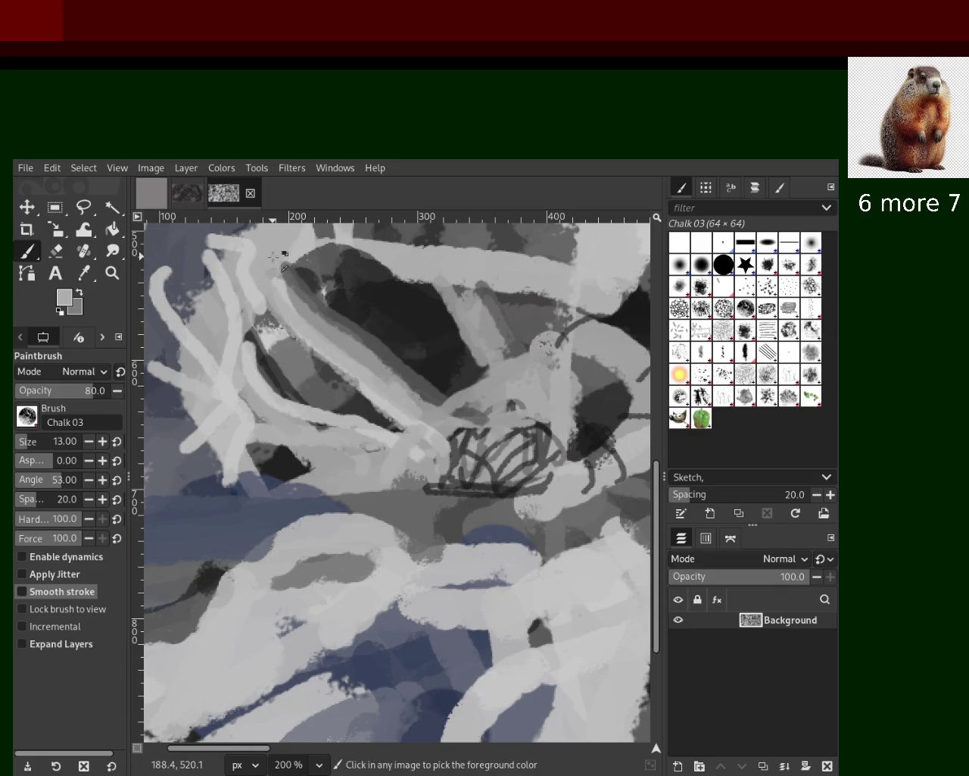
left_click_drag(288, 261, 305, 250)
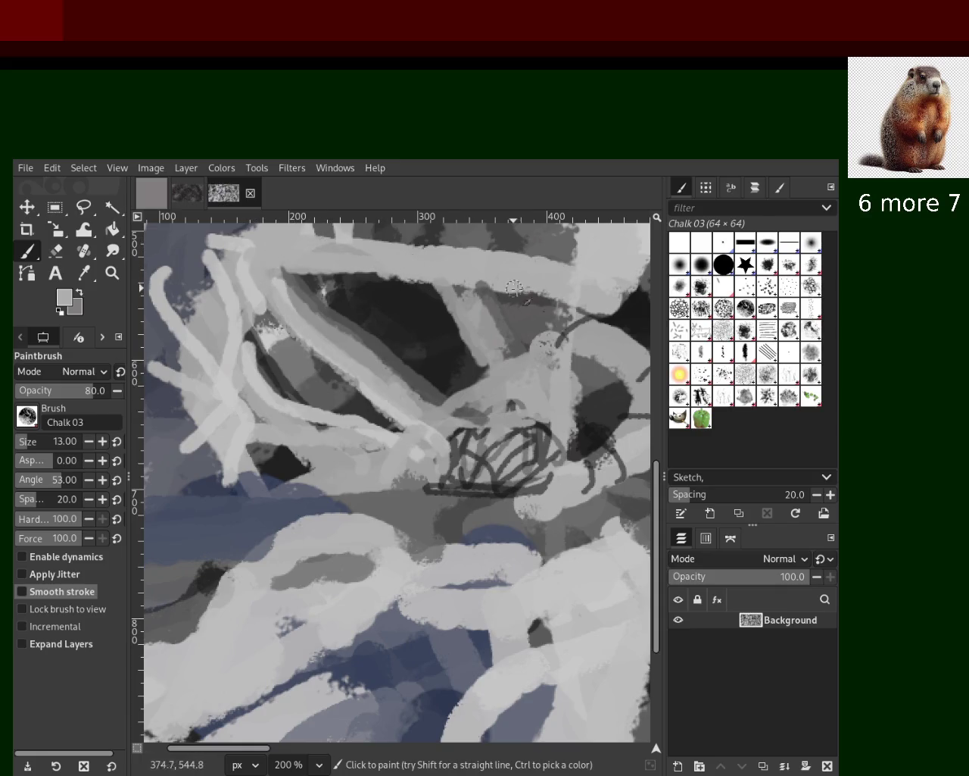
Step: Sample a dark grey and trace looping strokes along the dark region's top toward the crown
left_click(409, 299, "ctrl")
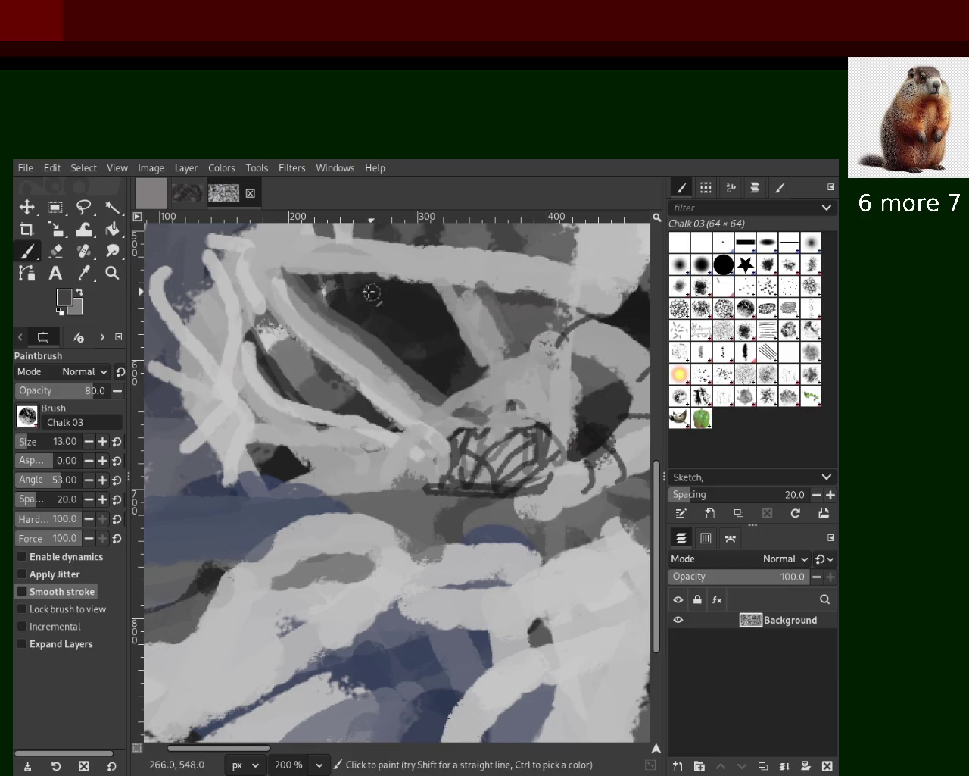
left_click_drag(409, 288, 261, 285)
mouse_move(425, 282)
left_mouse_down()
mouse_move(282, 279)
mouse_move(439, 423)
left_mouse_up()
mouse_move(485, 369)
left_mouse_down()
mouse_move(421, 405)
mouse_move(400, 455)
left_mouse_up()
mouse_move(334, 391)
left_mouse_down()
mouse_move(402, 406)
mouse_move(414, 451)
mouse_move(410, 434)
mouse_move(320, 441)
mouse_move(321, 459)
left_mouse_up()
key("z")
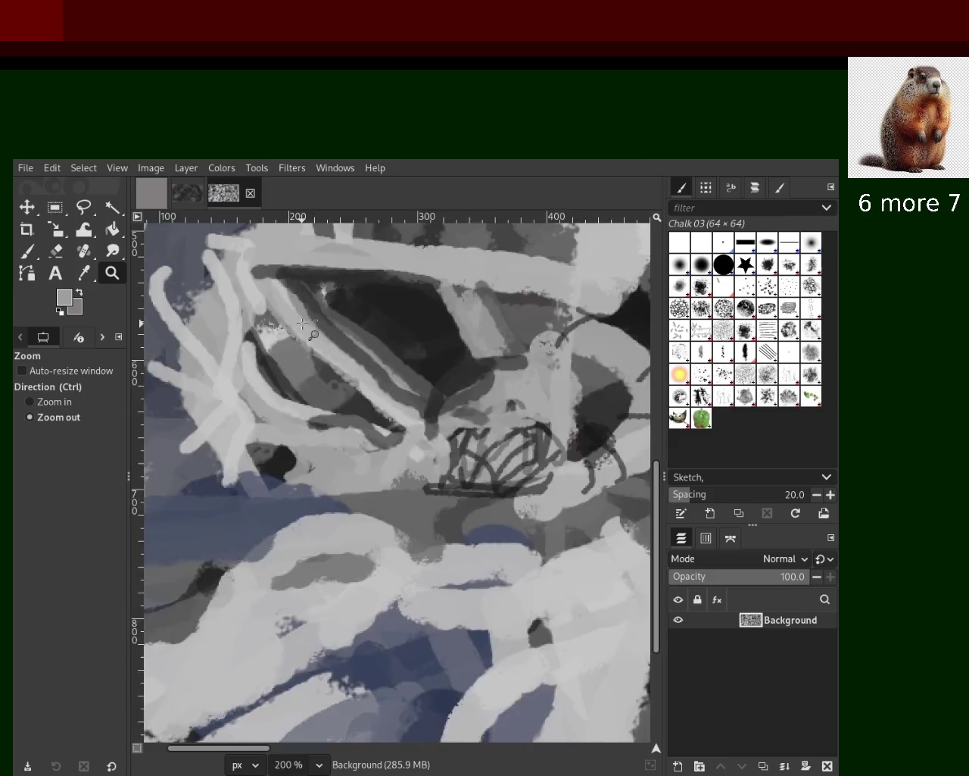
left_click(303, 324, "ctrl")
left_click(303, 324, "ctrl")
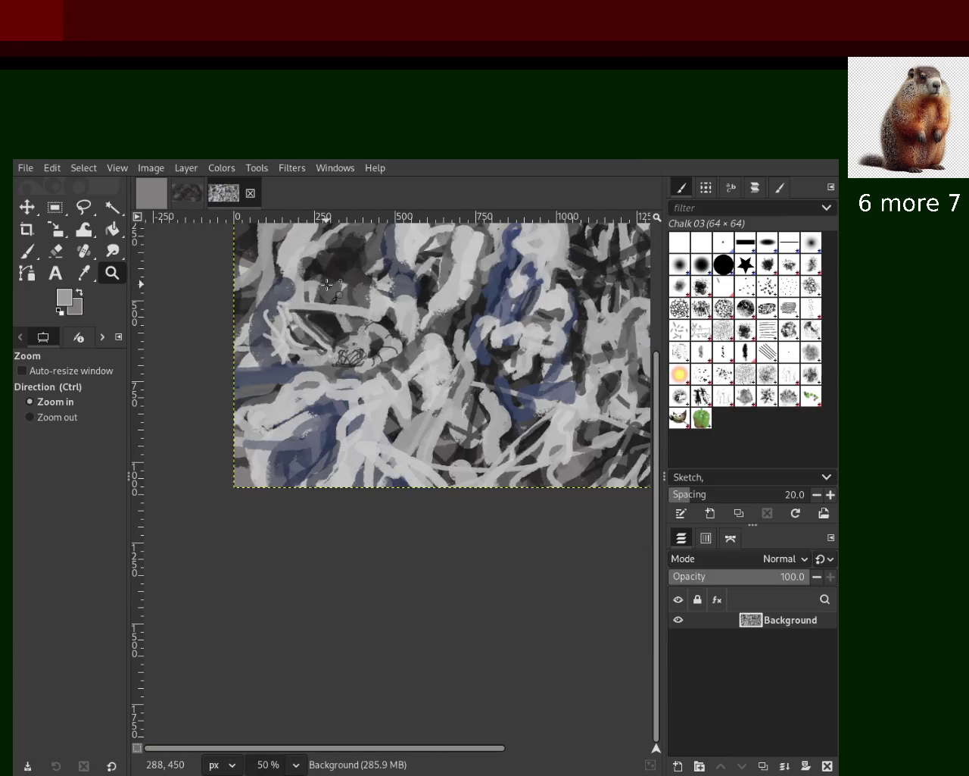
Step: Zoom in to 200% on the crown sketch and return to the paintbrush
left_click(318, 340)
left_click(341, 356, "ctrl")
left_click(356, 374)
key("ctrl")
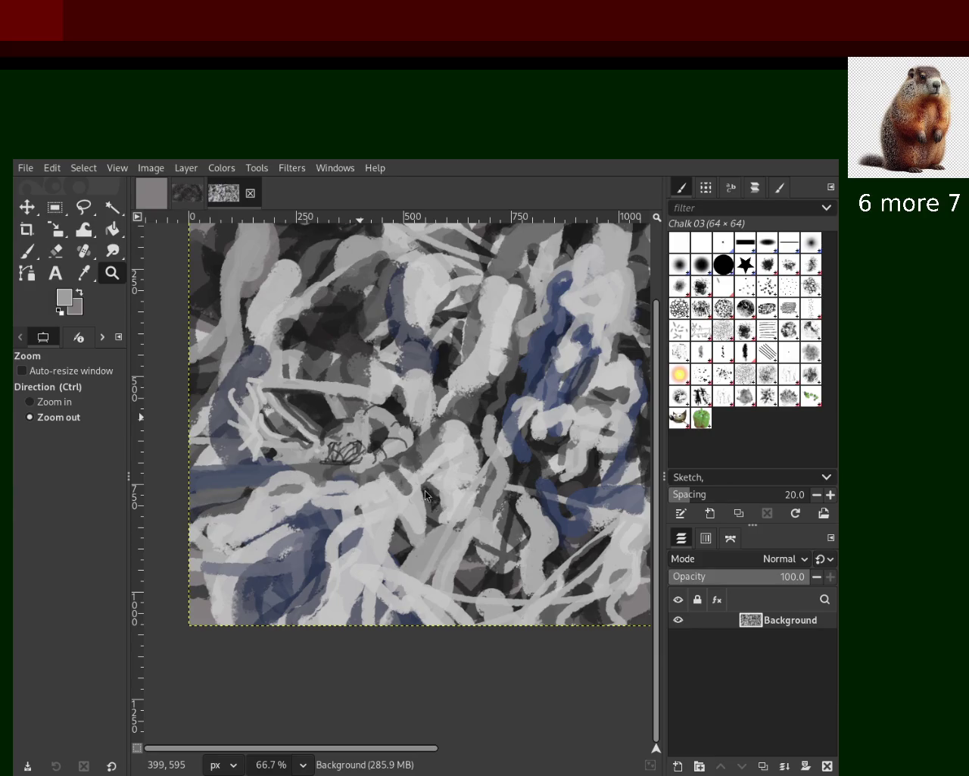
left_click(379, 463)
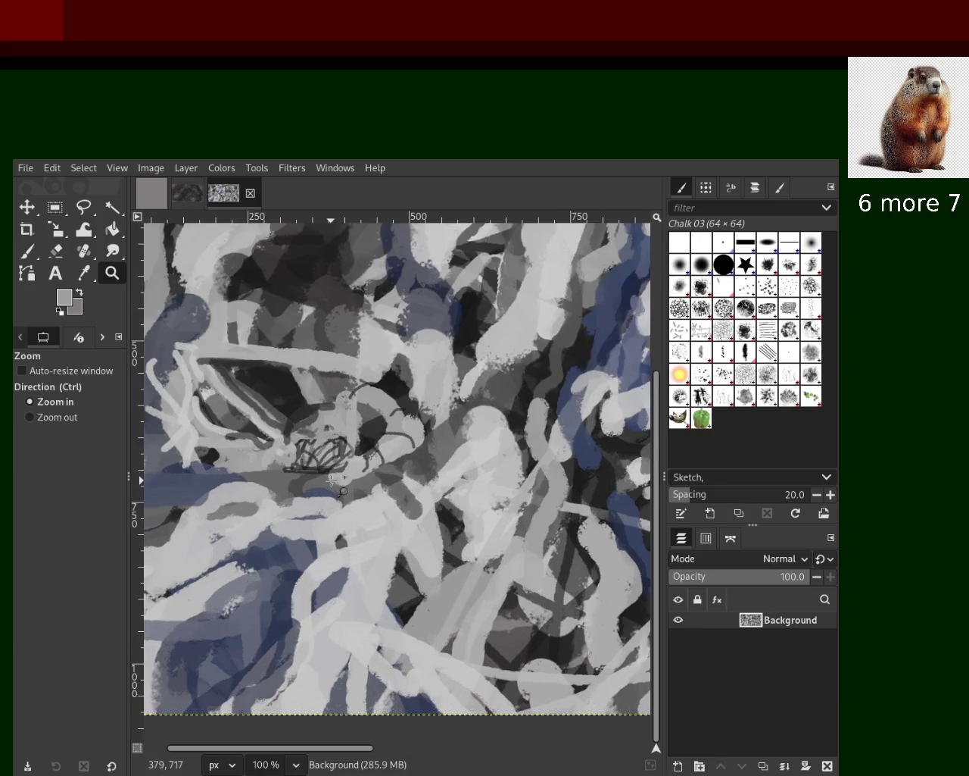
left_click(367, 467)
left_click(299, 481)
left_click(31, 254)
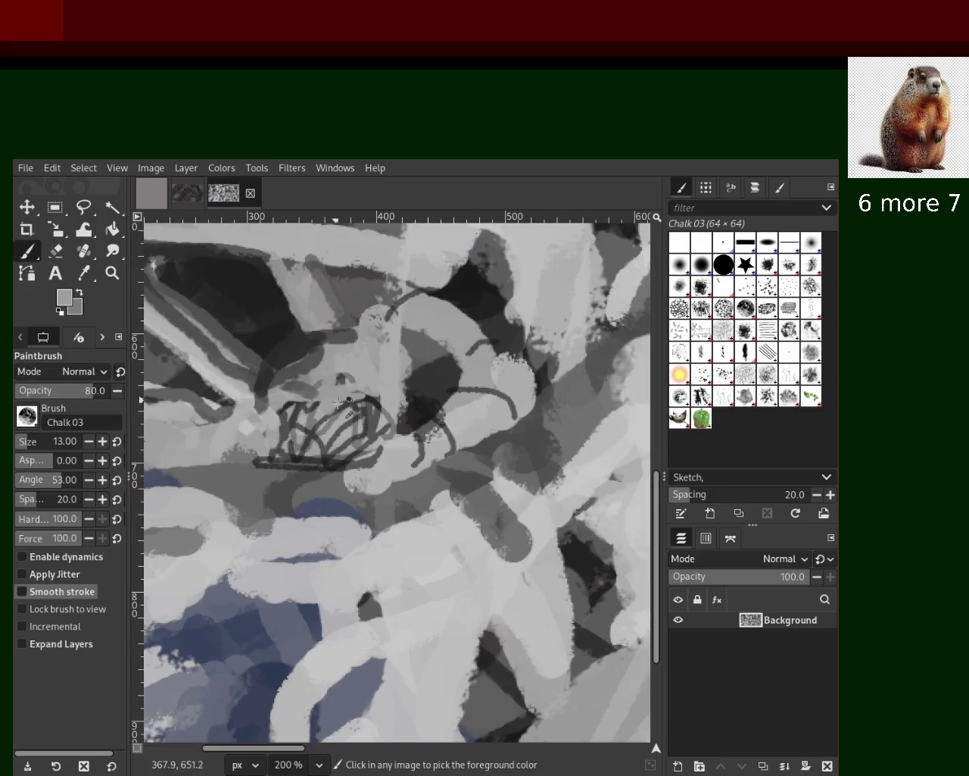
Step: Paint light grey over the dark scribble lines and cover the dark patch beside them
left_click(347, 435, "ctrl")
mouse_move(350, 434)
left_mouse_down()
mouse_move(288, 442)
mouse_move(341, 426)
mouse_move(301, 466)
mouse_move(277, 461)
mouse_move(382, 452)
left_mouse_up()
key("ctrl+z")
key("ctrl+z")
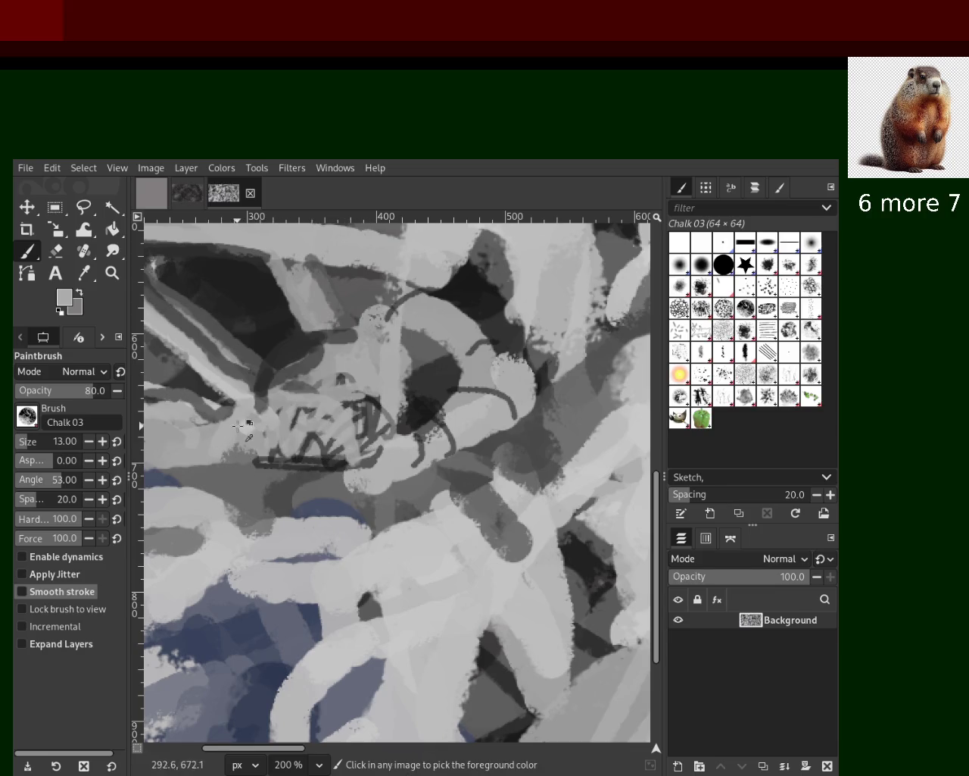
mouse_move(247, 429)
left_mouse_down()
mouse_move(383, 454)
mouse_move(287, 455)
mouse_move(358, 436)
left_mouse_up()
key("ctrl+z")
key("ctrl+z")
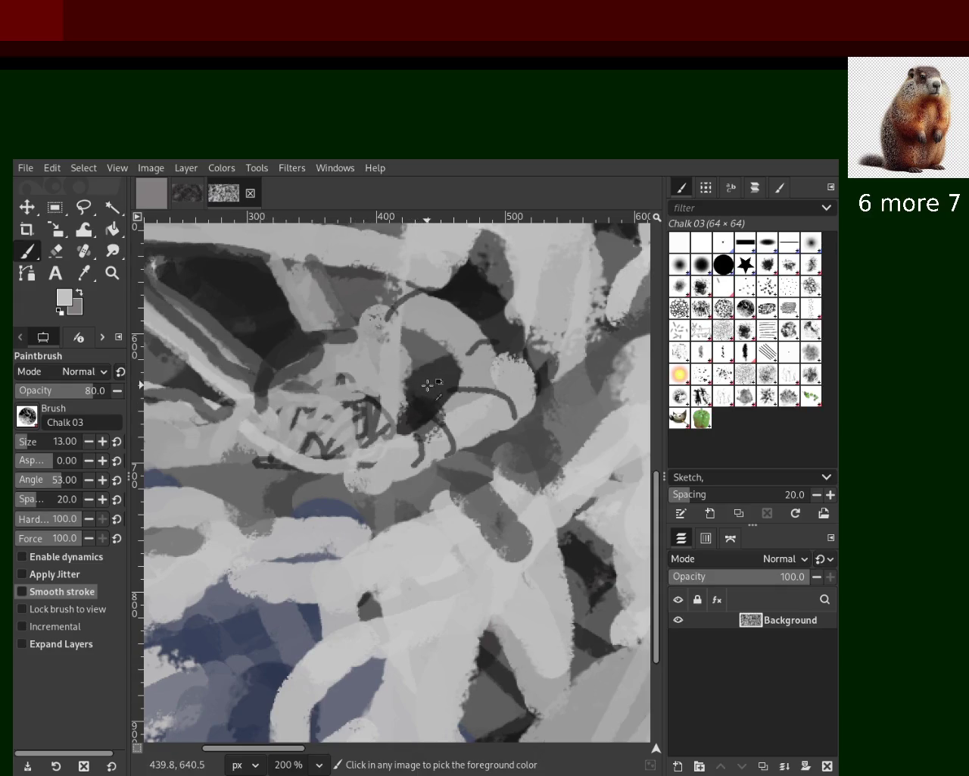
left_click_drag(382, 359, 264, 383)
key("ctrl+z")
left_click_drag(340, 342, 244, 405)
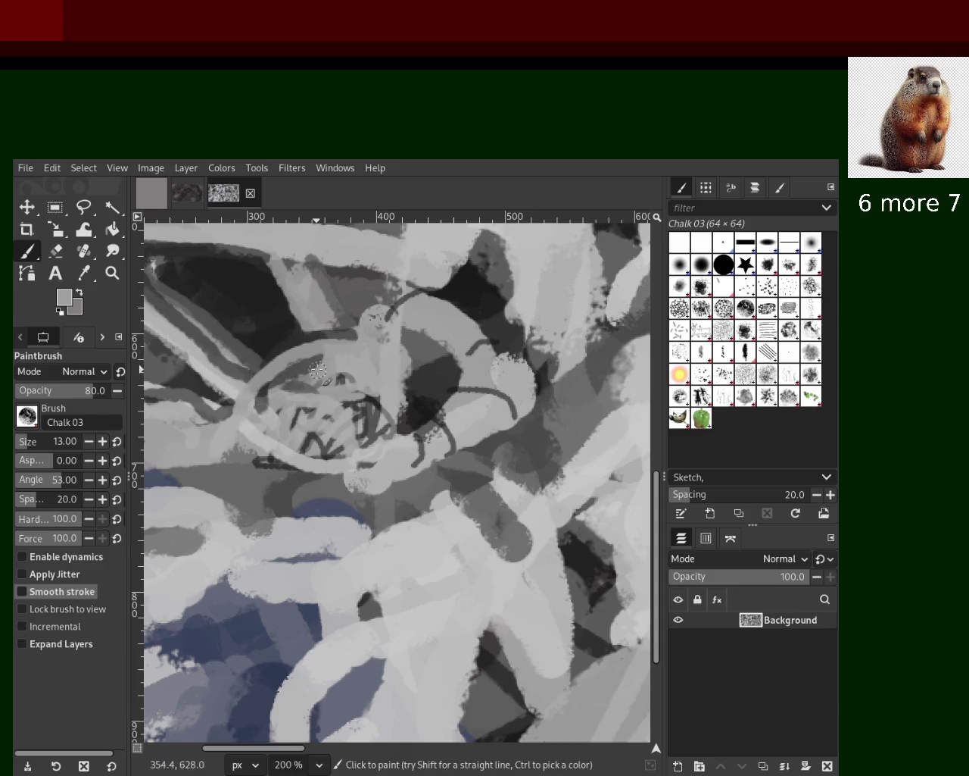
left_click(497, 344, "ctrl")
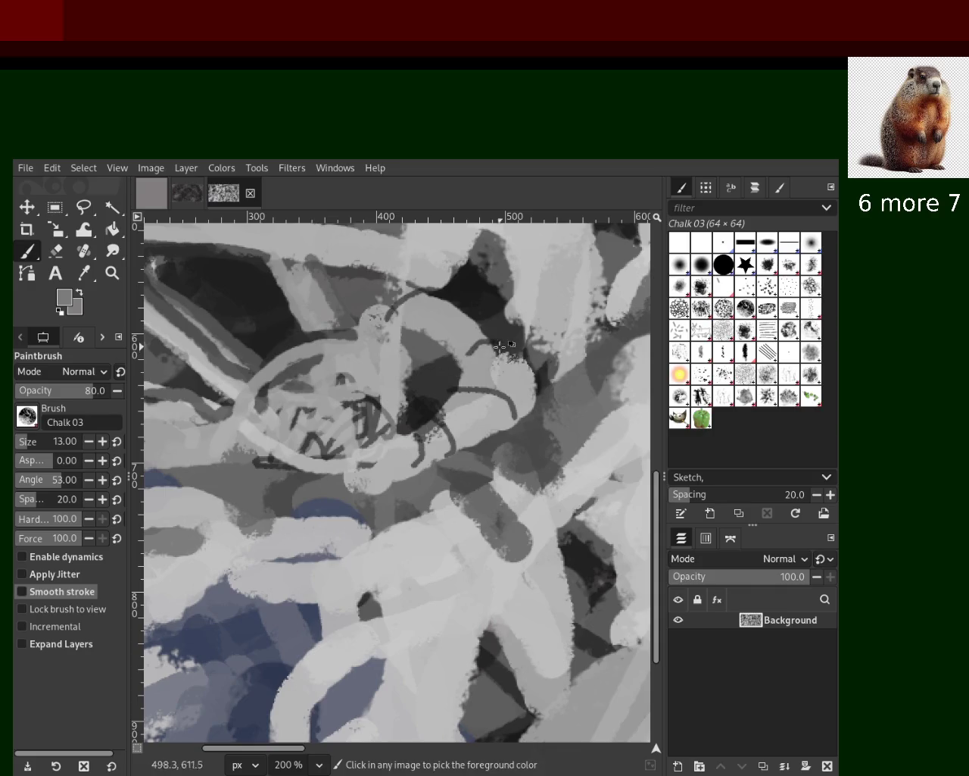
left_click_drag(474, 350, 470, 375)
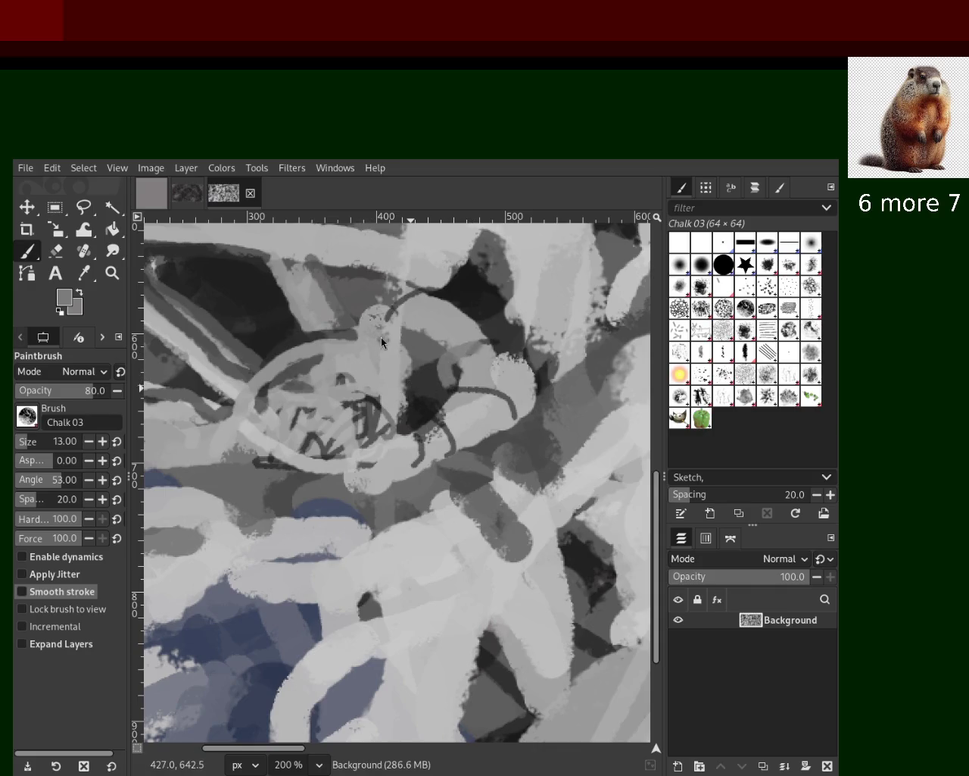
Step: Zoom out to 33.3% and then back in to 100%
left_click(113, 273)
left_click(30, 417)
left_click(359, 467)
left_click(359, 468)
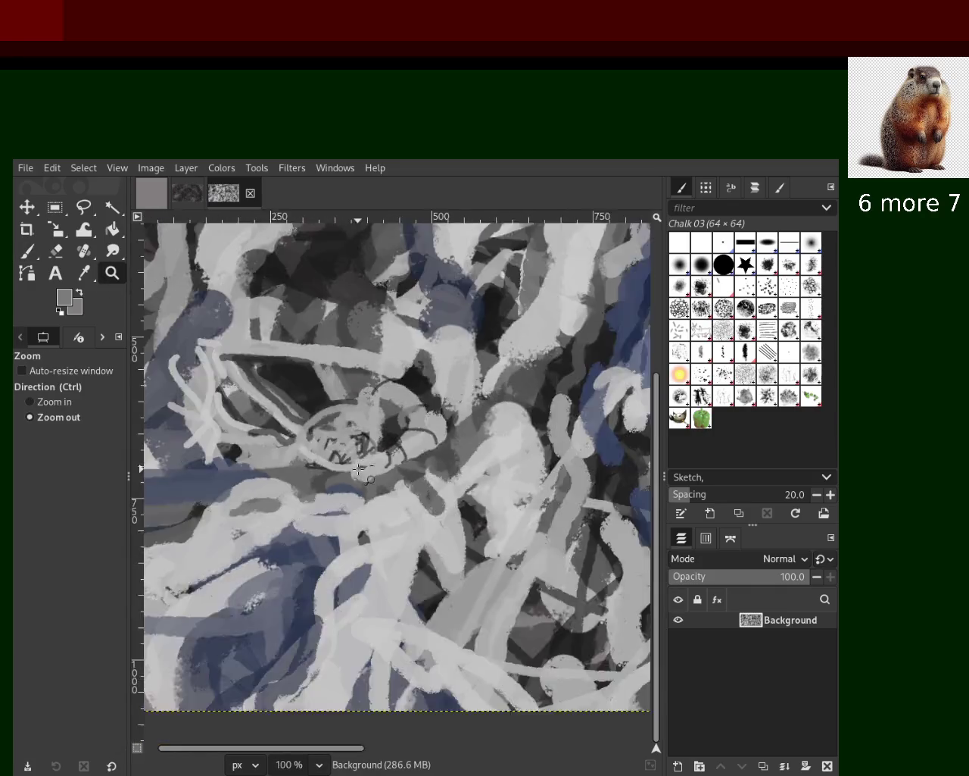
left_click(359, 467)
key("ctrl")
left_click(362, 453, "ctrl")
left_click(341, 458, "ctrl")
left_click(303, 466)
Step: Zoom in closely on the scribbled circle and sample a light grey with the paintbrush
left_click(282, 471, "ctrl")
left_click(282, 471, "ctrl")
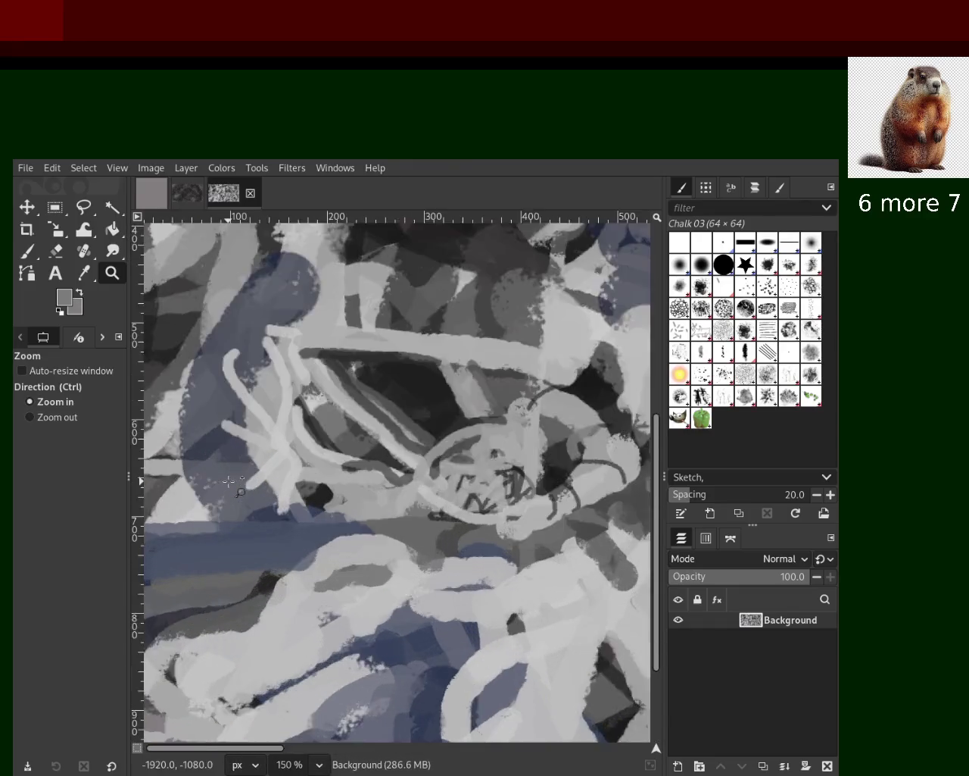
left_click(282, 471, "ctrl")
left_click(447, 505)
left_click(447, 505)
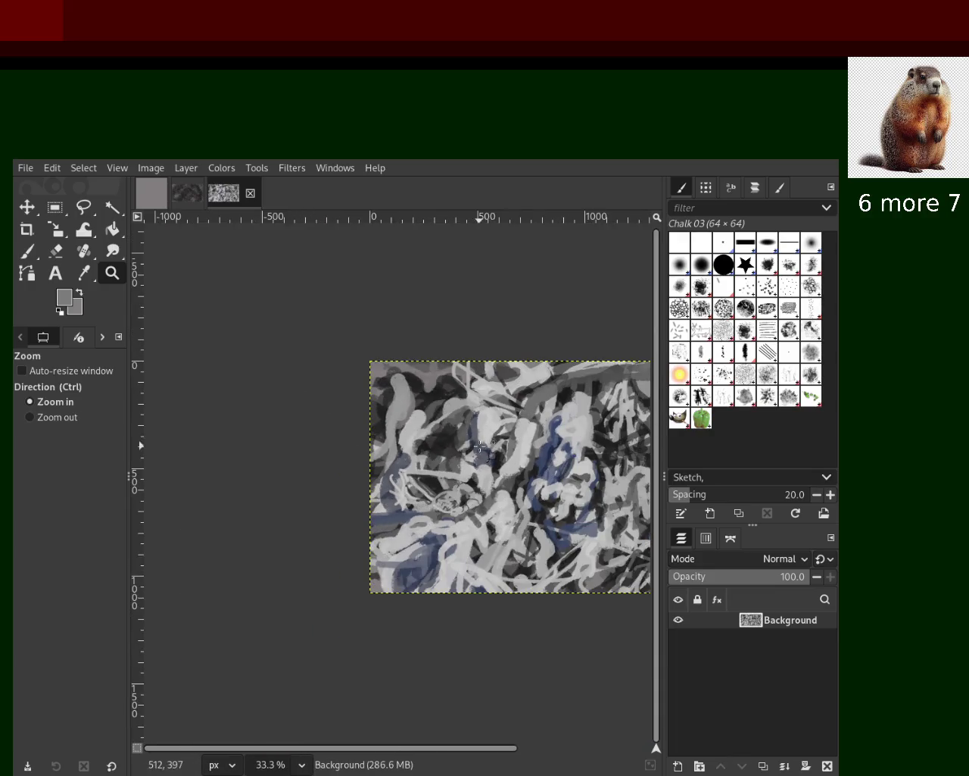
left_click(480, 447)
left_click(414, 551)
left_click(414, 551)
left_click(388, 522, "ctrl")
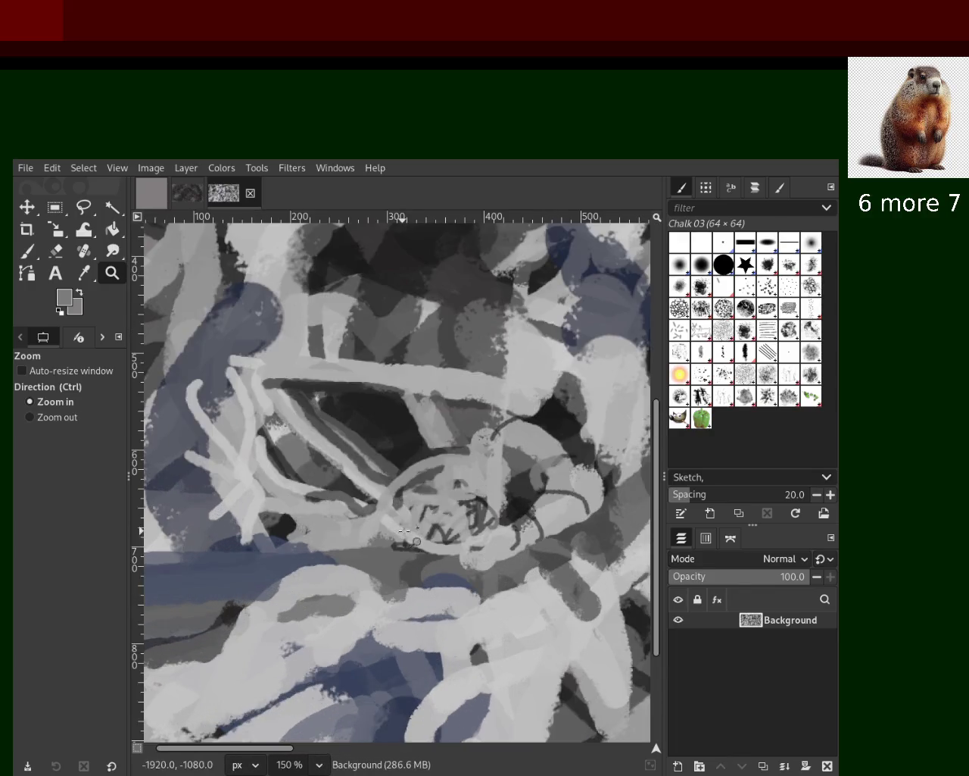
left_click(341, 481, "ctrl")
left_click(27, 254)
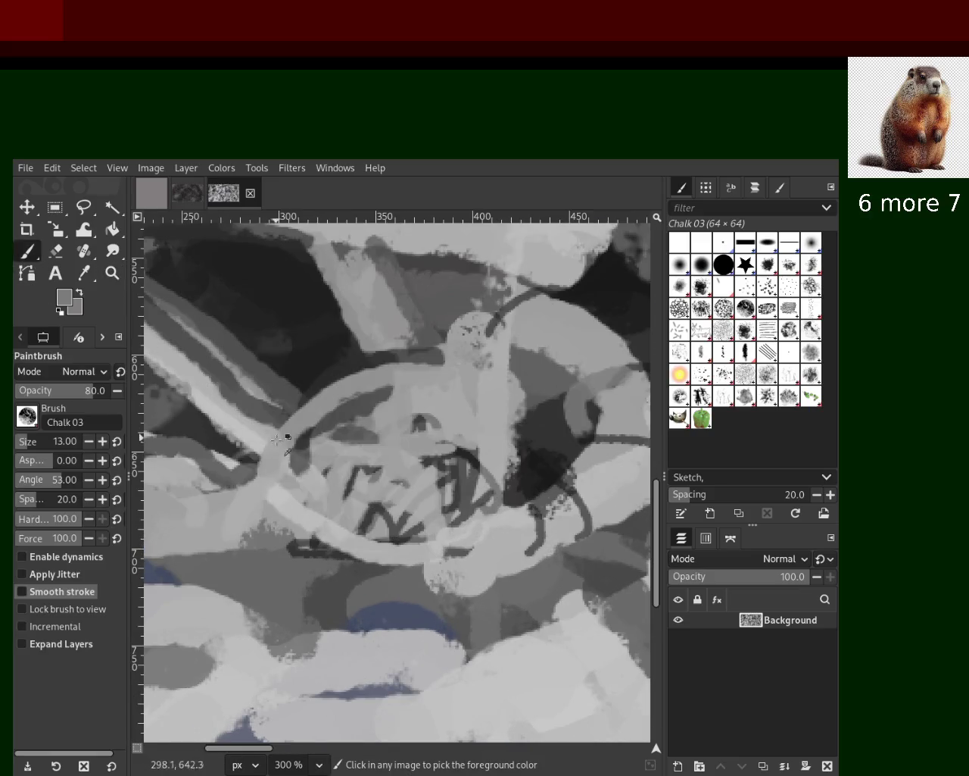
left_click(292, 502, "ctrl")
Step: Try a light loop and several dark strokes across the circle, undoing the stray ones
mouse_move(325, 485)
left_mouse_down()
mouse_move(305, 458)
mouse_move(429, 432)
mouse_move(424, 489)
mouse_move(371, 447)
mouse_move(487, 433)
mouse_move(490, 483)
mouse_move(295, 512)
left_mouse_up()
key("ctrl+z")
mouse_move(506, 476)
left_mouse_down()
mouse_move(395, 471)
mouse_move(261, 447)
left_mouse_up()
key("ctrl+z")
mouse_move(373, 469)
left_mouse_down()
mouse_move(345, 489)
mouse_move(297, 465)
left_mouse_up()
left_click_drag(354, 473, 303, 507)
key("ctrl+z")
mouse_move(367, 471)
left_mouse_down()
mouse_move(390, 553)
mouse_move(534, 522)
mouse_move(524, 566)
mouse_move(563, 546)
left_mouse_up()
key("ctrl+z")
Step: Sample lighter greys and cover the dark curved band below the dome with broad light chalk
left_click(526, 528, "ctrl")
key("ctrl+z")
mouse_move(587, 437)
left_mouse_down()
mouse_move(597, 477)
mouse_move(329, 543)
left_mouse_up()
key("ctrl+z")
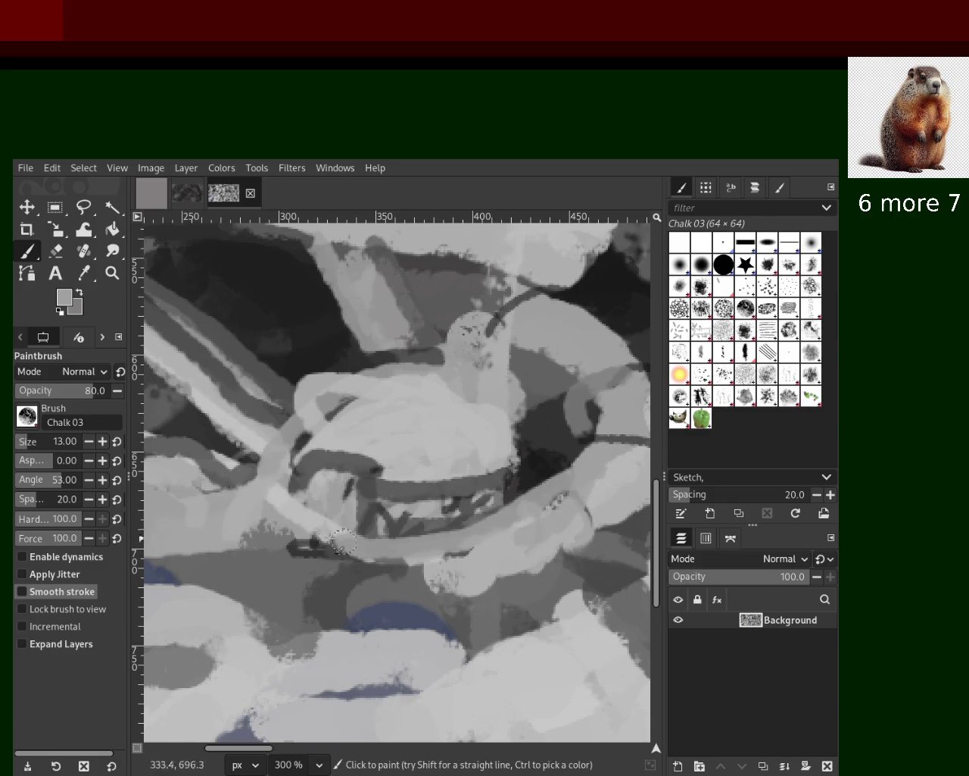
left_click(421, 565, "ctrl")
left_click_drag(412, 576, 235, 534)
mouse_move(409, 572)
left_mouse_down()
mouse_move(265, 515)
mouse_move(454, 583)
mouse_move(189, 545)
mouse_move(447, 561)
mouse_move(625, 539)
mouse_move(532, 550)
left_mouse_up()
key("ctrl+z")
left_click(295, 513, "ctrl")
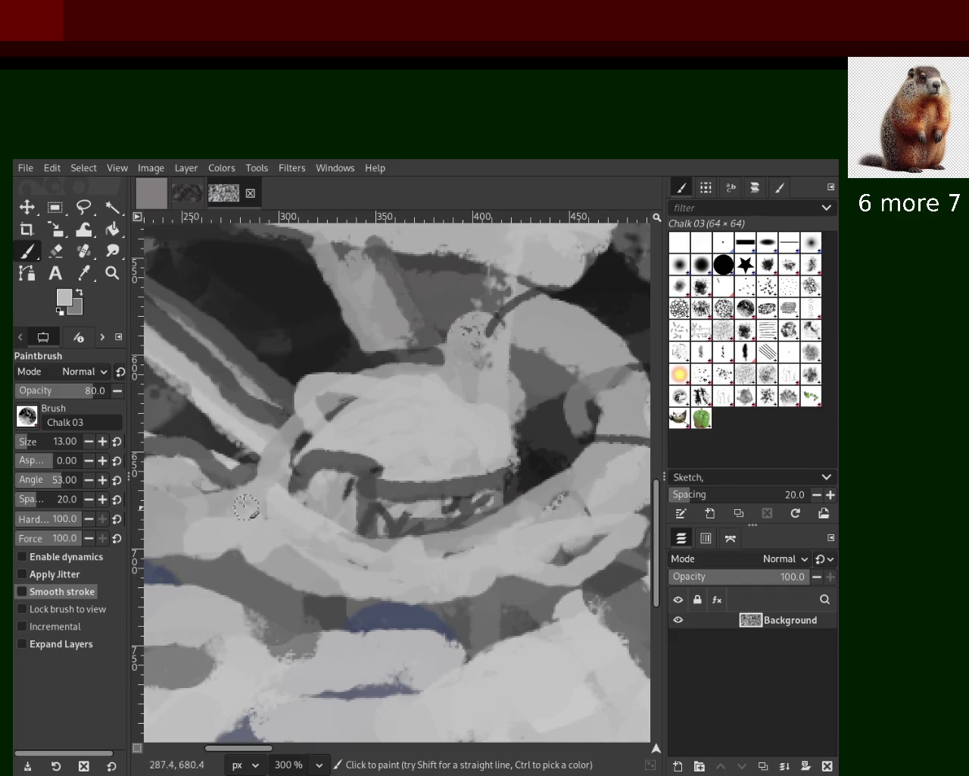
left_click(112, 273)
scroll(437, 433, "down", 5)
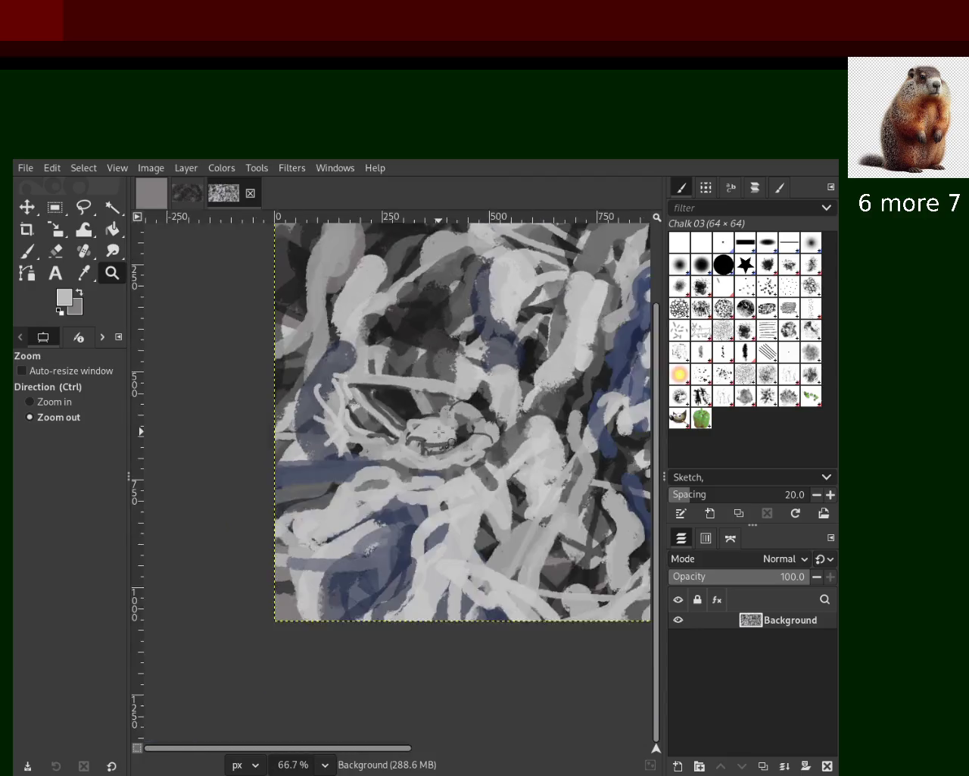
Step: With the chalk brush in dark blue, paint curving lines through the left blue shape
scroll(436, 434, "up", 2)
scroll(341, 393, "up", 1)
scroll(303, 371, "down", 2)
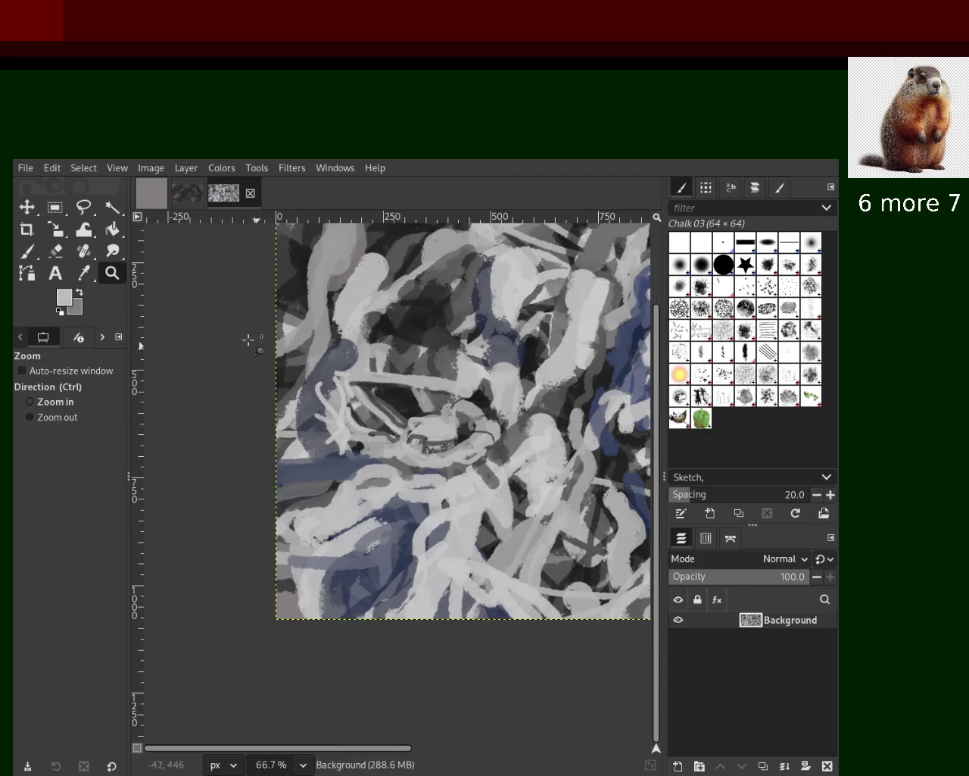
scroll(300, 342, "up", 2)
left_click(28, 250)
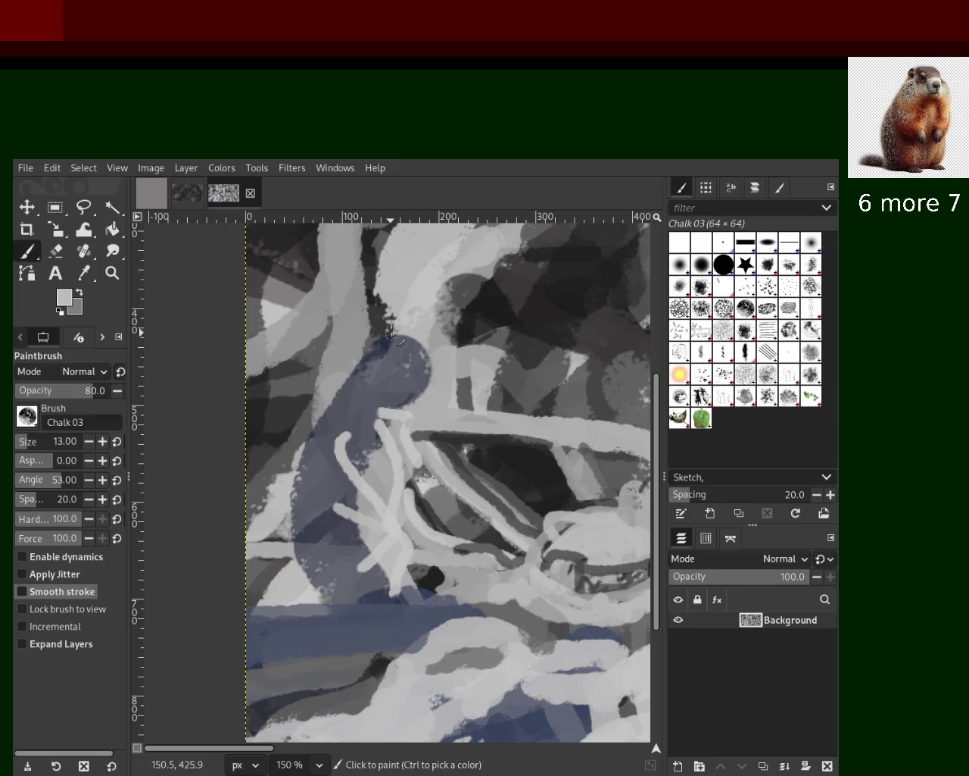
left_click(386, 341, "ctrl")
left_click_drag(390, 333, 425, 225)
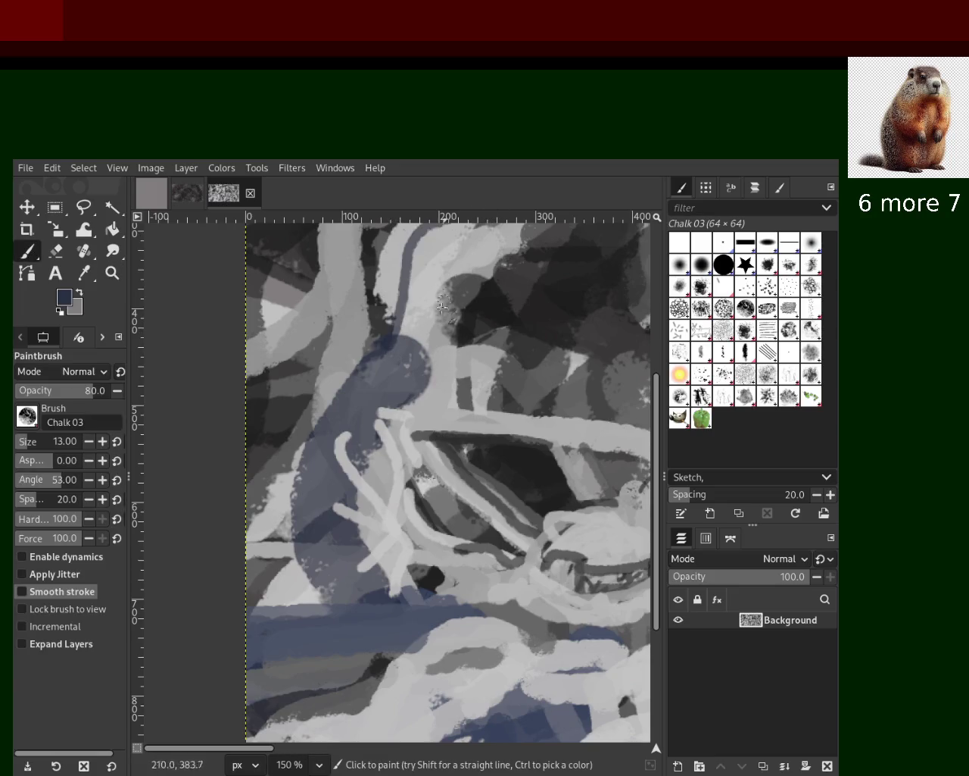
left_click_drag(591, 241, 341, 463)
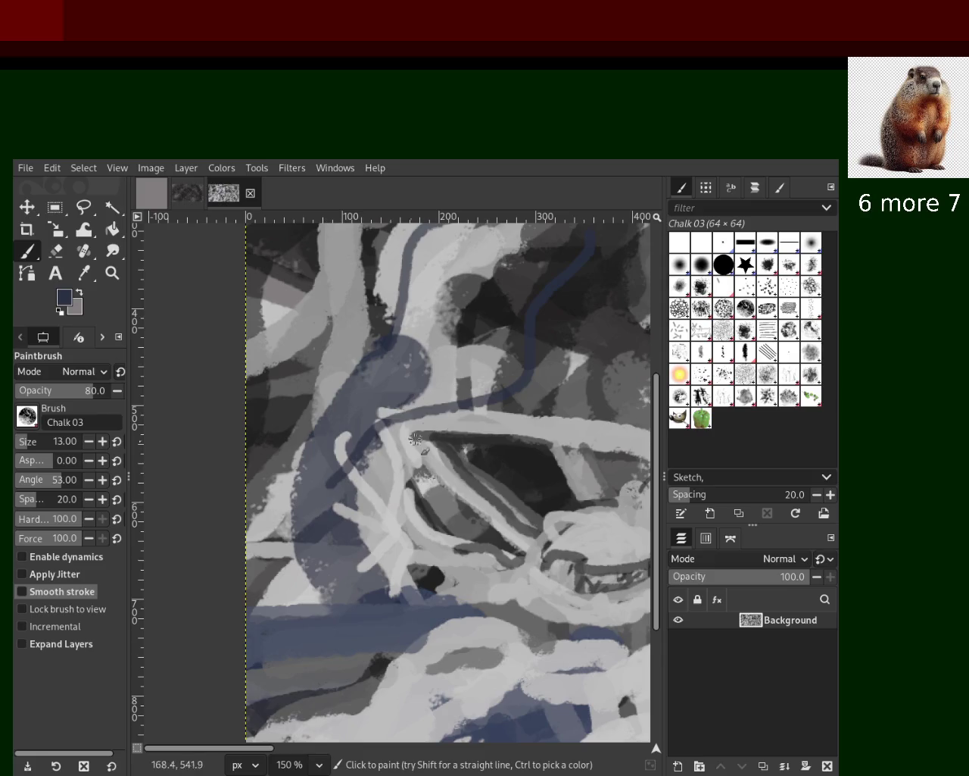
left_click_drag(414, 356, 331, 457)
key("ctrl+z")
left_click_drag(344, 278, 307, 509)
Step: Add diagonal light grey chalk strokes over the blue area, discarding a blue-grey attempt
left_click(345, 343, "ctrl")
left_click_drag(365, 349, 335, 410)
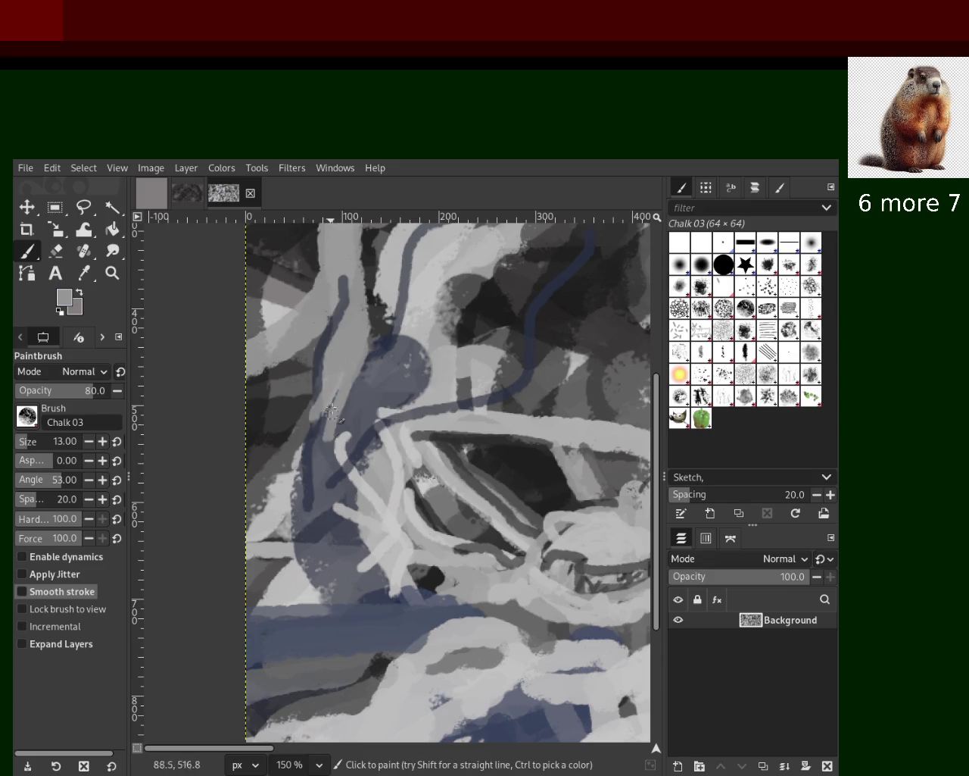
mouse_move(413, 407)
left_mouse_down()
mouse_move(356, 458)
mouse_move(353, 485)
left_mouse_up()
left_click(363, 395, "ctrl")
left_click_drag(356, 423, 333, 485)
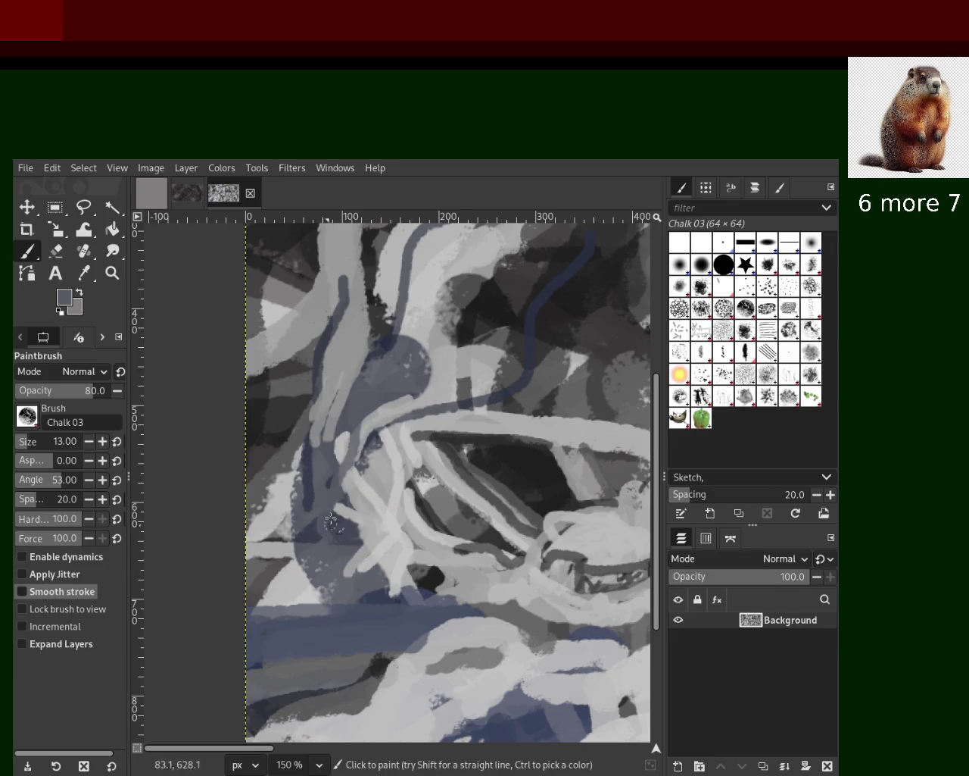
key("ctrl+z")
key("ctrl+y")
key("ctrl+z")
Step: Paint darker navy lines downward and across the lower blue band, redoing missed strokes
left_click(378, 354, "ctrl")
left_click_drag(354, 383, 315, 553)
key("ctrl+z")
mouse_move(375, 438)
left_mouse_down()
mouse_move(369, 582)
mouse_move(396, 580)
mouse_move(375, 583)
mouse_move(312, 650)
left_mouse_up()
key("ctrl+z")
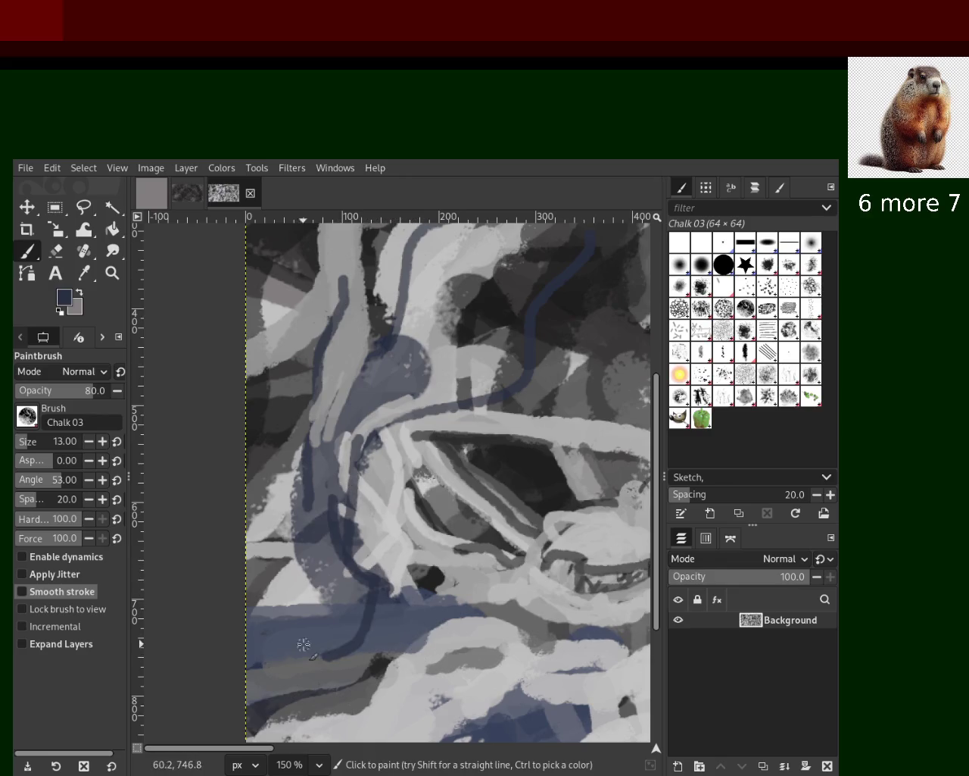
left_click_drag(307, 604, 233, 640)
key("ctrl+z")
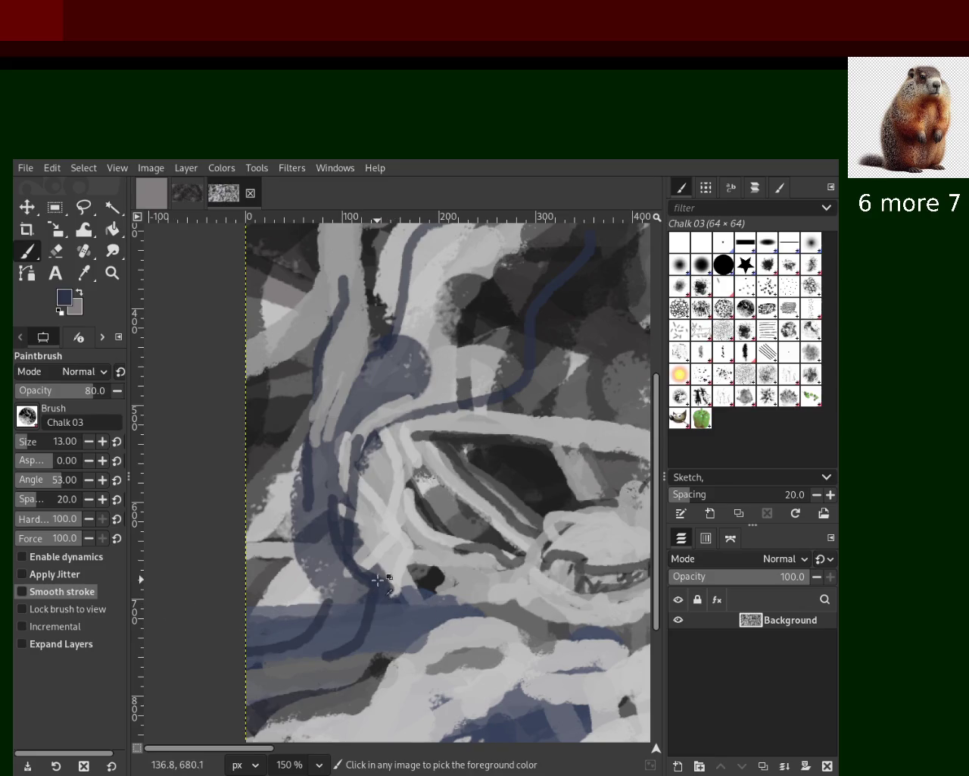
left_click_drag(378, 580, 505, 615)
key("ctrl+z")
left_click_drag(377, 577, 519, 633)
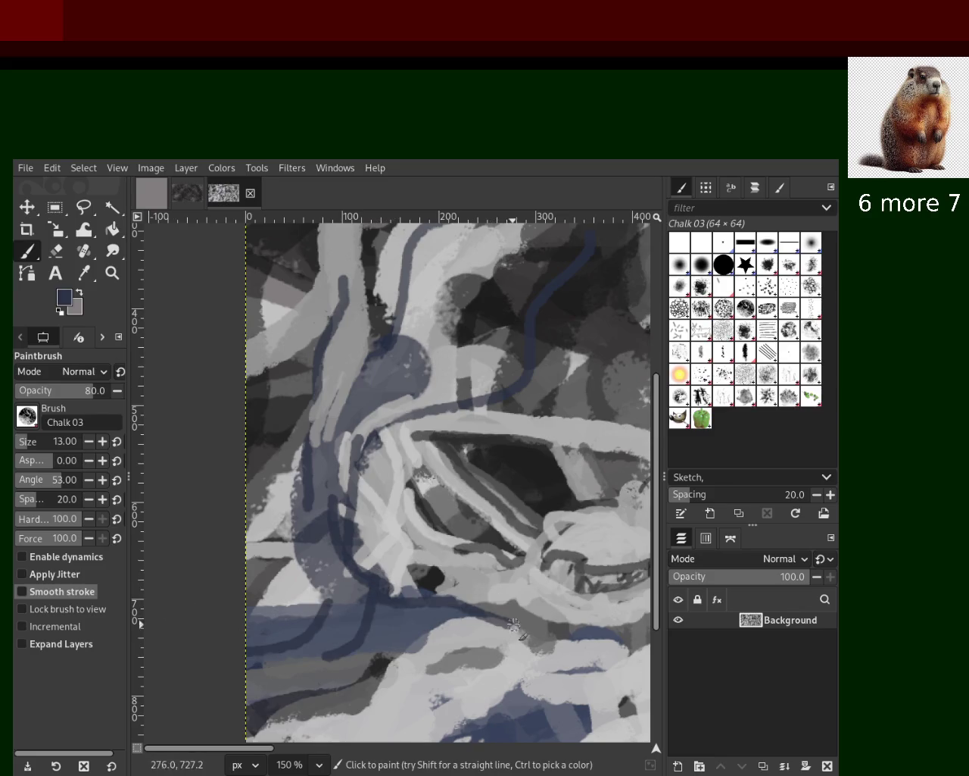
left_click_drag(462, 602, 377, 648)
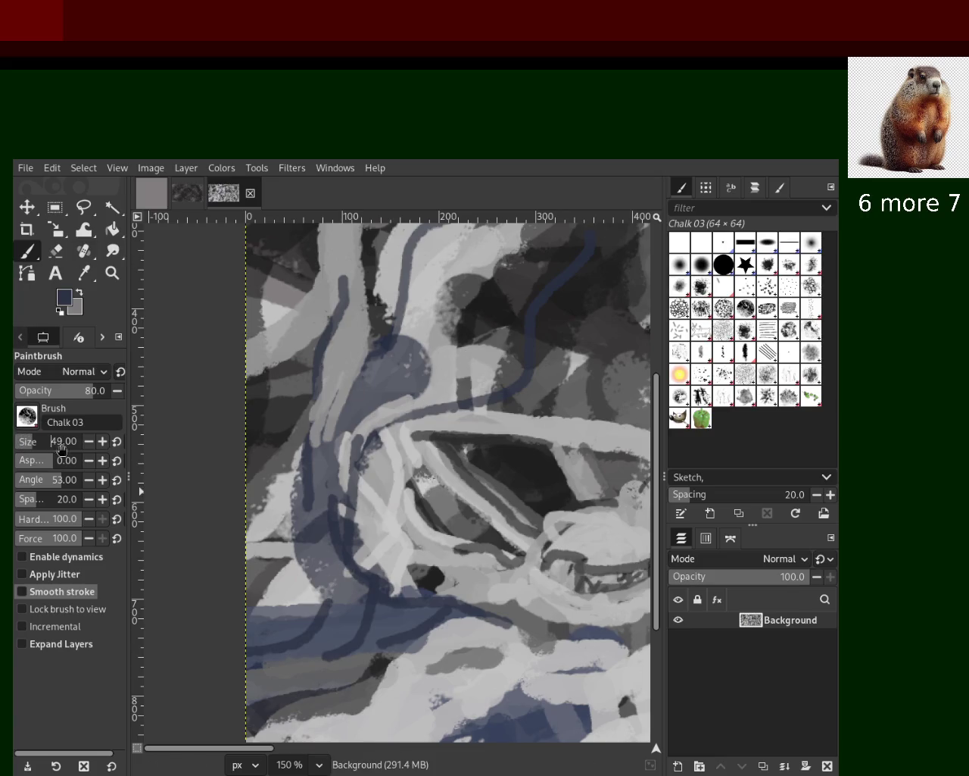
Step: Dab dark navy onto the round blue shape, undoing the trial lines and band
left_click_drag(389, 356, 383, 398)
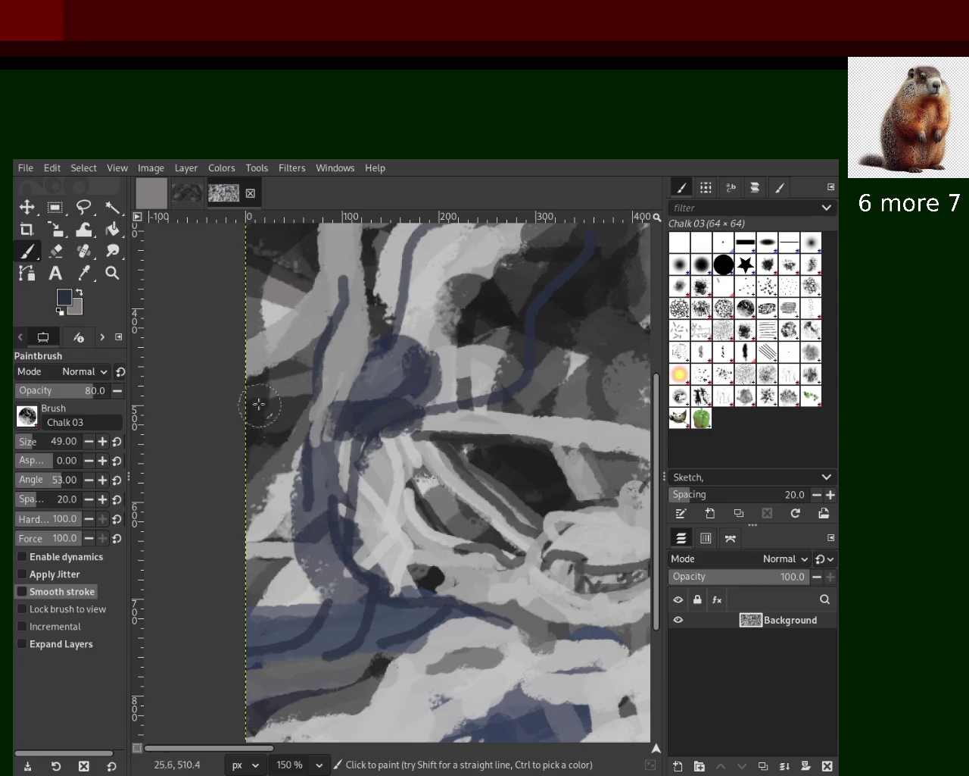
left_click_drag(330, 466, 296, 638)
key("ctrl+z")
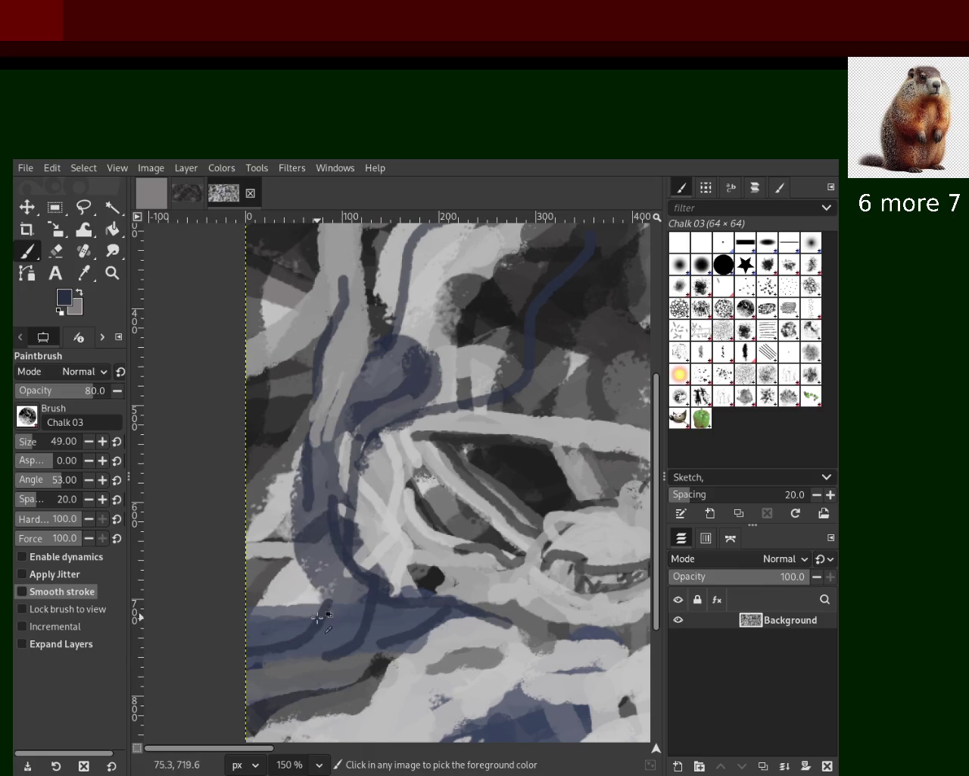
key("ctrl+z")
mouse_move(450, 608)
left_mouse_down()
mouse_move(320, 619)
mouse_move(242, 649)
left_mouse_up()
key("ctrl+z")
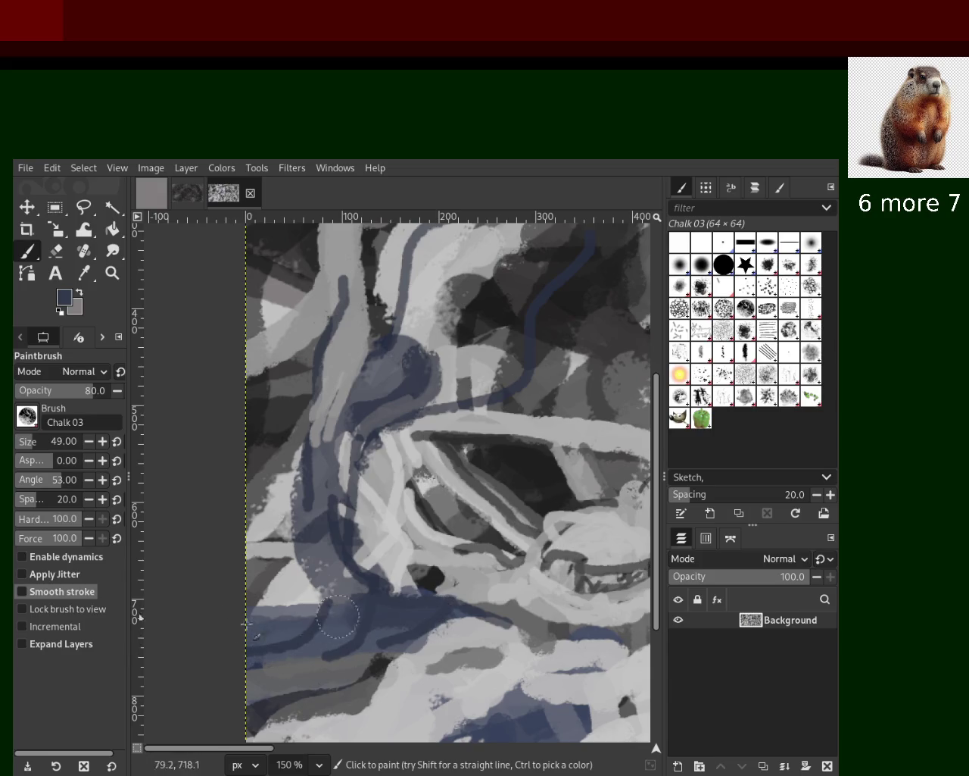
Step: Paint a short lighter grey-blue chalk stroke down the left blue area
left_click(339, 577, "ctrl")
left_click_drag(289, 421, 315, 644)
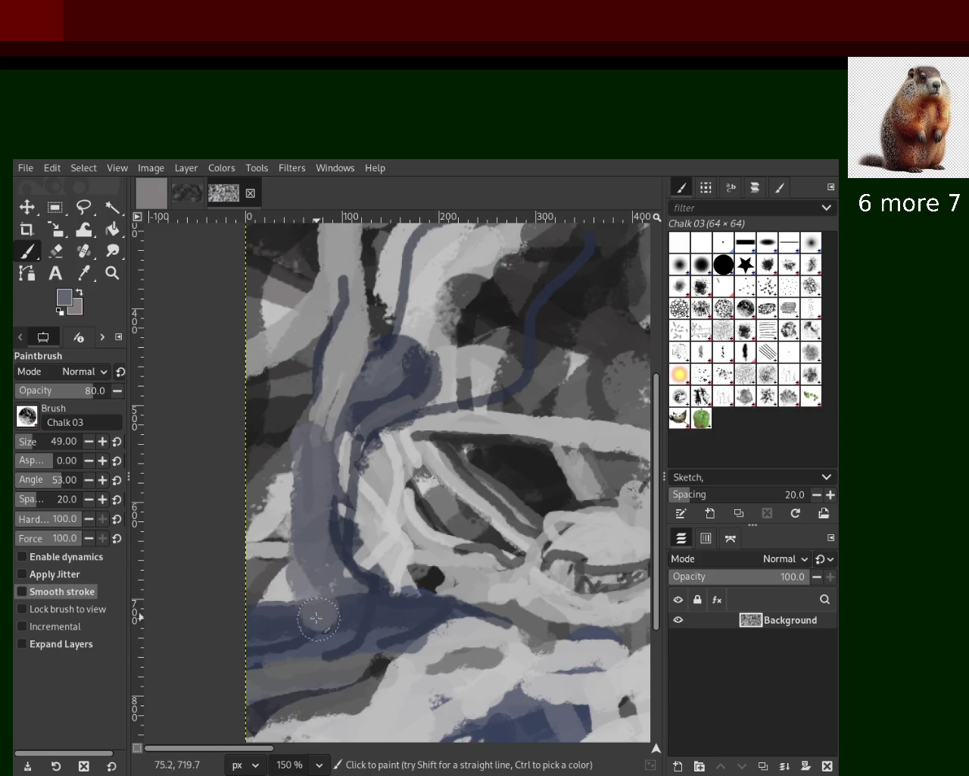
key("ctrl+z")
left_click_drag(313, 462, 312, 583)
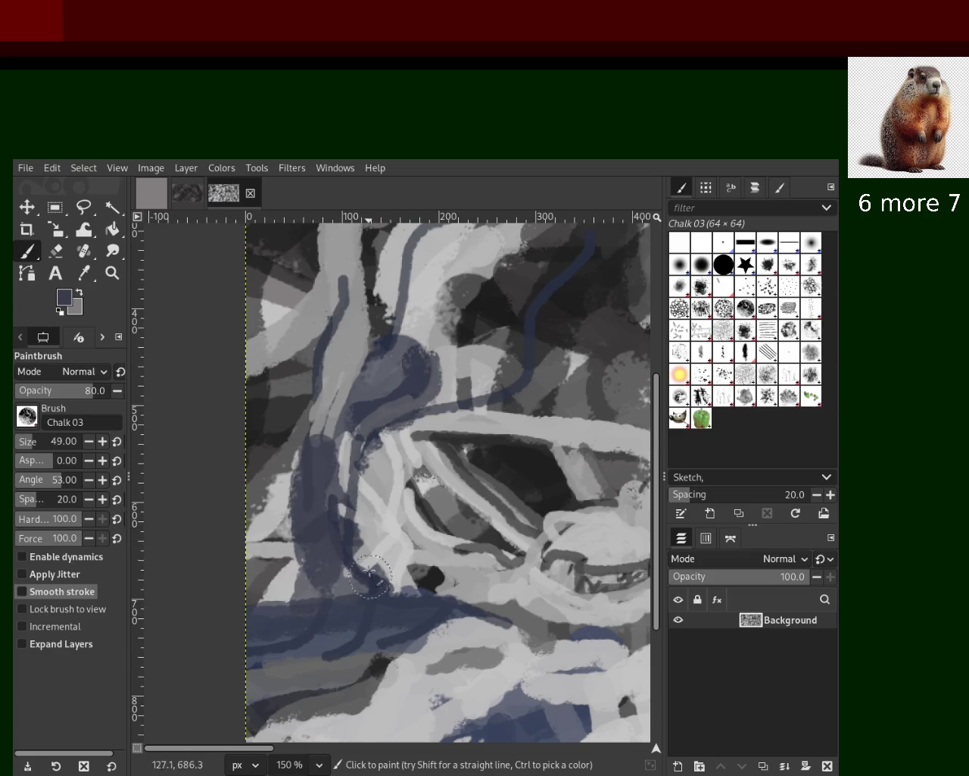
key("ctrl+z")
left_click_drag(306, 515, 291, 501)
Step: Layer light grey and blue-grey chalk patches near the left edge and centre
left_click(329, 433, "ctrl")
left_click_drag(339, 394, 320, 451)
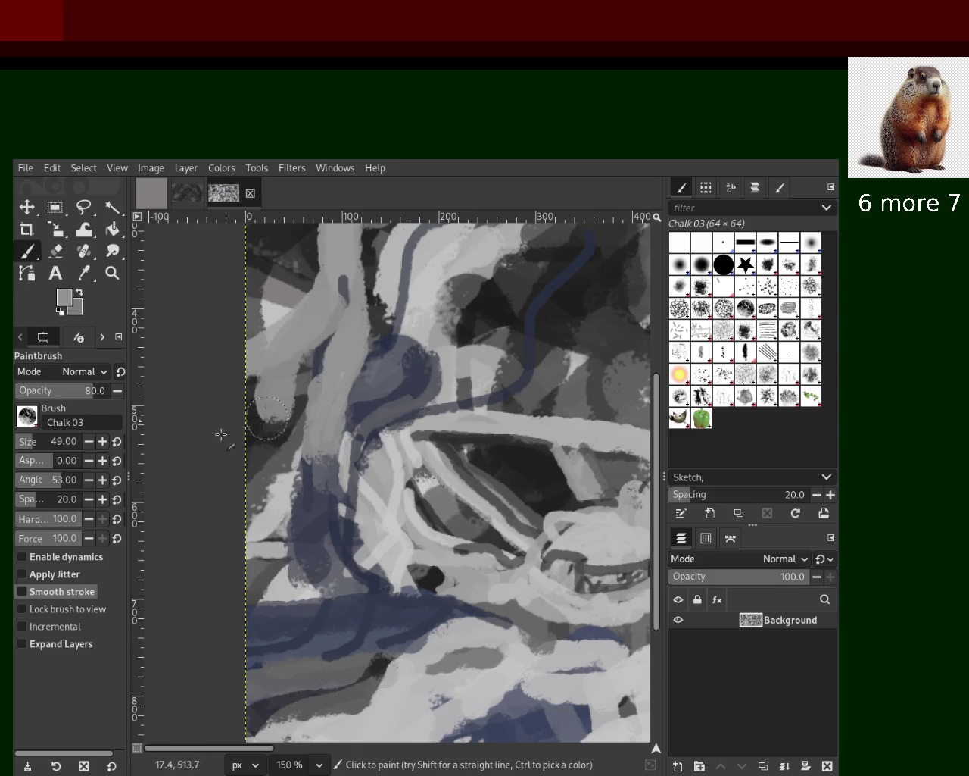
left_click(291, 293, "ctrl")
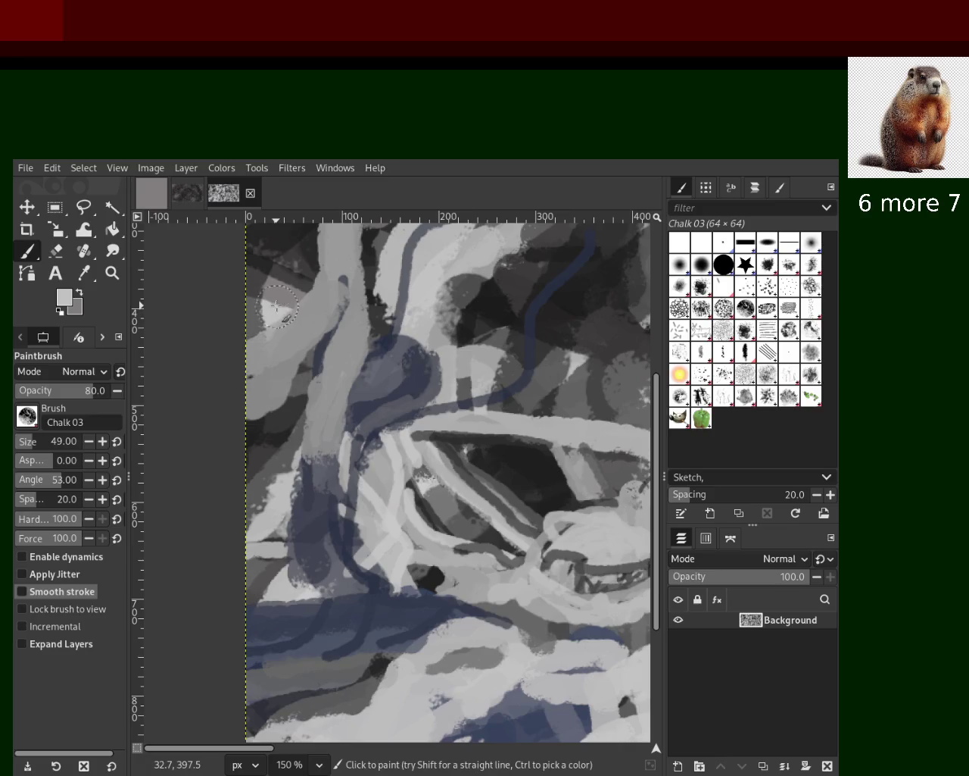
left_click_drag(276, 318, 282, 382)
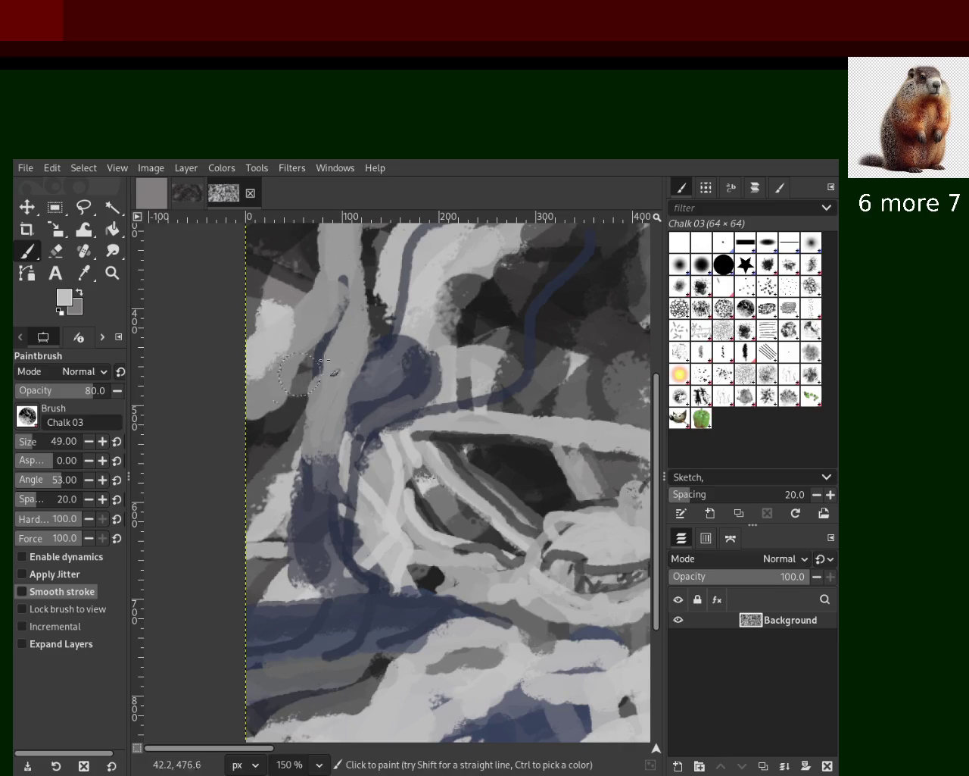
left_click(403, 307, "ctrl")
left_click_drag(413, 364, 427, 333)
left_click(476, 406, "ctrl")
mouse_move(455, 386)
left_mouse_down()
mouse_move(421, 277)
mouse_move(461, 328)
mouse_move(482, 337)
left_mouse_up()
left_click(470, 298, "ctrl")
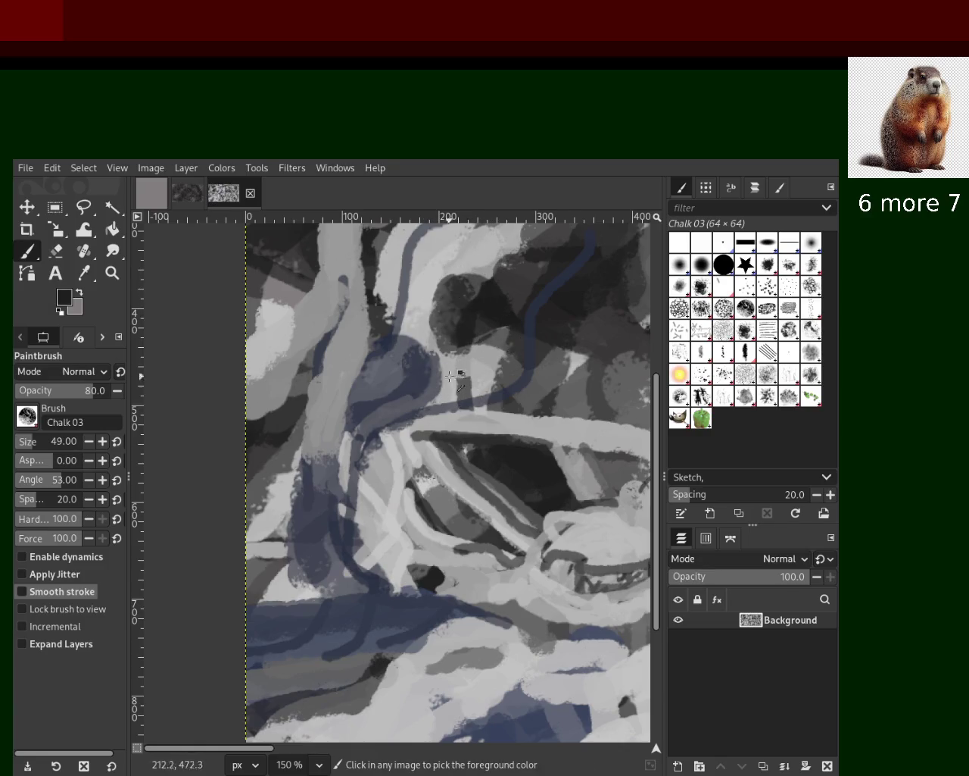
left_click_drag(438, 421, 415, 322)
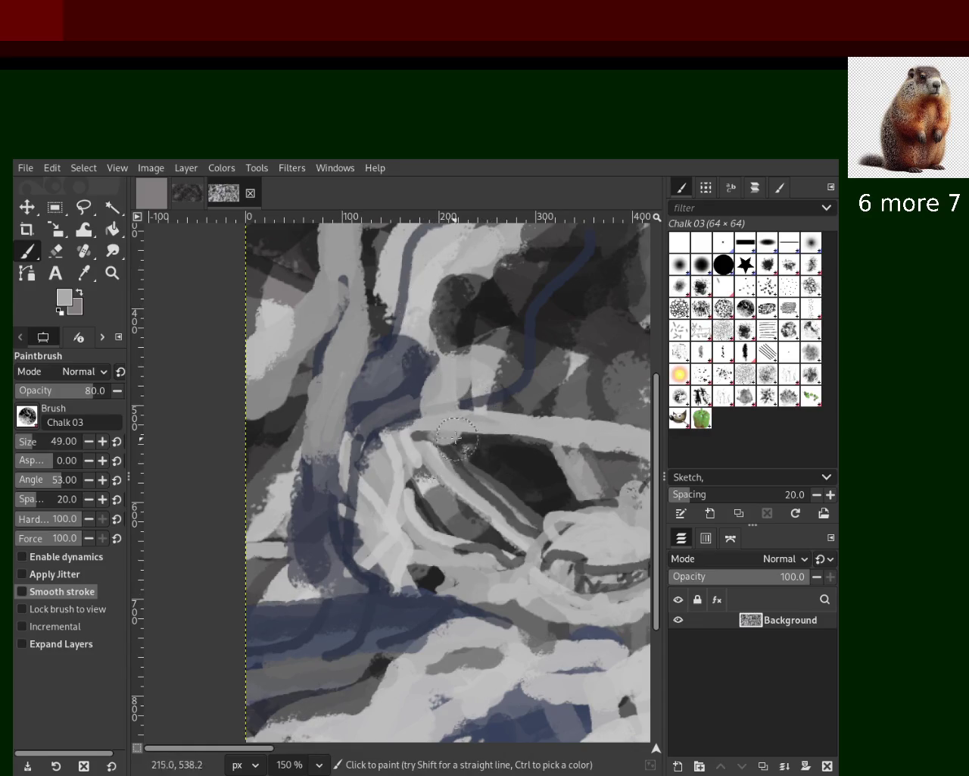
Step: Cover the band right of centre and the dark bottom patch with light grey chalk
left_click_drag(428, 429, 629, 401)
key("ctrl+z")
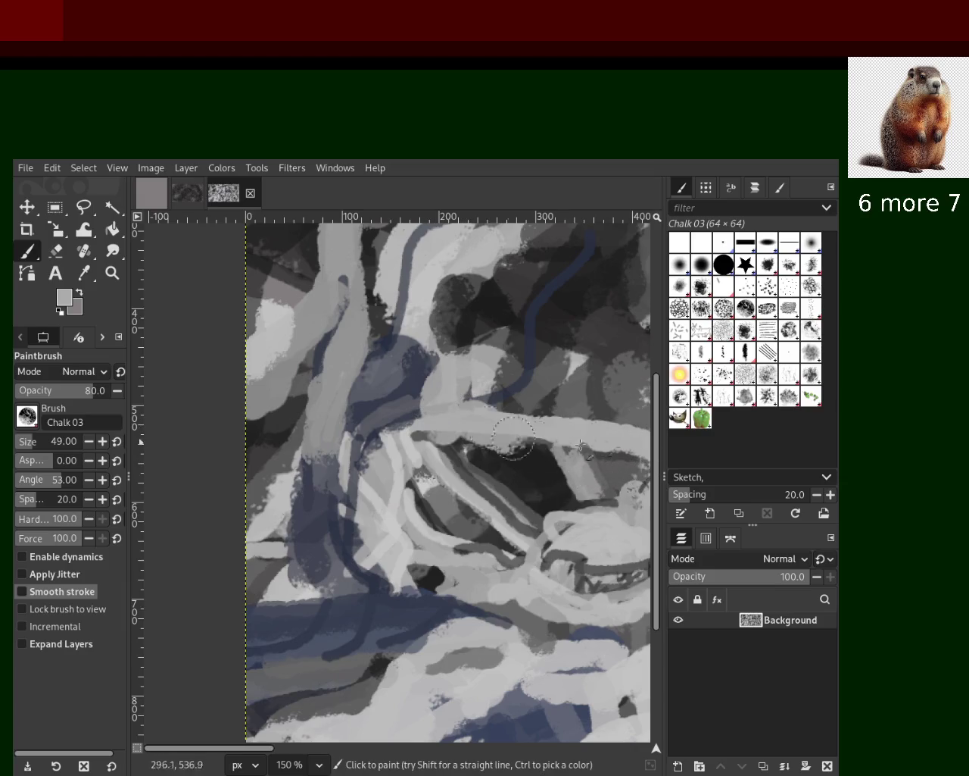
left_click_drag(515, 447, 640, 424)
key("ctrl+z")
left_click_drag(485, 450, 569, 460)
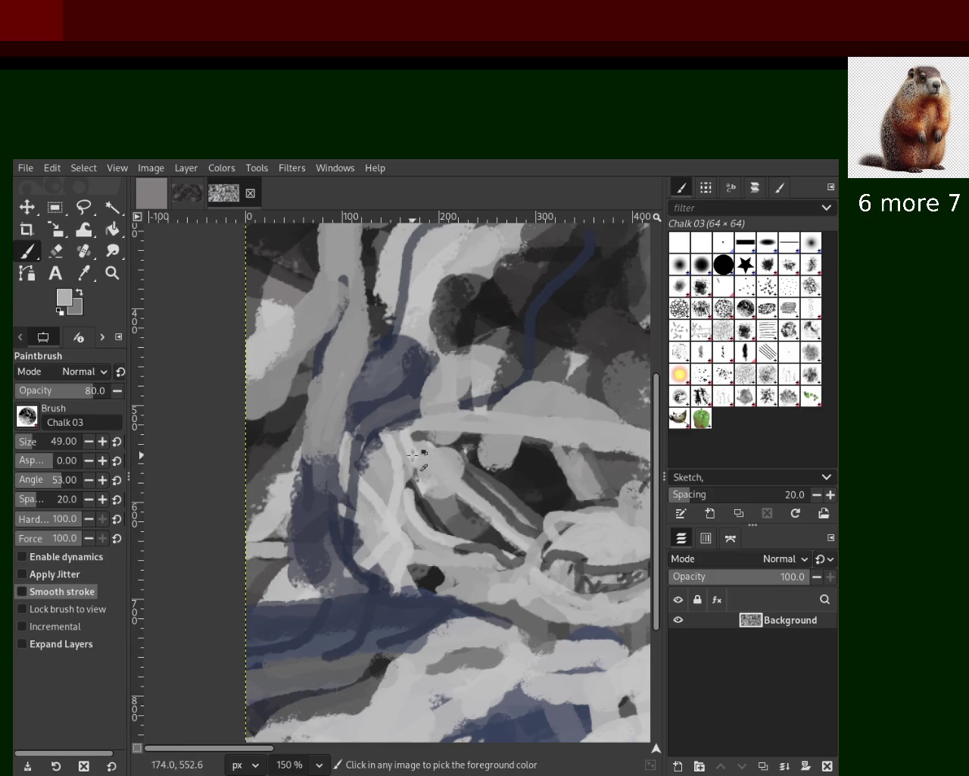
mouse_move(395, 474)
left_mouse_down()
mouse_move(397, 547)
mouse_move(397, 466)
mouse_move(389, 515)
left_mouse_up()
left_click(393, 479, "ctrl")
mouse_move(431, 561)
left_mouse_down()
mouse_move(454, 585)
mouse_move(506, 596)
mouse_move(571, 641)
mouse_move(577, 678)
left_mouse_up()
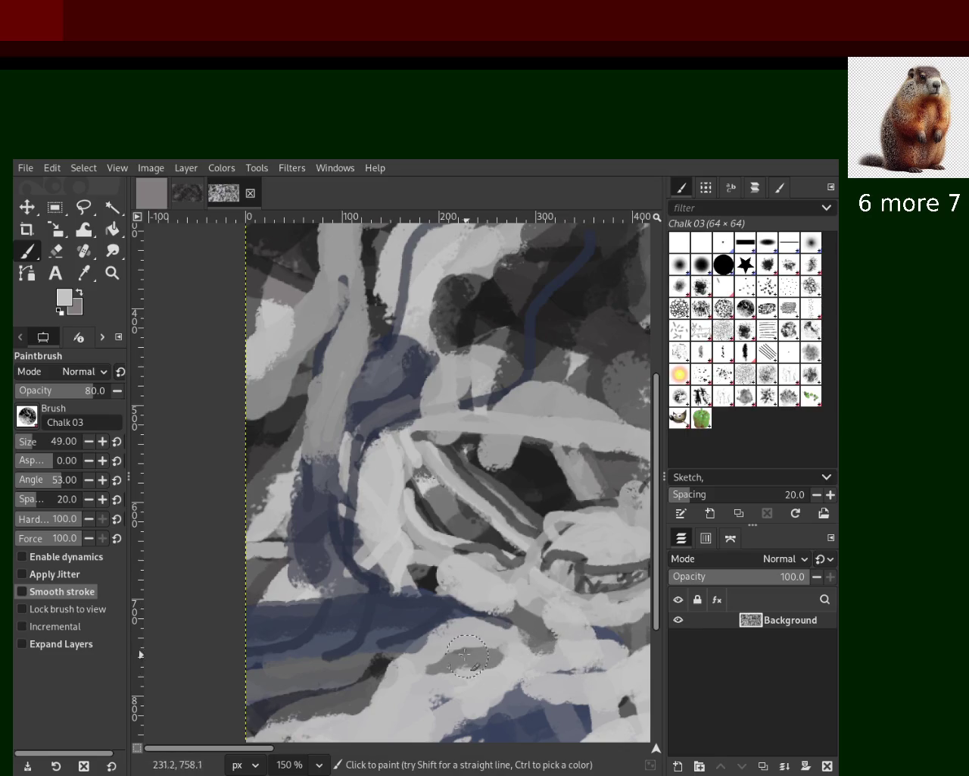
Step: Sample dark navy and paint a band across the lower-left area
left_click(359, 656, "ctrl")
left_click(364, 650, "ctrl")
mouse_move(283, 674)
left_mouse_down()
mouse_move(313, 644)
mouse_move(353, 637)
mouse_move(272, 684)
left_mouse_up()
key("ctrl+z")
left_click(356, 624, "ctrl")
left_click(401, 626, "ctrl")
key("ctrl+z")
left_click_drag(364, 664, 321, 677)
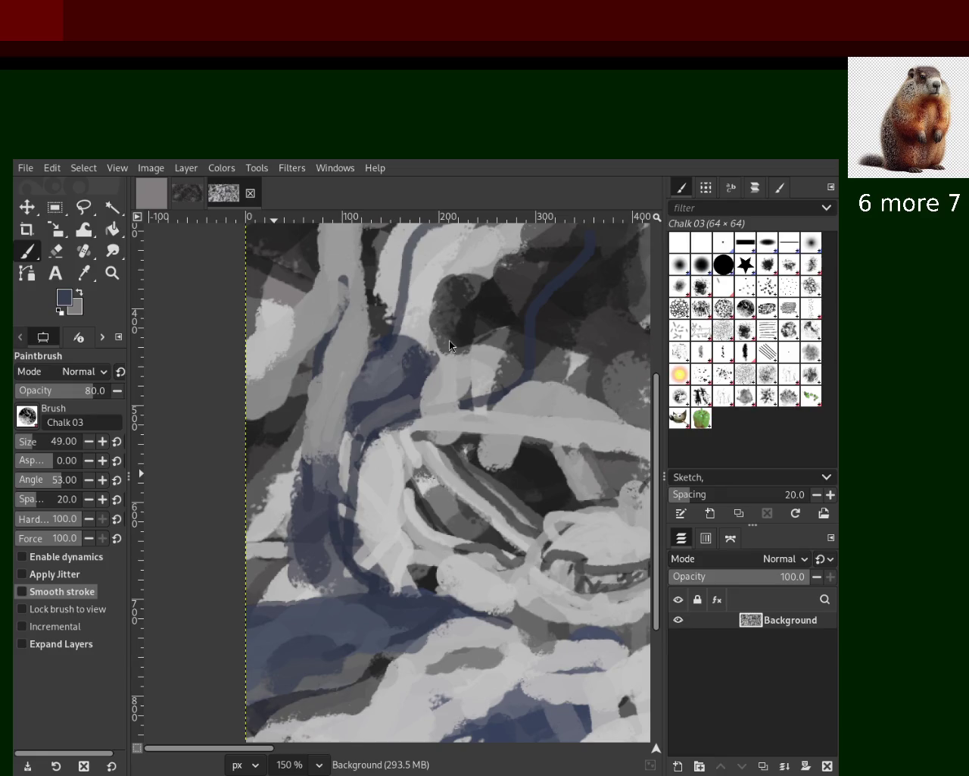
Step: Zoom out to view the whole painting, then zoom back in on the central loops
left_click(112, 272)
left_click(468, 447)
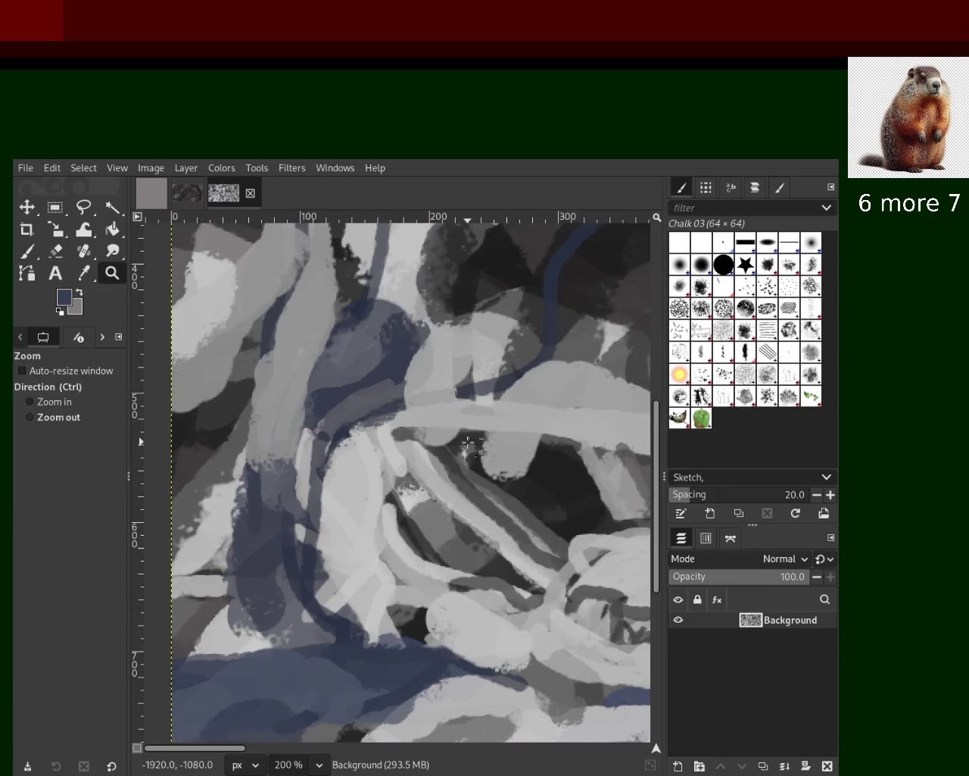
scroll(468, 447, "down", 3, "ctrl")
scroll(447, 451, "down", 3, "ctrl")
left_click(425, 452)
left_click(425, 452)
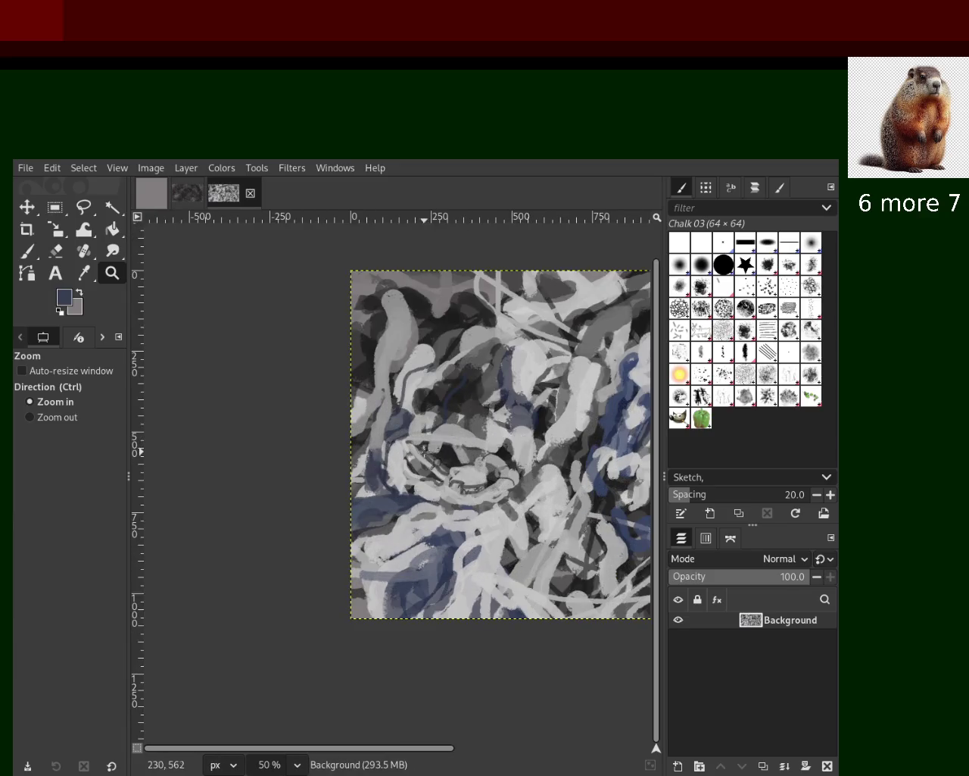
left_click(432, 500)
scroll(396, 460, "down", 2, "ctrl")
scroll(287, 353, "up", 3, "ctrl")
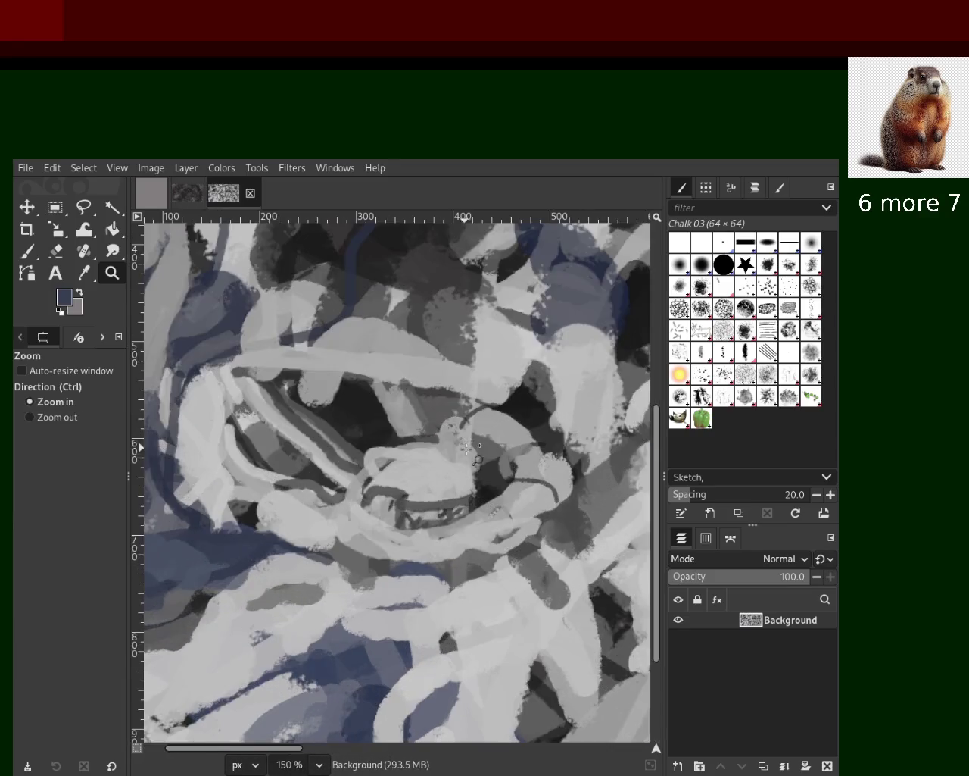
Step: With the chalk brush, paint light grey strokes in the upper centre
left_click(38, 252)
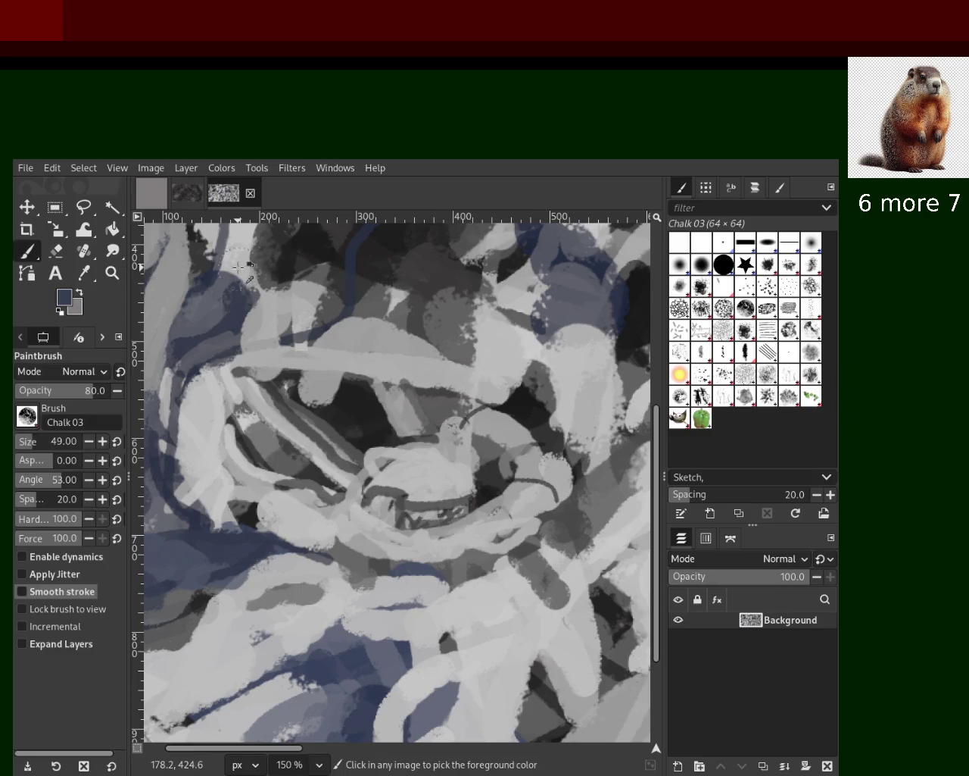
left_click(365, 311, "ctrl")
left_click(397, 298, "ctrl")
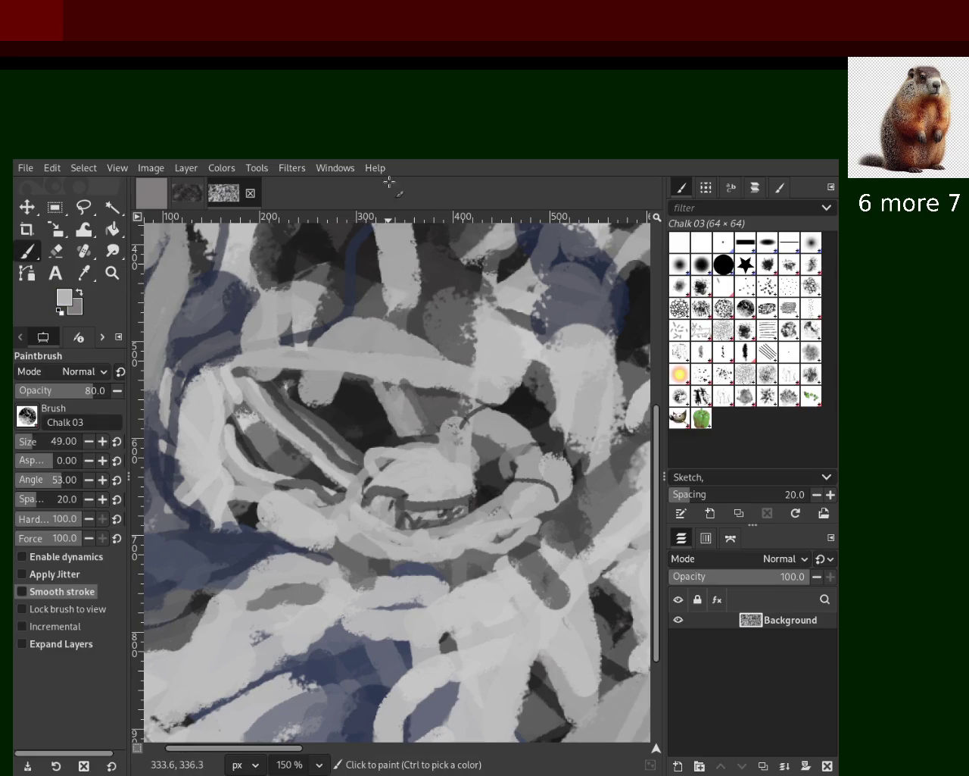
mouse_move(443, 227)
left_mouse_down()
mouse_move(420, 261)
mouse_move(443, 234)
left_mouse_up()
key("ctrl+z")
Step: Paint dark grey chalk over the upper right area and across the light stroke
left_click(462, 278, "ctrl")
left_click_drag(464, 257, 449, 295)
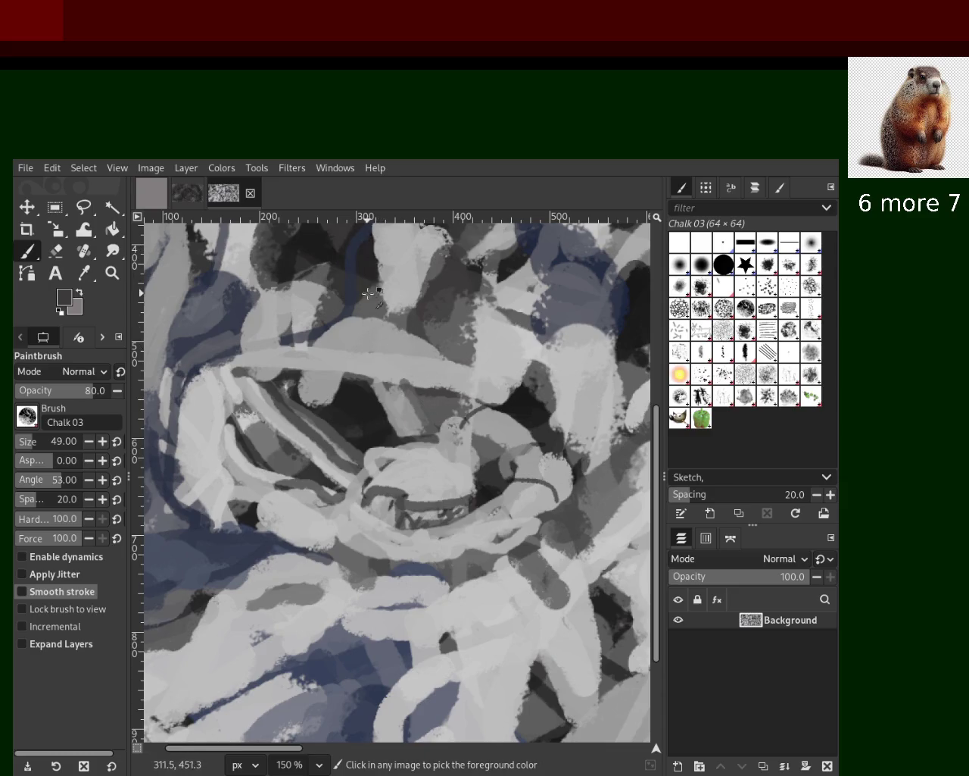
left_click(336, 359)
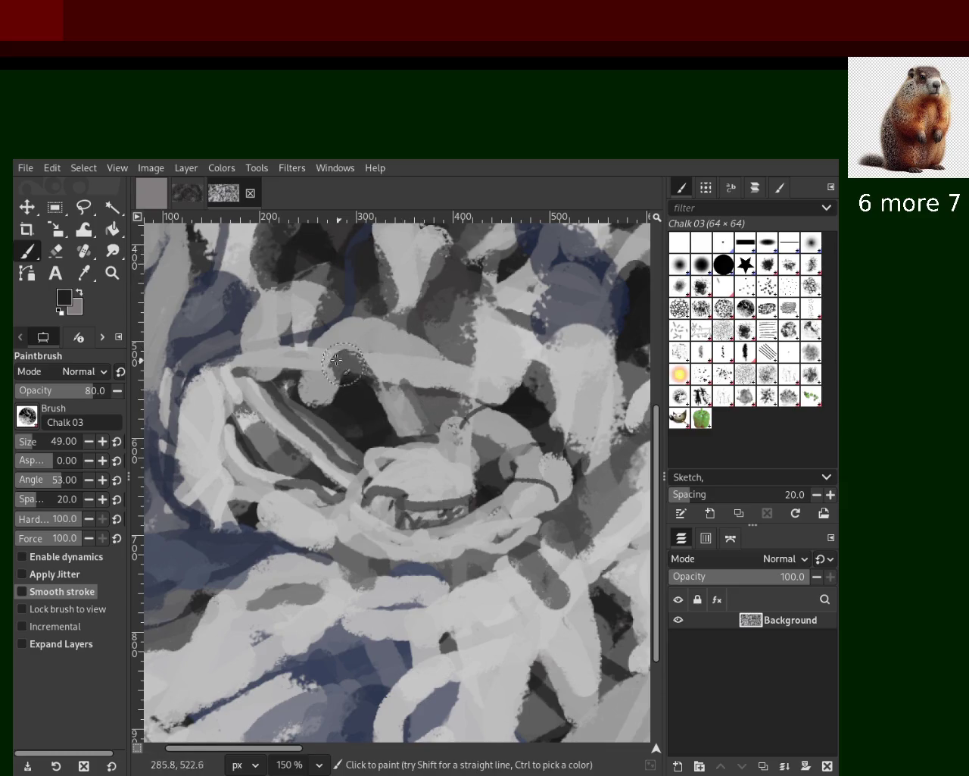
left_click_drag(336, 359, 353, 370)
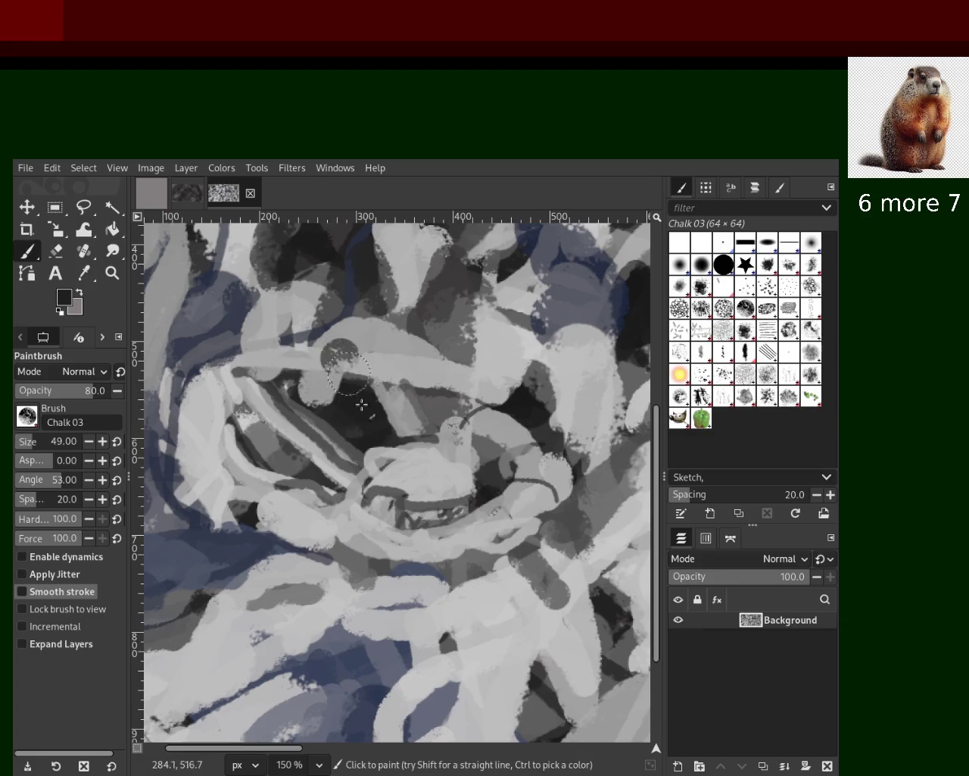
left_click_drag(436, 474, 421, 466)
key("ctrl+z")
Step: Paint dark chalk around the centre, then cover the lower right with light chalk
left_click(453, 474, "ctrl")
left_click(453, 475, "shift")
key("ctrl+z")
left_click(431, 530, "ctrl")
mouse_move(439, 507)
left_mouse_down()
mouse_move(474, 475)
mouse_move(356, 493)
left_mouse_up()
left_click(432, 471, "ctrl")
mouse_move(436, 462)
left_mouse_down()
mouse_move(394, 466)
mouse_move(409, 484)
mouse_move(435, 478)
mouse_move(341, 428)
left_mouse_up()
key("ctrl+z")
key("ctrl+z")
key("ctrl+z")
key("ctrl+y")
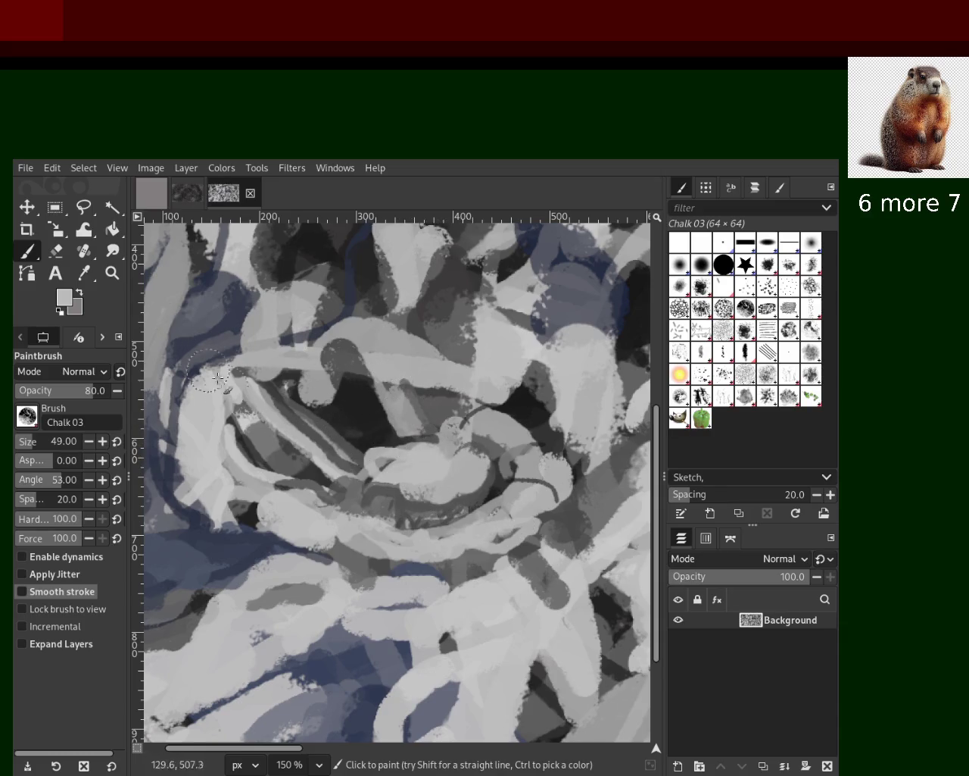
Step: Try a grey stroke left of centre and dark navy in the lower left
left_click(326, 455, "ctrl")
left_click_drag(333, 466, 278, 402)
key("ctrl+z")
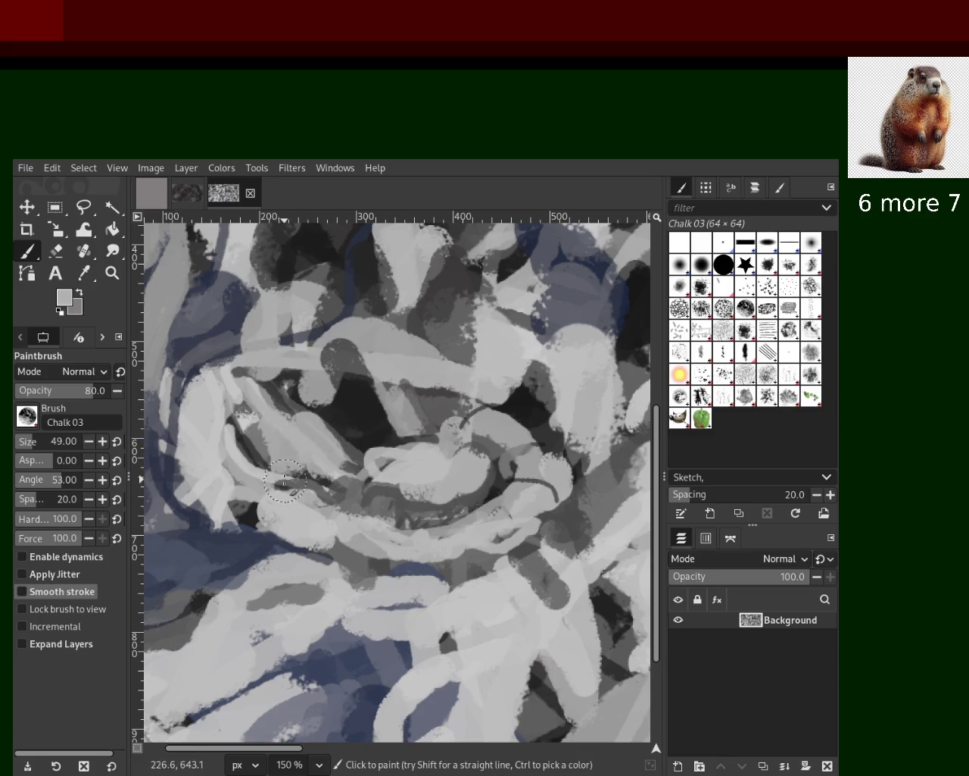
left_click(262, 521, "ctrl")
left_click_drag(258, 523, 228, 576)
left_click(465, 560, "ctrl")
key("ctrl+z")
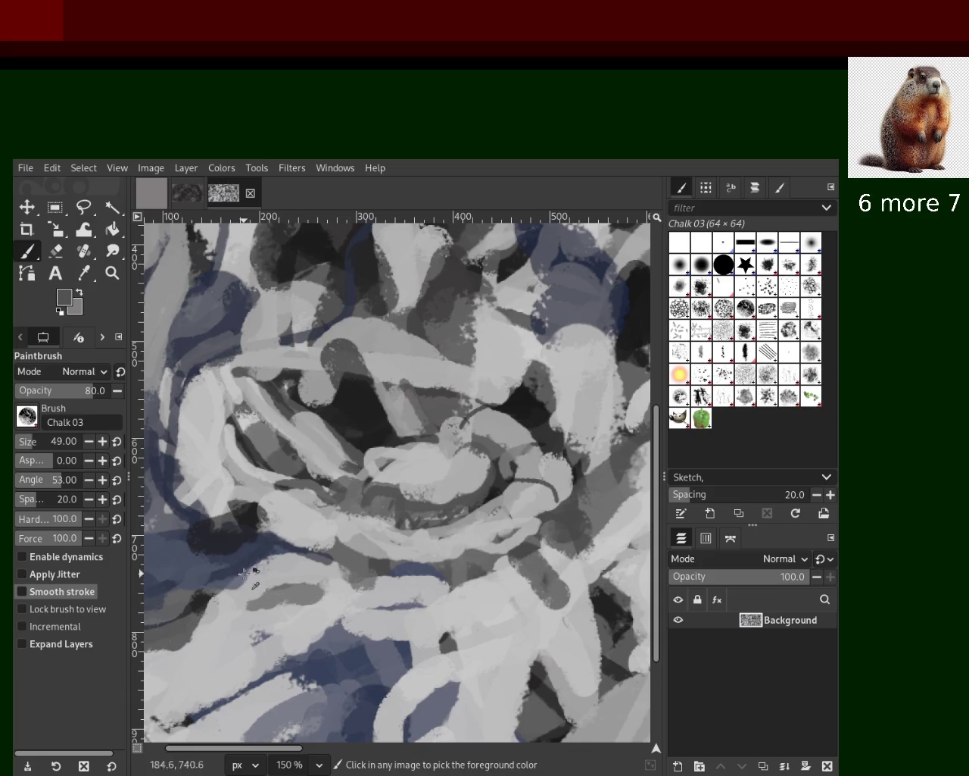
left_click(241, 574, "ctrl")
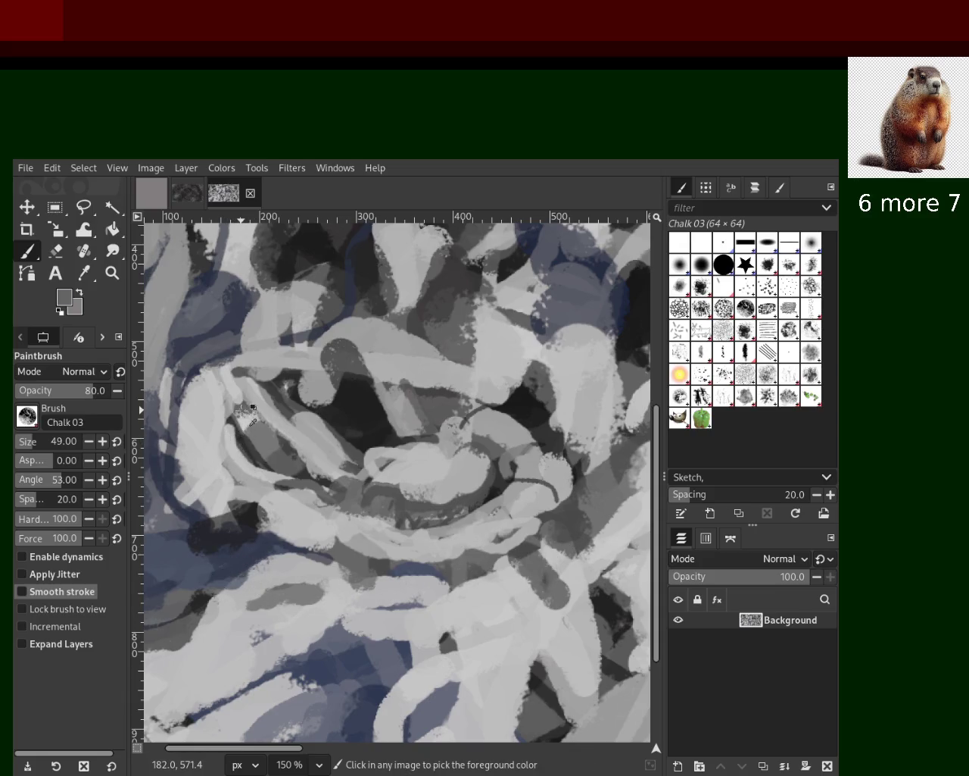
Step: Cover the dark patches along the right side with light grey chalk
left_click(272, 259, "ctrl")
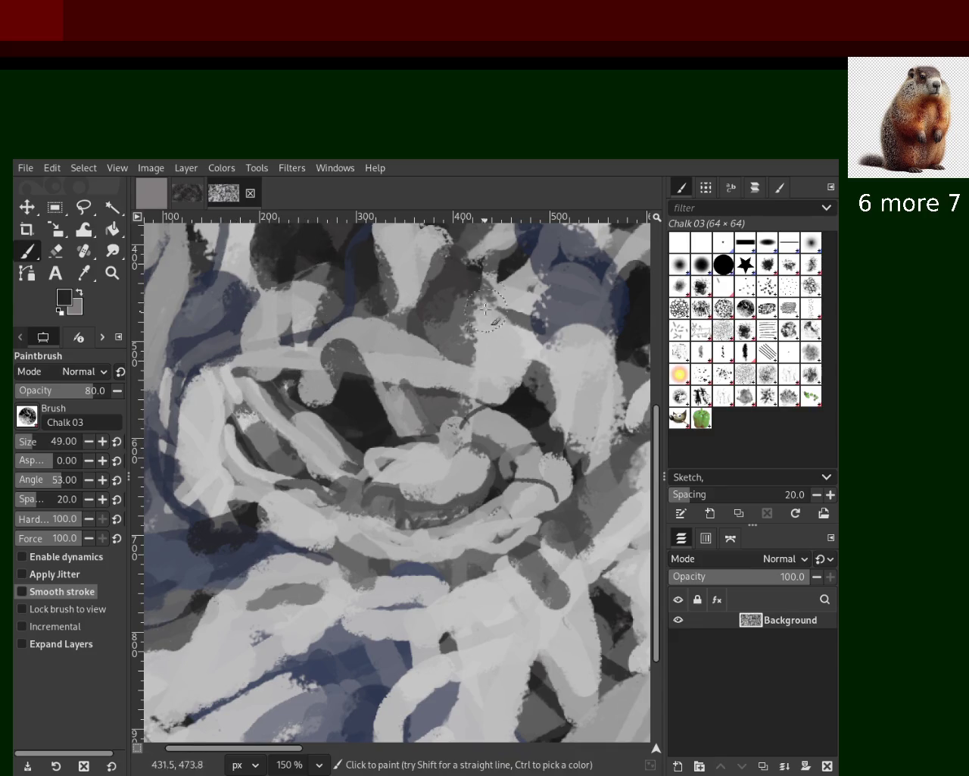
left_click_drag(485, 279, 452, 356)
left_click(325, 371, "ctrl")
left_click(499, 331, "ctrl")
left_click_drag(477, 299, 535, 379)
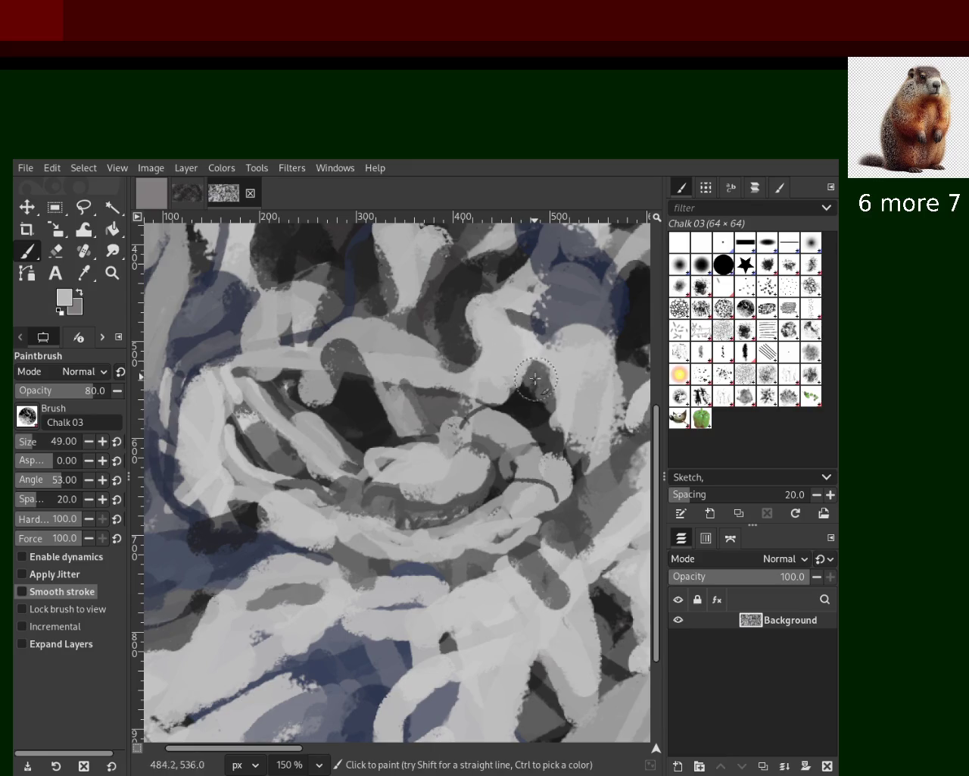
left_click(588, 388, "ctrl")
mouse_move(603, 371)
left_mouse_down()
mouse_move(580, 456)
mouse_move(585, 570)
mouse_move(504, 615)
left_mouse_up()
left_click(580, 514, "ctrl")
key("ctrl+z")
left_click(519, 581, "ctrl")
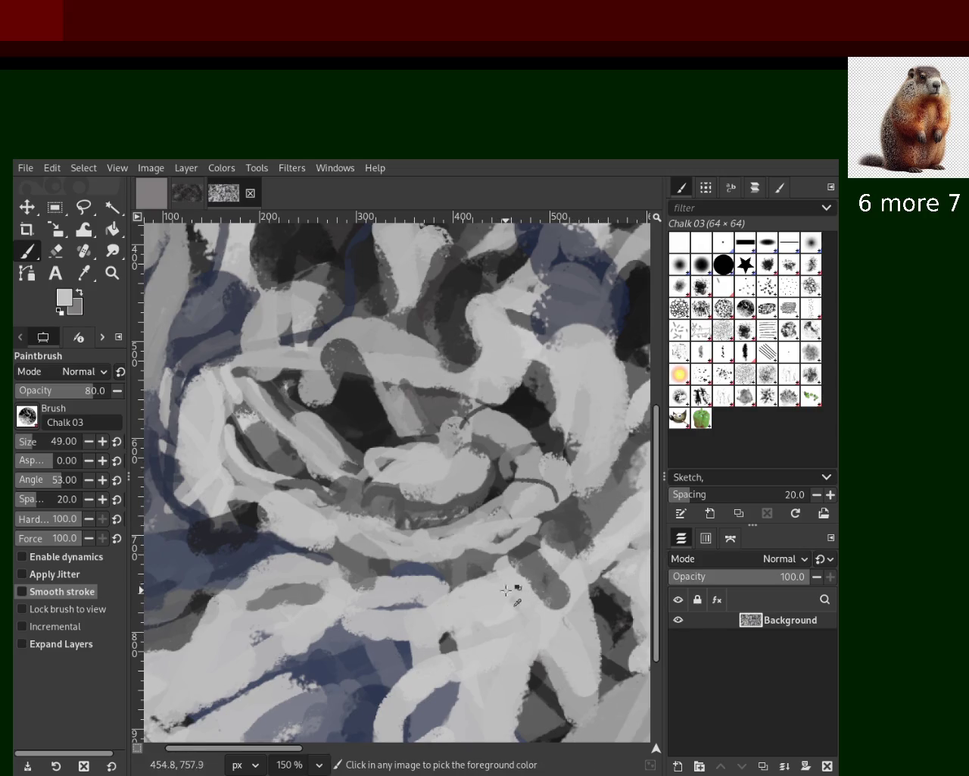
Step: Paint a light grey stroke, then try a dark grey stroke across the lower centre and undo it
left_click_drag(598, 540, 555, 602)
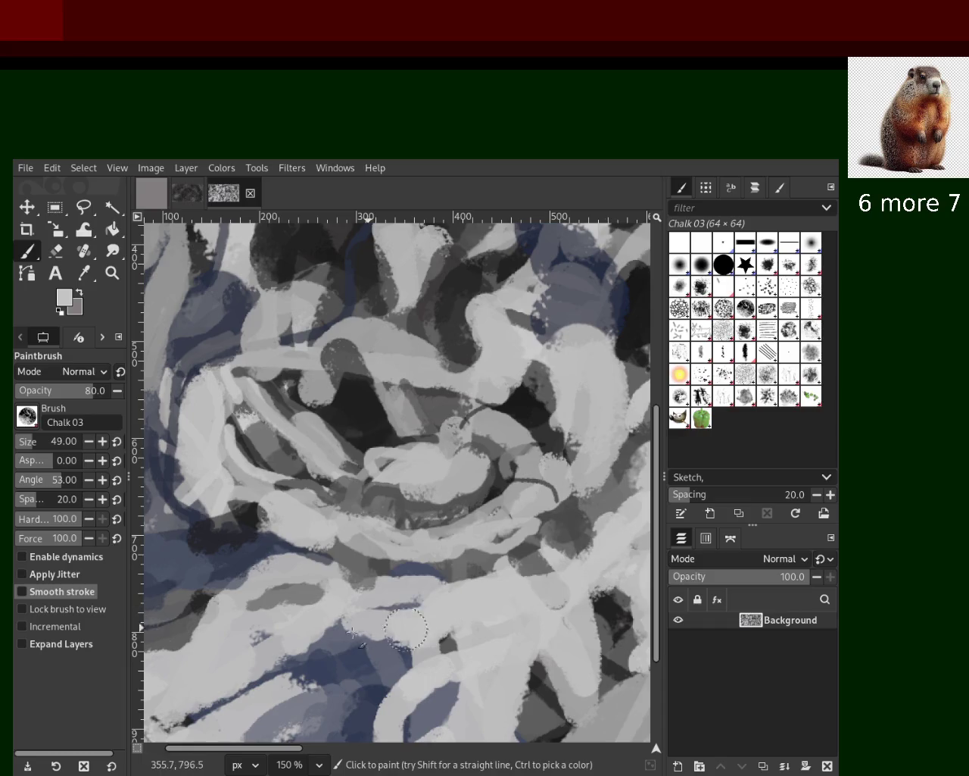
left_click(345, 664, "ctrl")
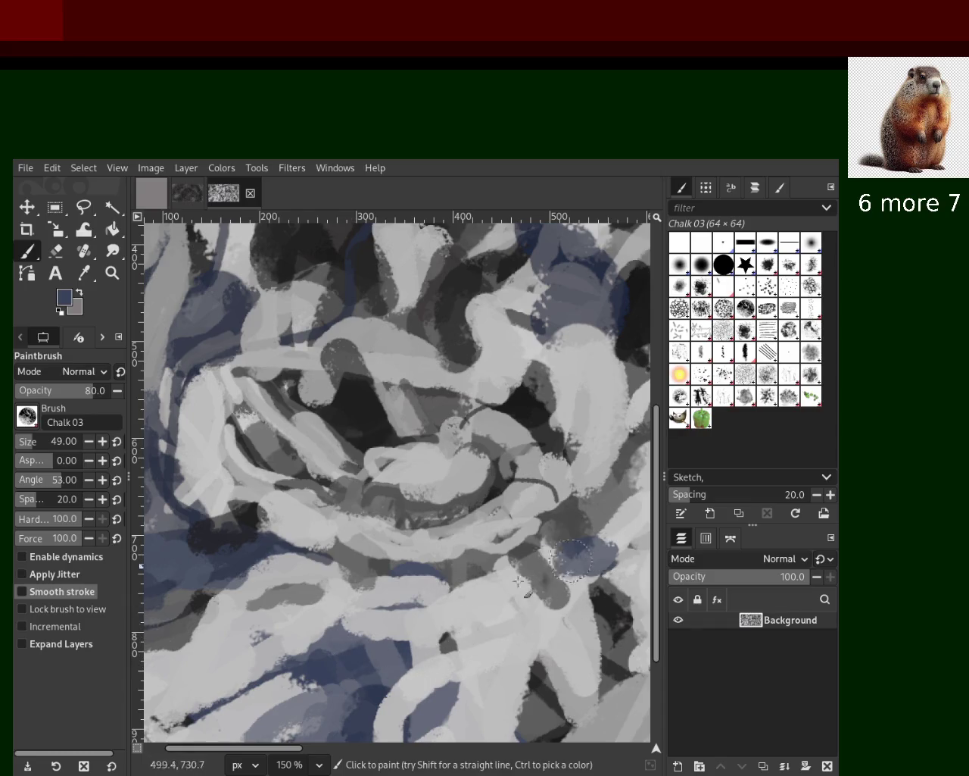
left_click(483, 572, "ctrl")
left_click_drag(479, 580, 362, 580)
key("ctrl+z")
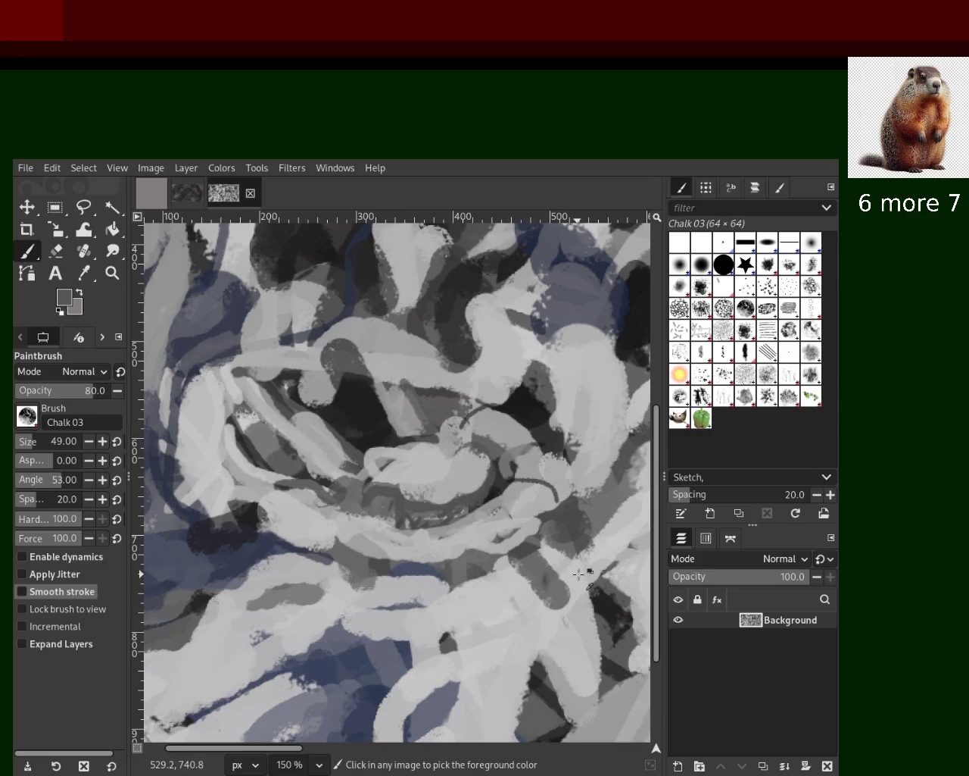
Step: Sample light grey and paint a light grey stroke in the lower centre
left_click(600, 569, "ctrl")
left_click_drag(447, 547, 387, 519)
key("ctrl+z")
key("ctrl+z")
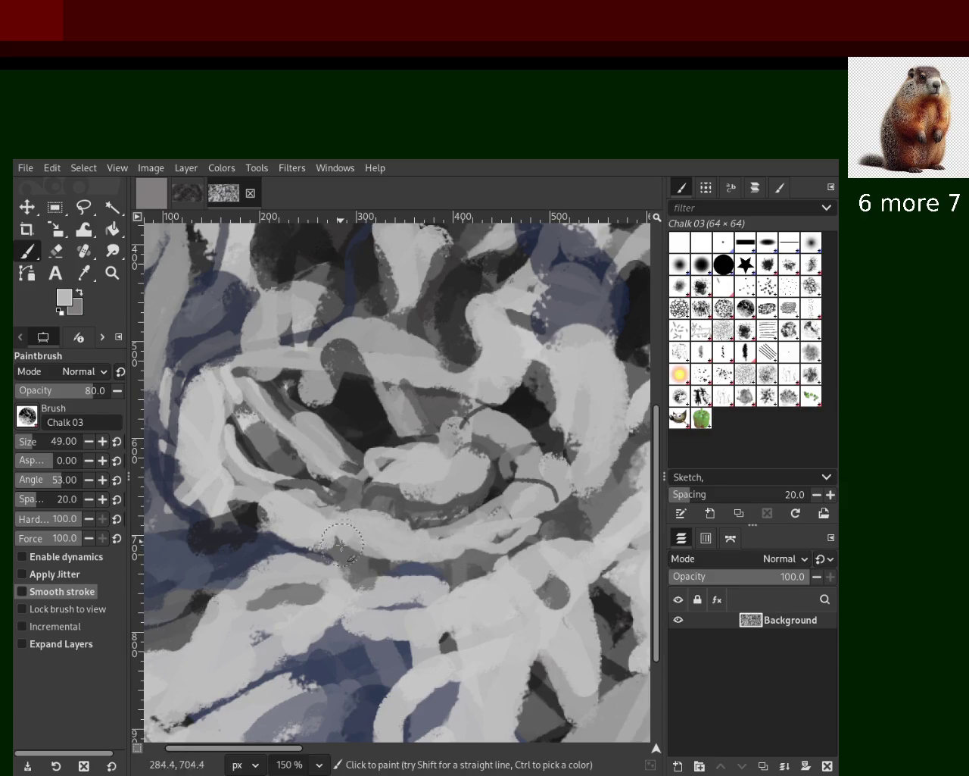
key("ctrl+y")
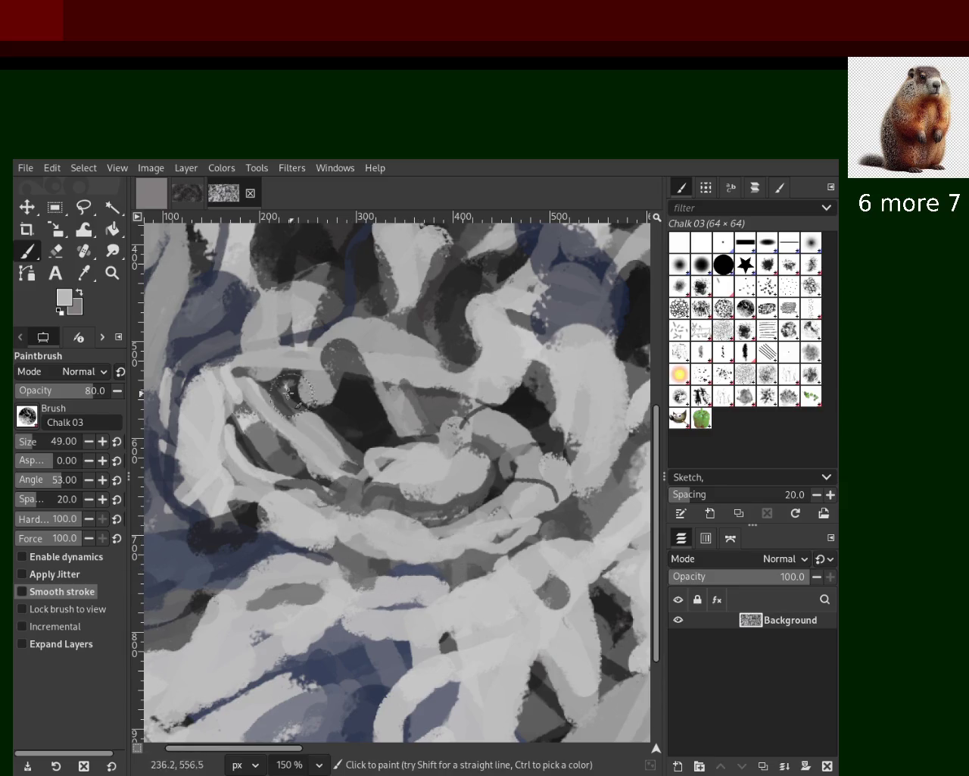
Step: Paint a dark grey stroke lower right and compare a light grey mark over it, then remove the mark
left_click(552, 521, "ctrl")
mouse_move(542, 518)
left_mouse_down()
mouse_move(498, 541)
mouse_move(407, 556)
left_mouse_up()
left_click(536, 506, "ctrl")
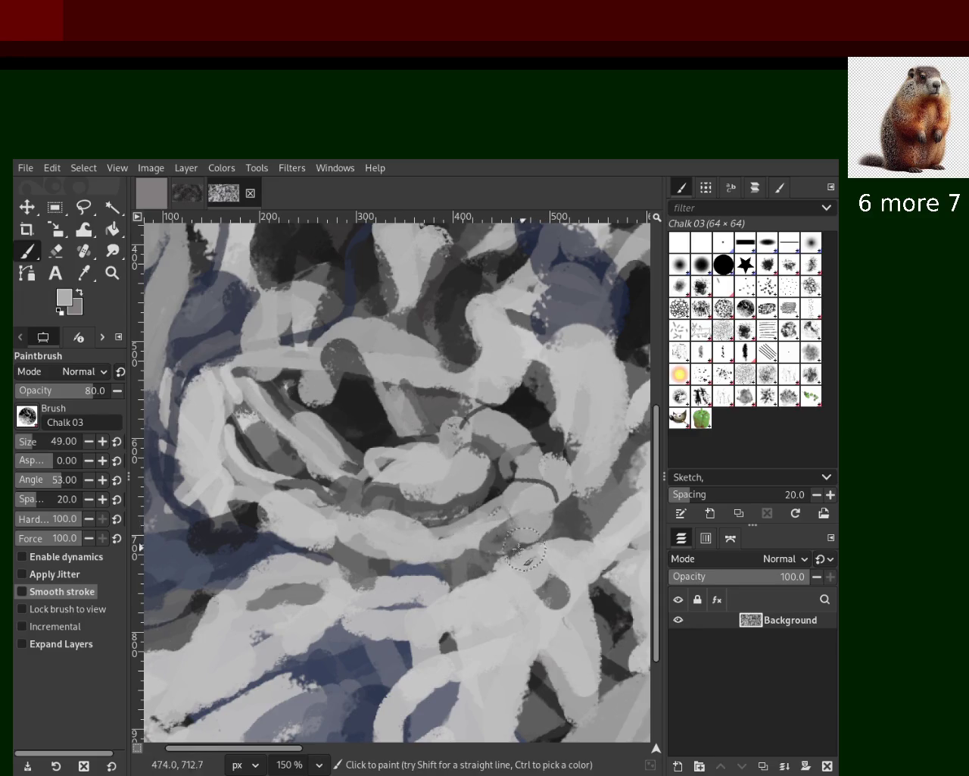
key("ctrl+z")
key("ctrl+y")
key("ctrl+z")
key("ctrl+y")
key("ctrl+z")
key("ctrl+y")
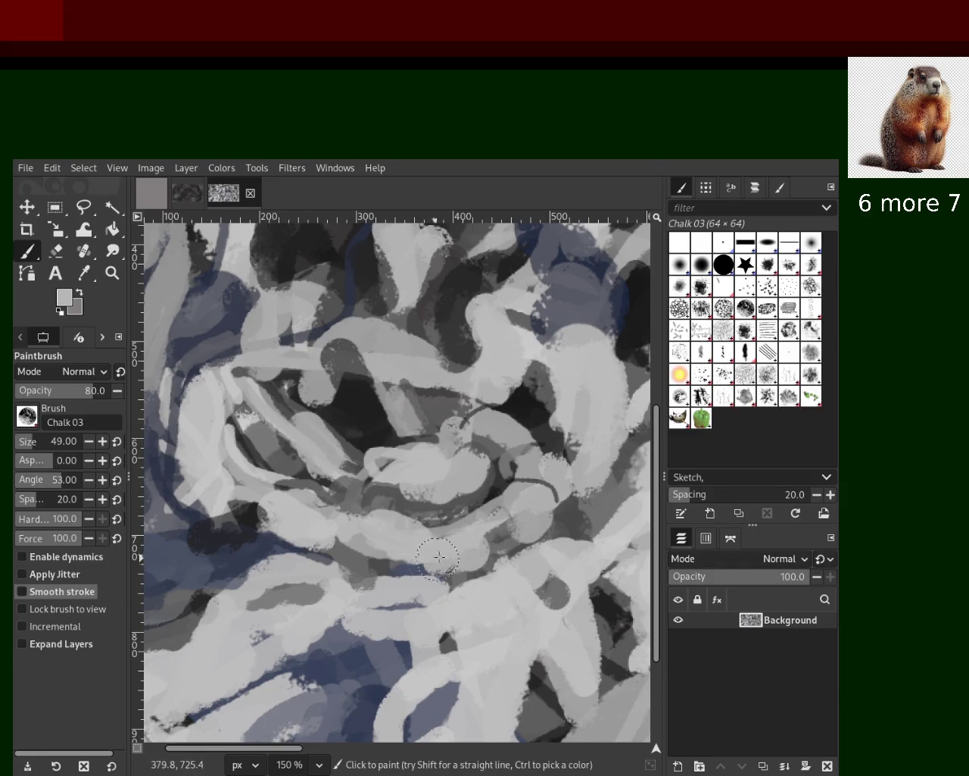
key("ctrl+z")
Step: Add a small light grey mark at the lower centre, comparing it before and after
left_click_drag(440, 557, 411, 564)
key("ctrl+z")
key("ctrl+y")
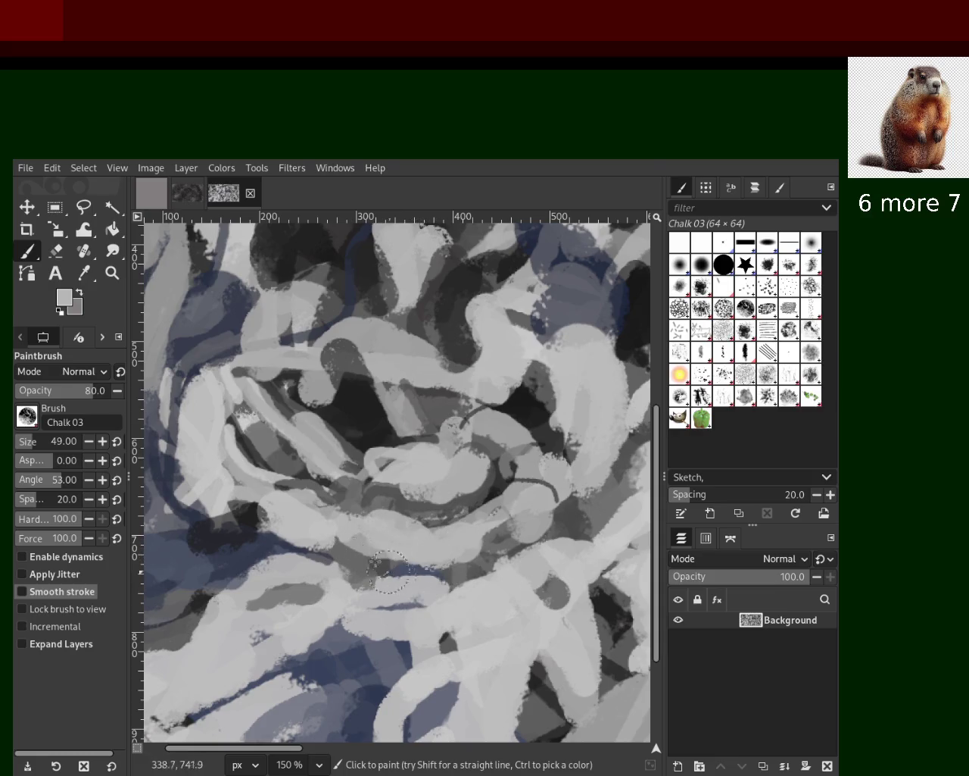
key("ctrl+y")
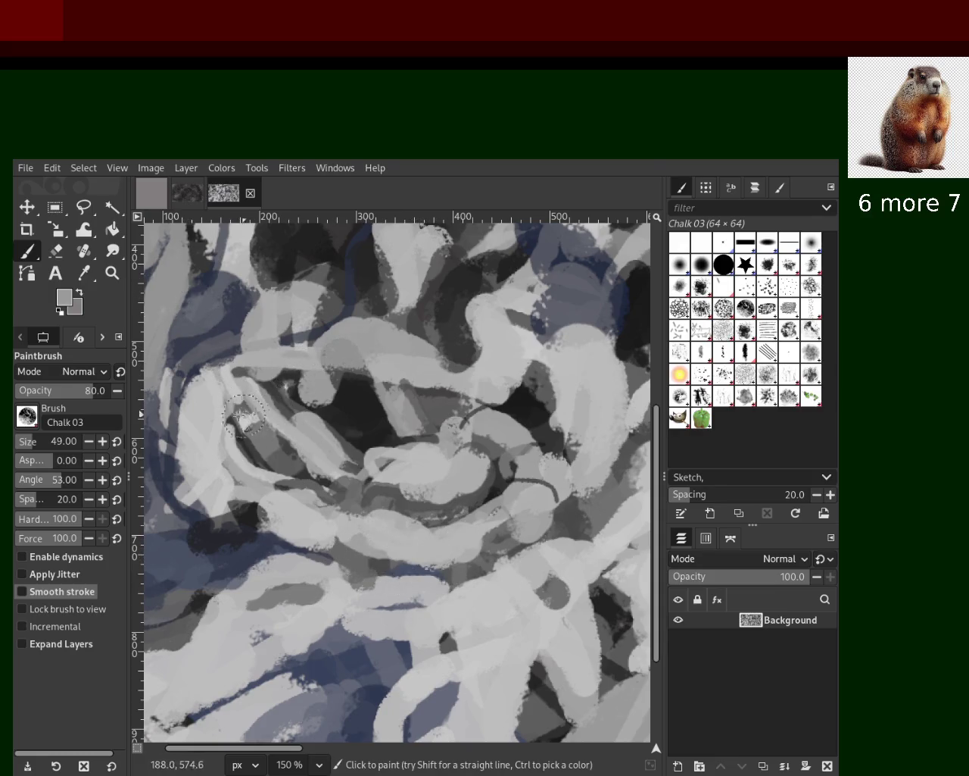
key("ctrl+z")
key("ctrl+y")
key("ctrl+z")
key("ctrl+z")
key("ctrl+y")
Step: Sample near-black and dab dark chalk in the upper right and near the right edge
left_click(491, 268, "ctrl")
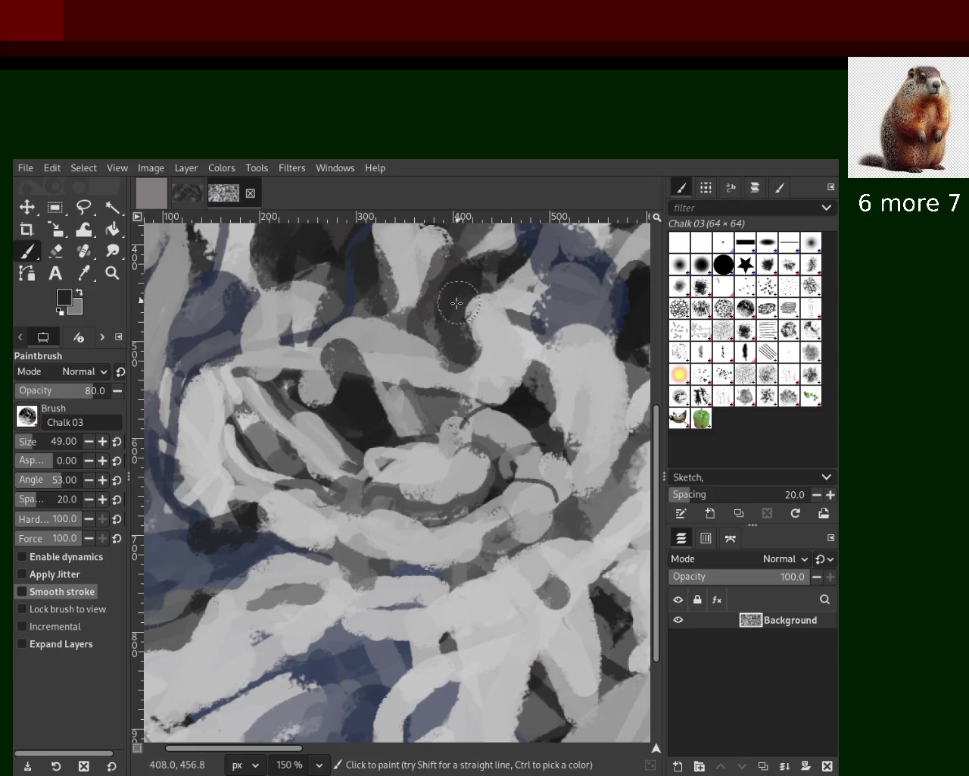
key("ctrl+z")
left_click(562, 381)
key("ctrl+z")
key("ctrl+y")
left_click(623, 391)
key("ctrl+z")
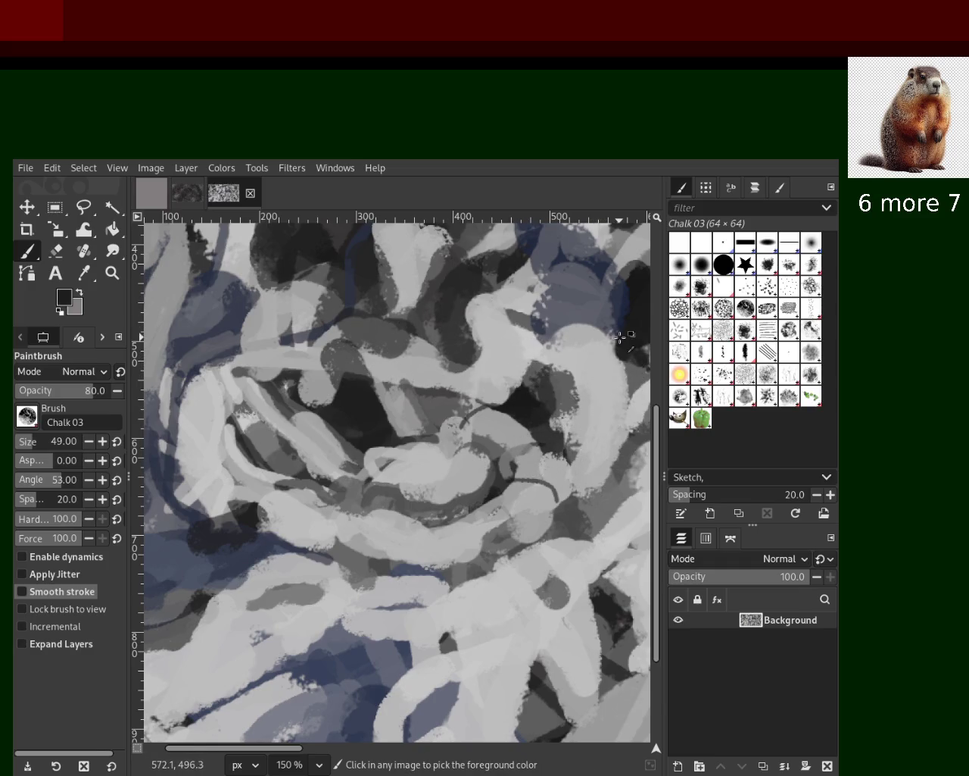
key("ctrl+y")
key("z")
scroll(392, 473, "up", 1)
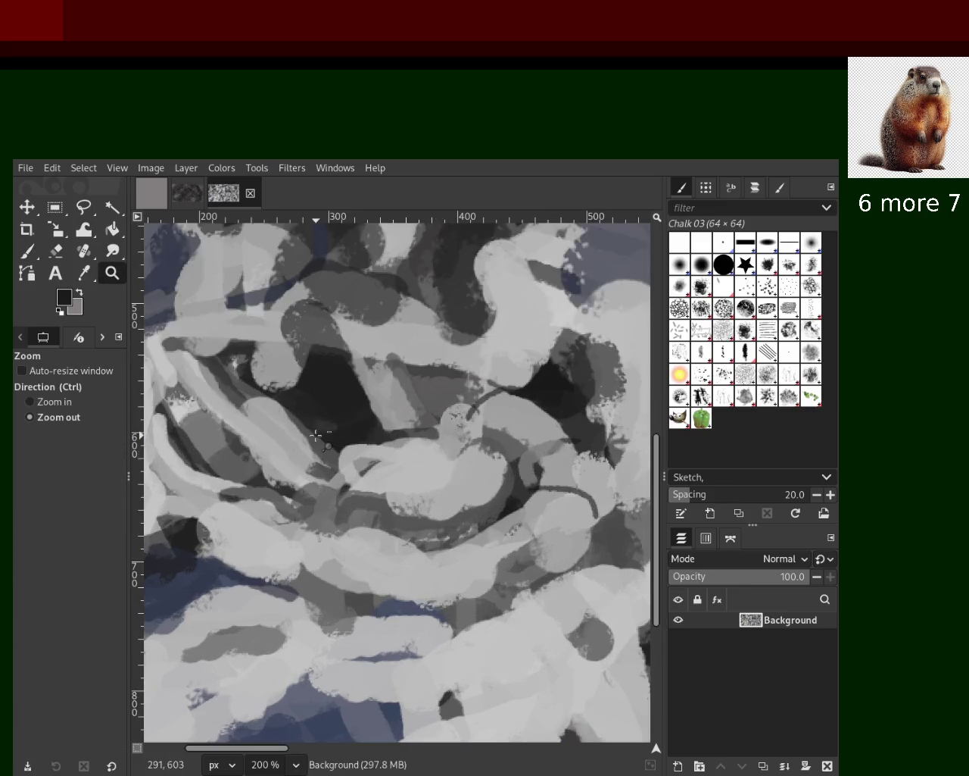
Step: Review the canvas by zooming in and out, then save the painting as 29.xcf
scroll(393, 473, "down", 3)
scroll(392, 474, "down", 2)
scroll(383, 466, "up", 1)
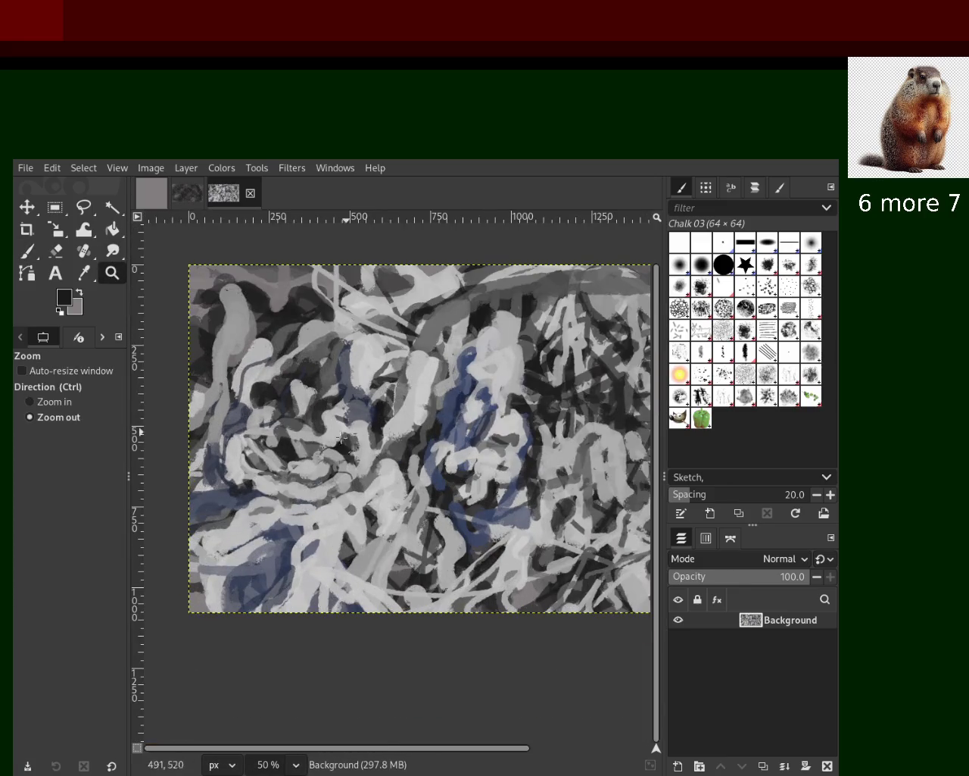
scroll(318, 524, "up", 1)
scroll(319, 524, "down", 1)
scroll(303, 485, "up", 1)
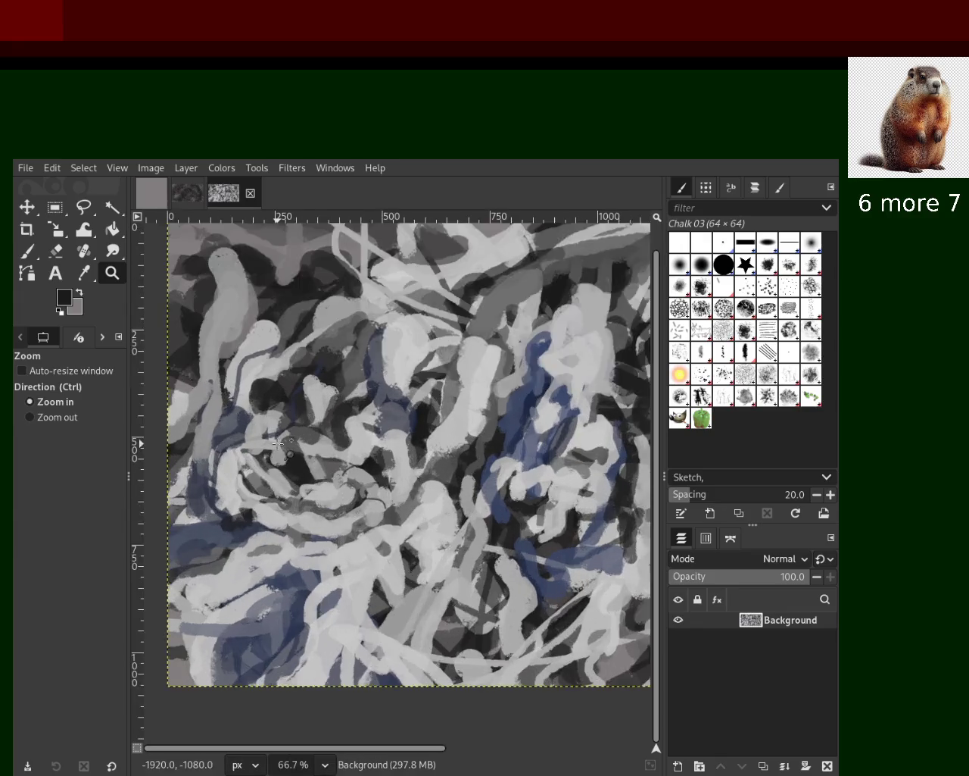
scroll(289, 439, "up", 1)
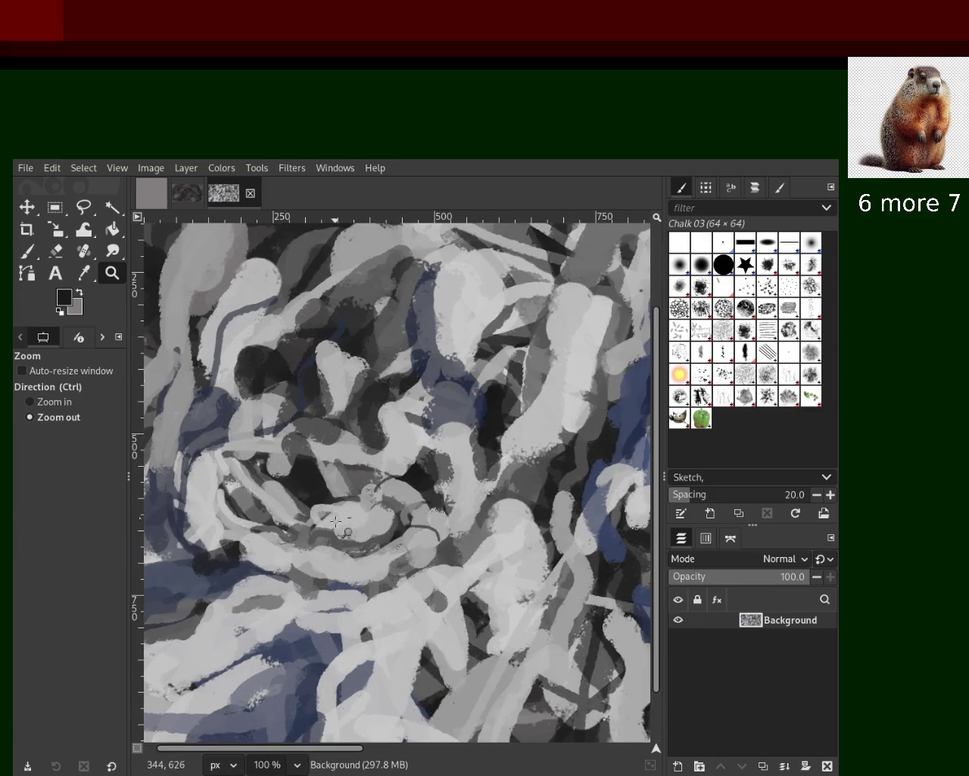
scroll(336, 521, "down", 1)
scroll(364, 519, "down", 2)
scroll(409, 513, "up", 2)
scroll(449, 509, "up", 1)
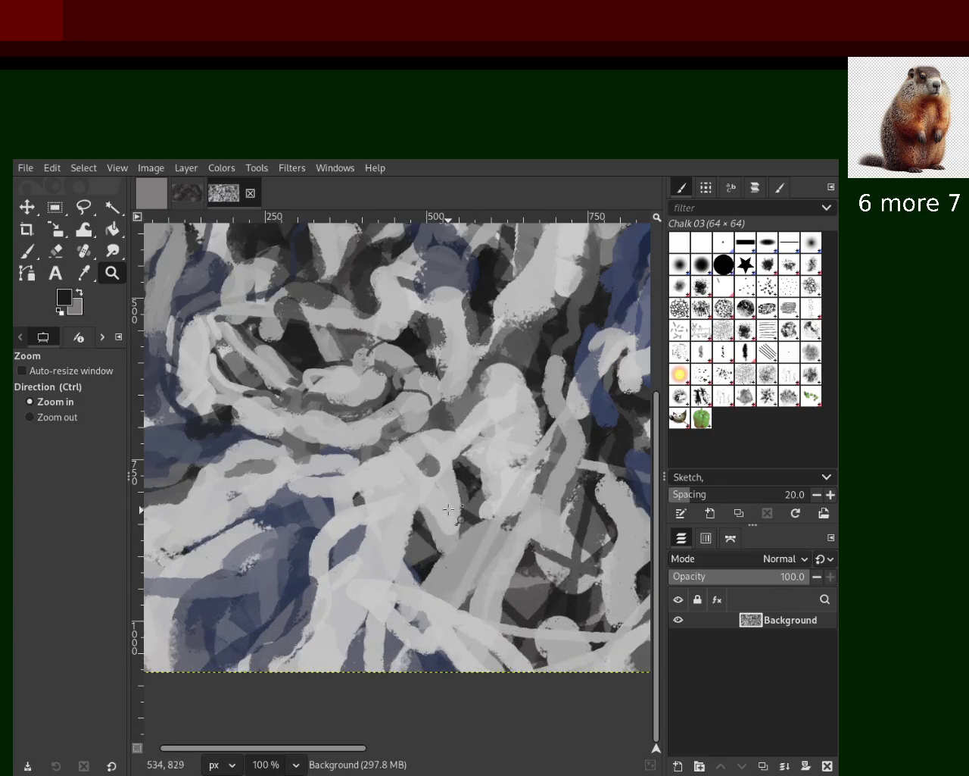
scroll(397, 469, "down", 3)
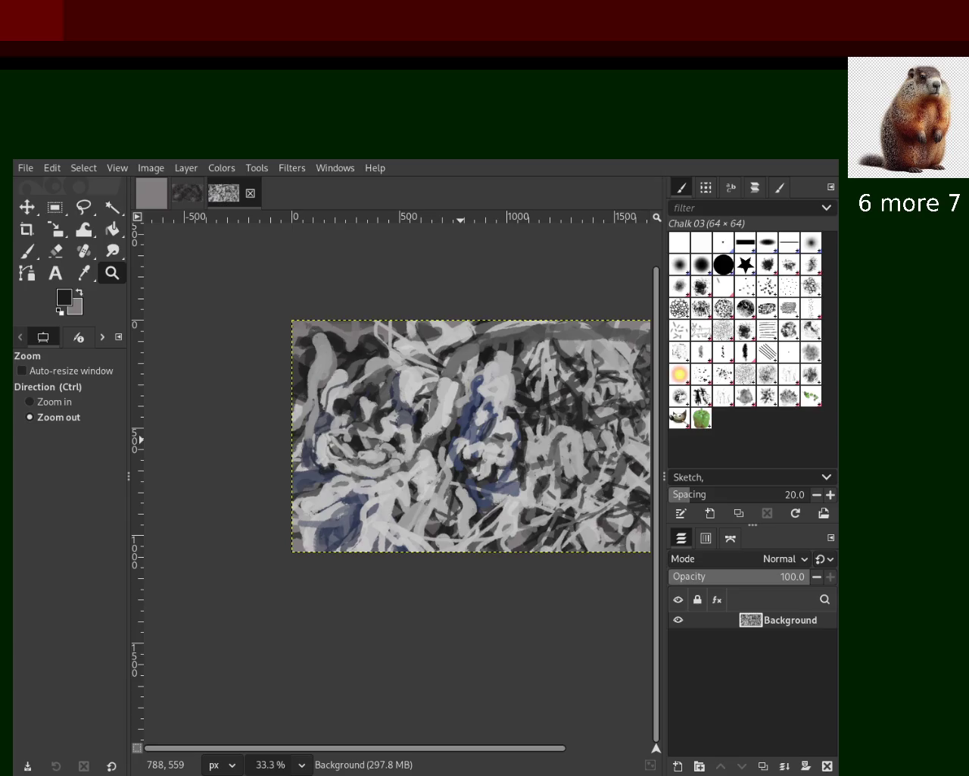
key("ctrl+s")
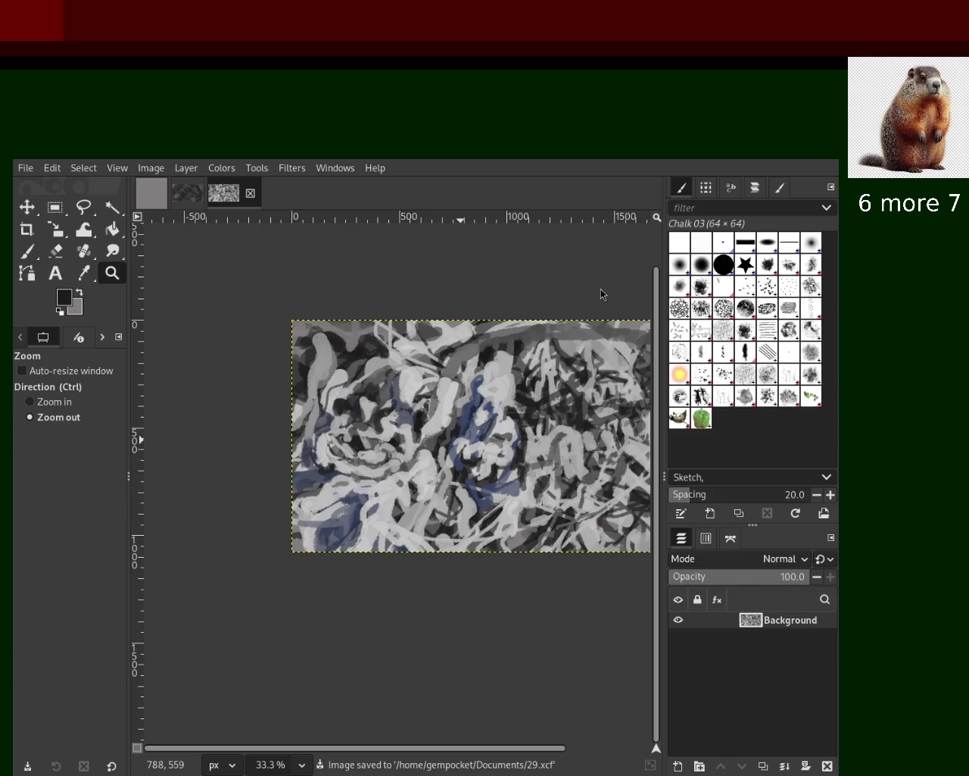
left_click(419, 437)
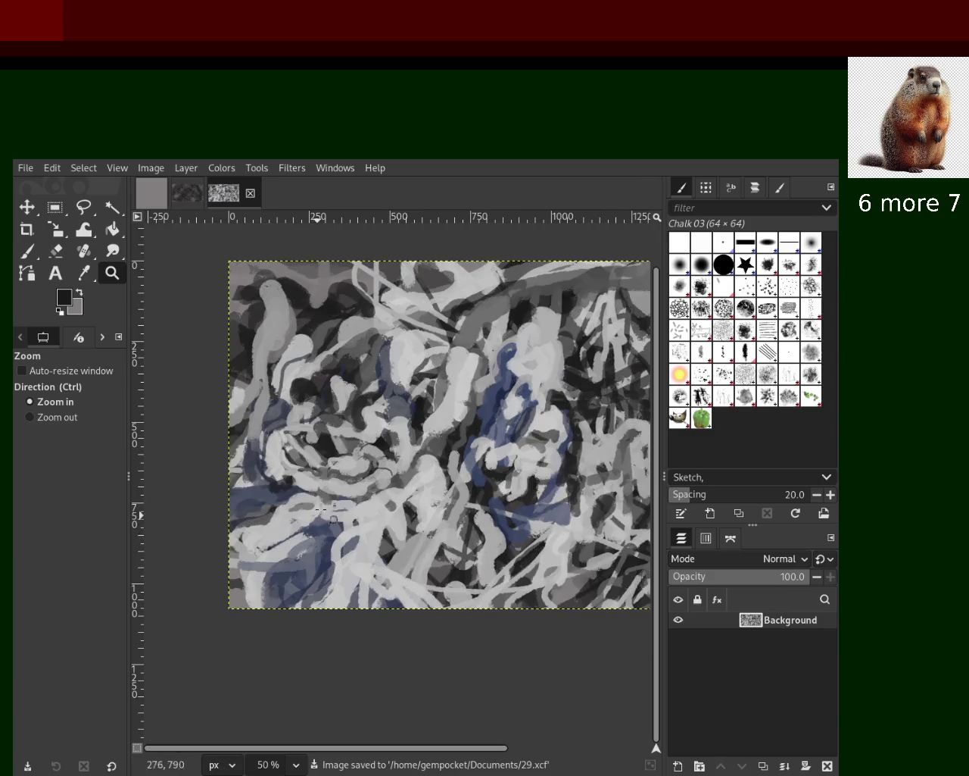
Step: Zoom to 150% and paint a near-black chalk stroke in the lower left with the Chalk 03 brush
left_click(334, 561)
left_click(154, 453)
left_click(39, 256)
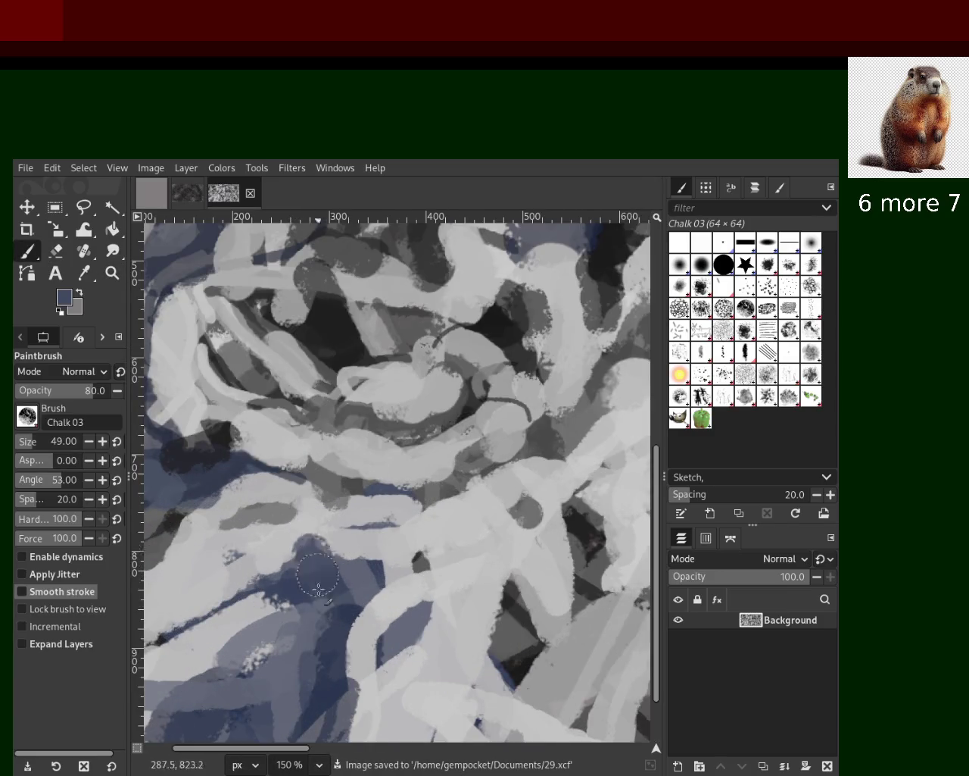
left_click(243, 650, "ctrl")
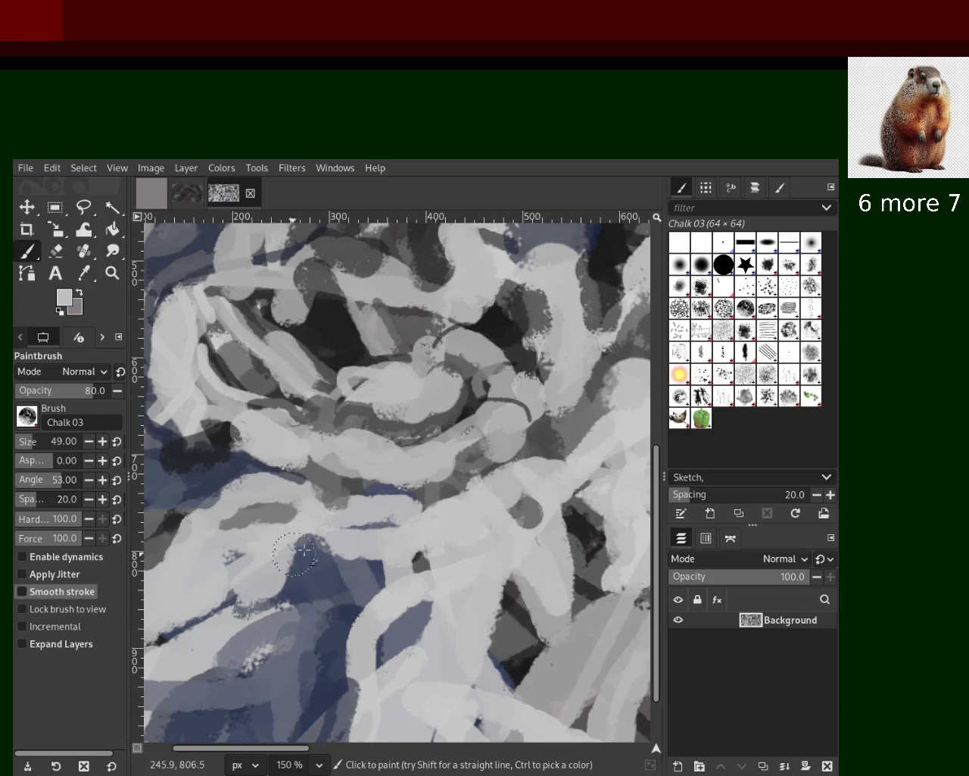
left_click(197, 449, "ctrl")
left_click_drag(231, 435, 186, 440)
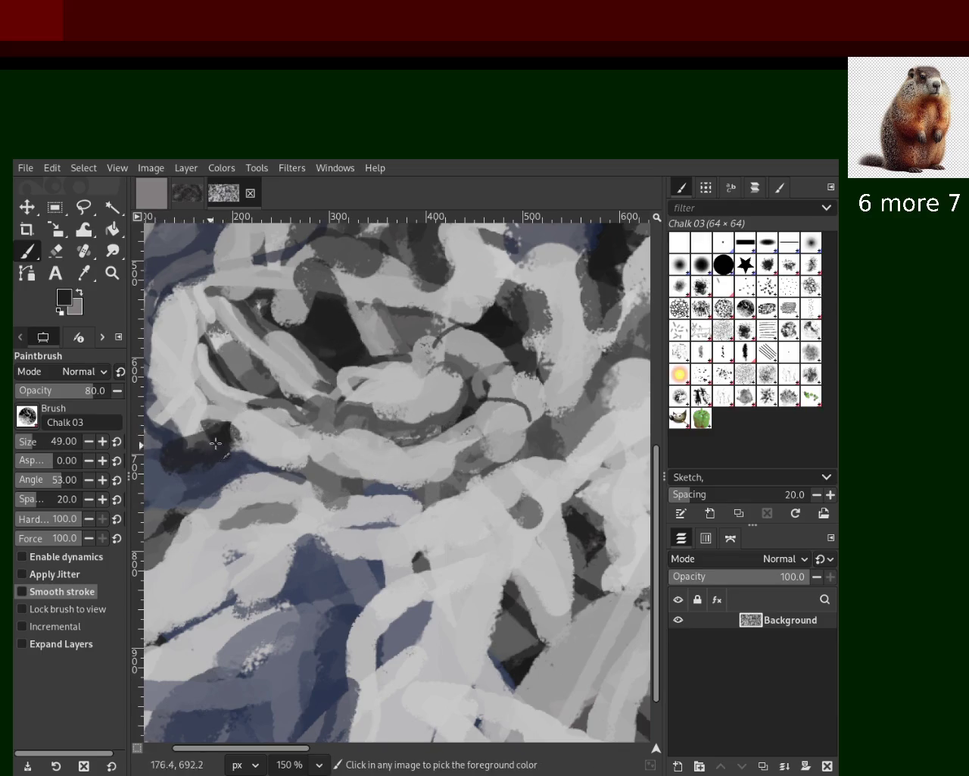
Step: Cover part of the dark stroke with light grey, discarding a light stroke at the left edge
left_click(273, 476, "ctrl")
left_click_drag(246, 420, 270, 459)
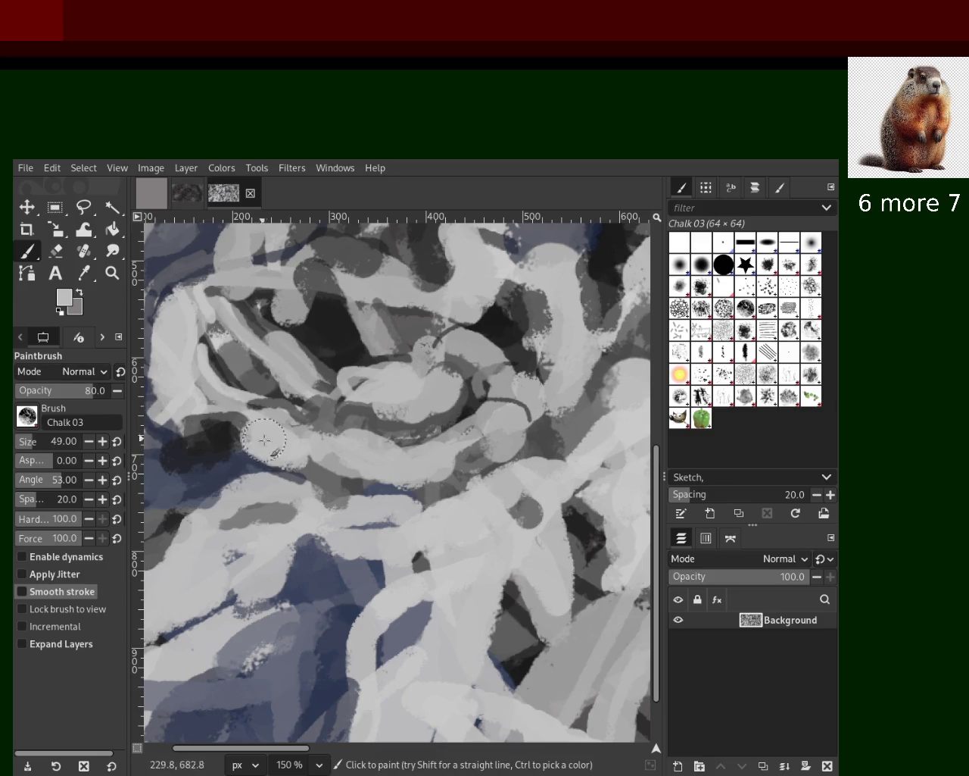
left_click_drag(167, 416, 175, 286)
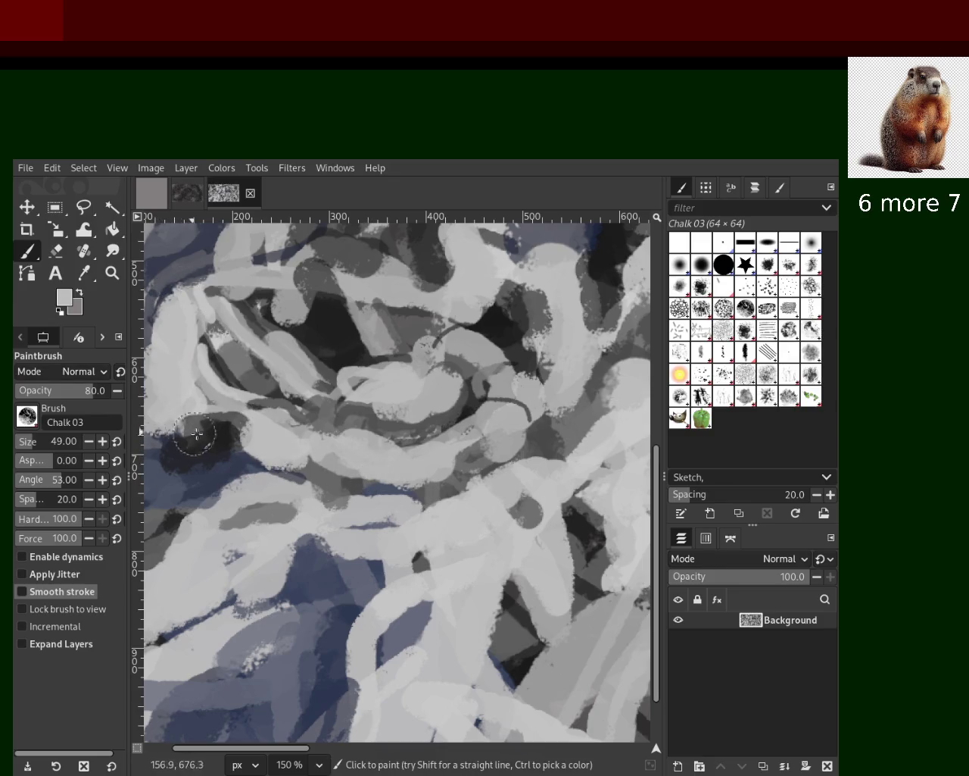
key("ctrl+z")
Step: Paint a vertical slate-blue chalk stroke, retrying it several times until it sits right
left_click_drag(393, 491, 591, 583)
key("ctrl+z")
left_click_drag(443, 493, 433, 708)
key("ctrl+z")
left_click_drag(413, 462, 462, 666)
key("ctrl+z")
left_click_drag(443, 496, 436, 719)
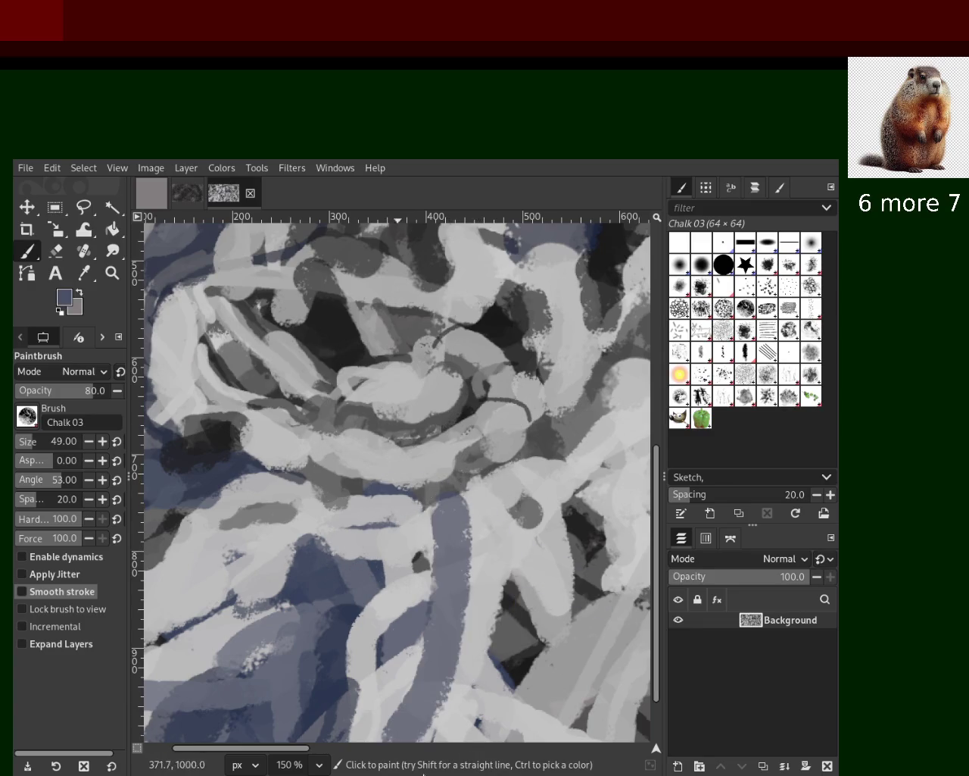
key("ctrl+z")
left_click_drag(428, 489, 424, 719)
key("ctrl+z")
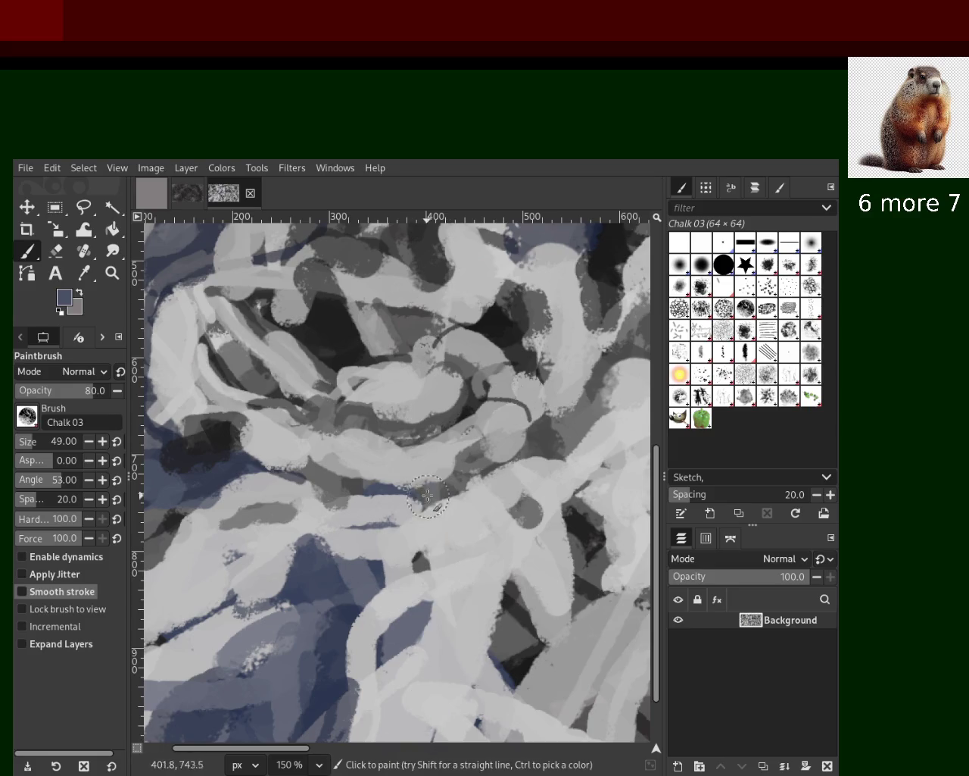
left_click_drag(428, 494, 459, 674)
Step: Sample light grey and paint a light stroke down along the blue band
left_click(477, 509, "ctrl")
left_click_drag(477, 510, 401, 739)
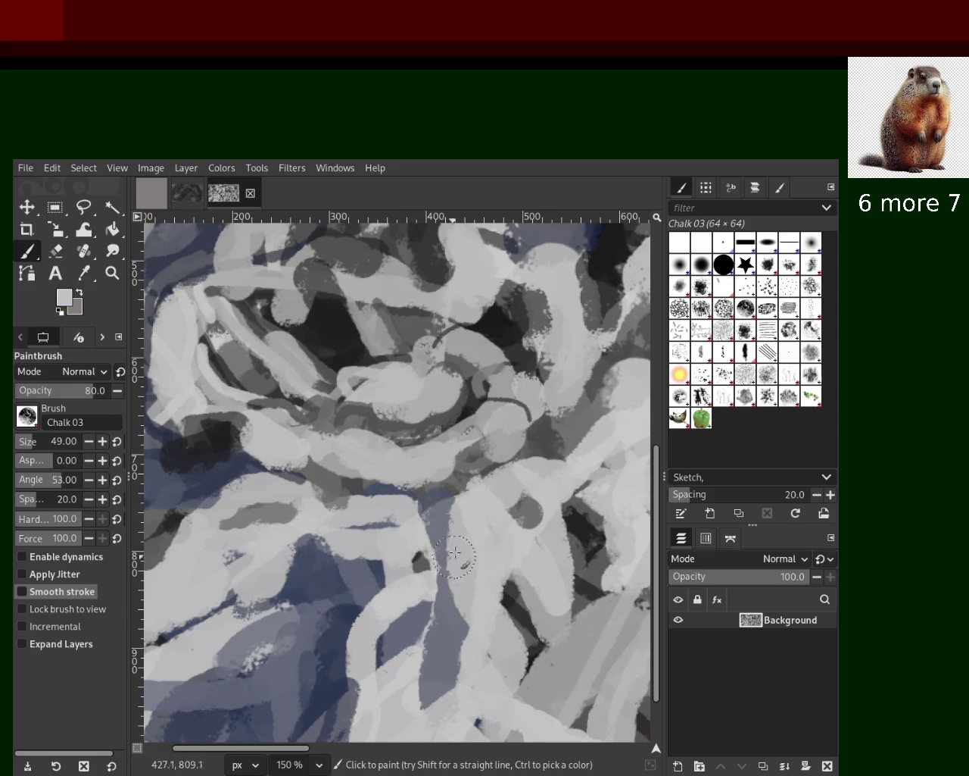
left_click_drag(454, 553, 467, 706)
key("ctrl+z")
mouse_move(428, 467)
left_mouse_down()
mouse_move(462, 685)
mouse_move(443, 720)
mouse_move(413, 647)
left_mouse_up()
key("ctrl+z")
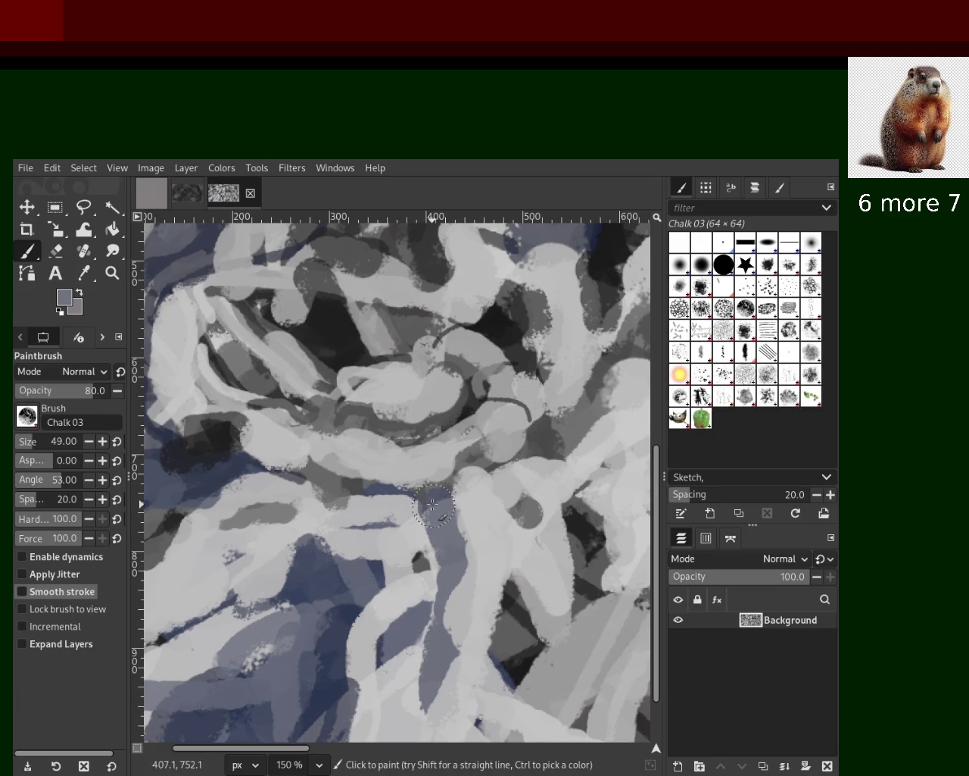
Step: Paint near-black strokes across the light band and around the central loops
left_click(431, 429, "ctrl")
left_click(331, 348, "ctrl")
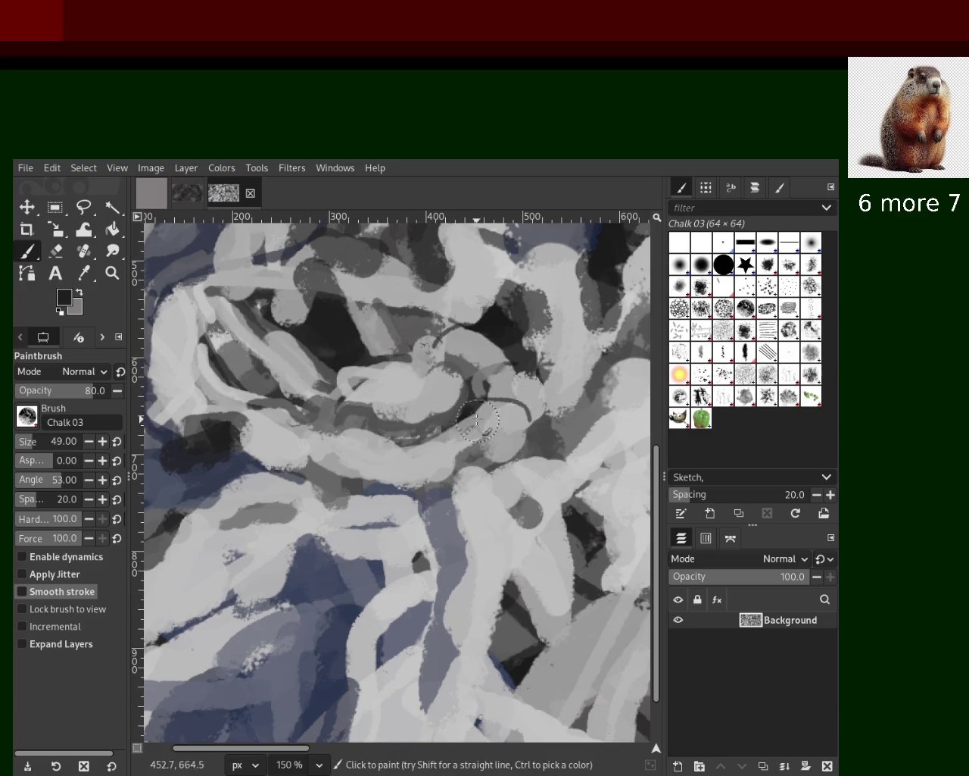
left_click_drag(485, 418, 393, 427)
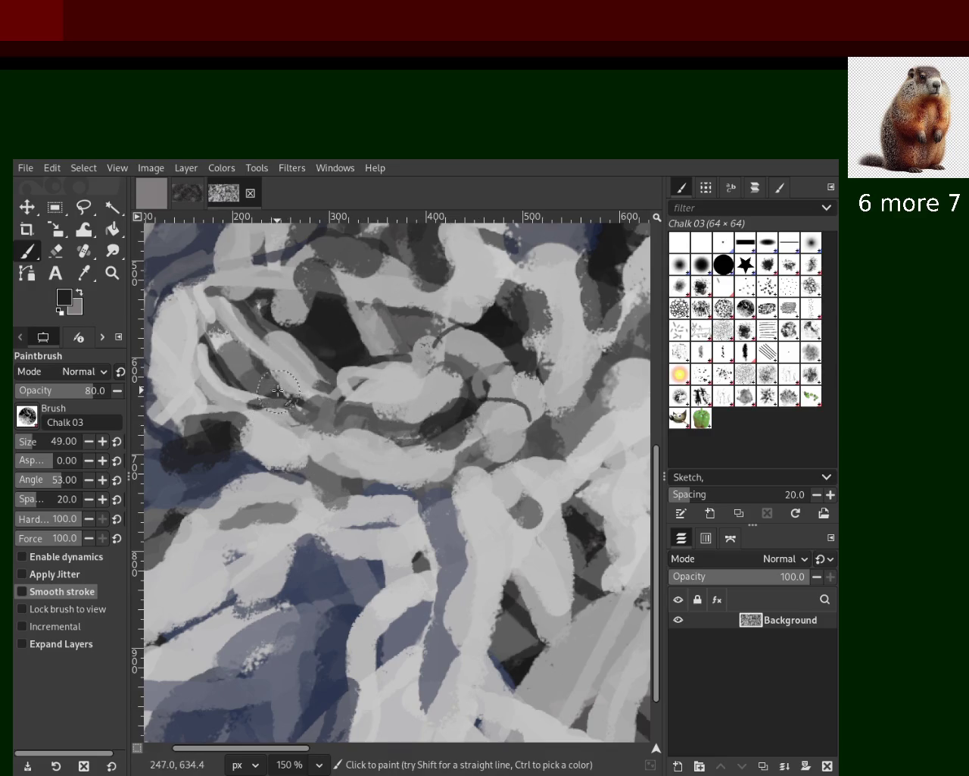
mouse_move(264, 397)
left_mouse_down()
mouse_move(293, 392)
mouse_move(298, 407)
mouse_move(217, 368)
mouse_move(328, 395)
left_mouse_up()
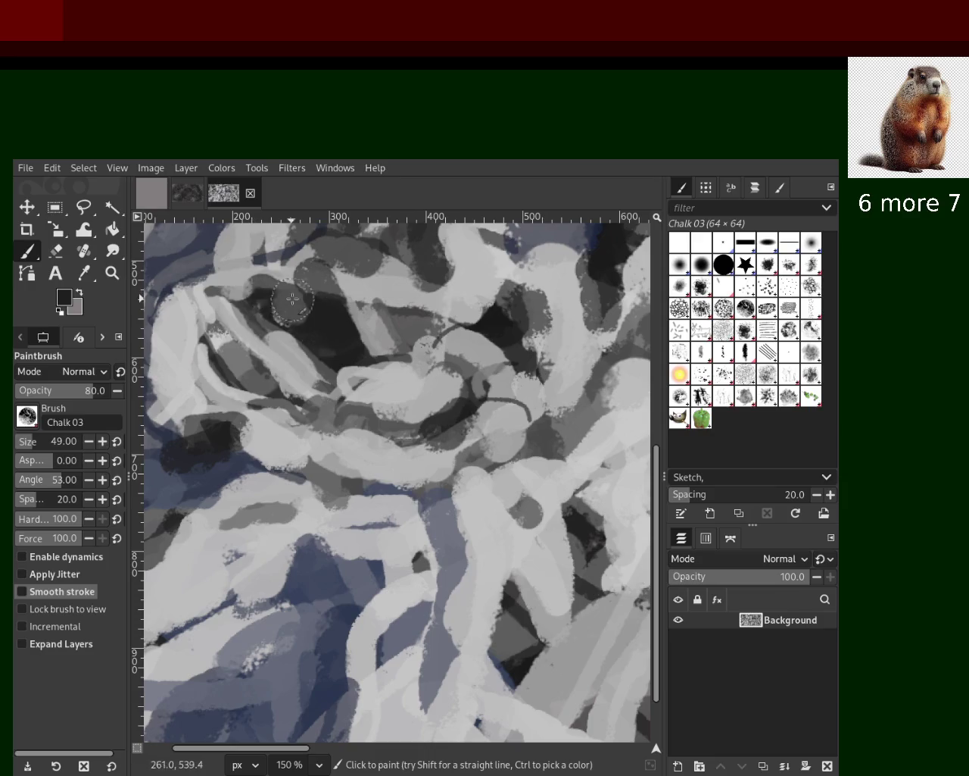
Step: Paint a medium grey stroke toward the upper left after discarding light grey over the dark blob
left_click(363, 287, "ctrl")
mouse_move(342, 292)
left_mouse_down()
mouse_move(356, 307)
mouse_move(384, 310)
left_mouse_up()
key("ctrl+z")
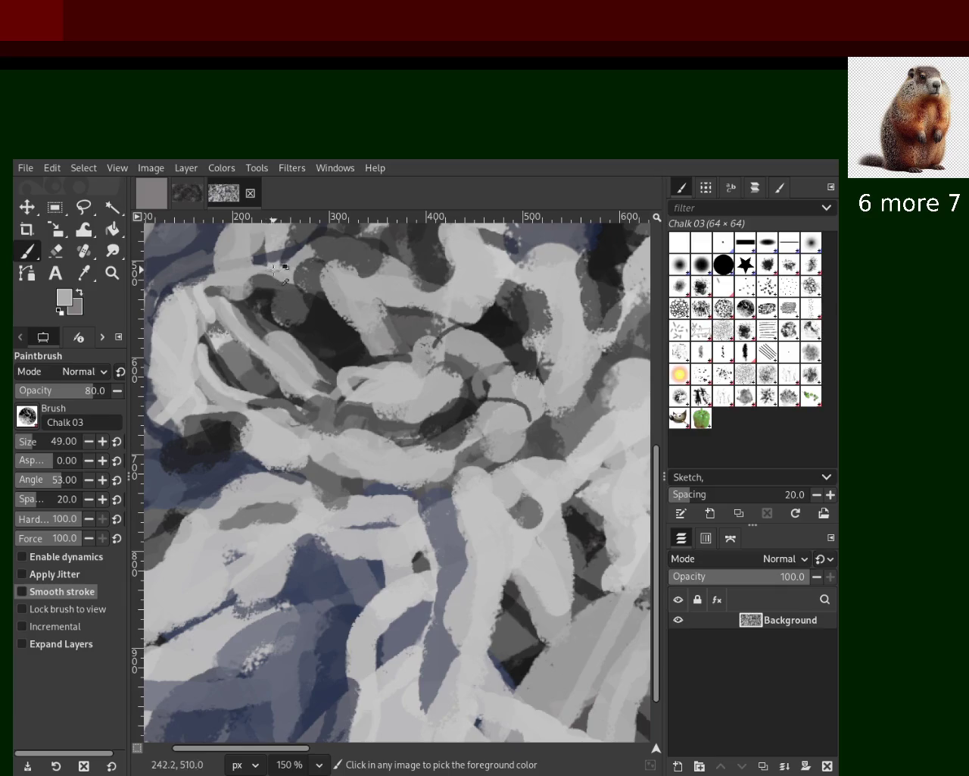
key("ctrl+z")
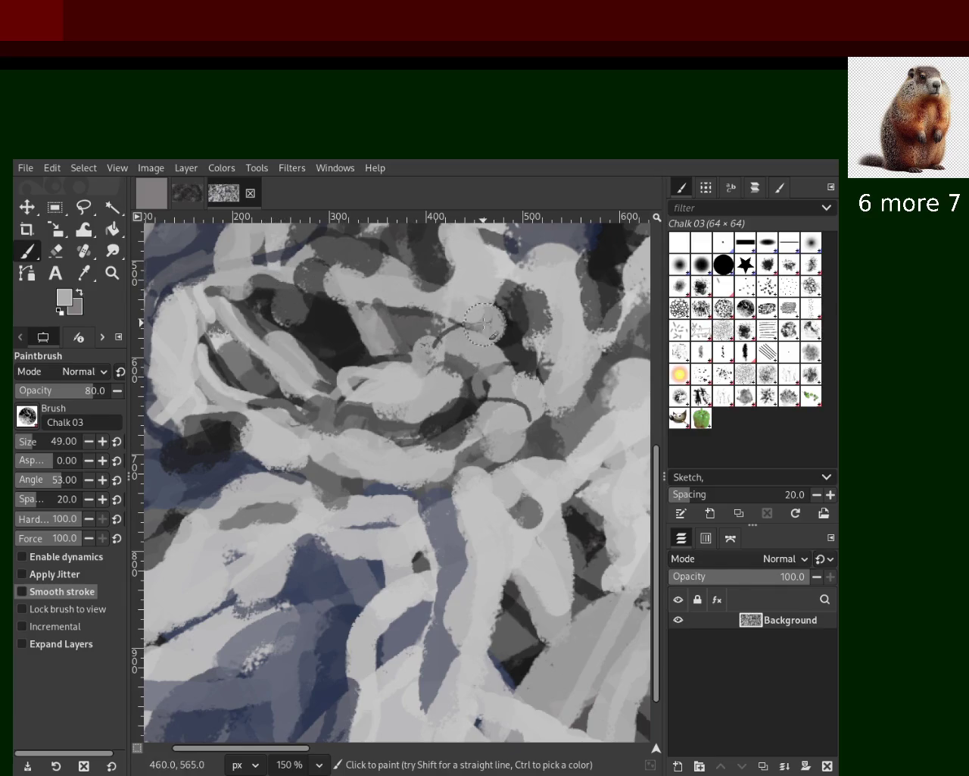
left_click(335, 376, "ctrl")
left_click_drag(334, 377, 232, 328)
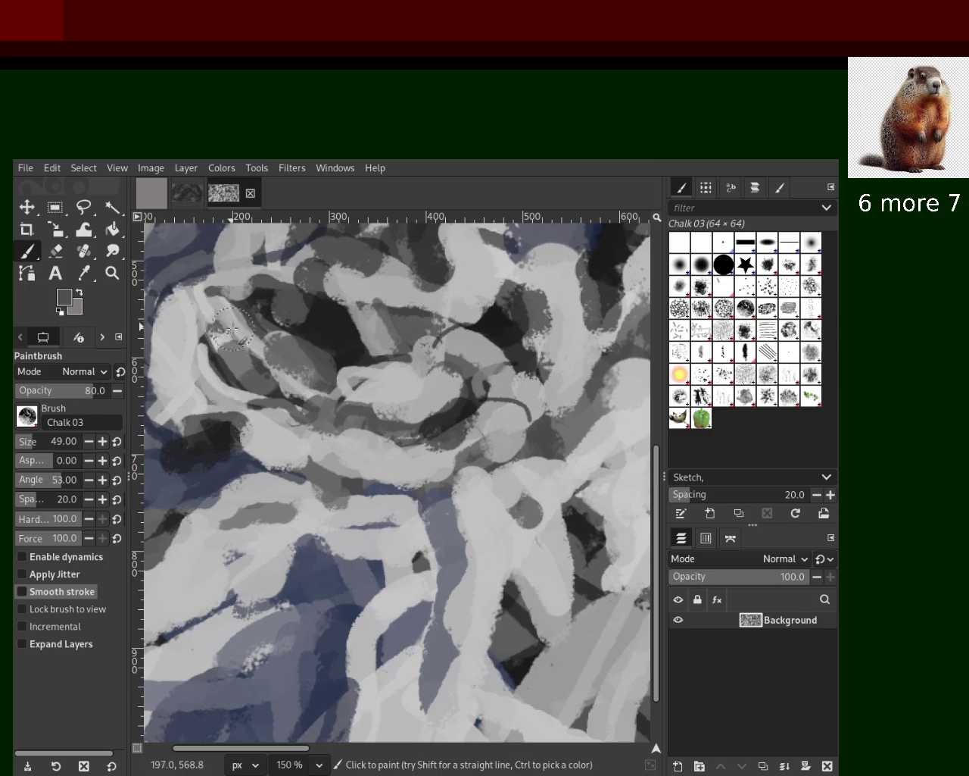
left_click(112, 272)
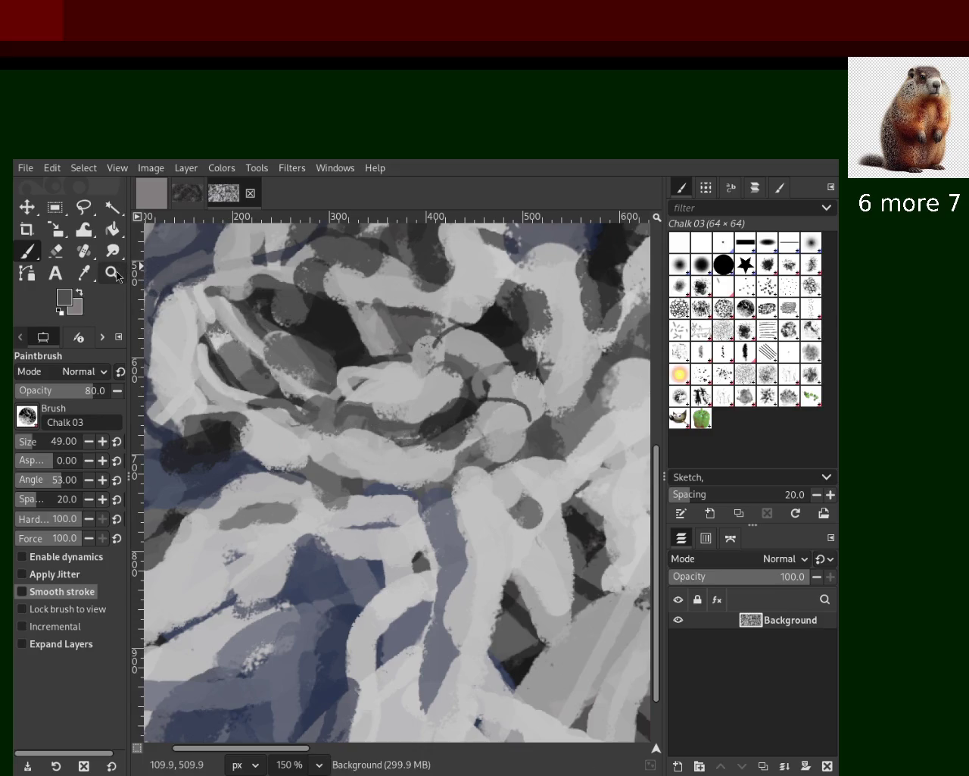
Step: Zoom out, then zoom to 100% on the right-centre area of the painting
left_click(416, 416, "ctrl")
left_click(417, 415, "ctrl")
left_click(417, 416, "ctrl")
left_click(496, 383)
left_click(507, 371, "ctrl")
left_click(515, 367)
left_click(514, 367)
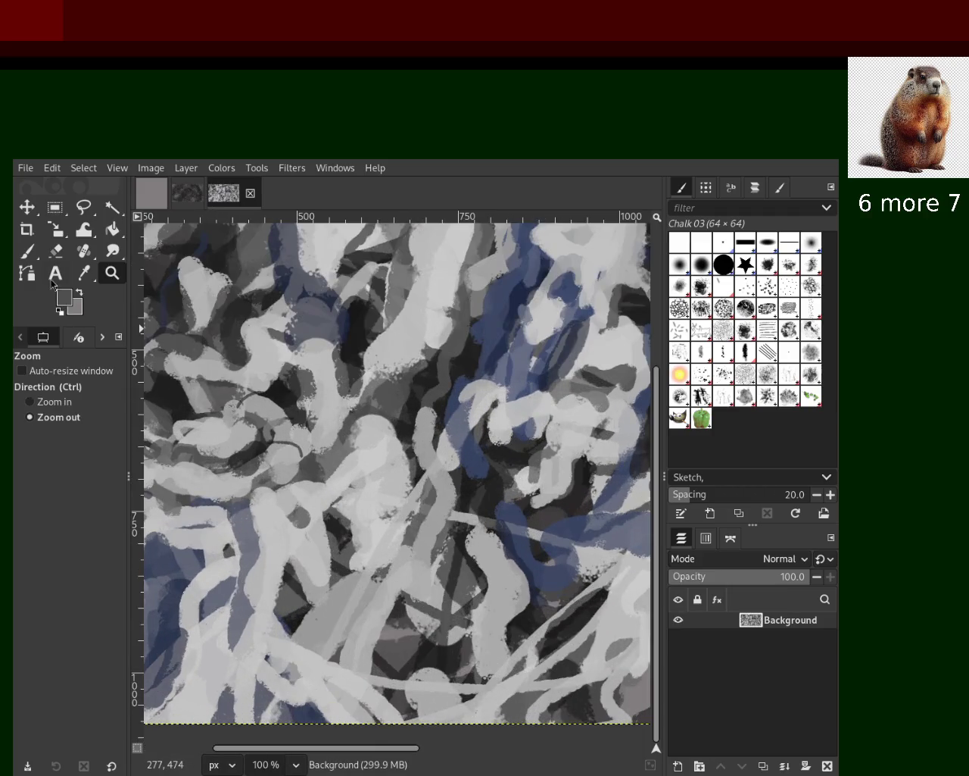
left_click(28, 251)
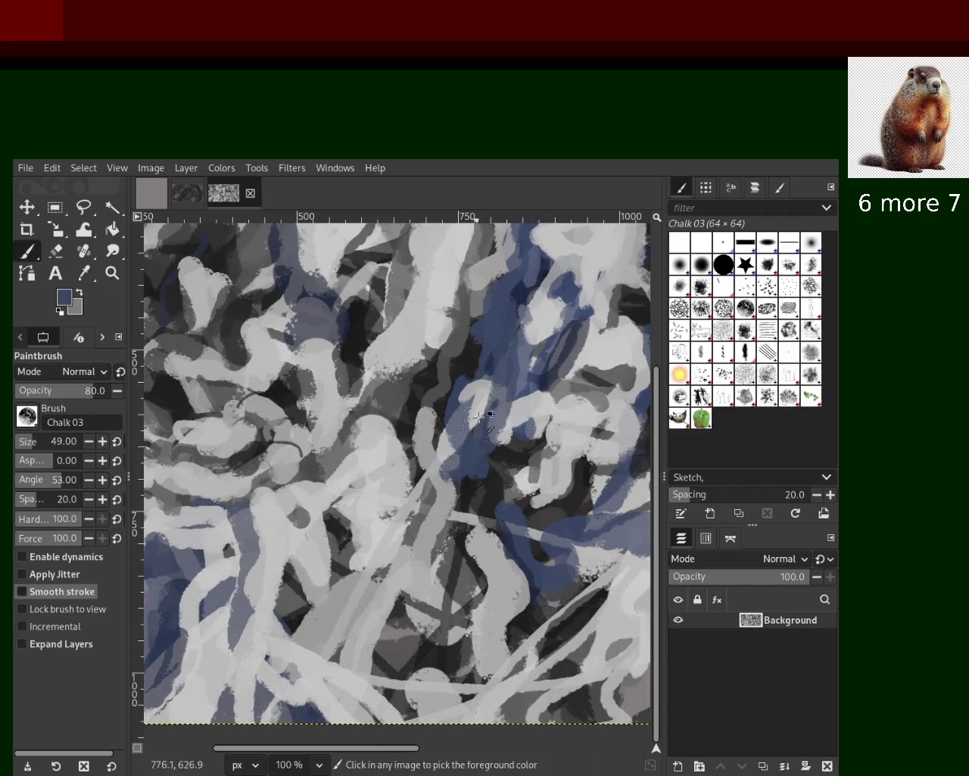
Step: Try slate-blue and light grey strokes over the blue band right of centre, undoing them
left_click(480, 466, "ctrl")
mouse_move(482, 477)
left_mouse_down()
mouse_move(522, 378)
mouse_move(492, 492)
mouse_move(457, 451)
mouse_move(430, 525)
left_mouse_up()
key("ctrl+z")
left_click(564, 425, "ctrl")
mouse_move(530, 402)
left_mouse_down()
mouse_move(530, 428)
mouse_move(541, 425)
mouse_move(523, 428)
left_mouse_up()
key("ctrl+z")
key("ctrl+z")
left_click_drag(493, 377, 481, 424)
Step: Place a round light grey chalk dab on the blue band after several retries, then sample near-black
key("ctrl+z")
left_click(477, 407)
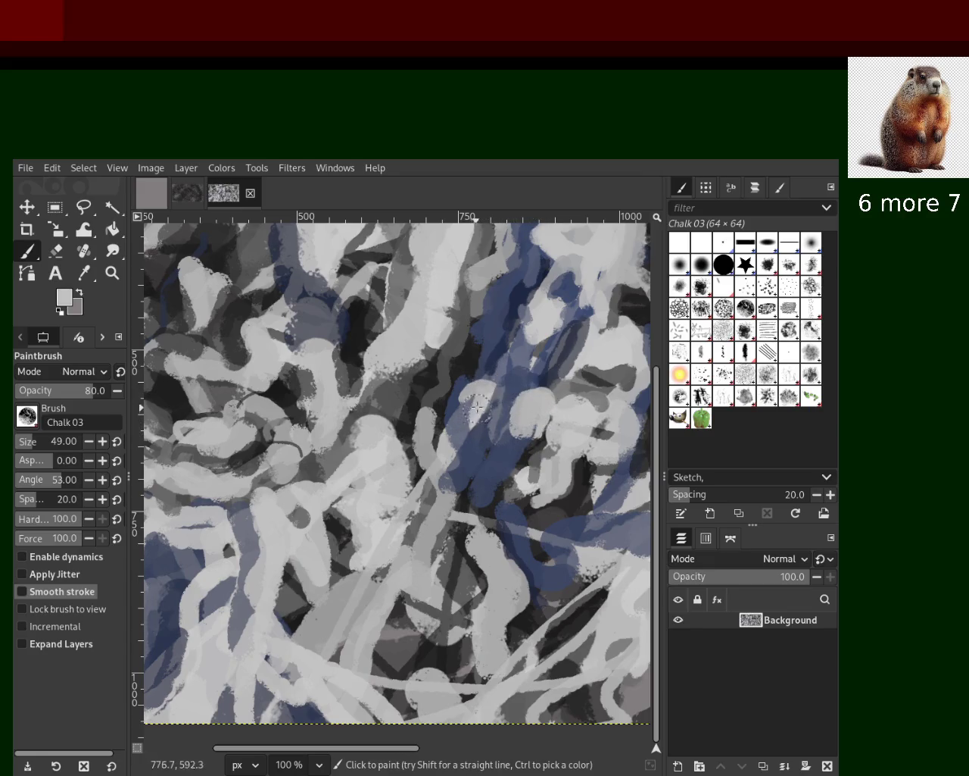
key("ctrl+z")
left_click(480, 405)
key("ctrl+z")
left_click(465, 401)
key("ctrl+z")
left_click(472, 415)
key("ctrl+z")
left_click(477, 421)
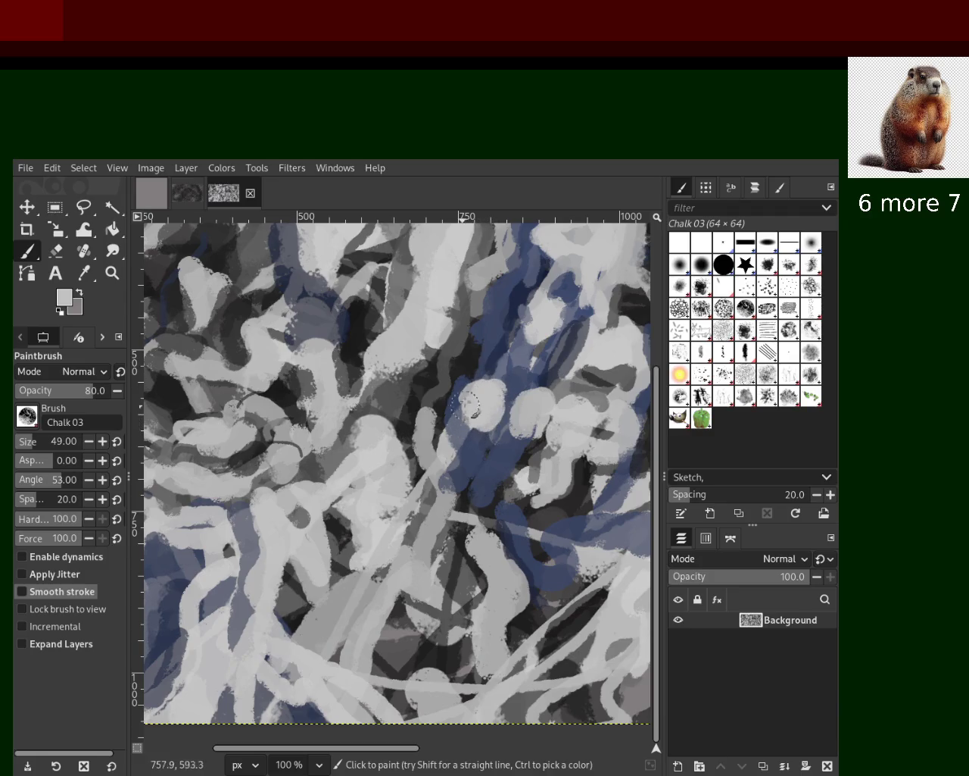
left_click(458, 356, "ctrl")
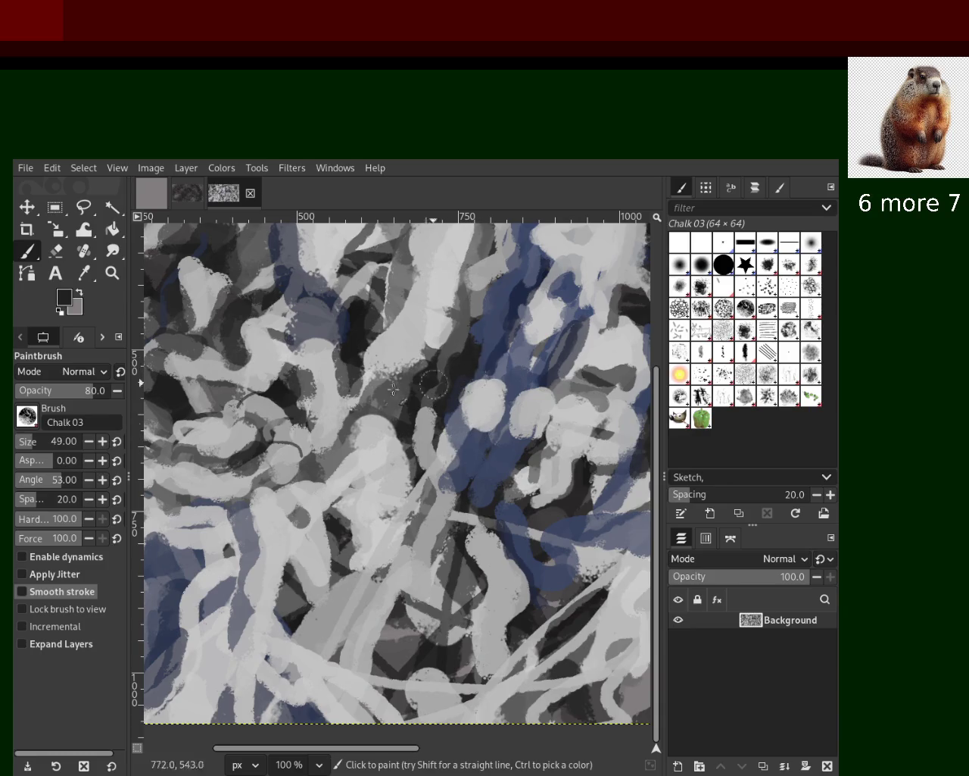
left_click(112, 273)
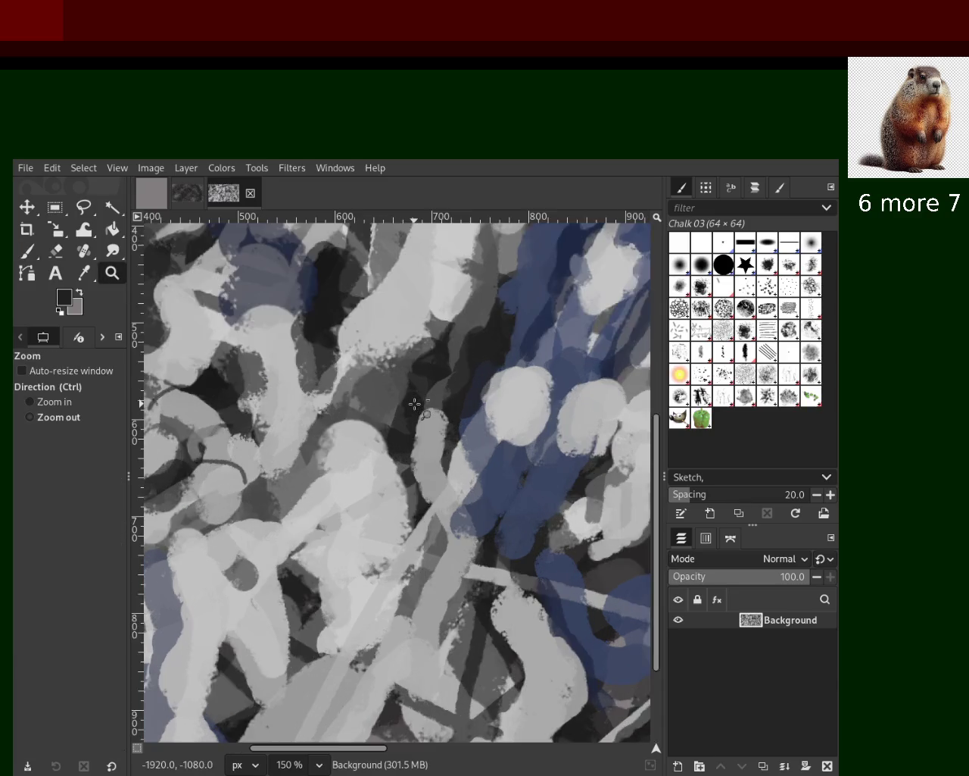
Step: Zoom to 300% on the blue centre and paint light grey chalk over it
left_click(416, 403, "ctrl")
left_click(416, 404, "ctrl")
left_click(416, 404, "ctrl")
left_click(465, 370)
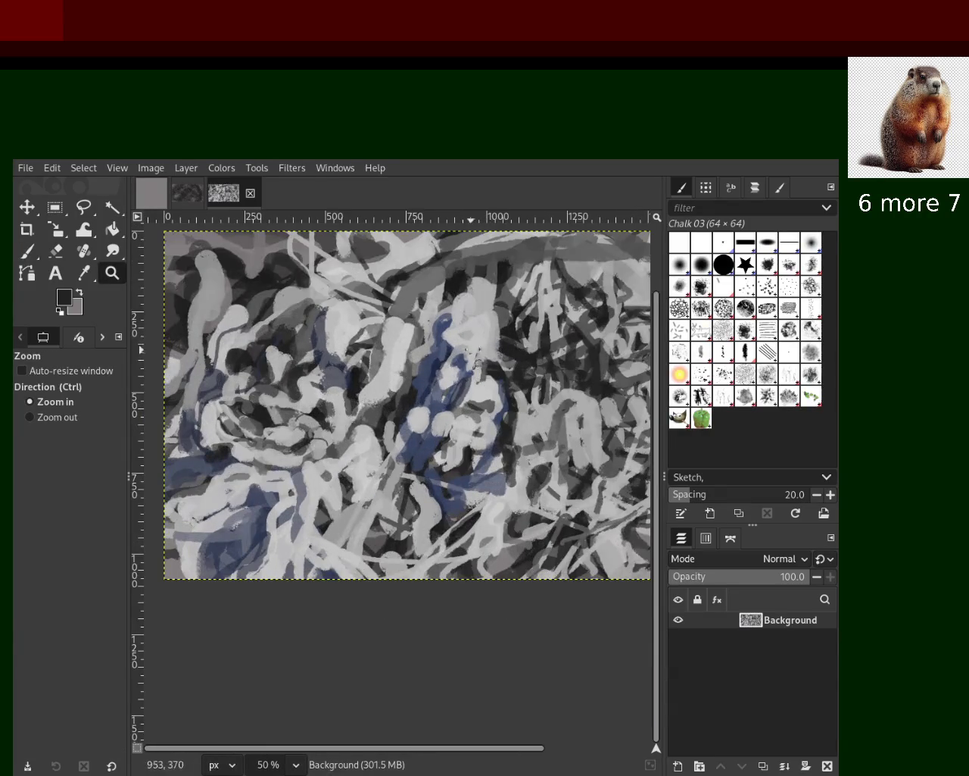
left_click(469, 360)
left_click(459, 356)
left_click(459, 356)
left_click(459, 356)
left_click(459, 356)
key("p")
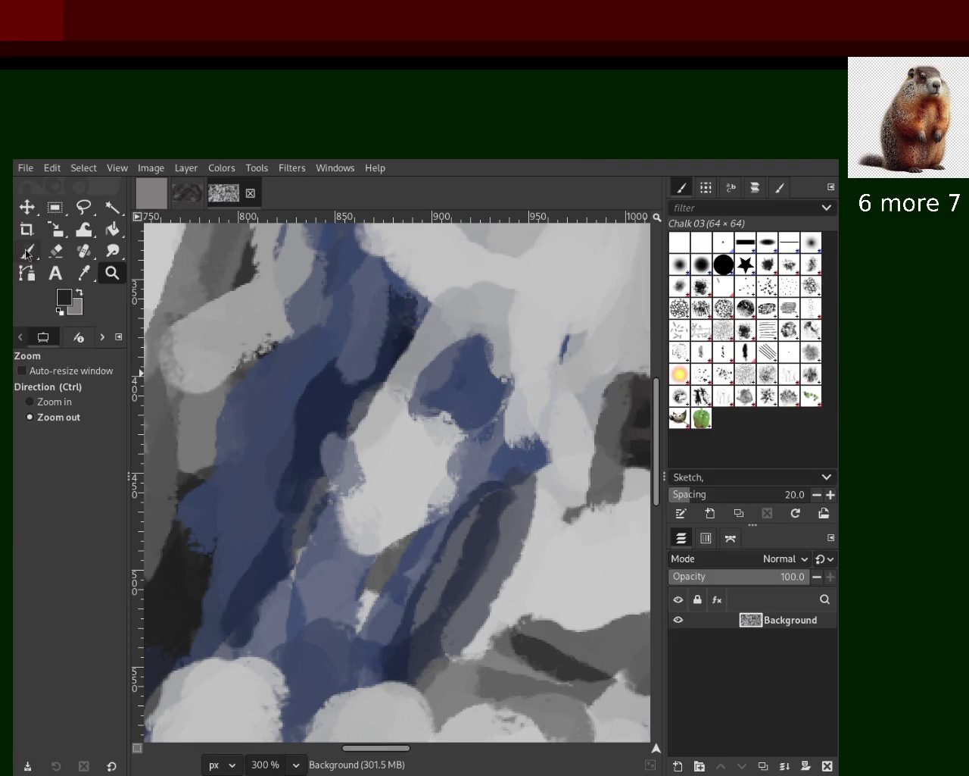
left_click(381, 452, "ctrl")
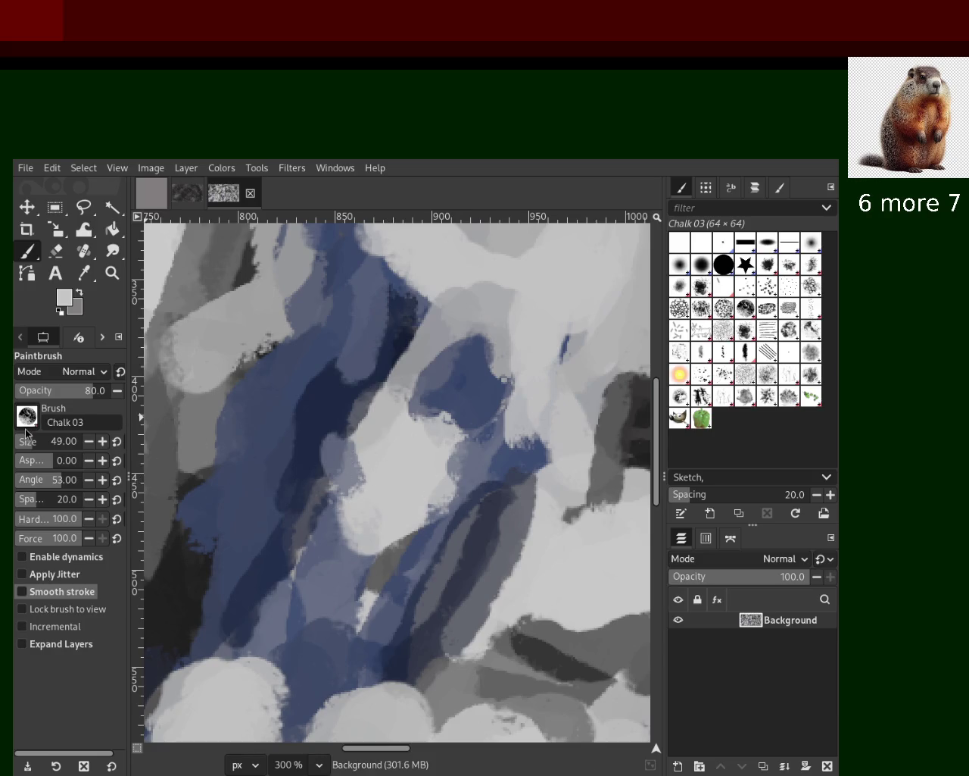
mouse_move(409, 436)
left_mouse_down()
mouse_move(341, 504)
mouse_move(370, 549)
left_mouse_up()
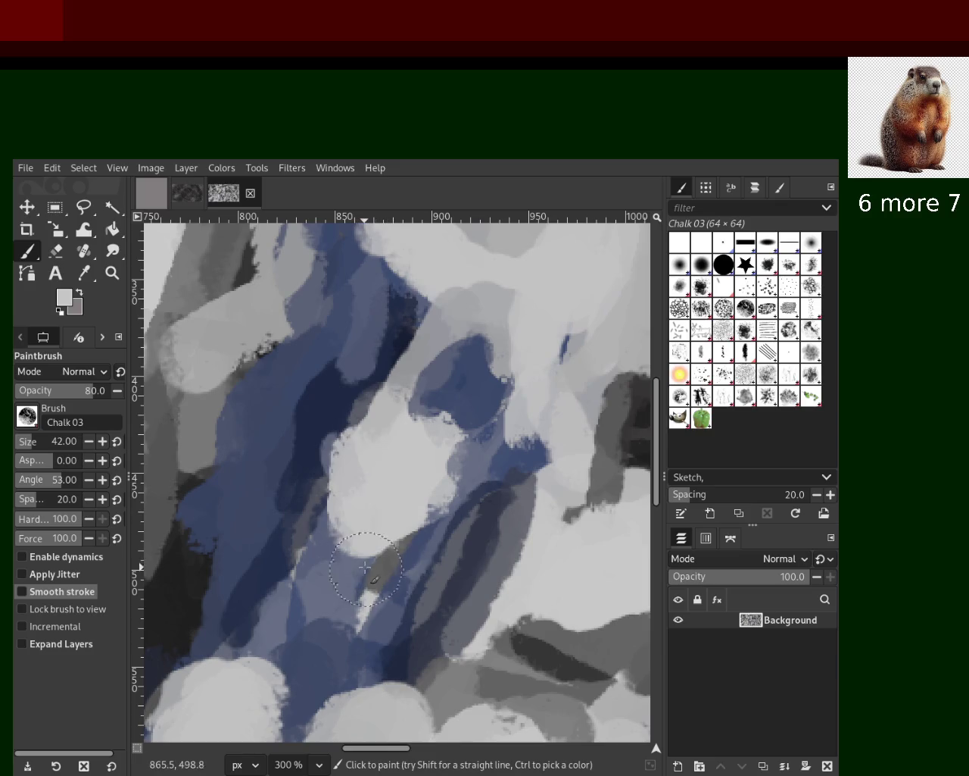
Step: Repaint the light grey patch over the blue several times, undoing unwanted attempts
key("ctrl+z")
left_click_drag(369, 465, 378, 520)
key("ctrl+z")
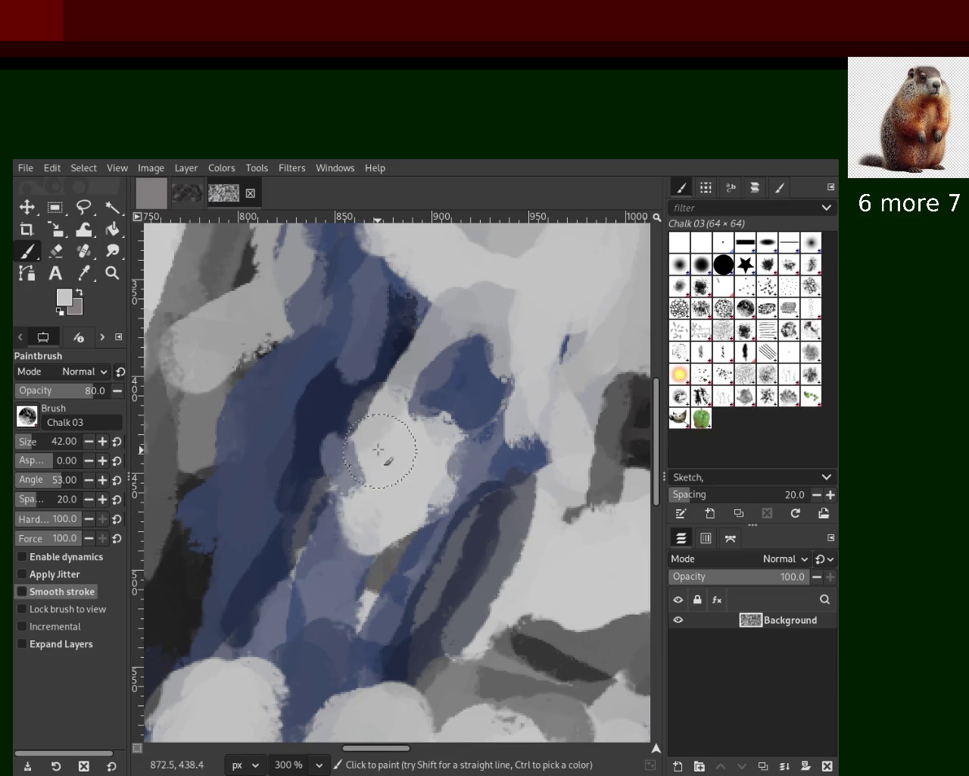
left_click_drag(373, 462, 368, 513)
key("ctrl+z")
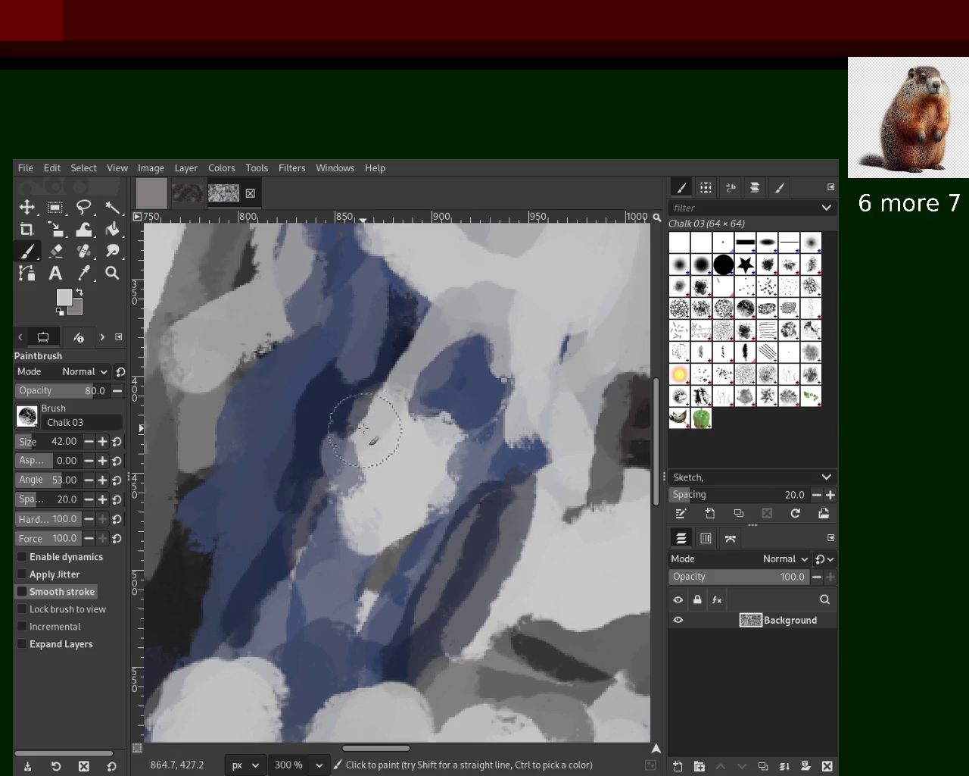
left_click_drag(357, 413, 367, 503)
key("ctrl+z")
left_click_drag(363, 448, 368, 529)
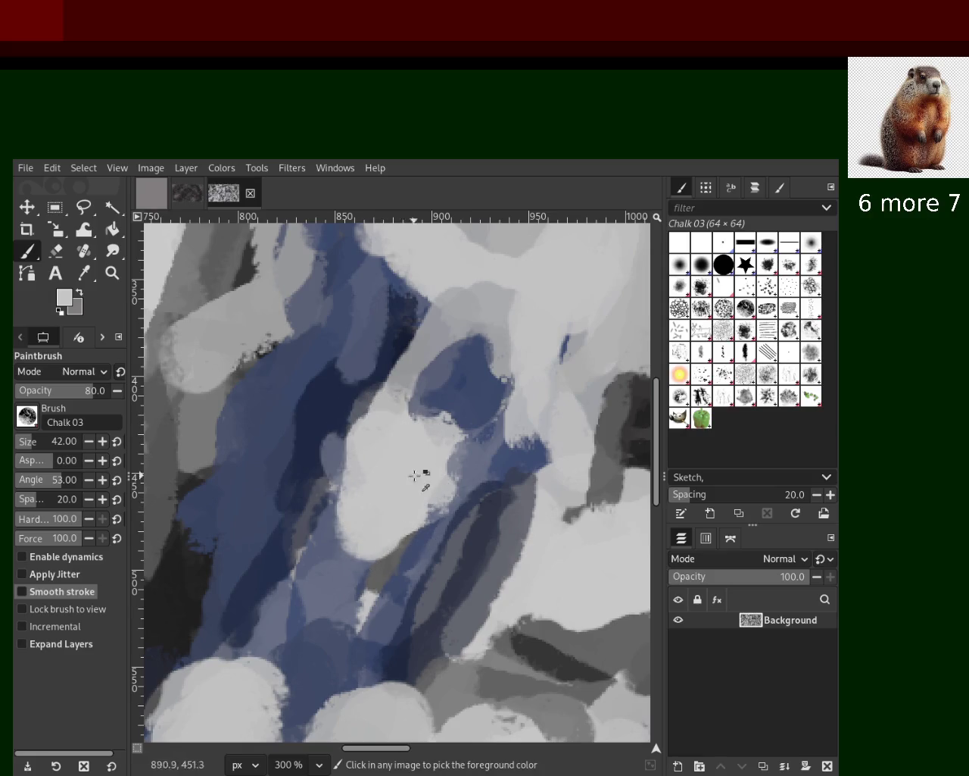
key("ctrl+z")
left_click_drag(386, 440, 378, 515)
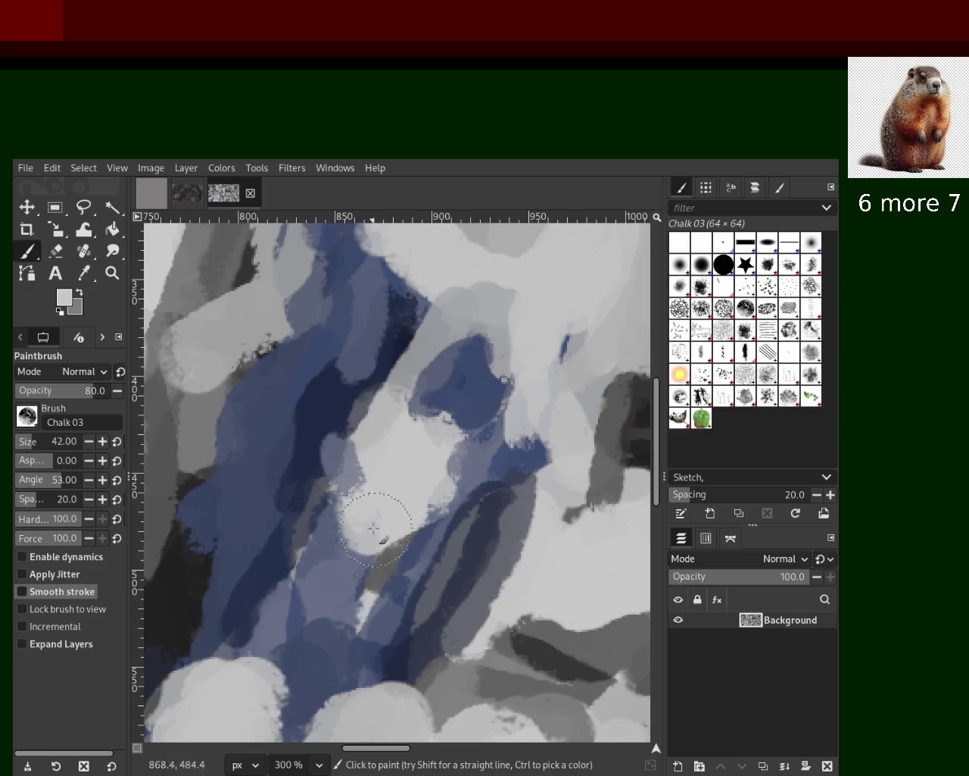
key("ctrl+z")
left_click_drag(424, 401, 404, 476)
key("ctrl+z")
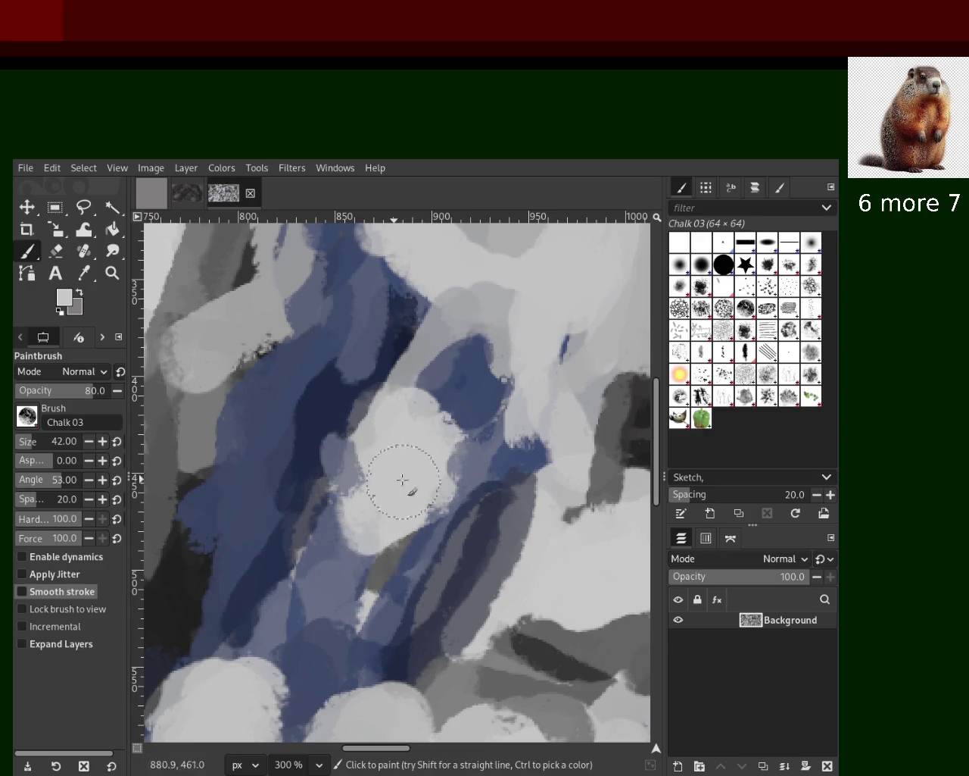
key("ctrl+z")
Step: Paint blue over the left grey patch and add dark navy strokes and dabs
left_click(467, 377, "ctrl")
left_click(447, 343, "ctrl")
left_click(464, 305, "ctrl")
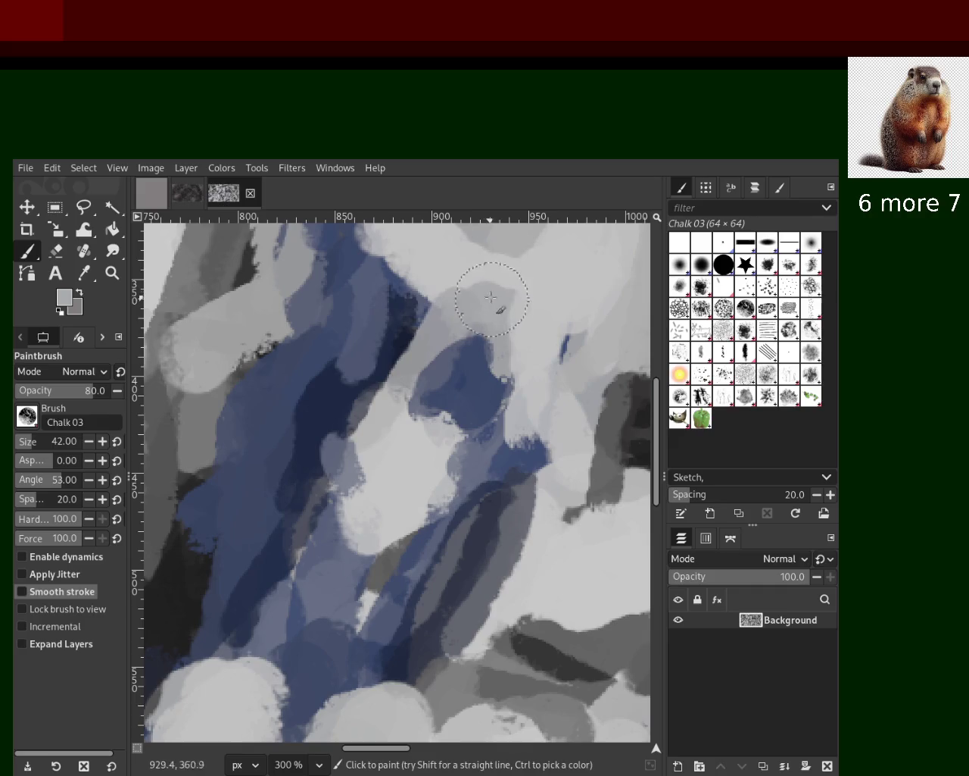
left_click(281, 331, "ctrl")
left_click_drag(270, 346, 234, 457)
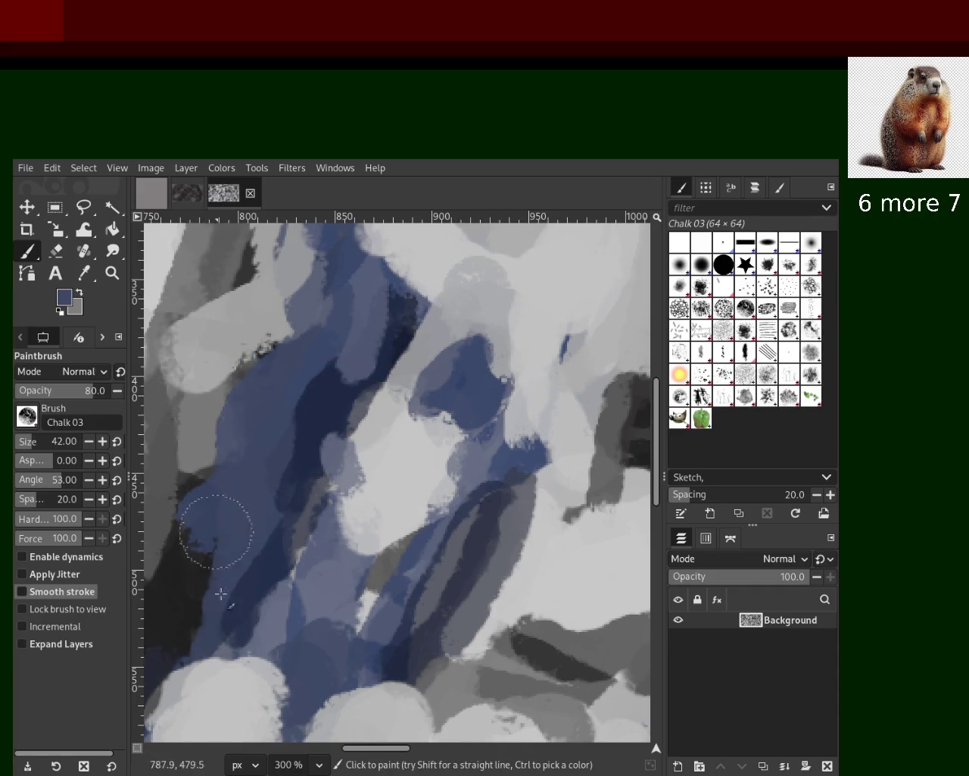
left_click(281, 558, "ctrl")
mouse_move(281, 558)
left_mouse_down()
mouse_move(232, 627)
mouse_move(283, 592)
left_mouse_up()
left_click(317, 385)
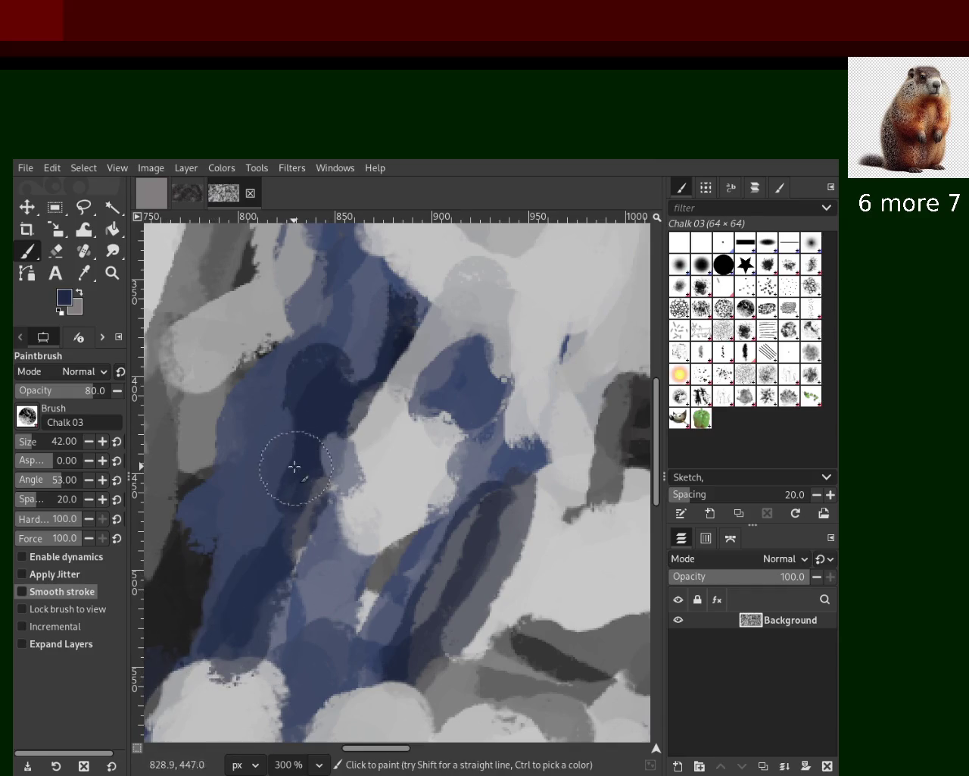
Step: Zoom out to 50% to see the whole painting
left_click(112, 272)
left_click(425, 416)
scroll(425, 415, "down", 6)
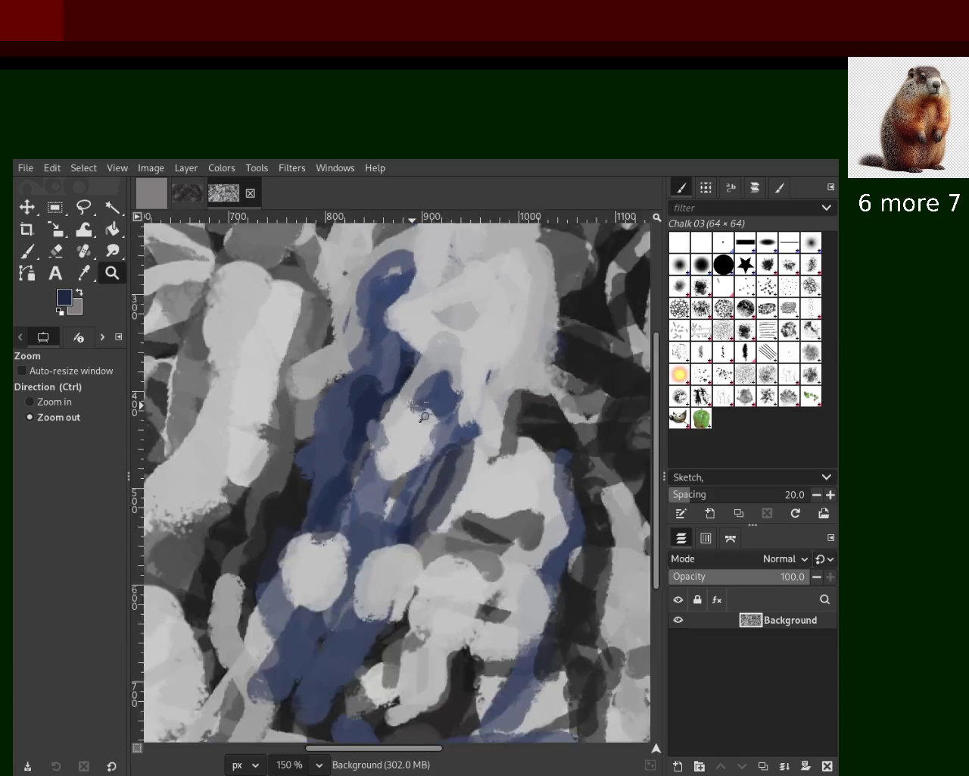
scroll(425, 416, "down", 1)
scroll(440, 409, "up", 3)
scroll(455, 402, "down", 2)
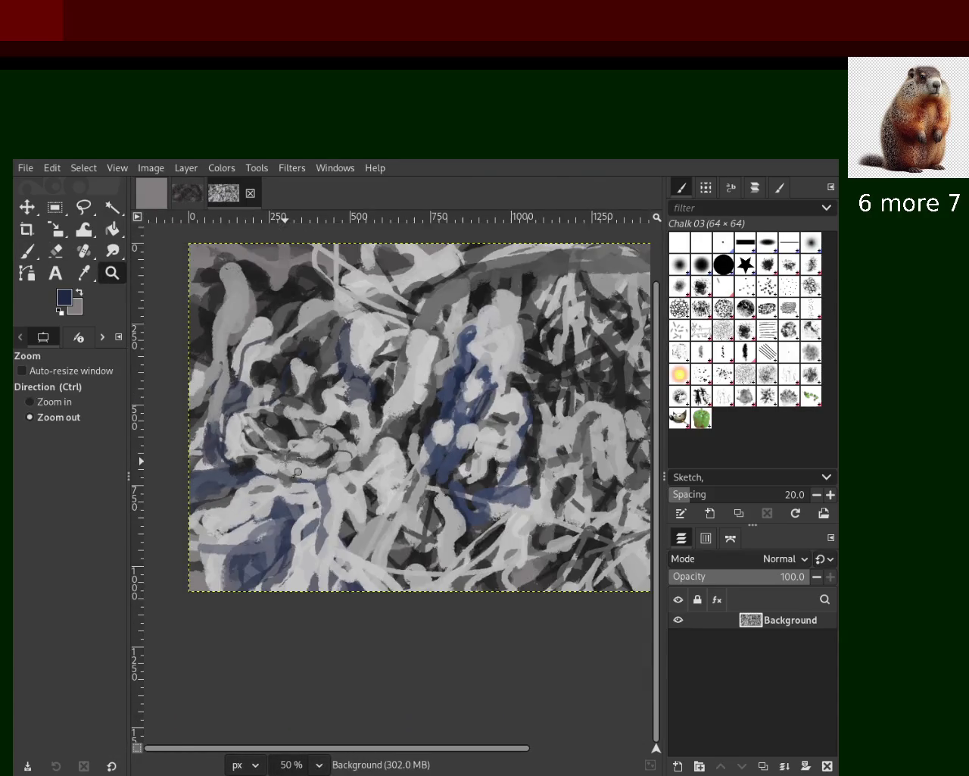
Step: Extend the white blob sideways with a light grey chalk stroke
scroll(460, 399, "up", 2)
scroll(290, 431, "up", 2)
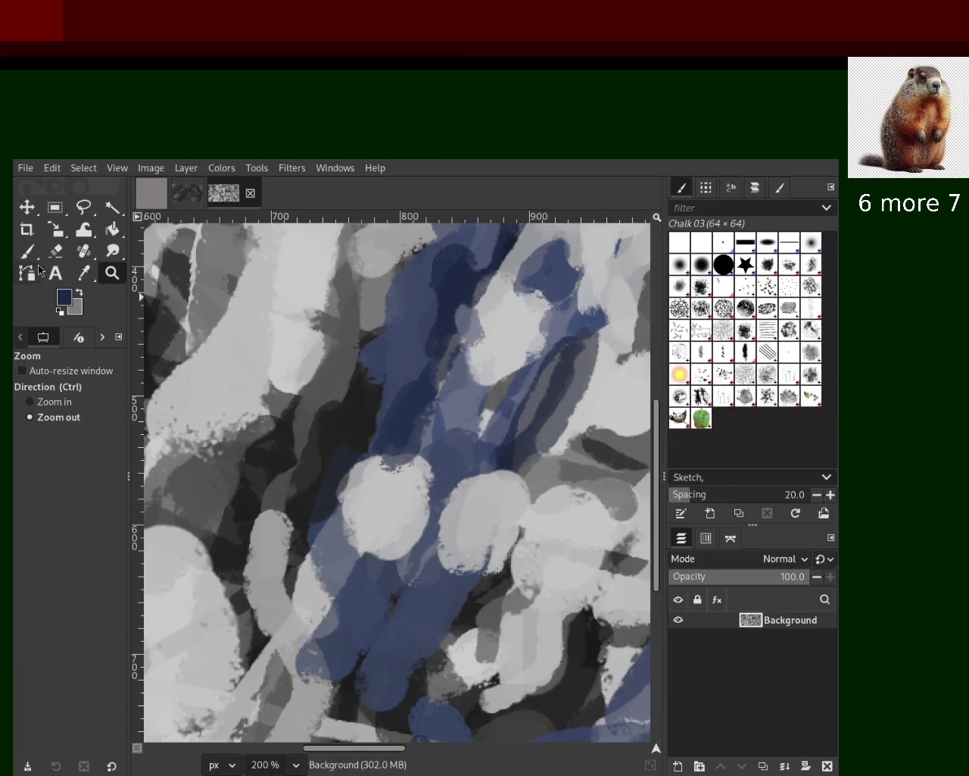
key("p")
left_click(369, 488, "ctrl")
mouse_move(389, 493)
left_mouse_down()
mouse_move(413, 458)
mouse_move(353, 492)
left_mouse_up()
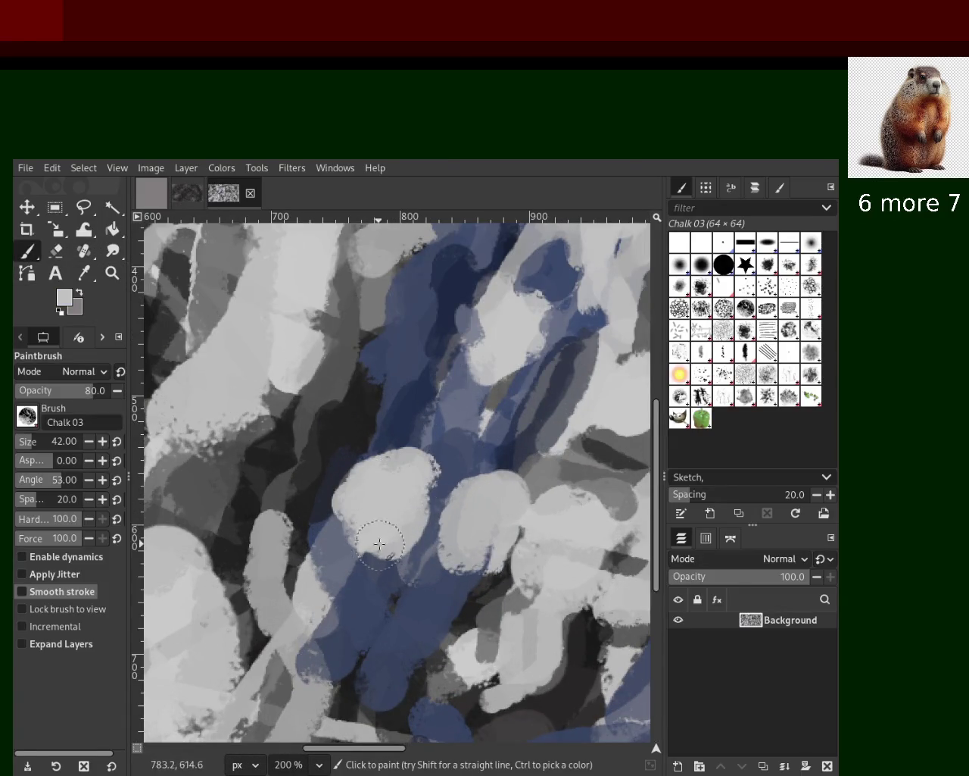
Step: Try dark and lighter blue strokes across the white blob, undoing them all
left_click(411, 404, "ctrl")
mouse_move(409, 454)
left_mouse_down()
mouse_move(368, 500)
mouse_move(339, 587)
left_mouse_up()
key("ctrl+z")
key("ctrl+z")
left_click_drag(411, 405, 349, 582)
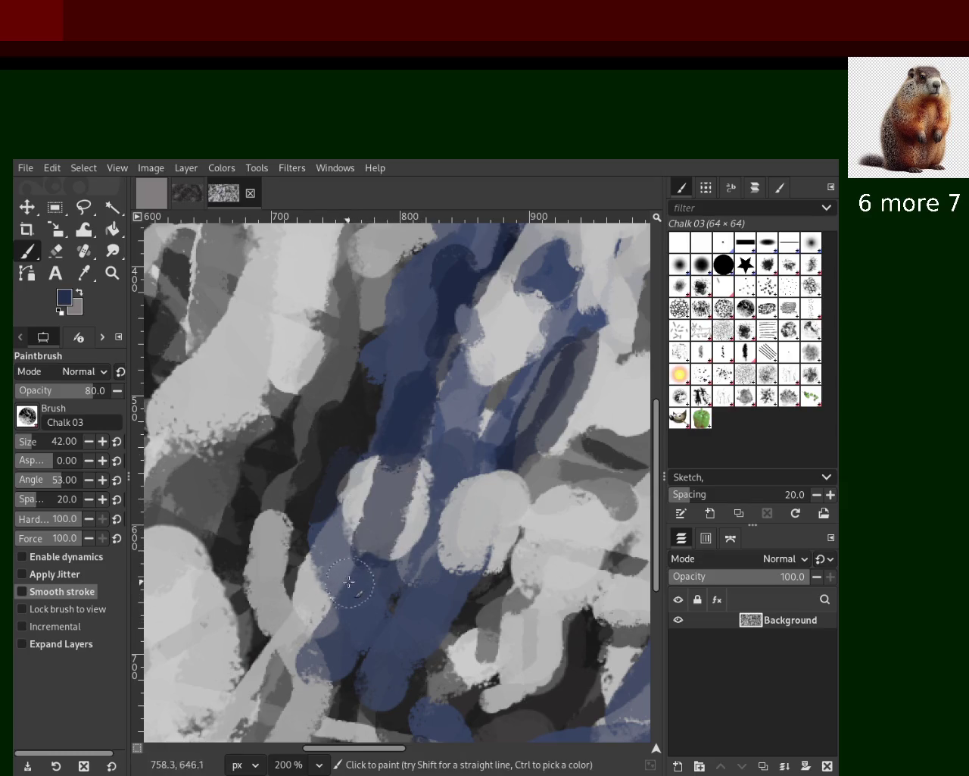
key("ctrl+z")
left_click(436, 471, "ctrl")
mouse_move(436, 471)
left_mouse_down()
mouse_move(428, 485)
mouse_move(462, 452)
mouse_move(471, 350)
left_mouse_up()
key("ctrl+z")
key("ctrl+z")
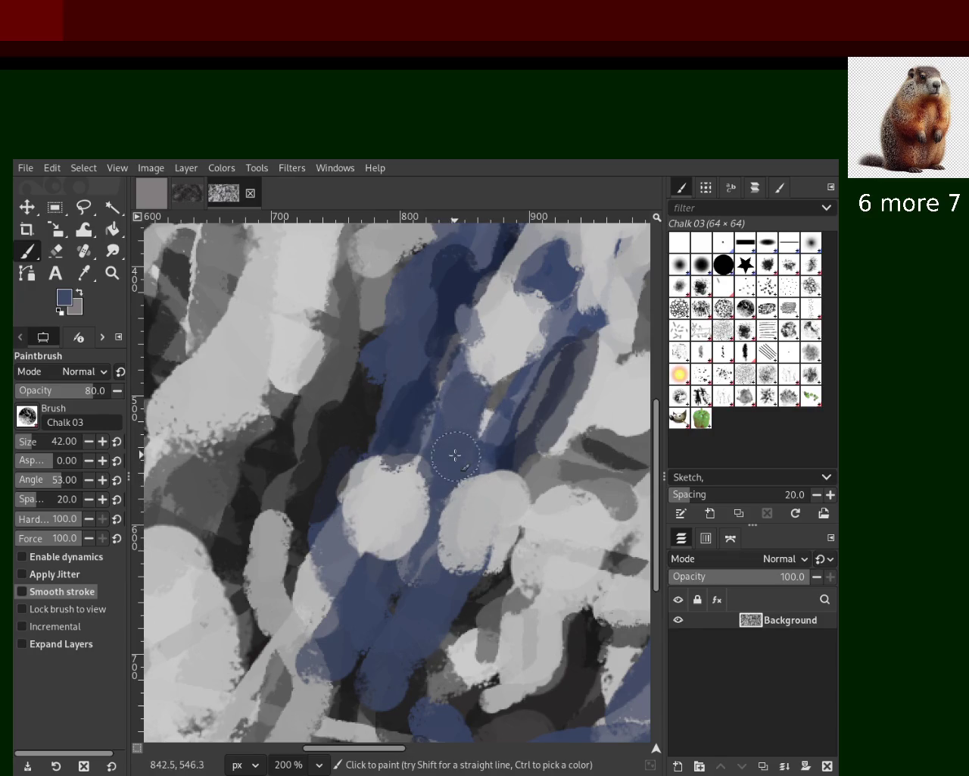
key("ctrl+z")
Step: Test light grey dabs over the blue band, keeping only a small light mark
left_click(481, 419, "ctrl")
mouse_move(484, 424)
left_mouse_down()
mouse_move(455, 424)
mouse_move(447, 401)
left_mouse_up()
key("ctrl+z")
left_click(485, 424, "ctrl")
key("ctrl+z")
key("ctrl+z")
key("ctrl+z")
left_click_drag(495, 432, 406, 405)
key("ctrl+z")
key("ctrl+z")
left_click_drag(489, 424, 444, 426)
key("ctrl+z")
key("ctrl+z")
key("ctrl+z")
key("ctrl+z")
left_click_drag(503, 431, 448, 426)
key("ctrl+z")
left_click(481, 432)
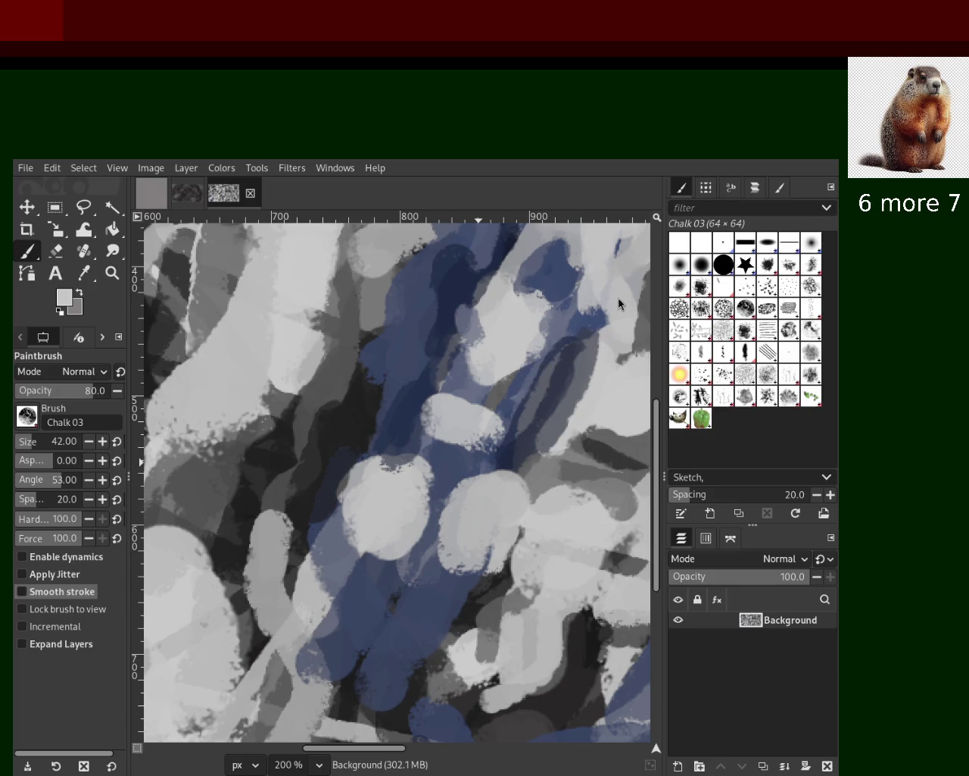
Step: Paint light grey strokes down over the upper-right blue area
key("ctrl")
left_click(489, 363, "ctrl")
left_click_drag(482, 322, 482, 365)
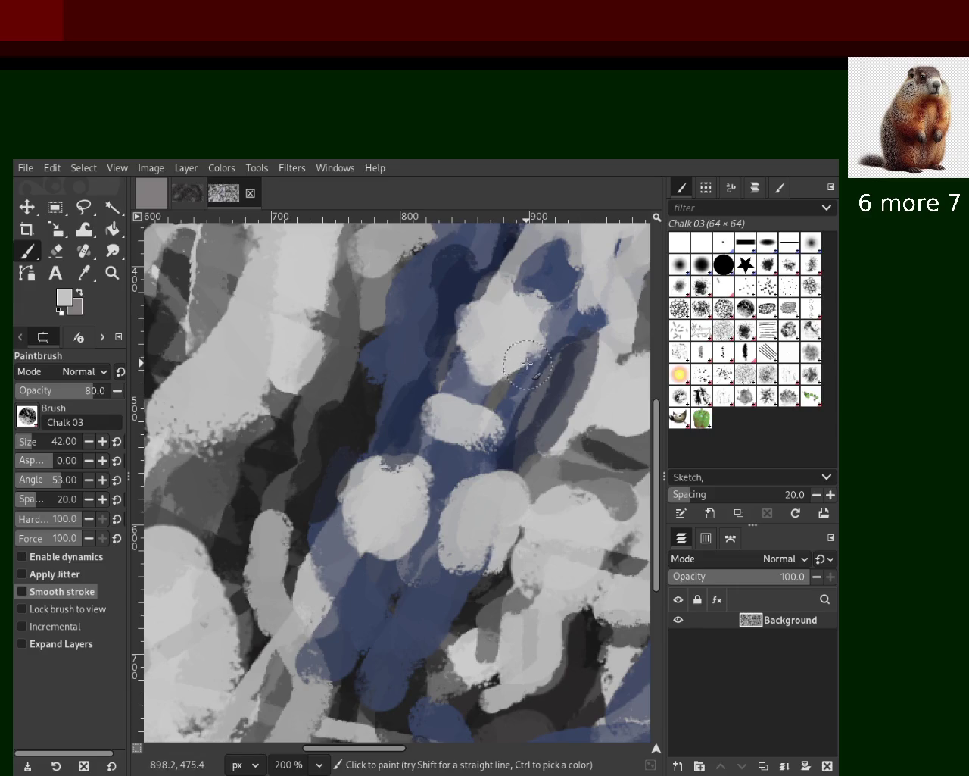
left_click_drag(493, 302, 481, 346)
Step: Add a dark grey dab and a dark diagonal stroke through the greys on the left
key("ctrl")
left_click(358, 423, "ctrl")
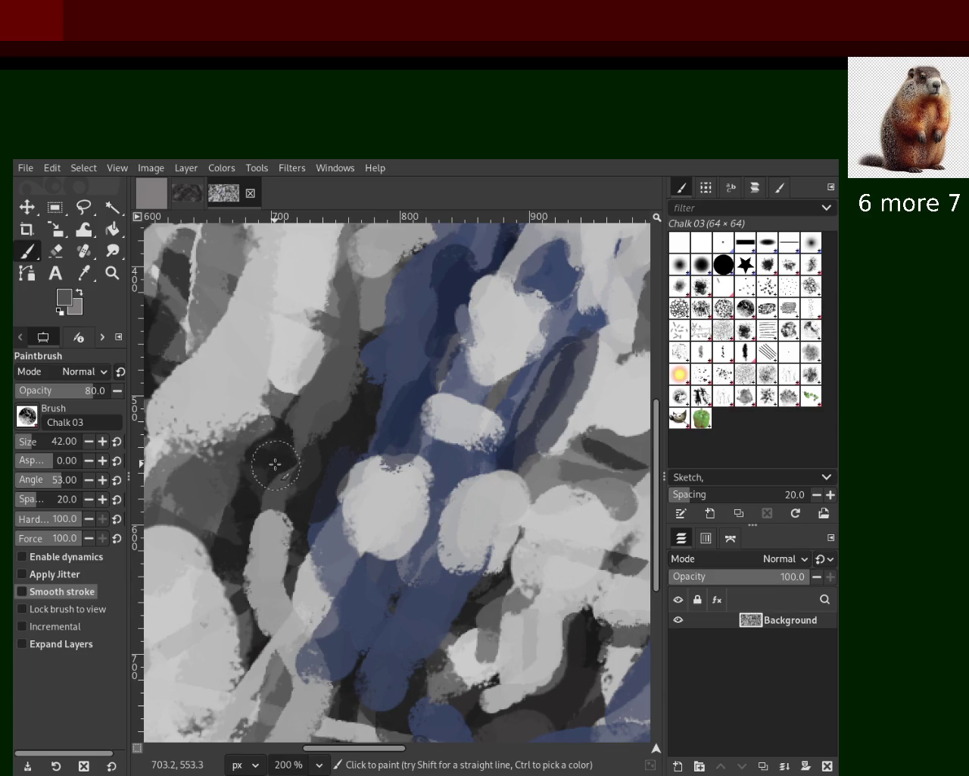
left_click_drag(288, 418, 346, 340)
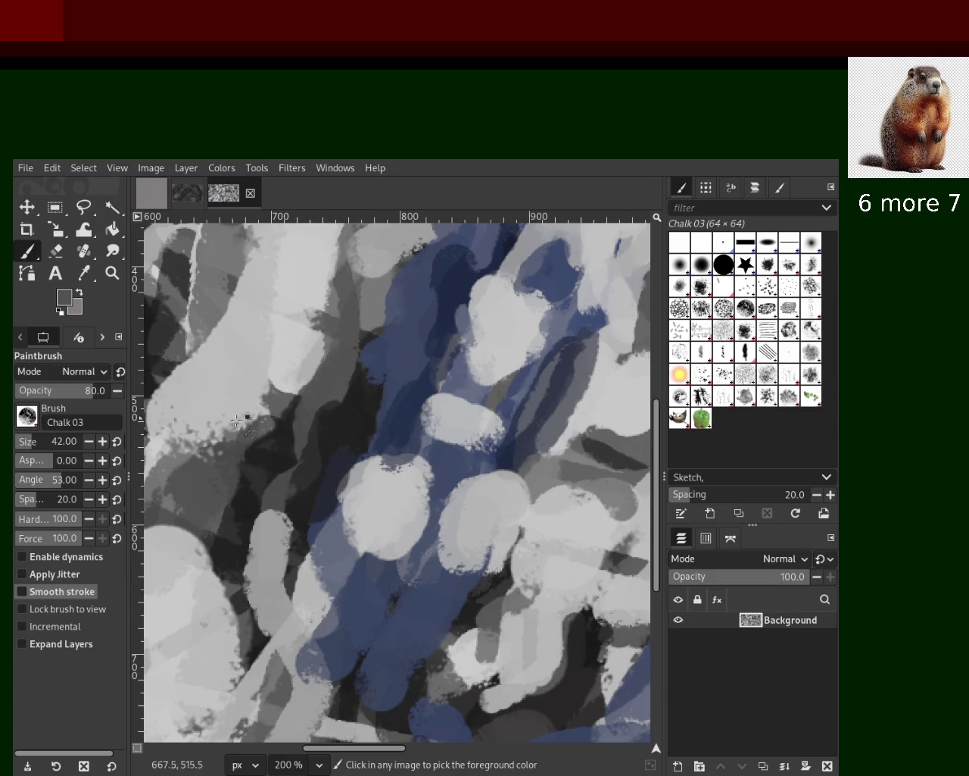
left_click_drag(179, 468, 318, 337)
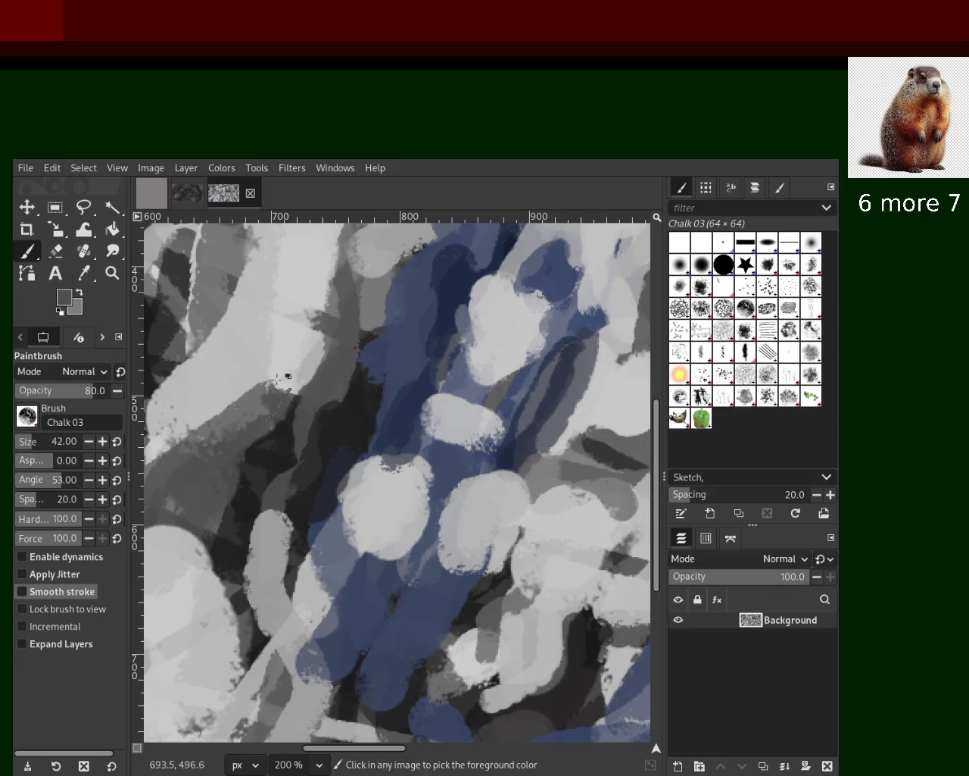
left_click_drag(199, 463, 302, 364)
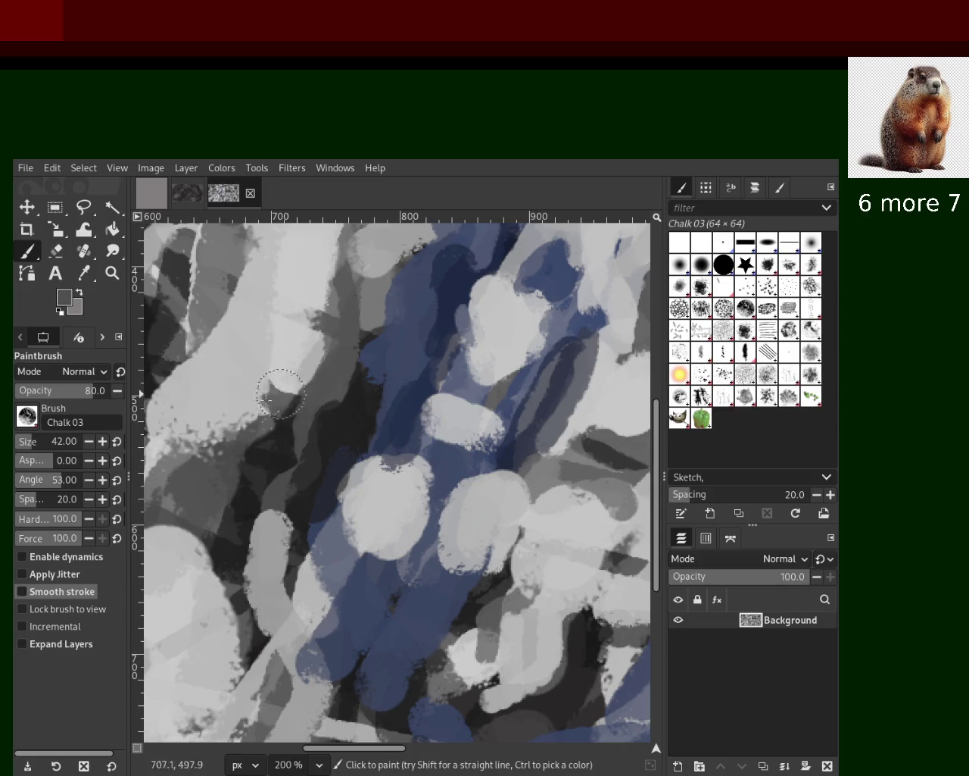
key("ctrl+z")
left_click_drag(190, 459, 280, 371)
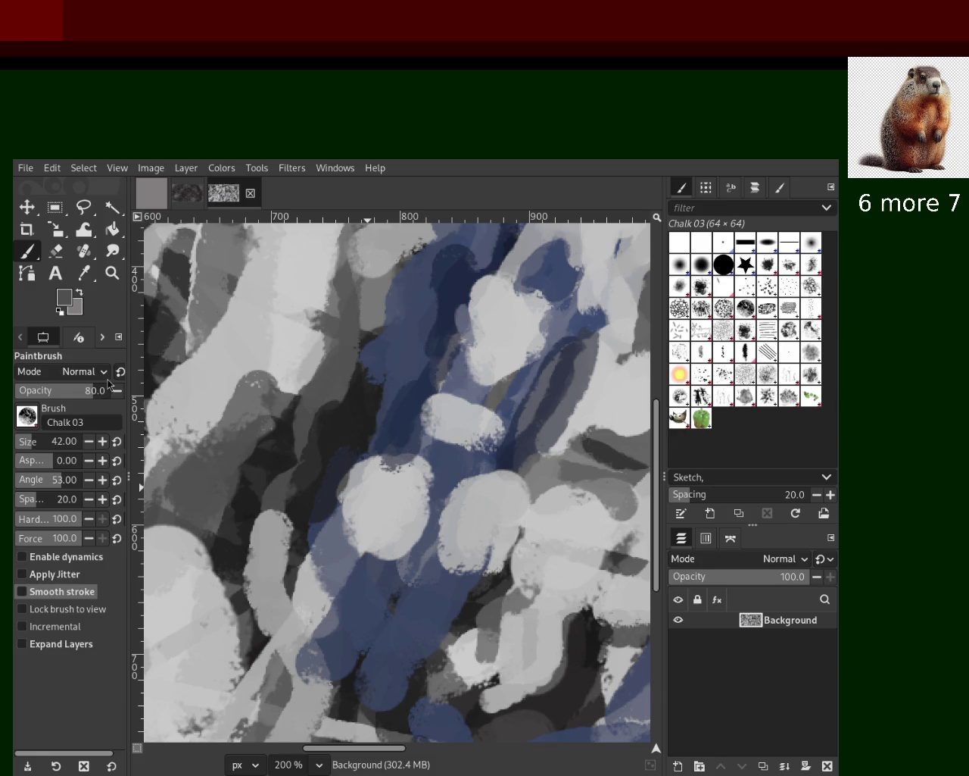
Step: Zoom in on the lower right and paint a dark near-black curved stroke
left_click(112, 273)
left_click(455, 415)
left_click(456, 415)
left_click(402, 534, "ctrl")
left_click(542, 511, "ctrl")
left_click(541, 512, "ctrl")
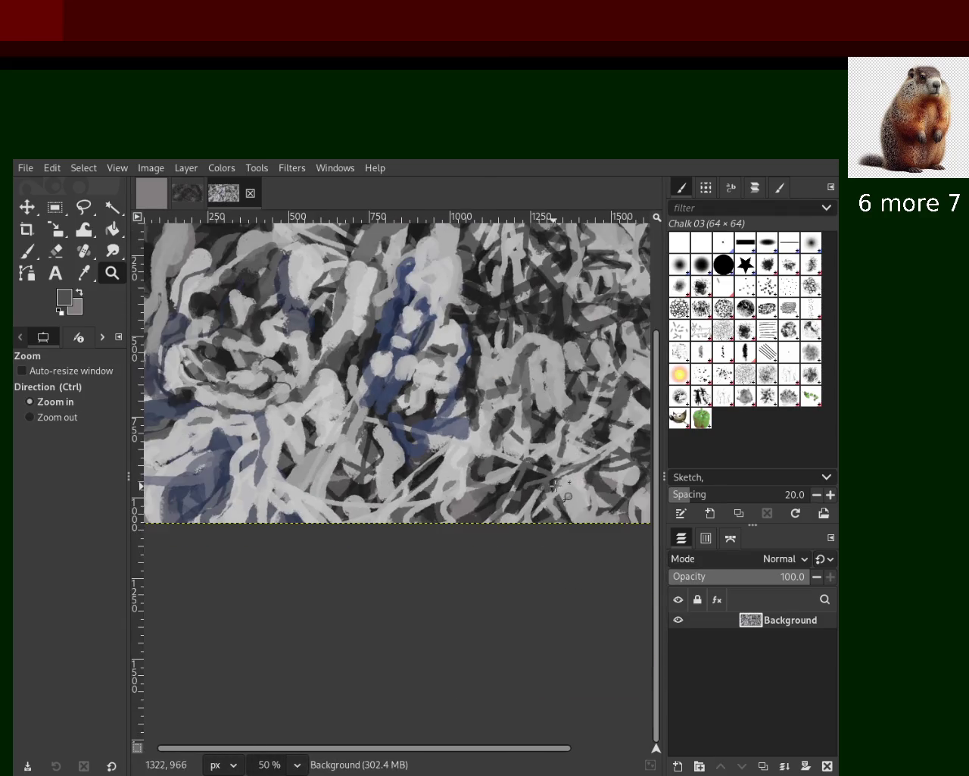
left_click(282, 470)
left_click(282, 470, "ctrl")
left_click(465, 497)
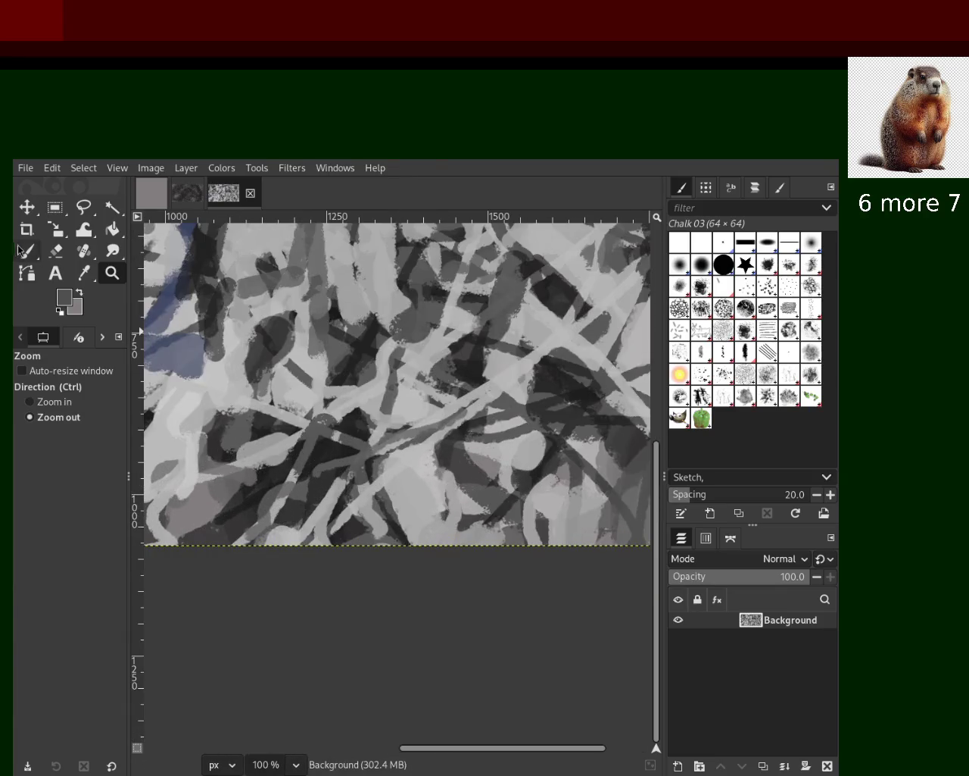
key("p")
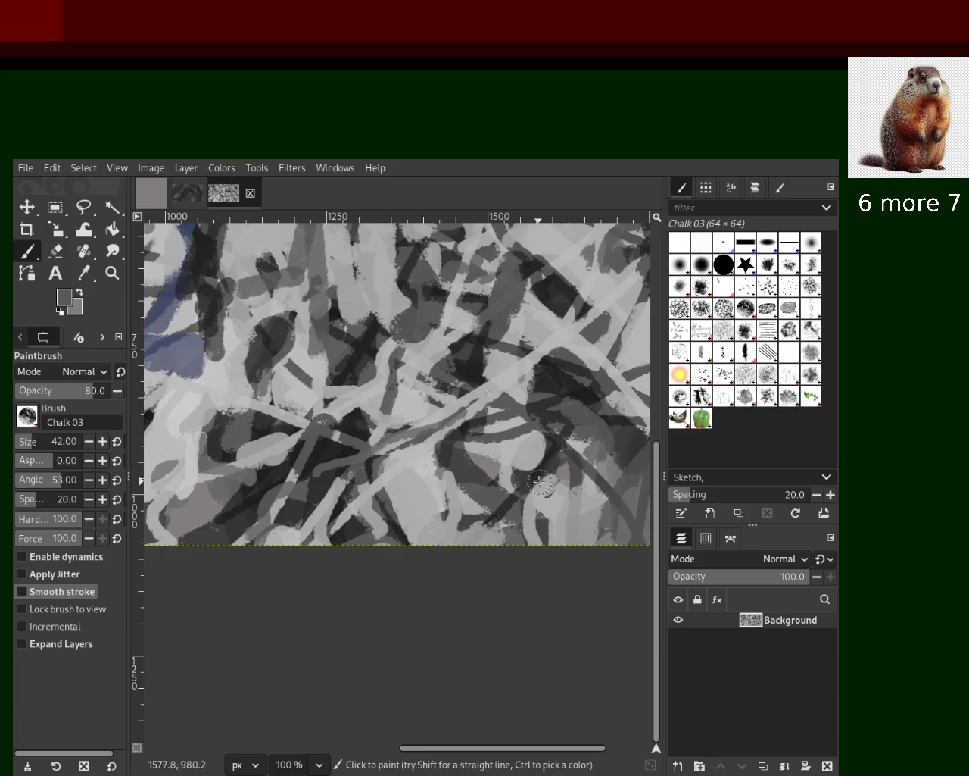
left_click(551, 455, "ctrl")
left_click_drag(550, 455, 530, 488)
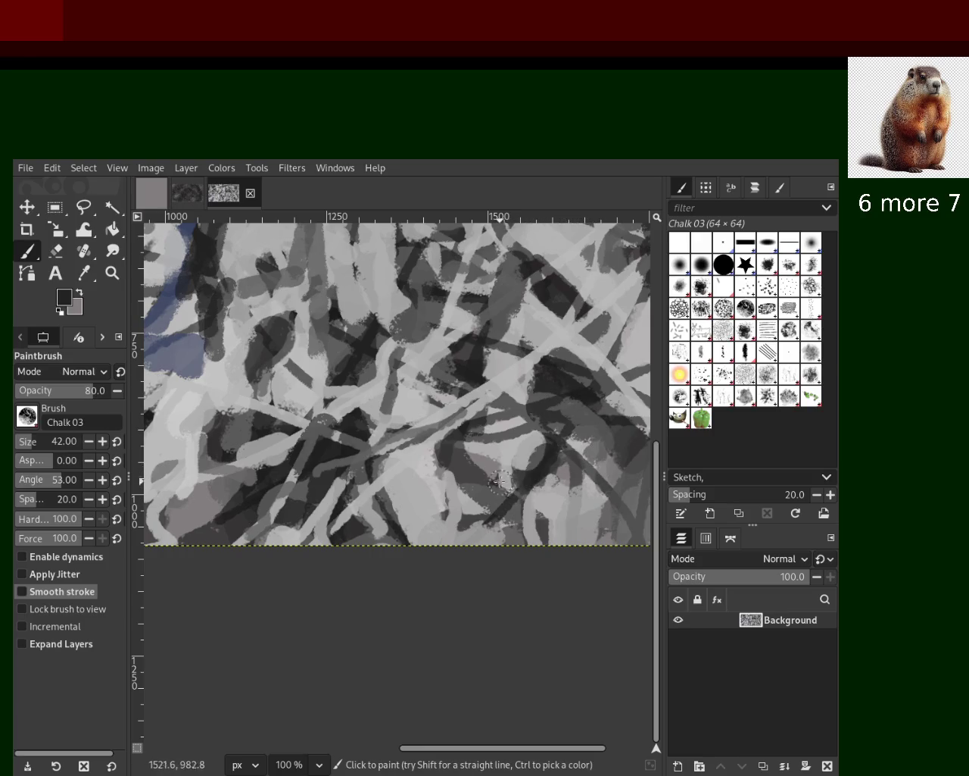
Step: Try a dark vertical stroke, light grey curve and dark diagonal, undoing each
left_click_drag(356, 431, 369, 558)
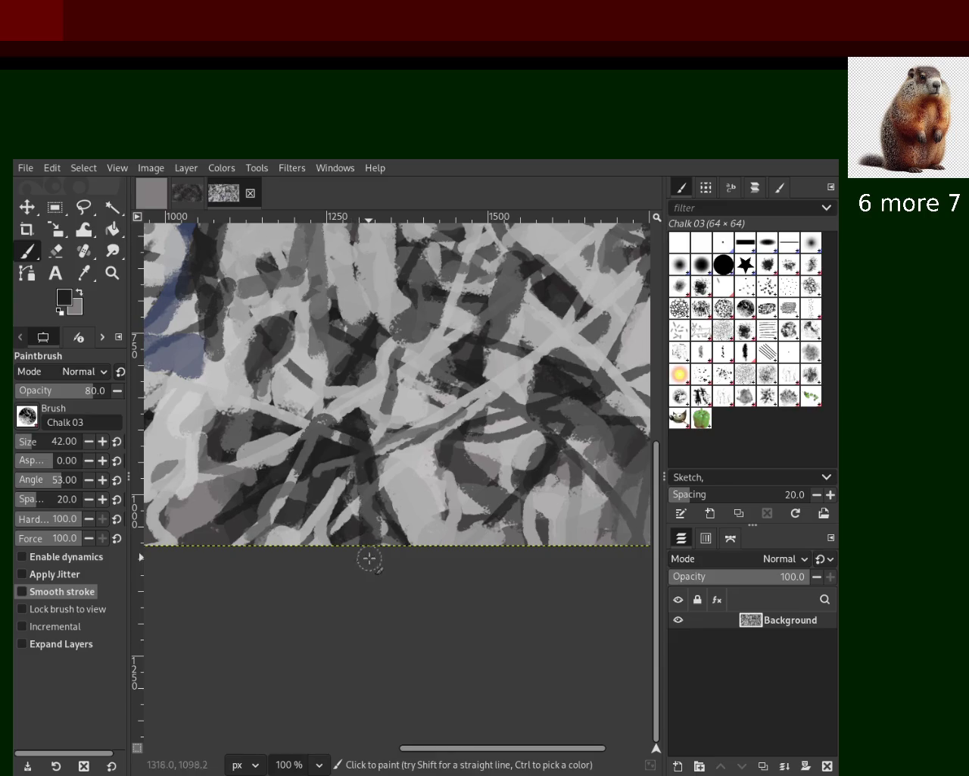
key("ctrl+z")
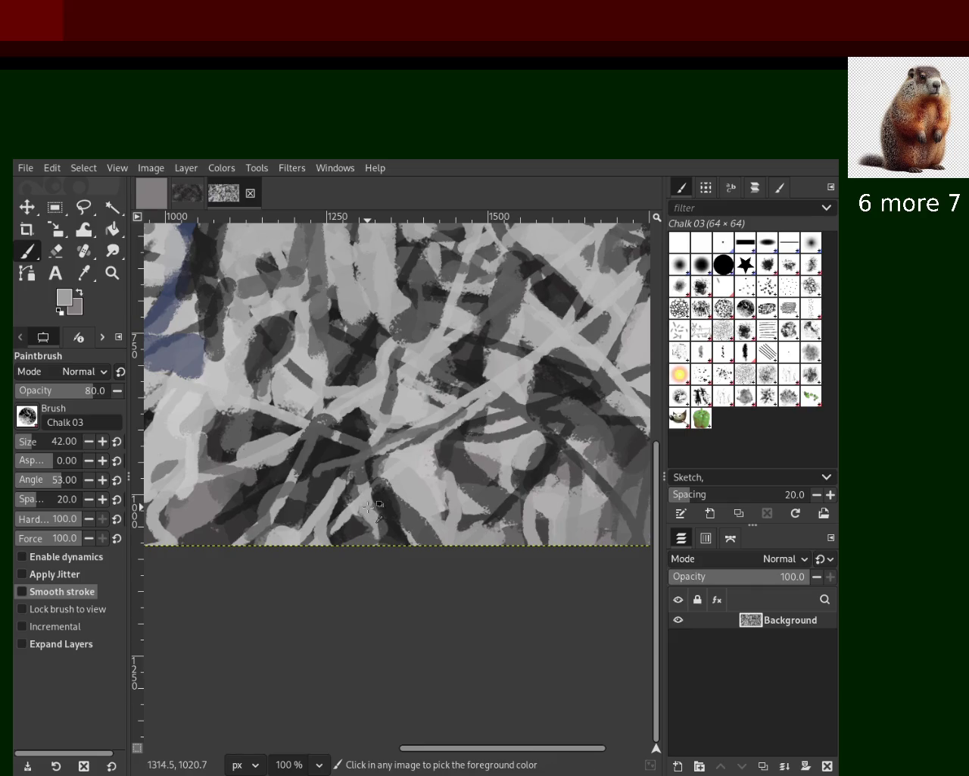
left_click_drag(368, 506, 302, 547)
key("ctrl+z")
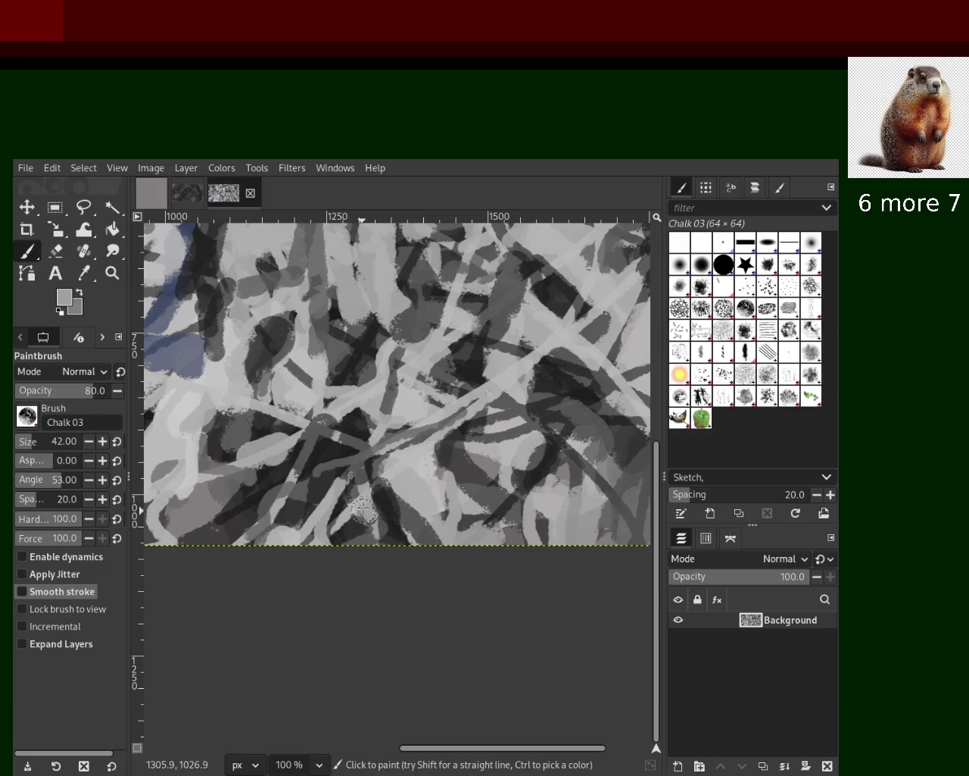
key("ctrl")
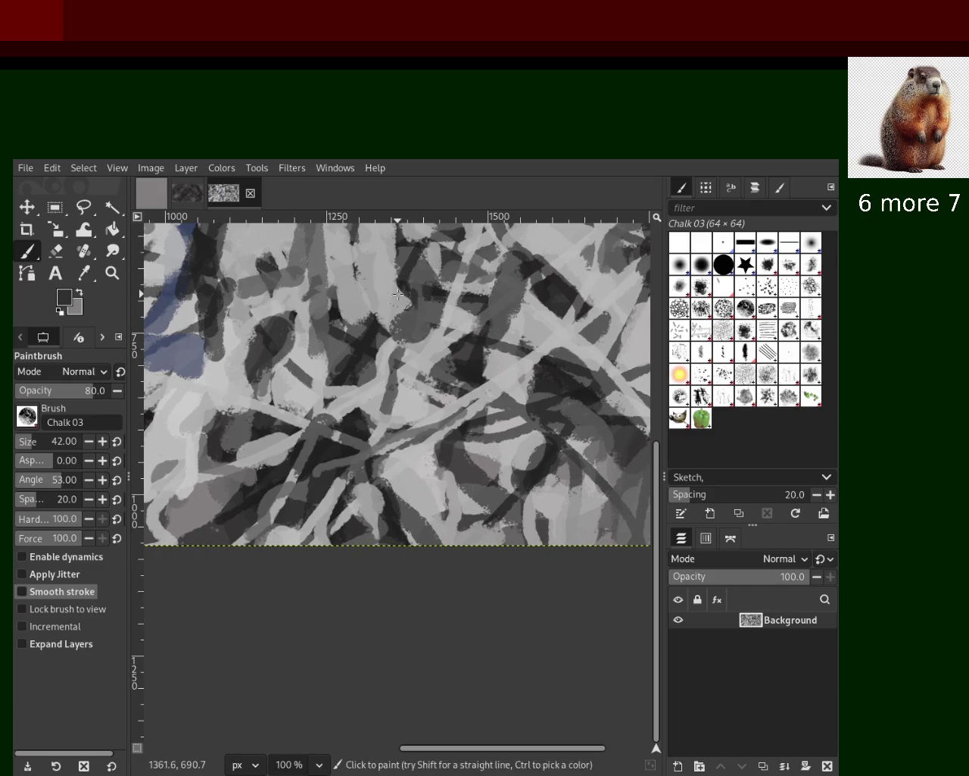
left_click(368, 320, "ctrl")
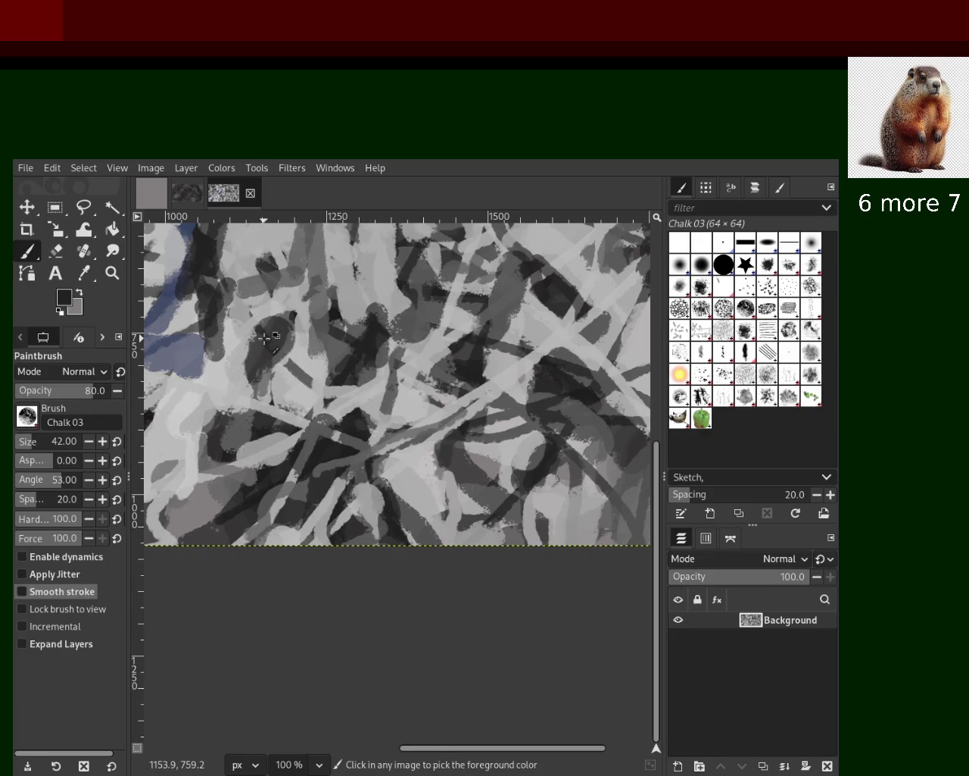
left_click_drag(266, 340, 324, 391)
key("ctrl+z")
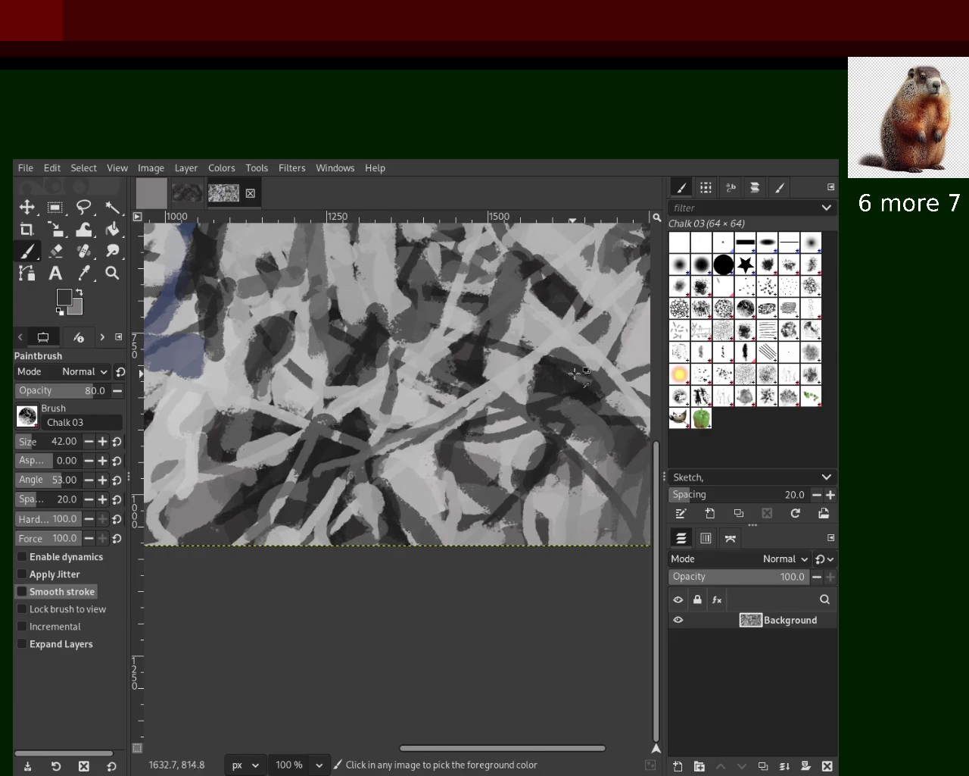
Step: Lighten the dark patch at right with light grey chalk strokes
left_click(545, 290, "ctrl")
left_click_drag(541, 314, 492, 364)
key("ctrl+z")
left_click(564, 327, "ctrl")
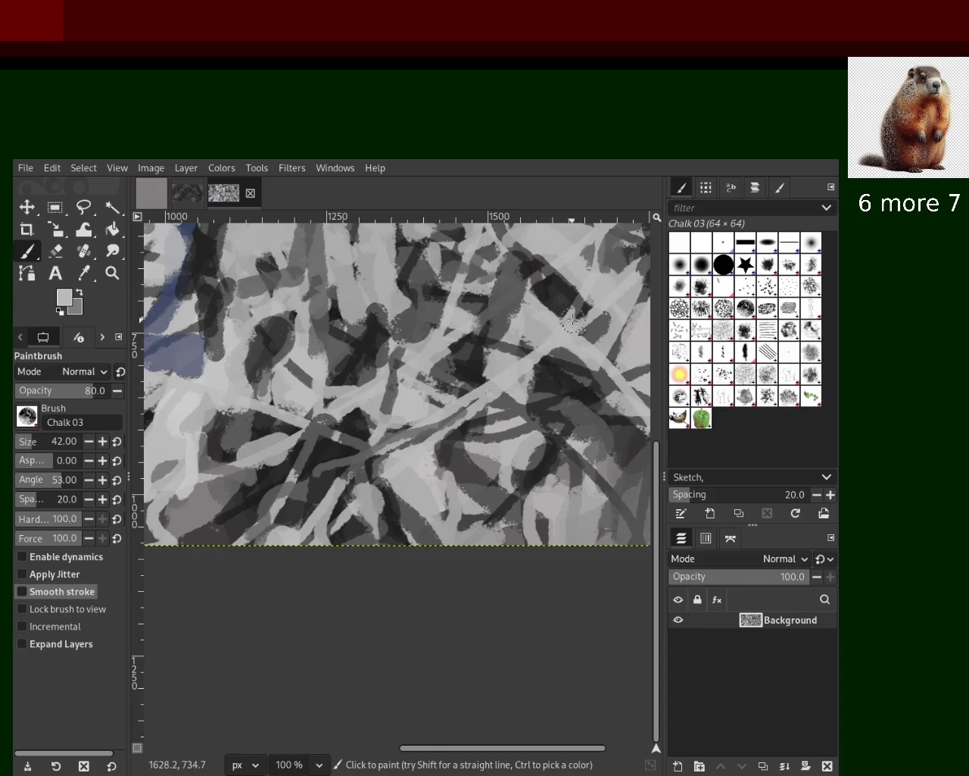
left_click_drag(569, 320, 502, 304)
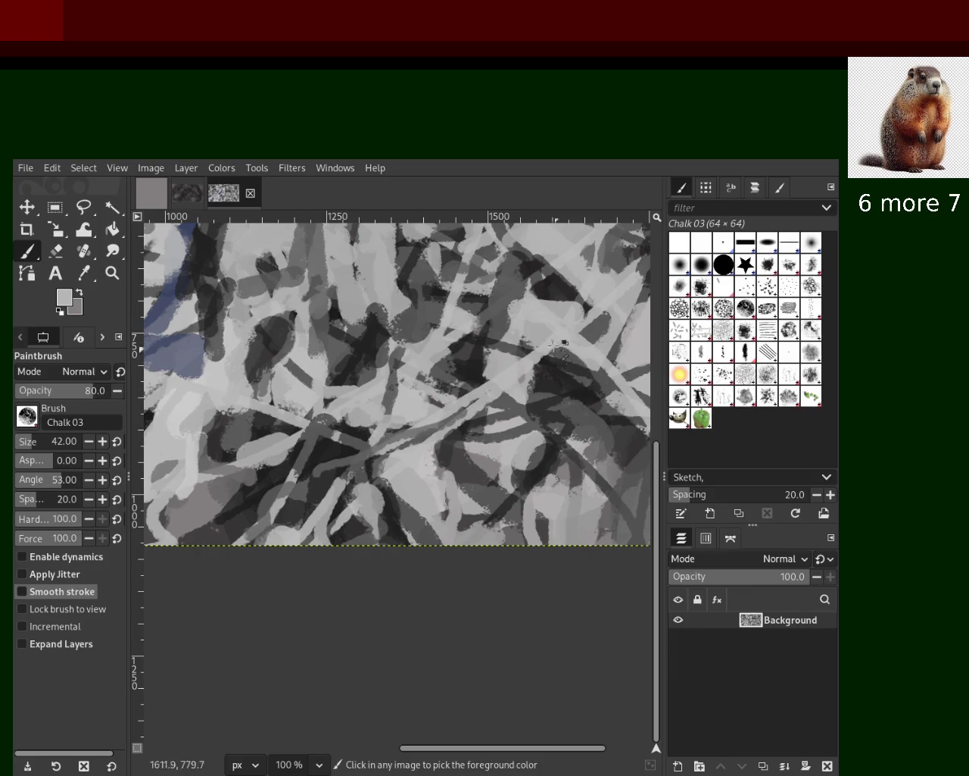
Step: Add a dark grey chalk stroke down to the bottom edge, discarding a light loop
left_click(551, 281, "ctrl")
left_click_drag(330, 458, 350, 589)
left_click(295, 538, "ctrl")
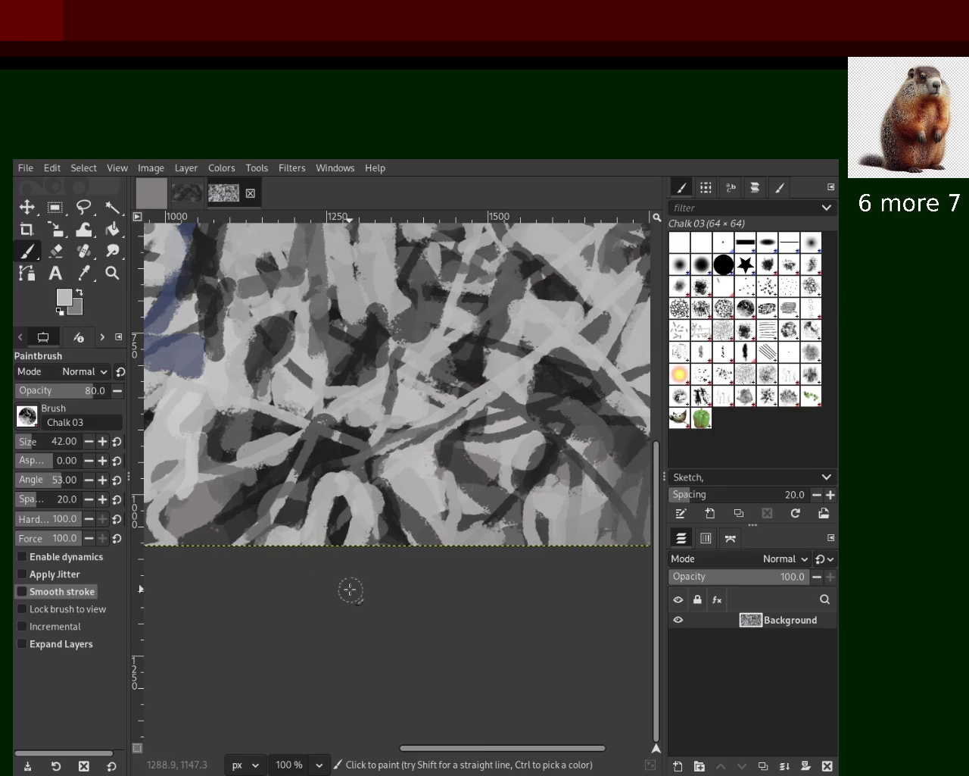
left_click_drag(345, 477, 272, 507)
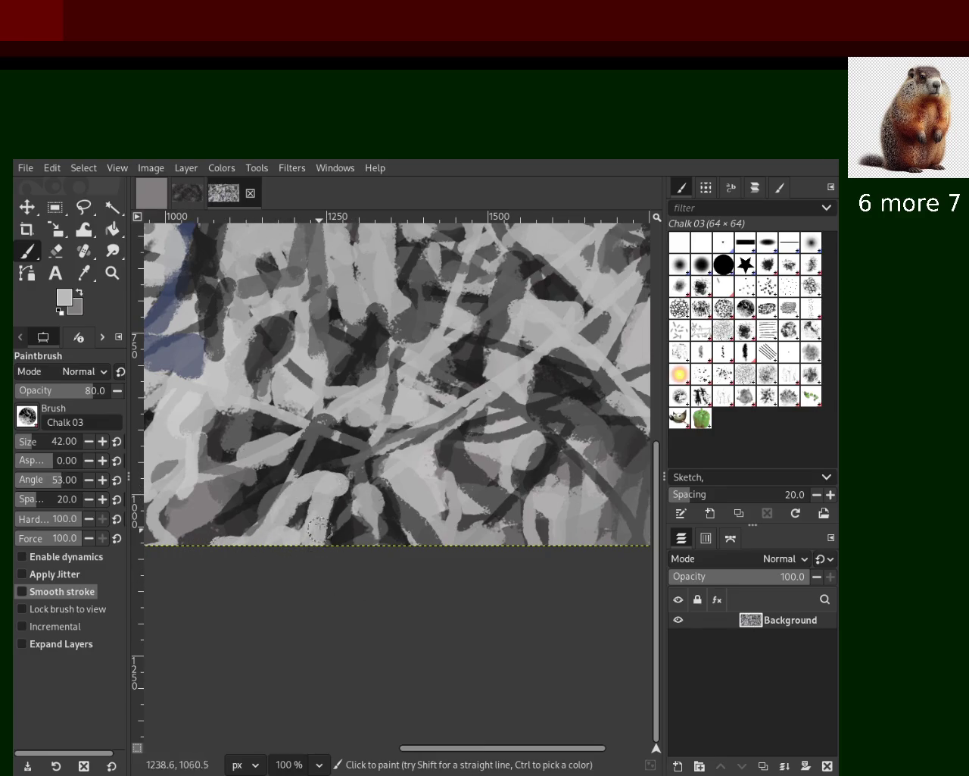
key("ctrl+z")
left_click(250, 489, "ctrl")
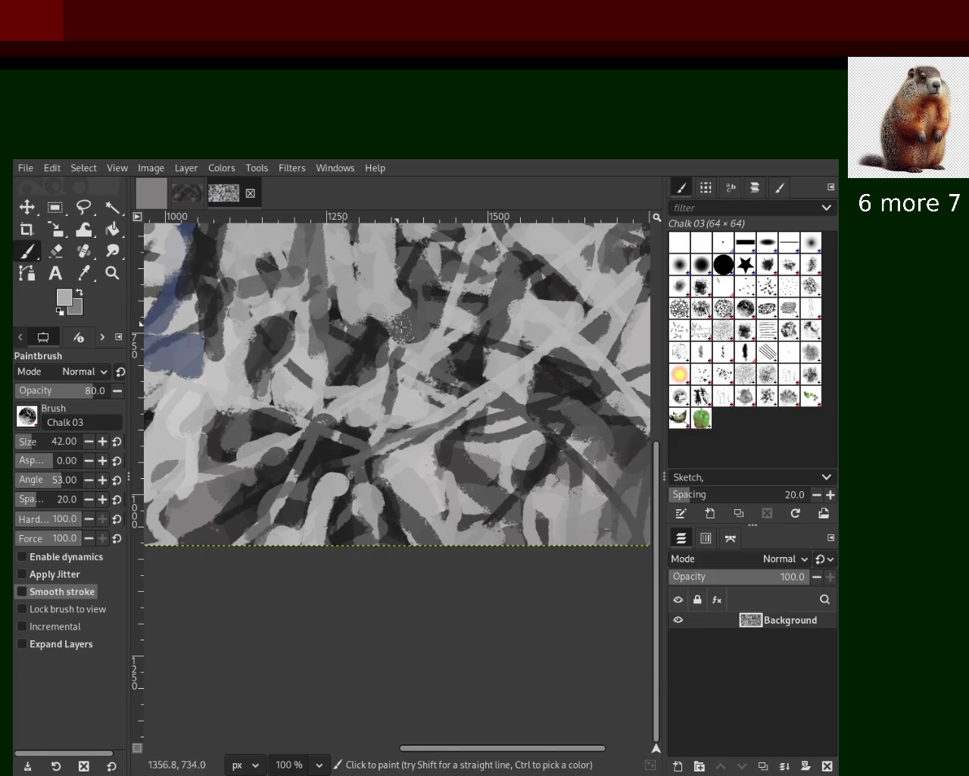
key("z")
left_click(337, 333)
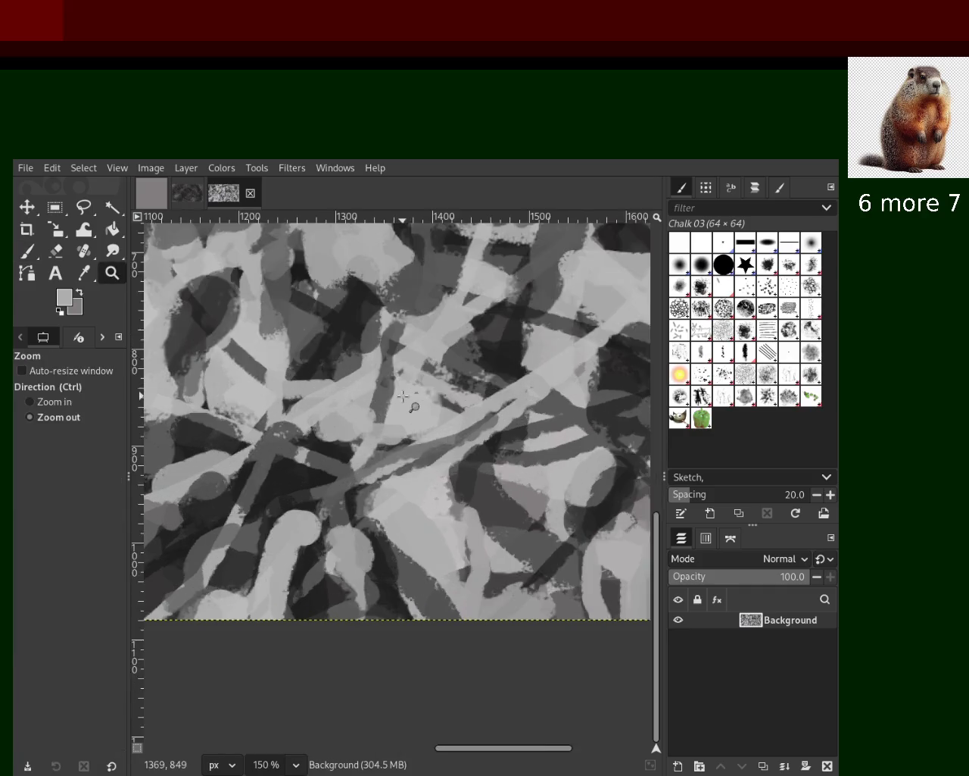
Step: Zoom the canvas to 25% so the entire chalk painting fits in view
scroll(337, 333, "down", 4)
scroll(337, 333, "down", 1)
scroll(337, 334, "up", 2)
scroll(337, 333, "down", 2)
scroll(348, 364, "up", 1)
scroll(363, 420, "up", 2)
left_click(255, 463)
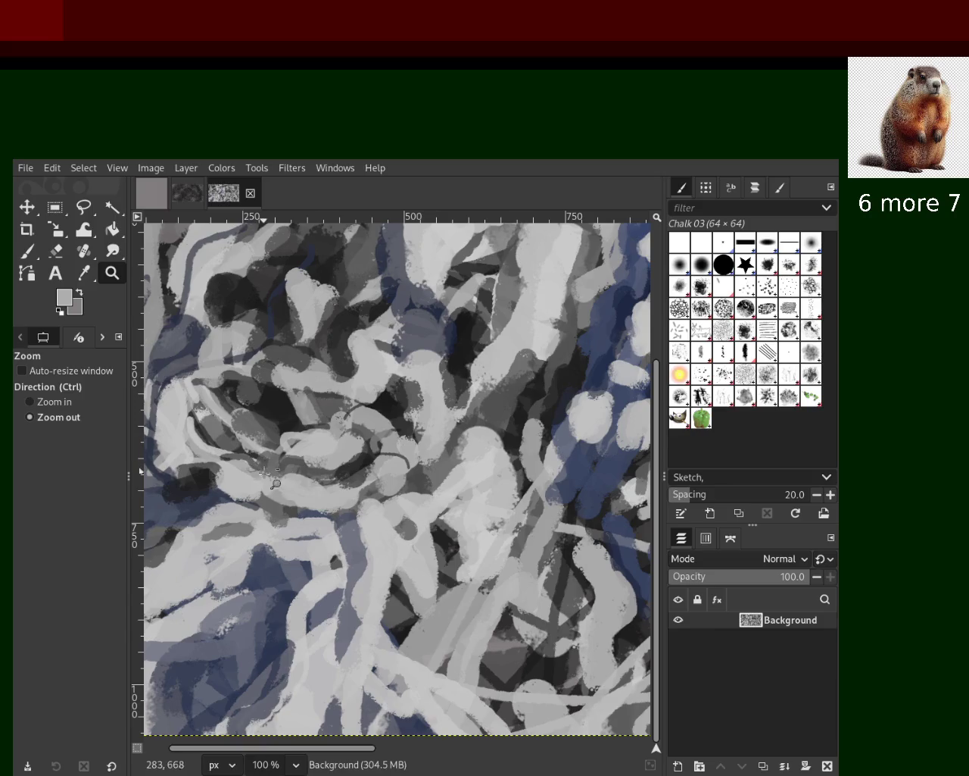
left_click(255, 463, "ctrl")
left_click(255, 463, "ctrl")
left_click(470, 303)
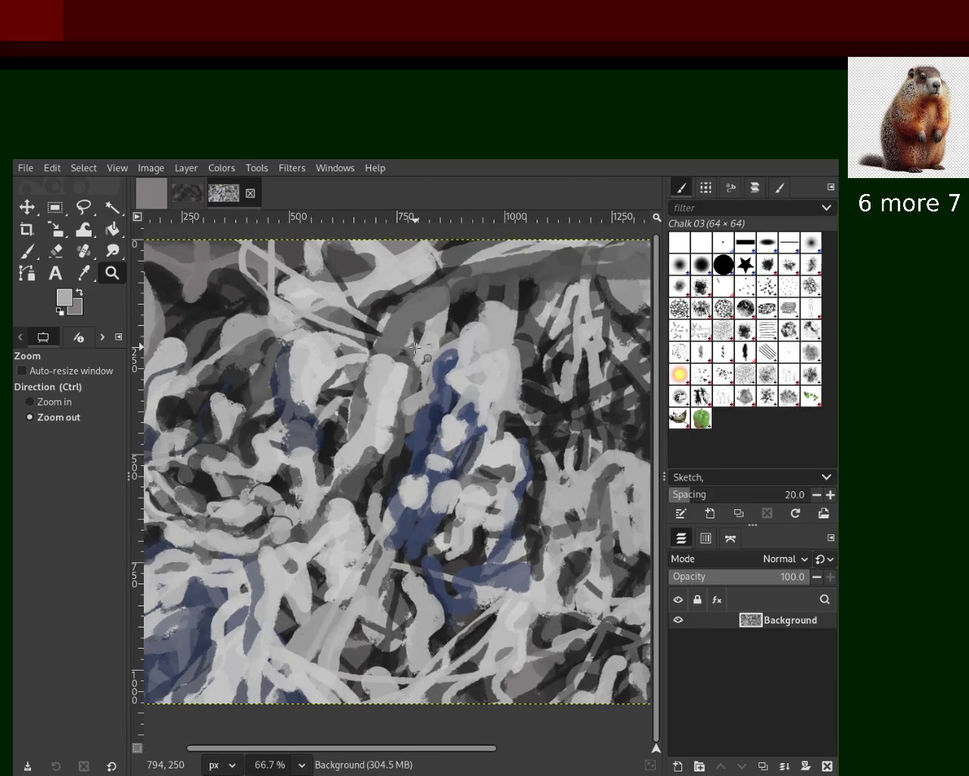
left_click(410, 353, "ctrl")
left_click(419, 306)
double_click(411, 337)
triple_click(411, 368)
triple_click(411, 367)
double_click(410, 364)
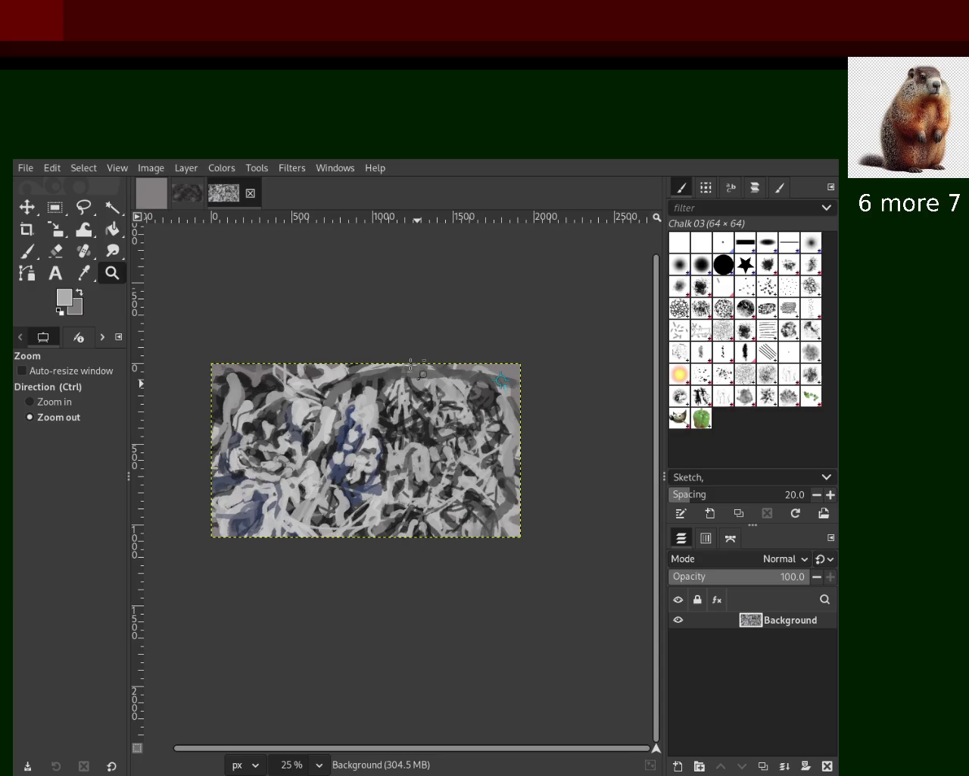
double_click(343, 435)
left_click(341, 424)
Step: Zoom in on the painting centre and paint a broad light-grey horizontal chalk band across it
left_click(378, 425, "ctrl")
left_click(390, 433)
triple_click(468, 411, "ctrl")
left_click(468, 411, "ctrl")
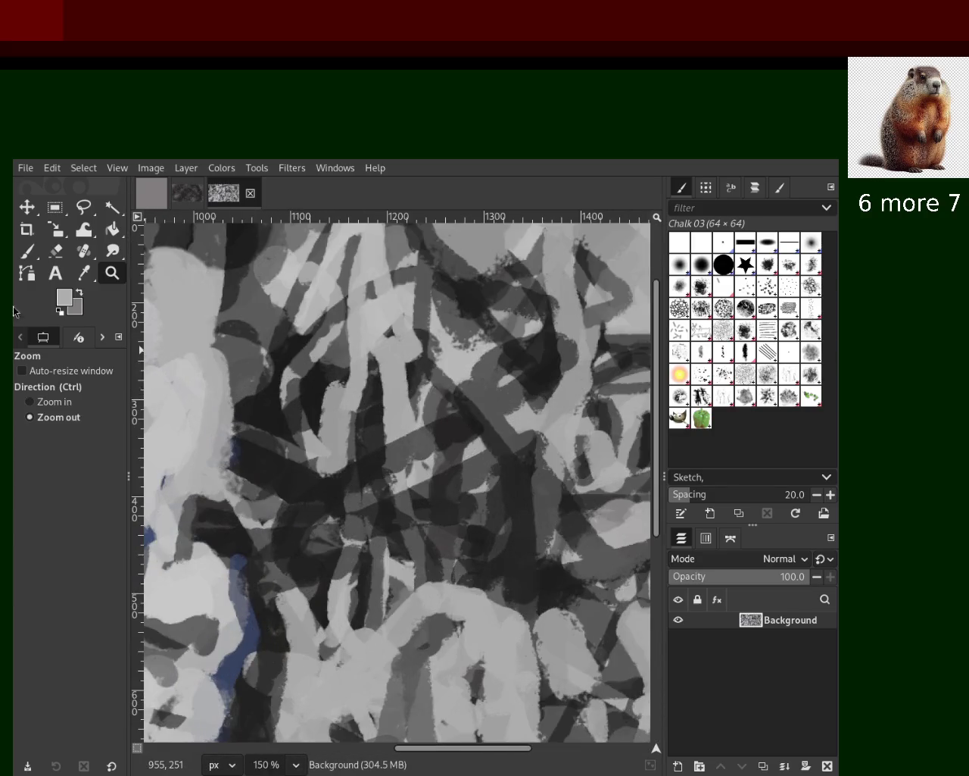
left_click(30, 250)
mouse_move(429, 363)
left_mouse_down()
mouse_move(451, 347)
mouse_move(382, 418)
mouse_move(440, 389)
left_mouse_up()
key("ctrl+z")
mouse_move(444, 444)
left_mouse_down()
mouse_move(355, 286)
mouse_move(344, 477)
mouse_move(353, 474)
left_mouse_up()
key("ctrl+z")
left_click(332, 441, "ctrl")
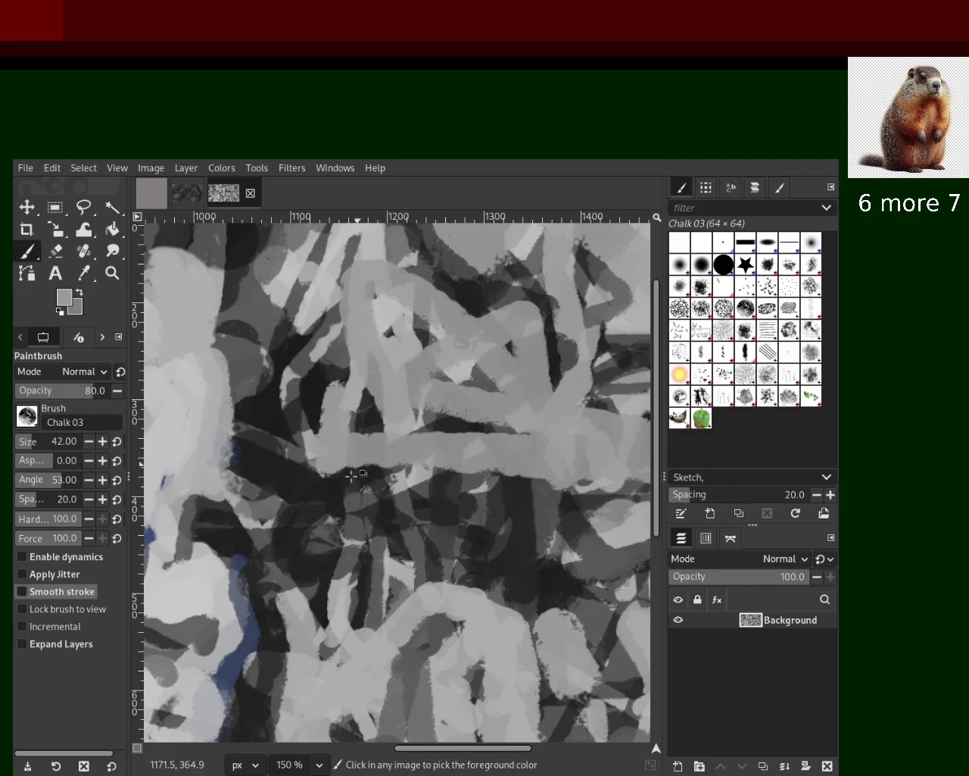
key("ctrl+z")
mouse_move(200, 341)
left_mouse_down()
mouse_move(419, 408)
mouse_move(412, 489)
left_mouse_up()
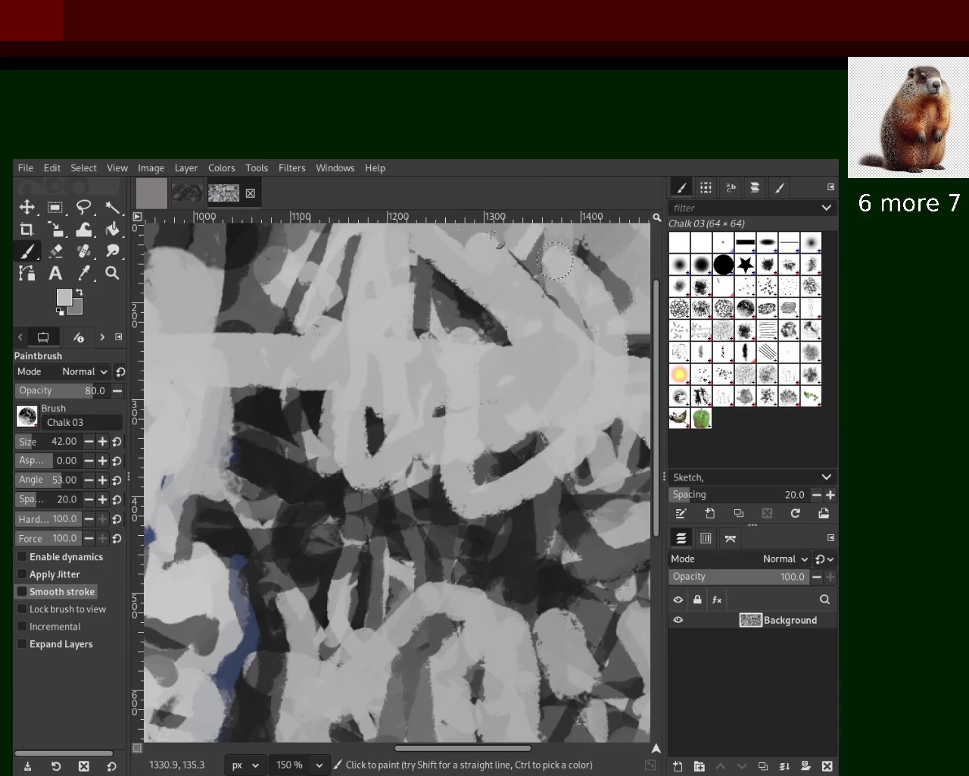
Step: Paint a dark-grey band curving down-left and a grey chalk band up the centre
left_click(301, 471, "ctrl")
left_click_drag(303, 454, 485, 530)
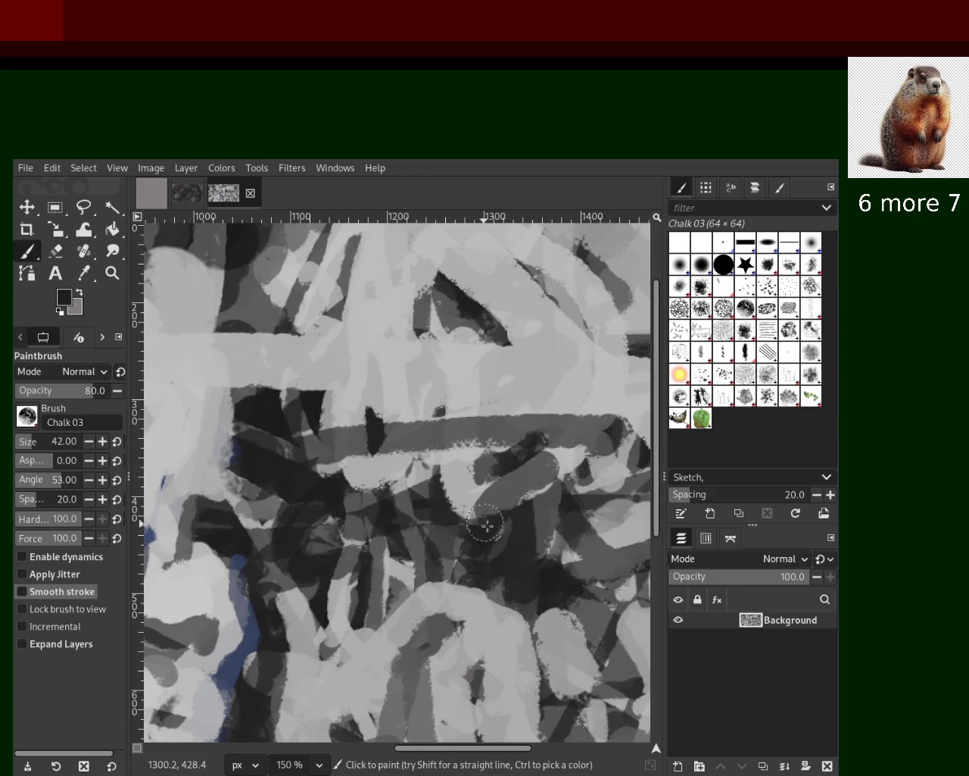
mouse_move(454, 523)
left_mouse_down()
mouse_move(480, 525)
mouse_move(403, 349)
mouse_move(428, 443)
left_mouse_up()
left_click(483, 496, "ctrl")
left_click(471, 379, "ctrl")
mouse_move(471, 379)
left_mouse_down()
mouse_move(408, 278)
mouse_move(417, 454)
left_mouse_up()
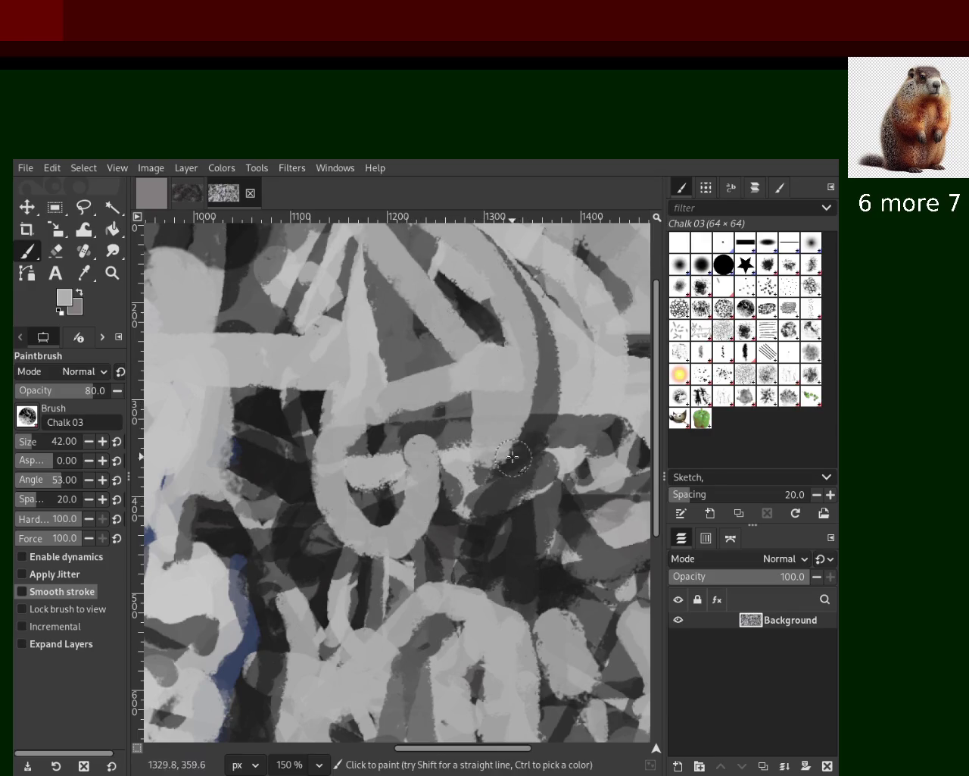
Step: Add a light loop and a light horizontal band reaching toward the right edge
left_click_drag(394, 318, 606, 500)
key("ctrl+z")
left_click_drag(325, 394, 515, 397)
left_click_drag(447, 392, 613, 463)
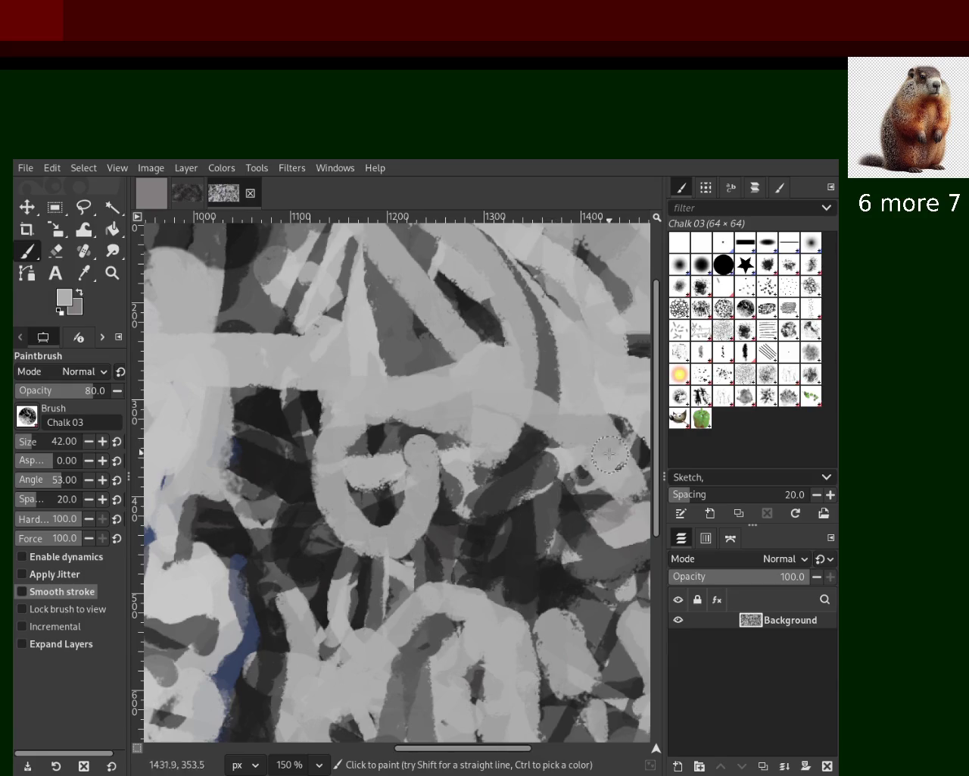
key("ctrl+z")
left_click_drag(368, 400, 640, 417)
key("ctrl+z")
key("ctrl+z")
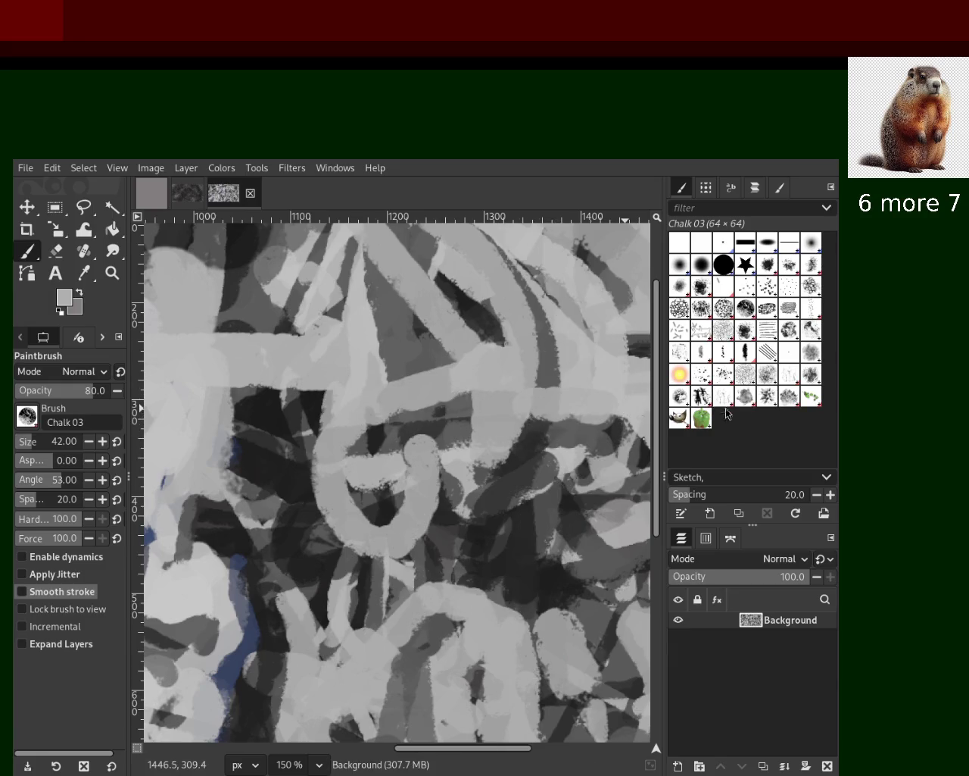
Step: Paint a dark-grey diagonal chalk band with a straight dark line along it
key("ctrl+y")
left_click(544, 365, "ctrl")
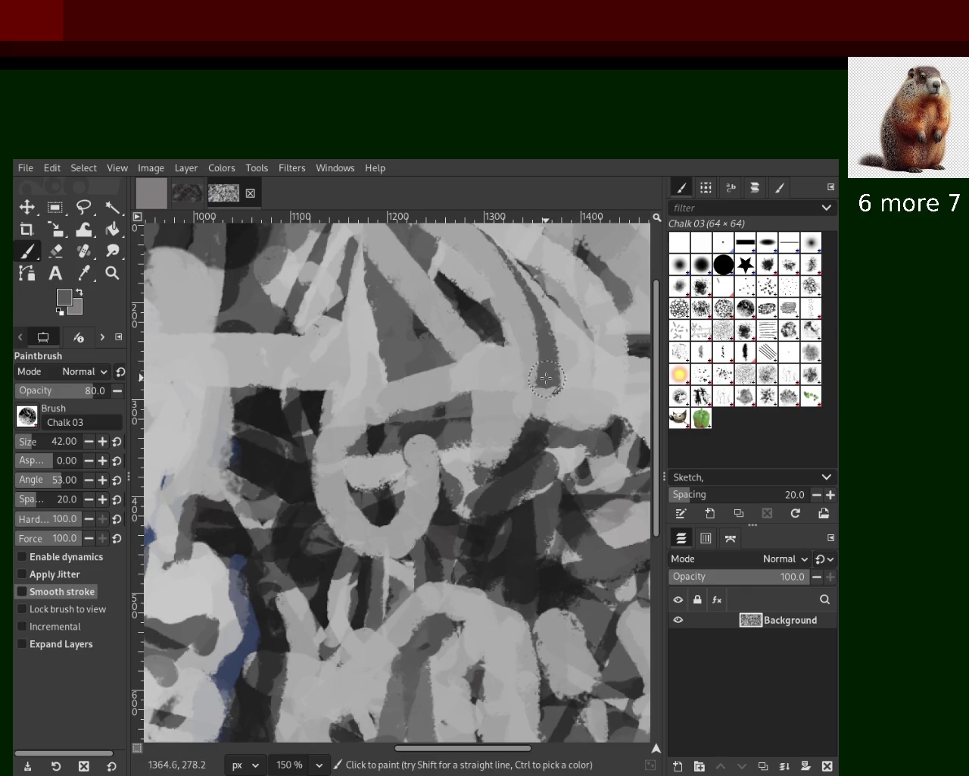
left_click_drag(564, 382, 530, 234)
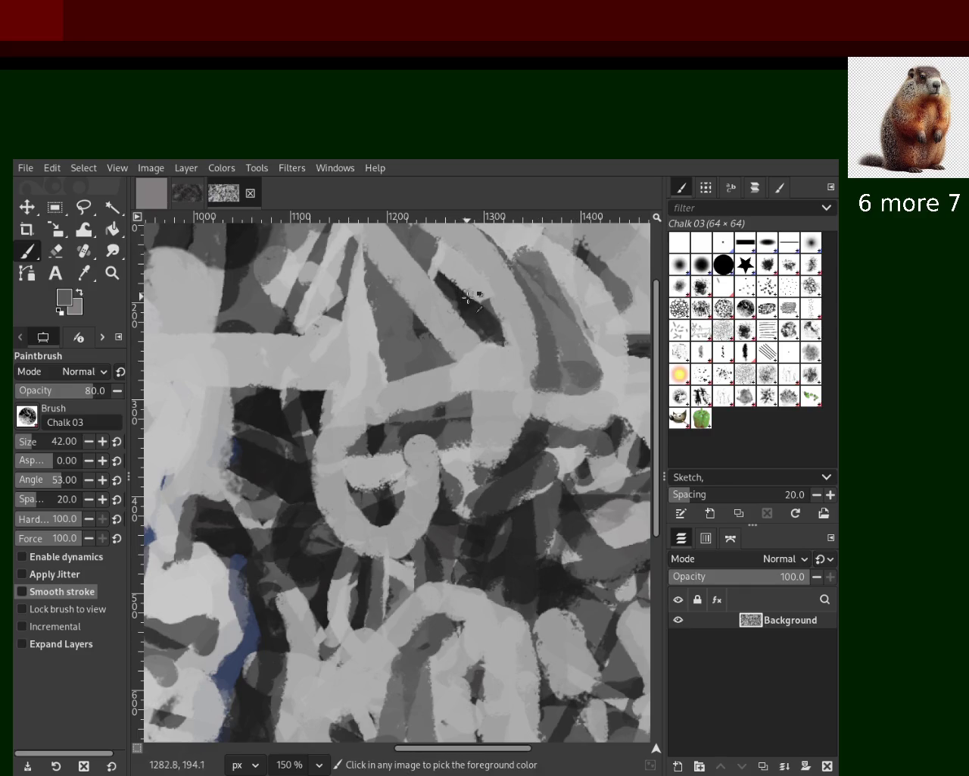
left_click(468, 296, "ctrl")
left_click_drag(598, 360, 602, 421)
key("ctrl+z")
left_click(552, 376)
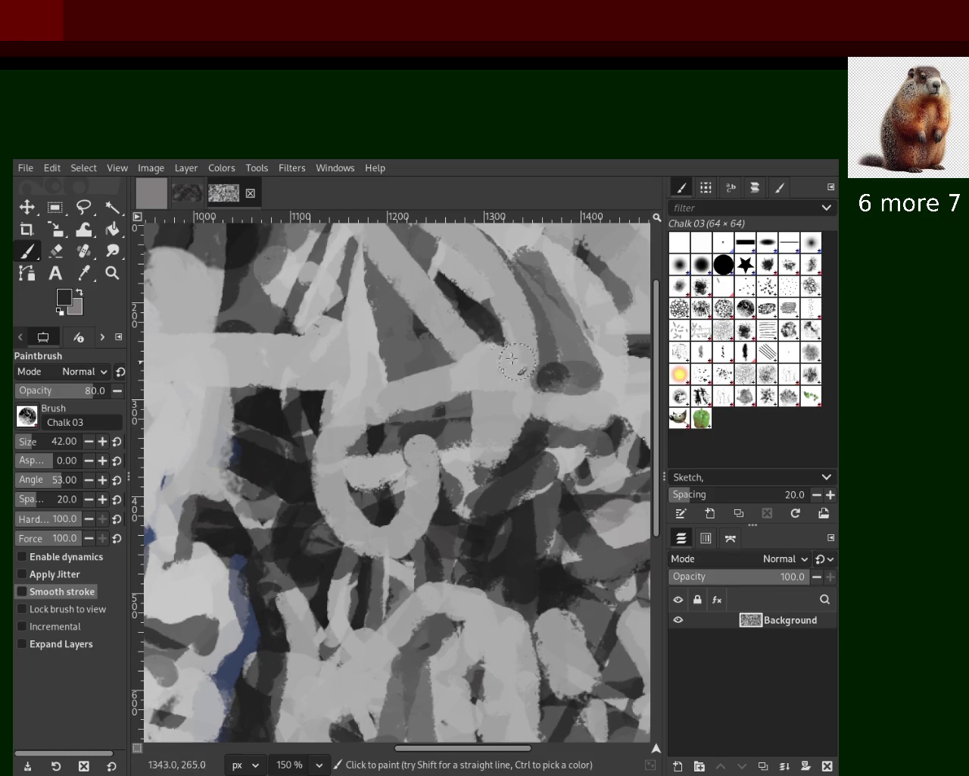
left_click(530, 238, "shift")
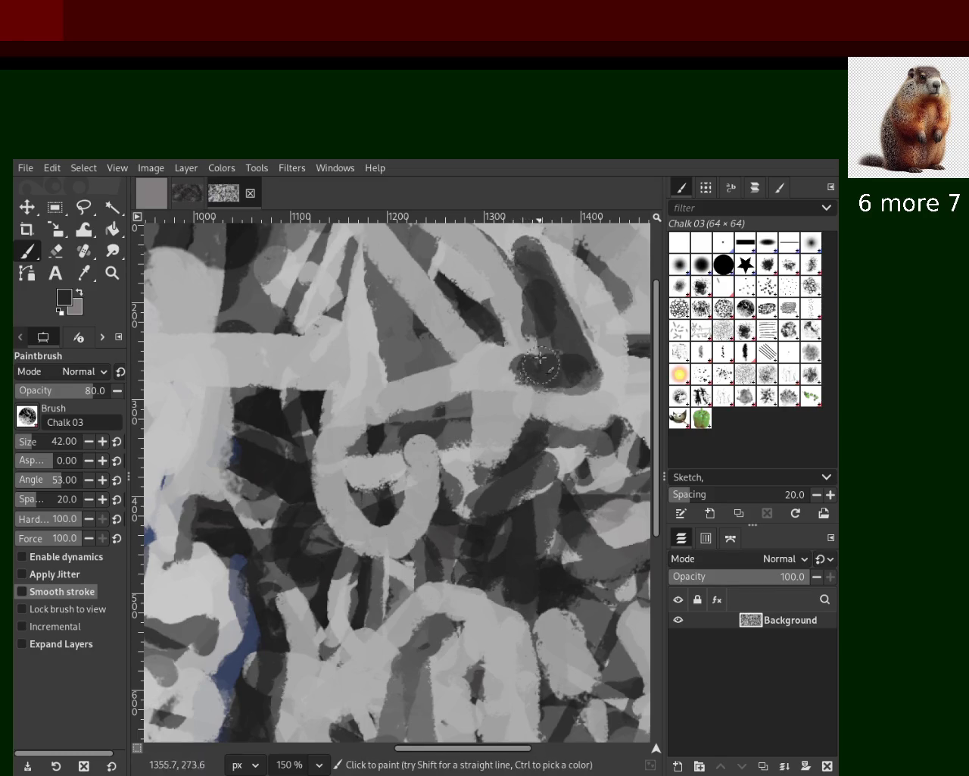
Step: Cover the dark line's upper part with light grey and add a near-black downward stroke
left_click(497, 373, "ctrl")
left_click_drag(522, 253, 520, 374)
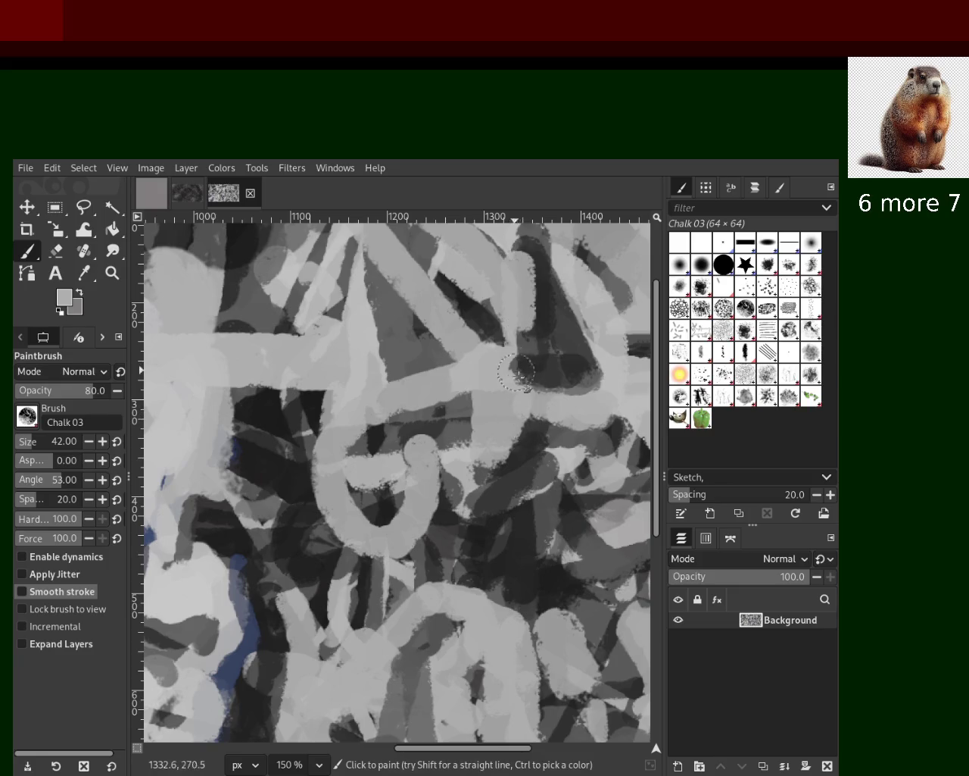
left_click(312, 397, "ctrl")
left_click_drag(314, 393, 327, 553)
key("ctrl+z")
left_click_drag(314, 390, 324, 551)
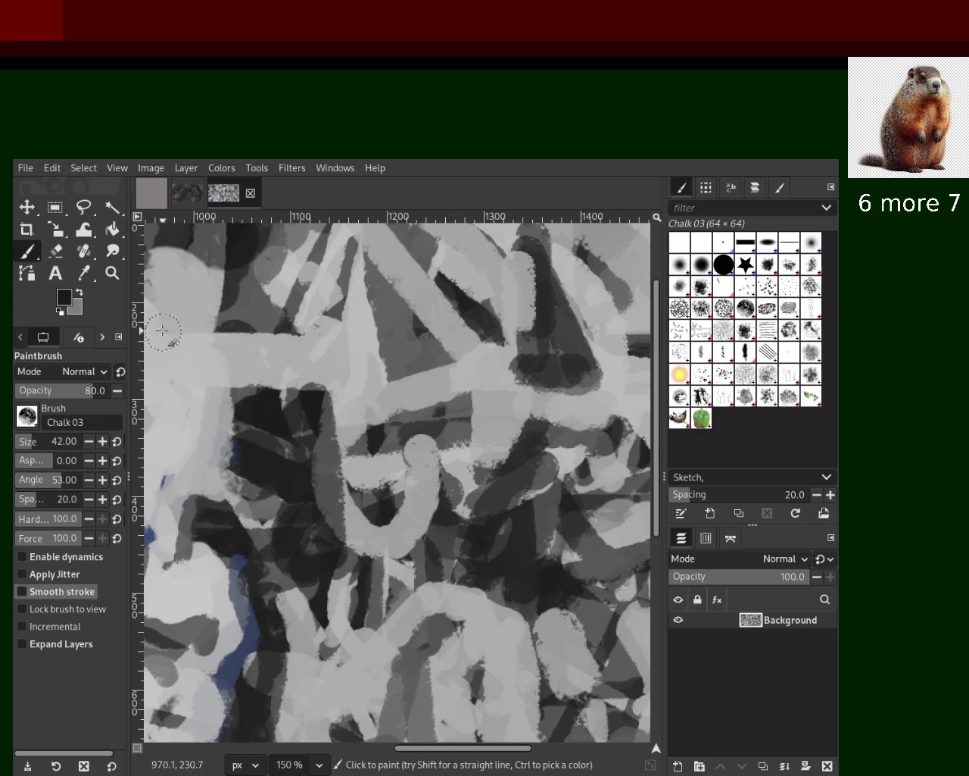
key("z")
left_click(228, 379)
scroll(312, 493, "down", 3)
scroll(312, 493, "down", 3)
Step: Zoom in on the loop detail and shrink the paintbrush to size 9
left_click(307, 494)
left_click(250, 464)
left_click(221, 431)
left_click(222, 432)
left_click(215, 422)
left_click(215, 423)
left_click(303, 454, "ctrl")
left_click(303, 454)
left_click(319, 470)
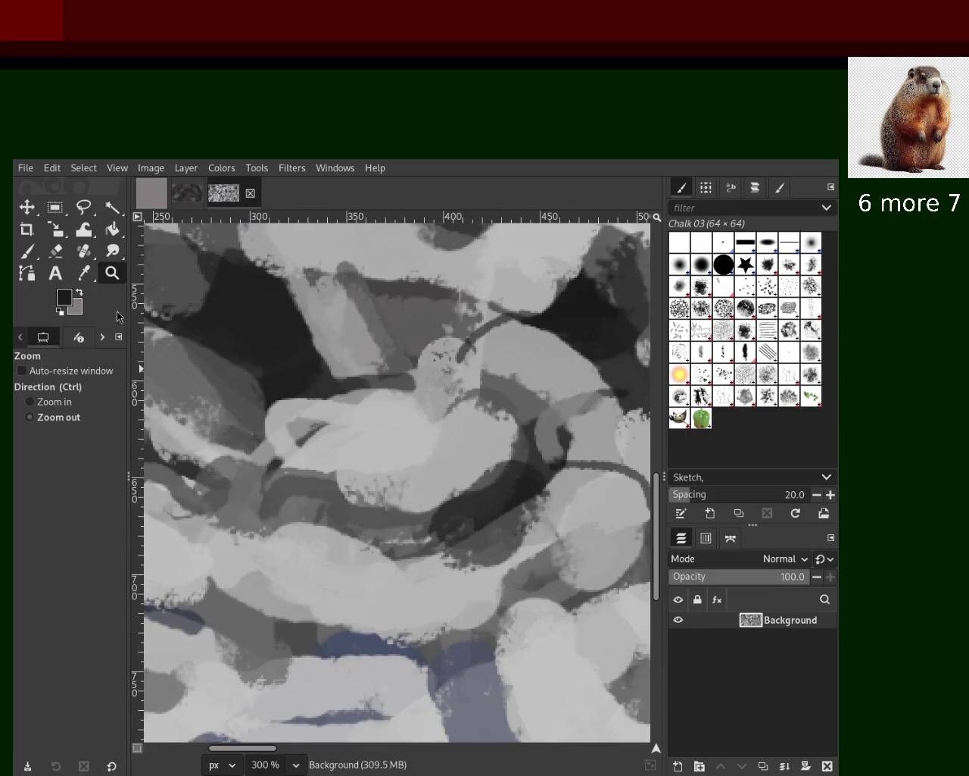
key("p")
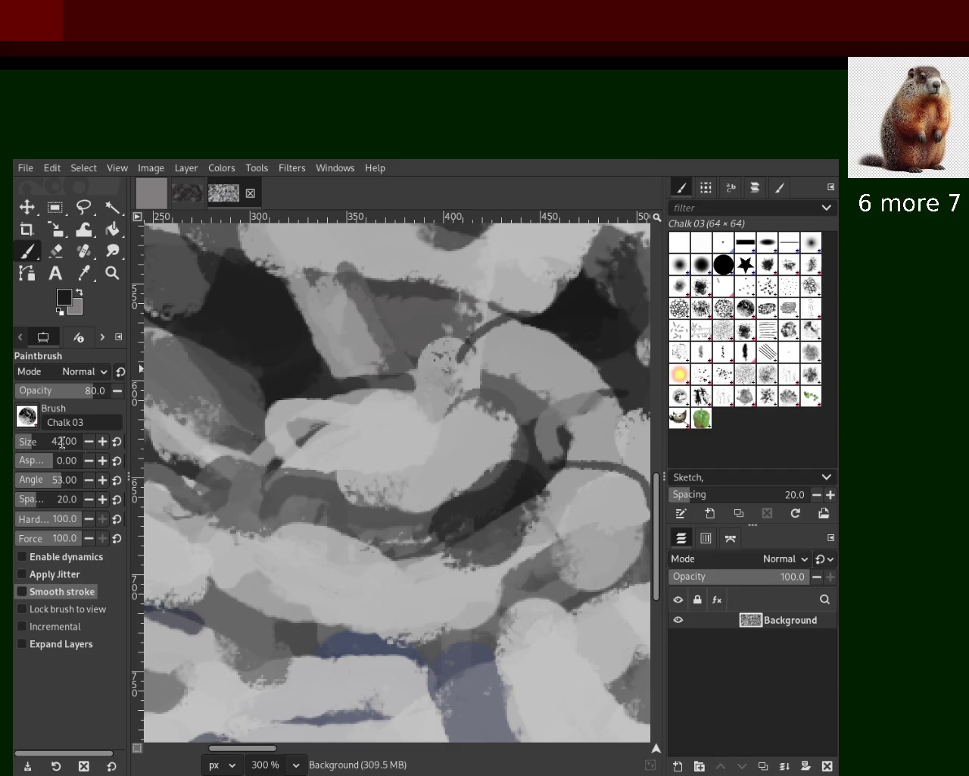
left_click(26, 441)
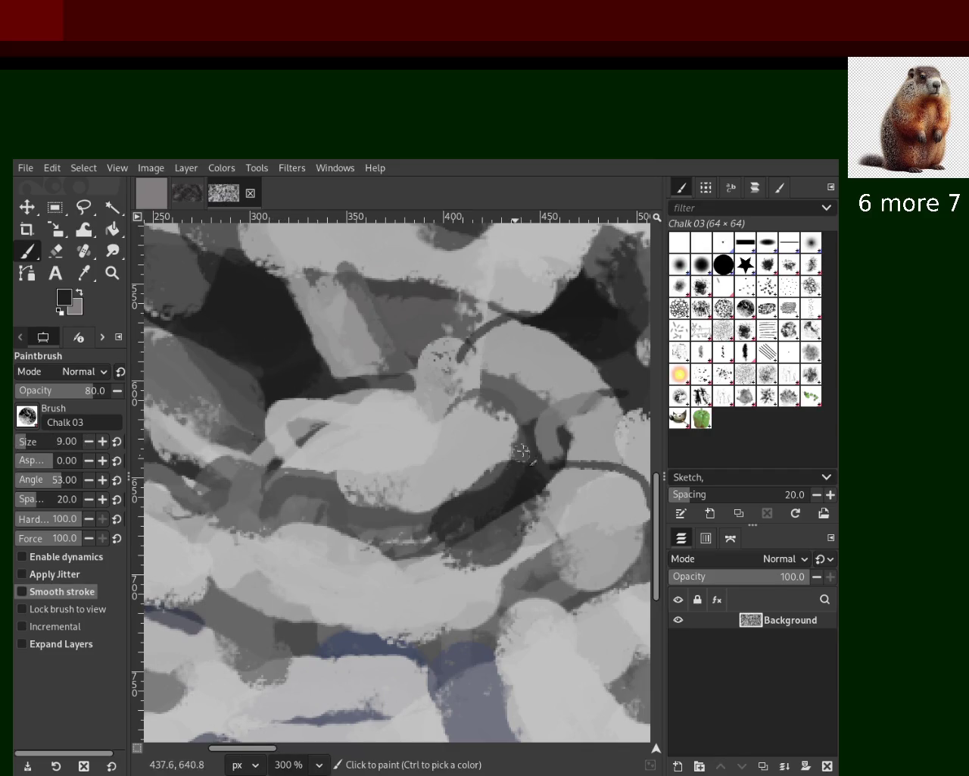
Step: Paint thin near-black curves along the dark band and below the pale shape
left_click_drag(485, 394, 349, 458)
key("ctrl+z")
left_click_drag(502, 485, 295, 513)
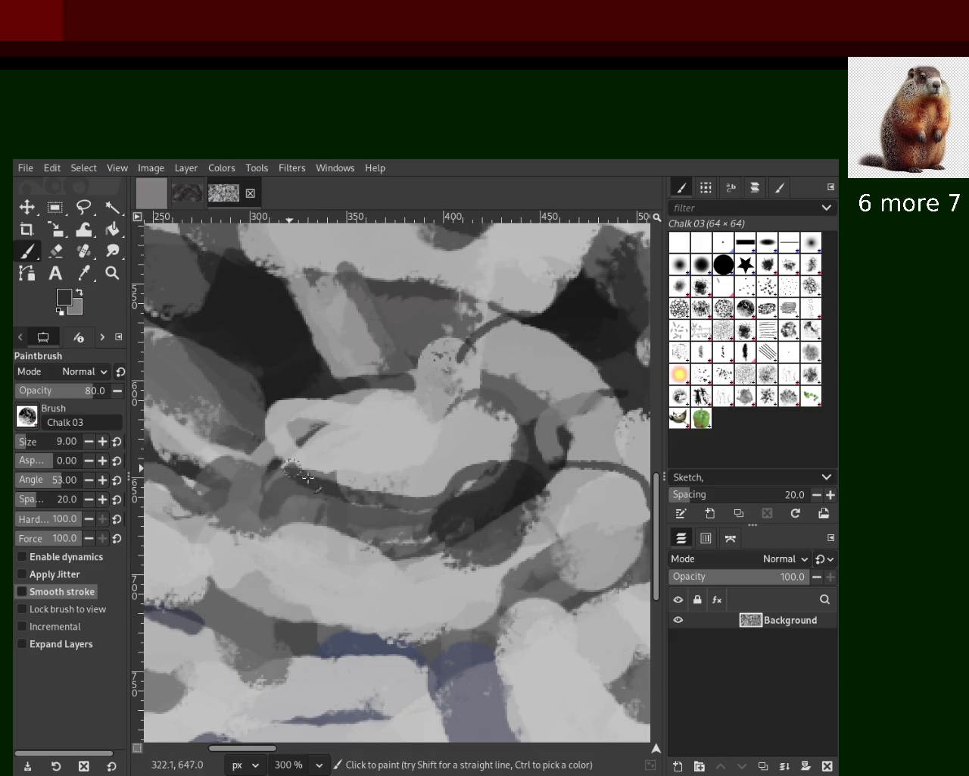
key("ctrl+z")
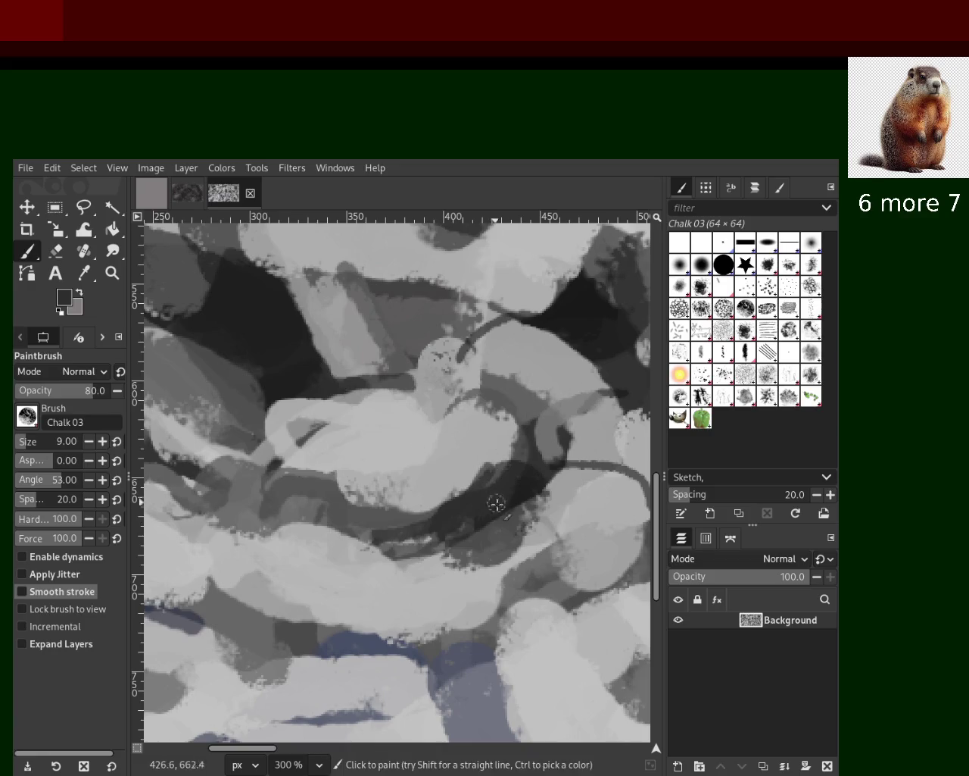
left_click(515, 476, "ctrl")
left_click(518, 503, "ctrl")
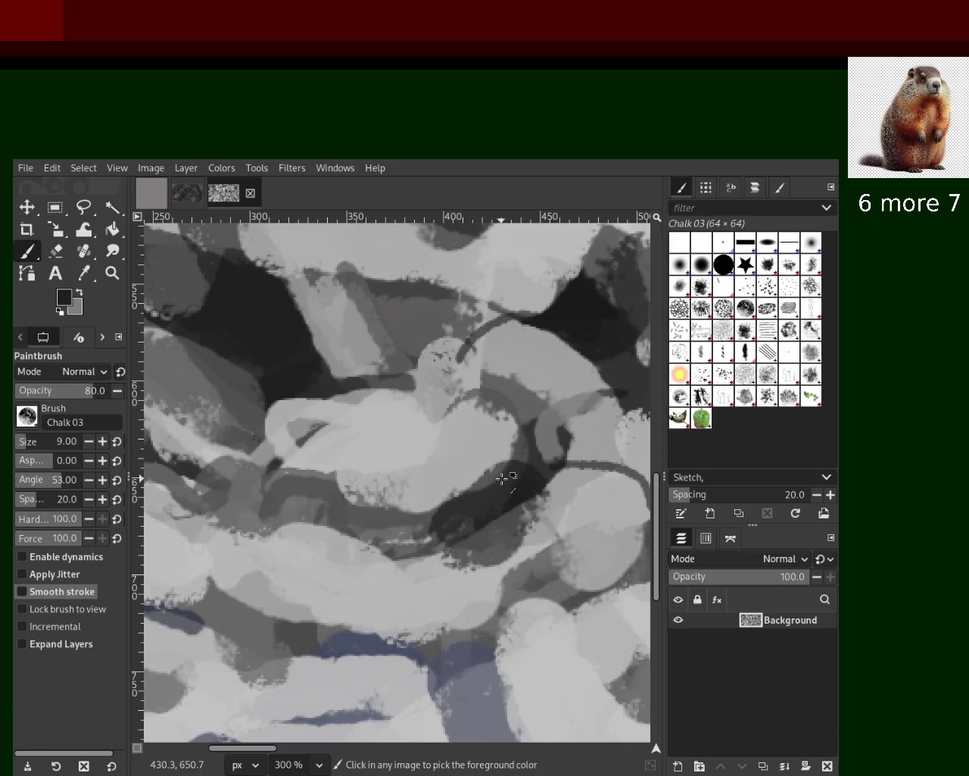
left_click_drag(509, 471, 356, 521)
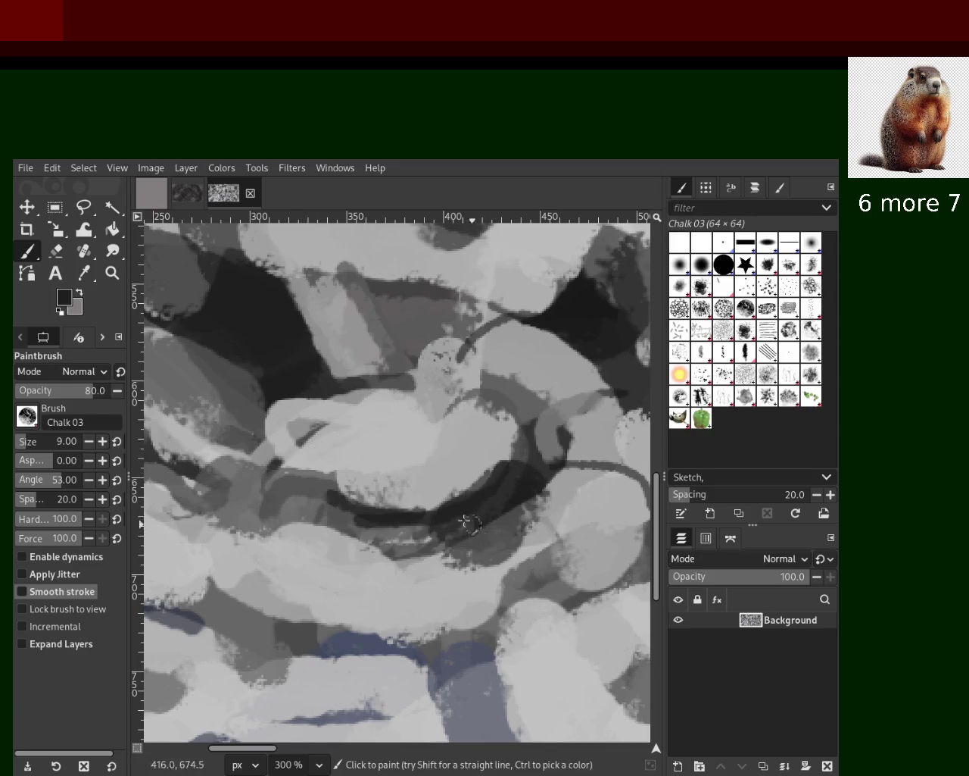
left_click_drag(309, 454, 194, 473)
left_click_drag(331, 464, 357, 523)
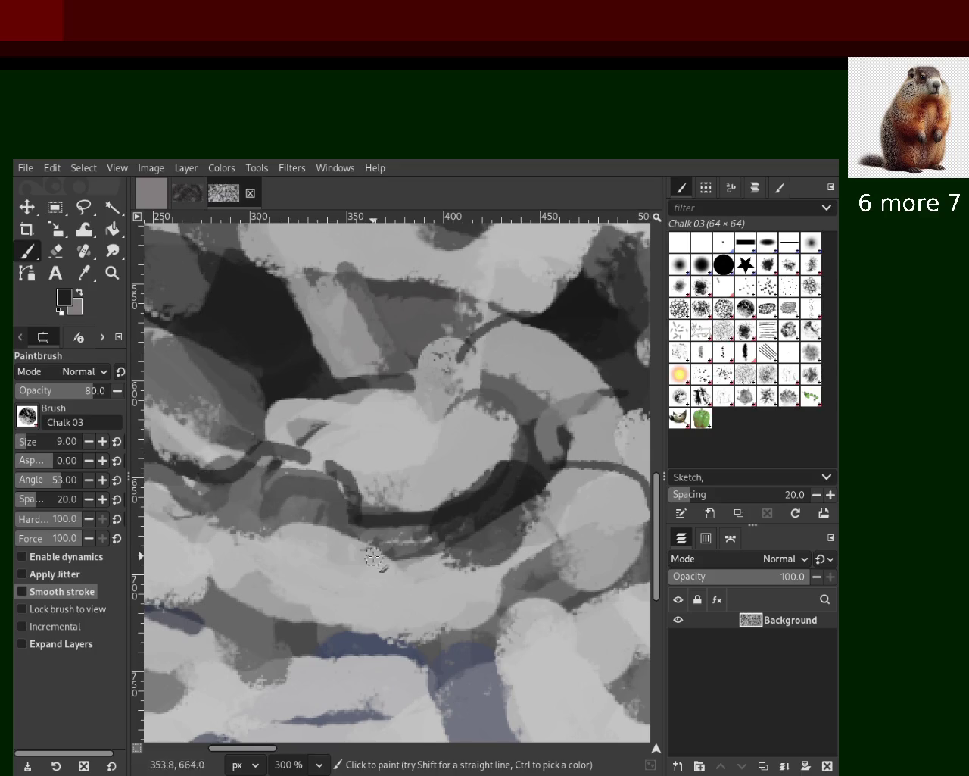
Step: Add a light arc over the pale centre, darker grey at lower left, and curves at lower right
left_click(322, 397, "ctrl")
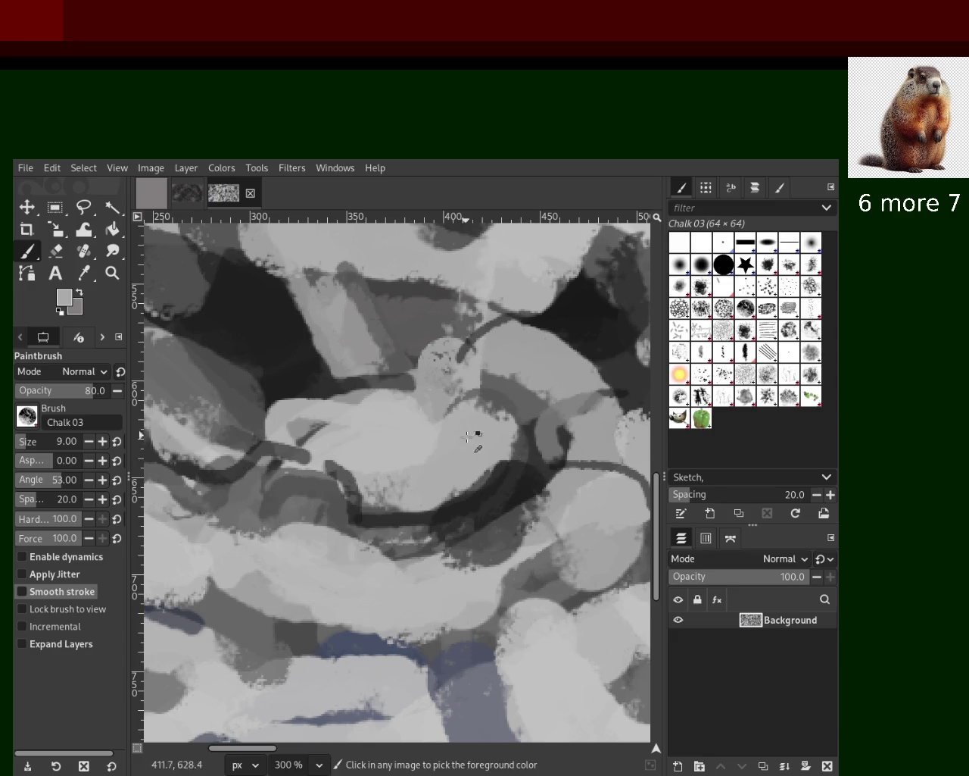
left_click_drag(526, 421, 333, 394)
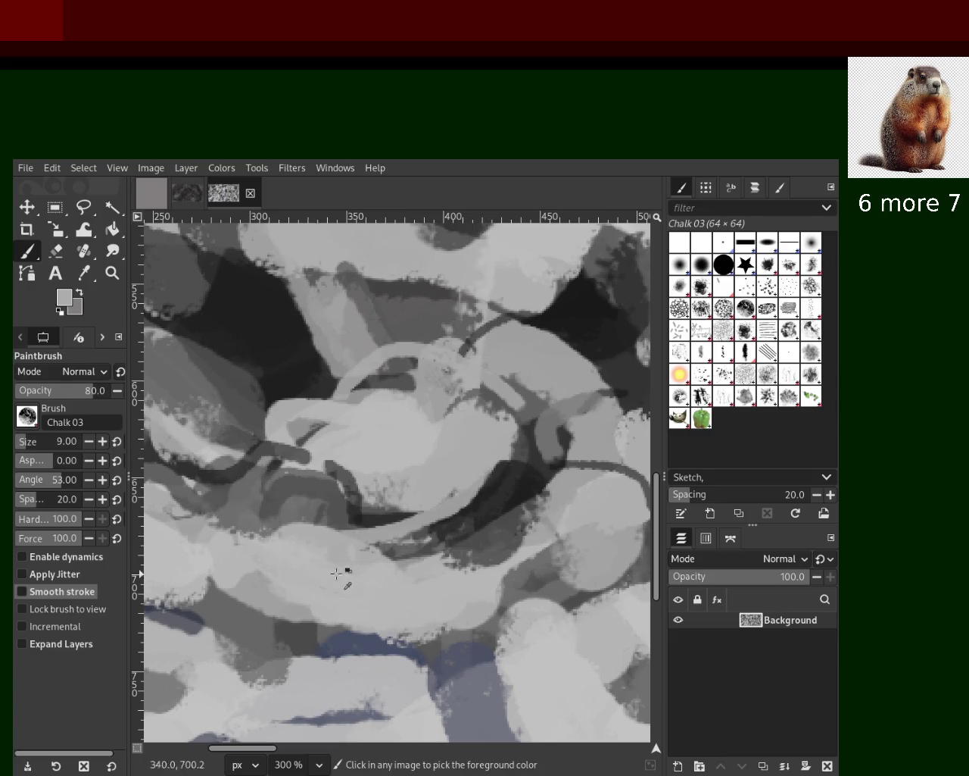
left_click(199, 522, "ctrl")
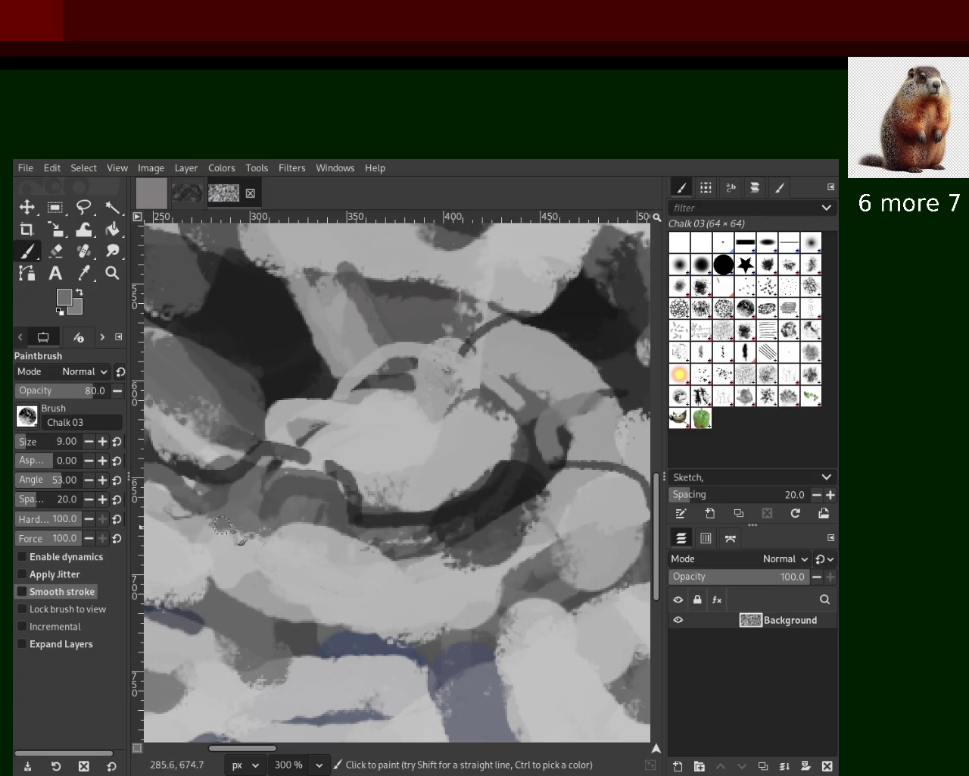
left_click(351, 458)
left_click_drag(195, 492, 218, 527)
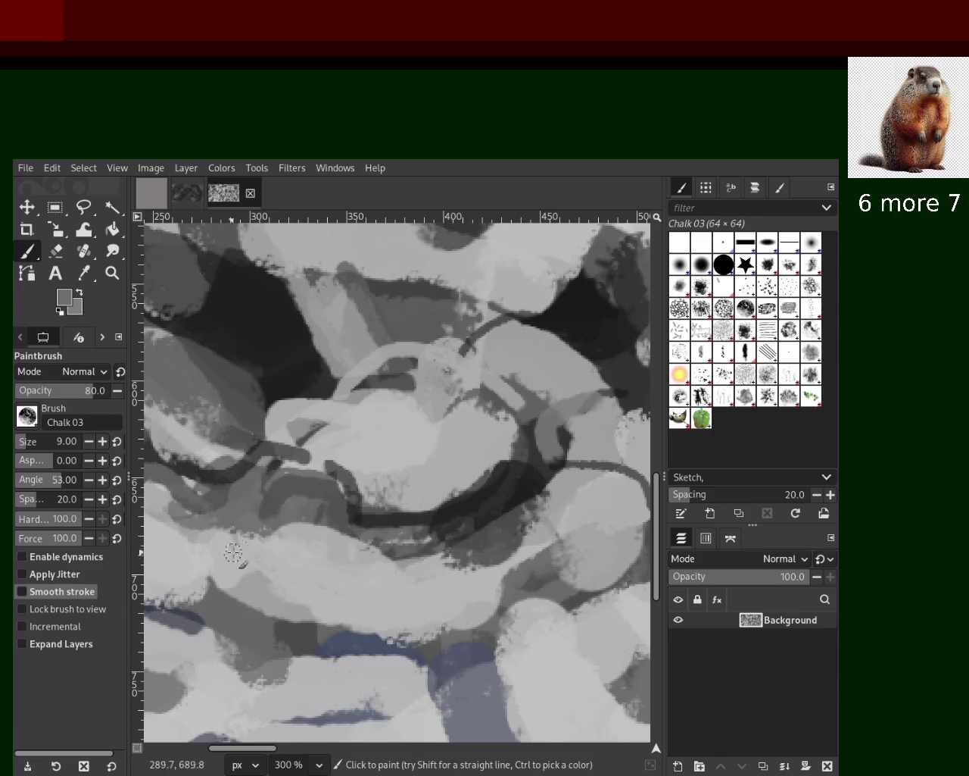
left_click_drag(227, 539, 350, 560)
key("ctrl+z")
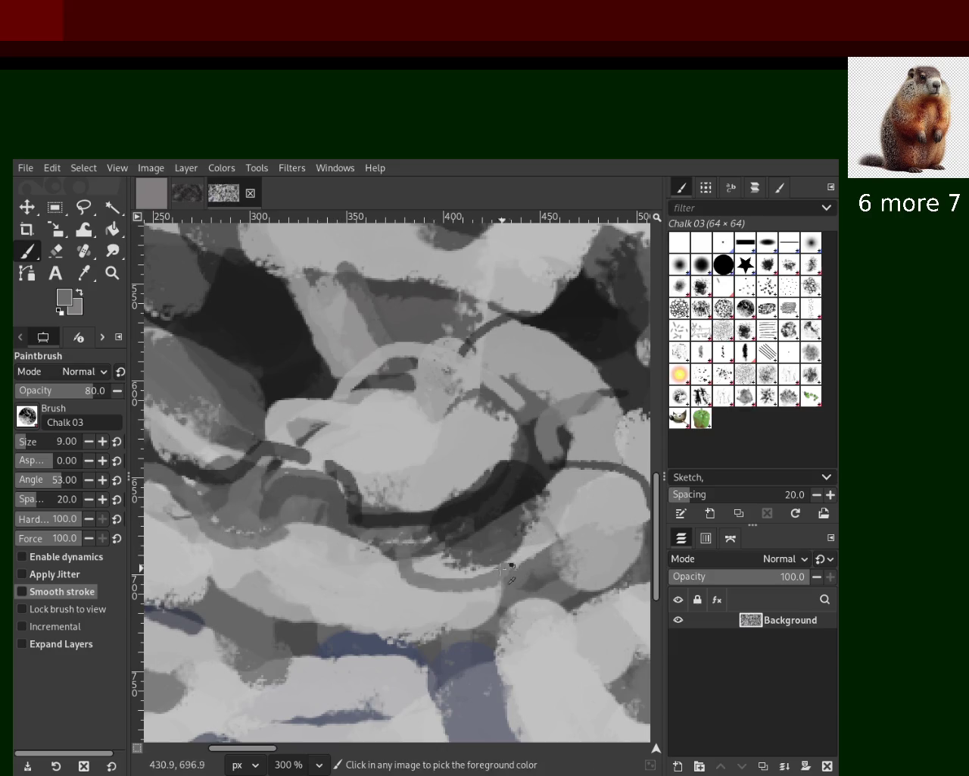
left_click(580, 511, "ctrl")
left_click_drag(579, 478, 457, 591)
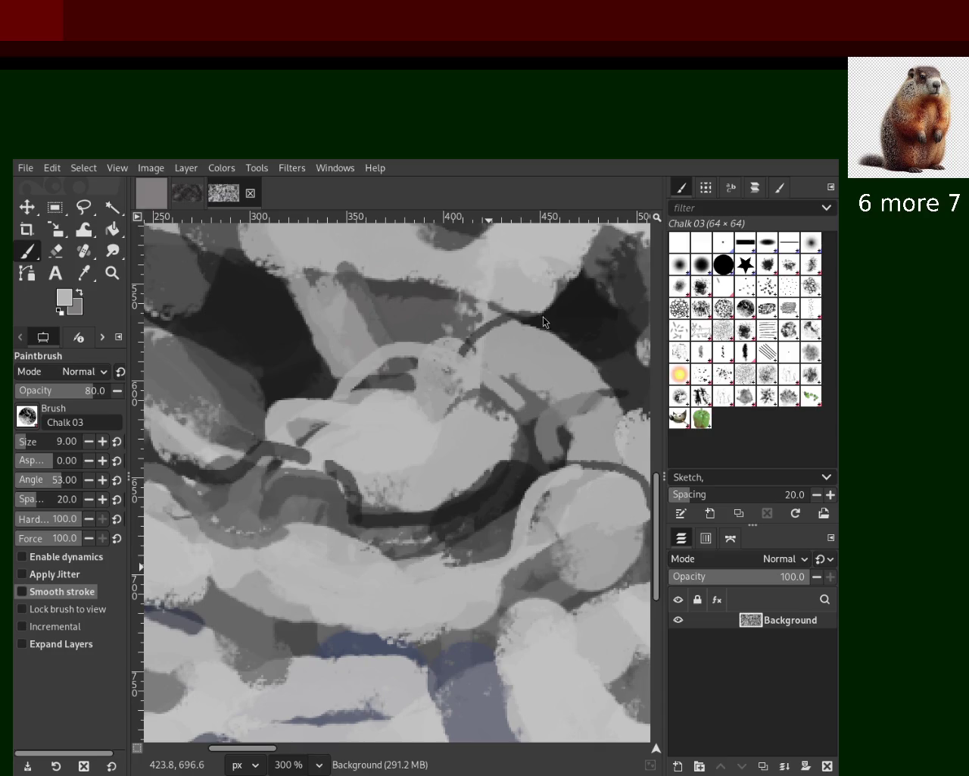
left_click_drag(611, 465, 608, 610)
Step: Sample black and paint dark curves down the right side and across the upper area
left_click(516, 482, "ctrl")
left_click_drag(284, 500, 444, 452)
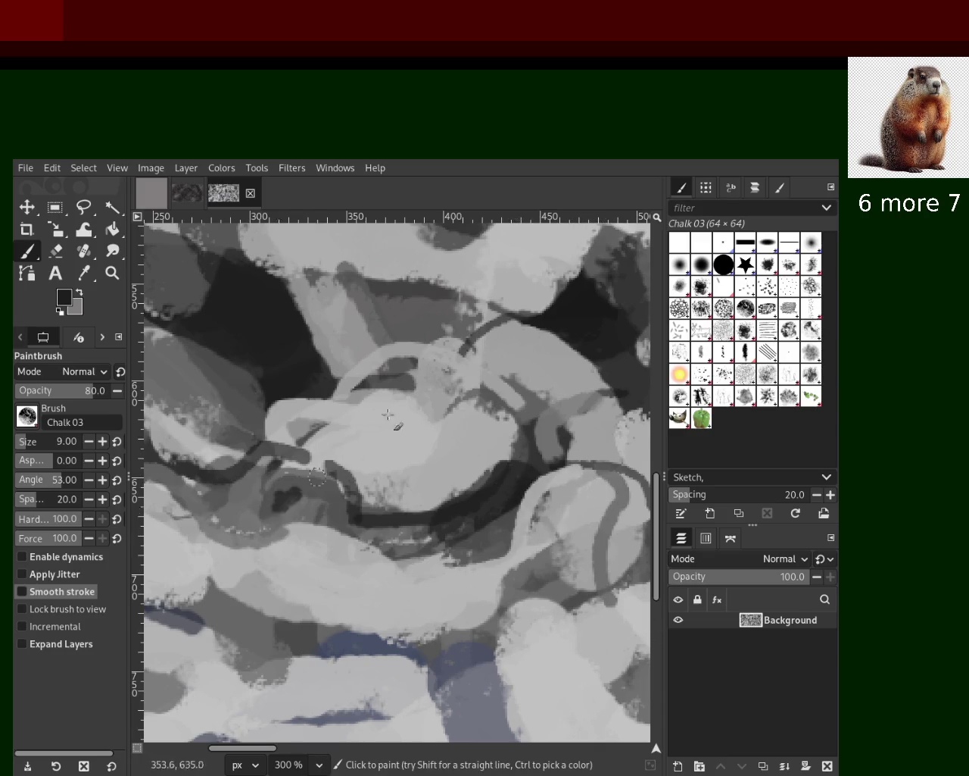
key("ctrl+z")
left_click_drag(548, 326, 325, 474)
key("ctrl+z")
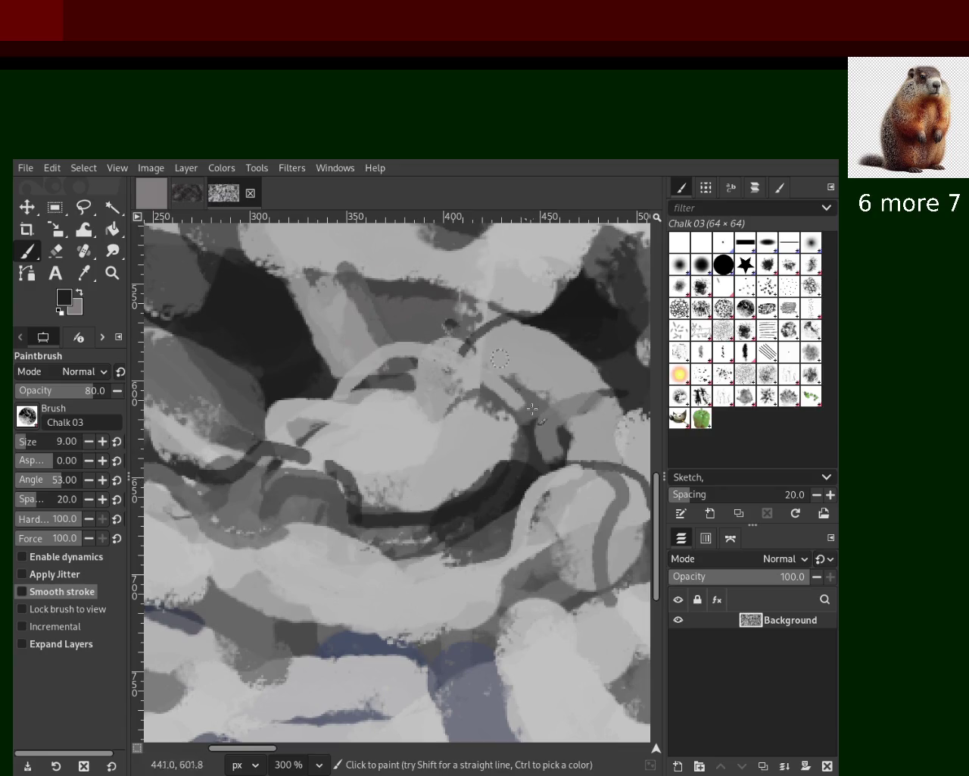
left_click_drag(452, 327, 478, 486)
left_click_drag(312, 359, 466, 381)
Step: Try several dark strokes across the upper area, undoing each attempt
mouse_move(303, 292)
left_mouse_down()
mouse_move(531, 300)
mouse_move(542, 255)
left_mouse_up()
key("ctrl+z")
mouse_move(553, 310)
left_mouse_down()
mouse_move(288, 257)
mouse_move(562, 303)
mouse_move(435, 333)
left_mouse_up()
key("ctrl+z")
key("ctrl+z")
key("ctrl+z")
mouse_move(354, 227)
left_mouse_down()
mouse_move(551, 303)
mouse_move(267, 267)
mouse_move(564, 299)
mouse_move(206, 304)
left_mouse_up()
key("ctrl+z")
key("ctrl+z")
key("ctrl+z")
key("ctrl+z")
left_click_drag(612, 324, 179, 313)
Step: Draw a thin dark looping line along the top of the painting
key("ctrl+z")
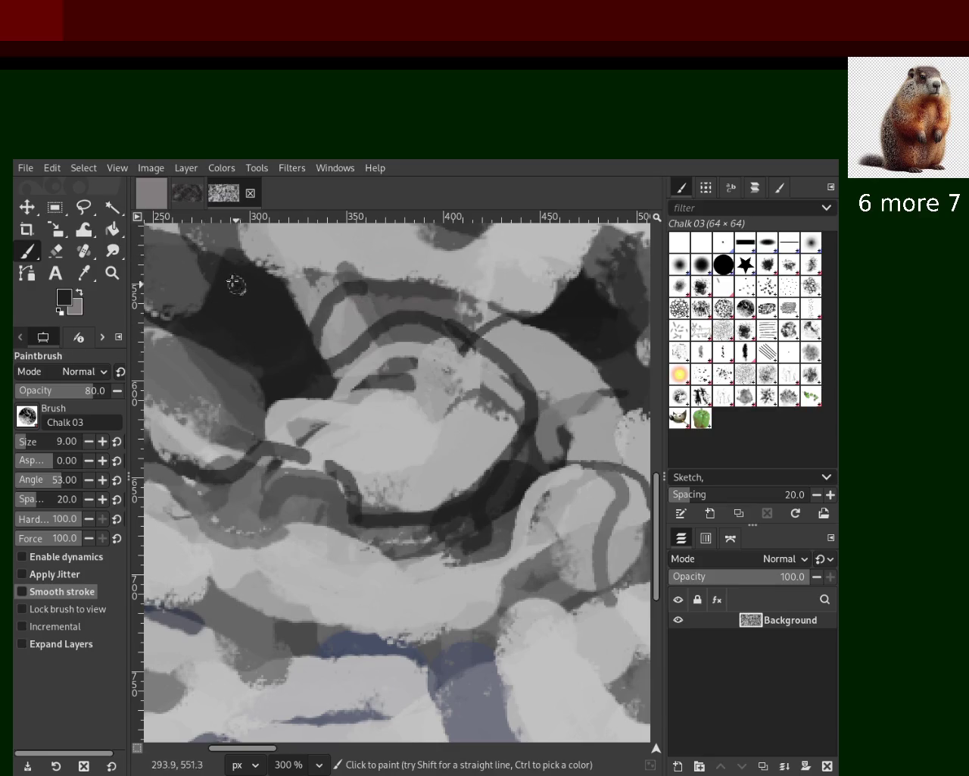
left_click_drag(257, 286, 553, 307)
key("ctrl+z")
left_click_drag(485, 303, 127, 280)
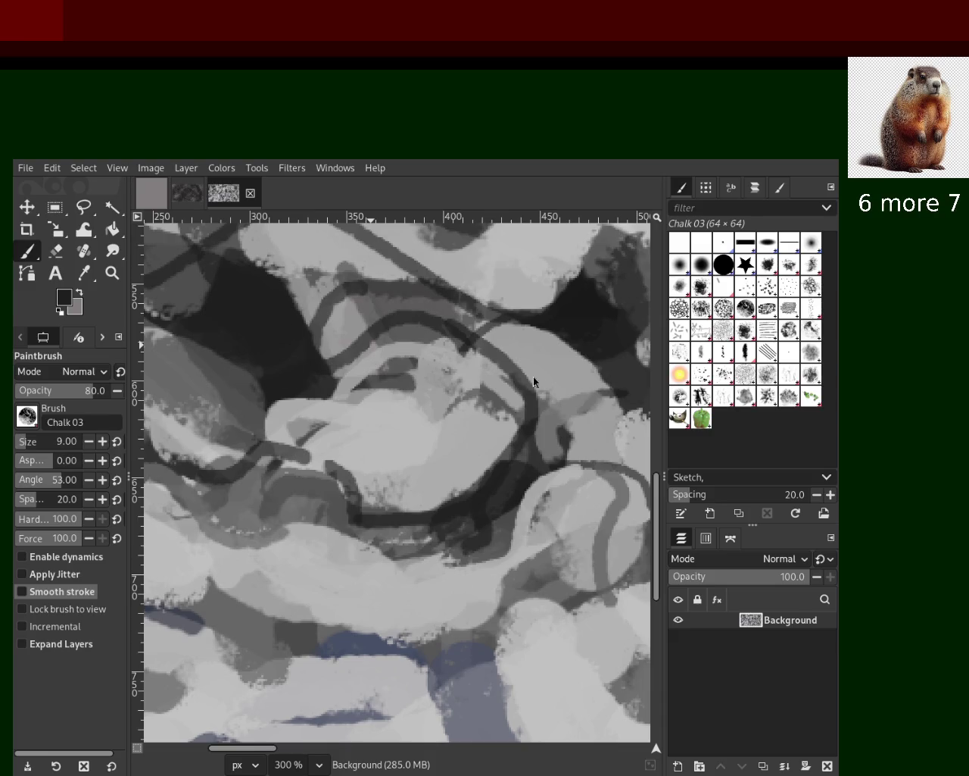
key("ctrl+z")
left_click_drag(530, 312, 189, 294)
key("ctrl+z")
left_click_drag(250, 273, 523, 324)
Step: Sample light grey and paint a diagonal stroke at the upper left
left_click(484, 276, "ctrl")
mouse_move(485, 287)
left_mouse_down()
mouse_move(348, 262)
mouse_move(229, 291)
left_mouse_up()
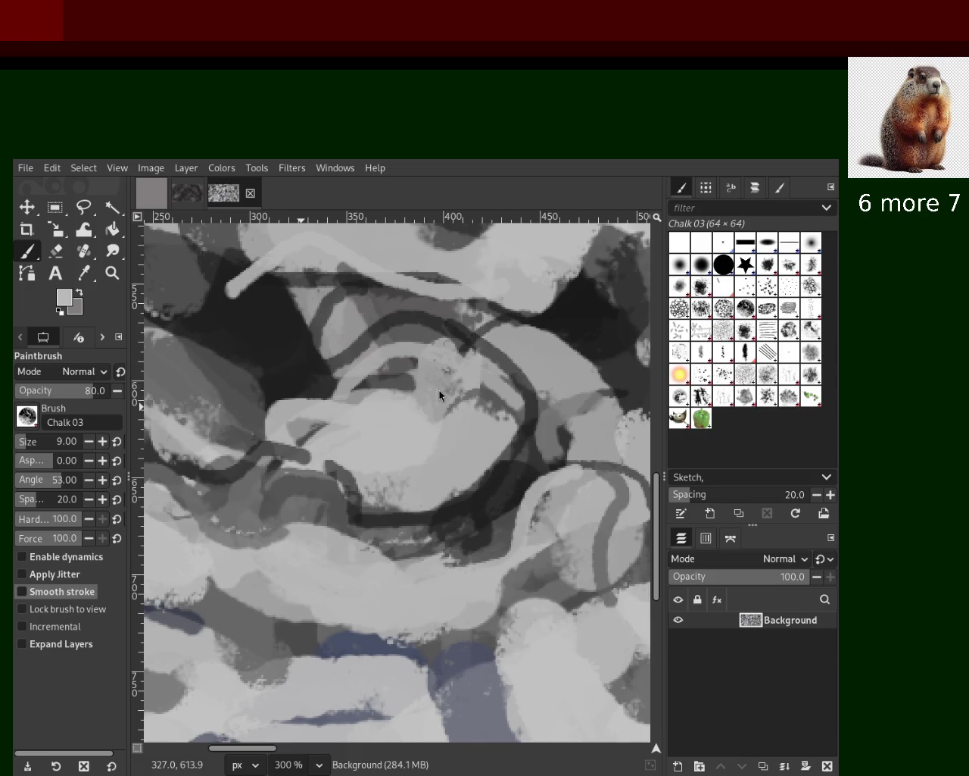
left_click(112, 272)
left_click(346, 343, "ctrl")
left_click(346, 344, "ctrl")
left_click(346, 344, "ctrl")
left_click(346, 344, "ctrl")
left_click(346, 343)
left_click(346, 343)
left_click(346, 343)
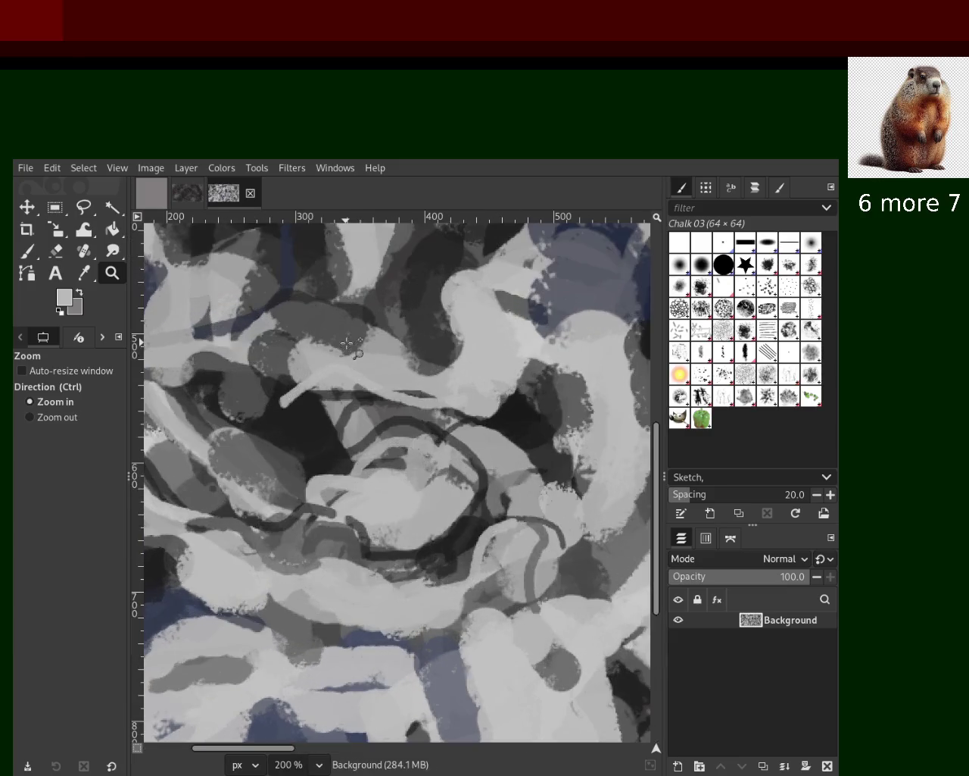
left_click(30, 253)
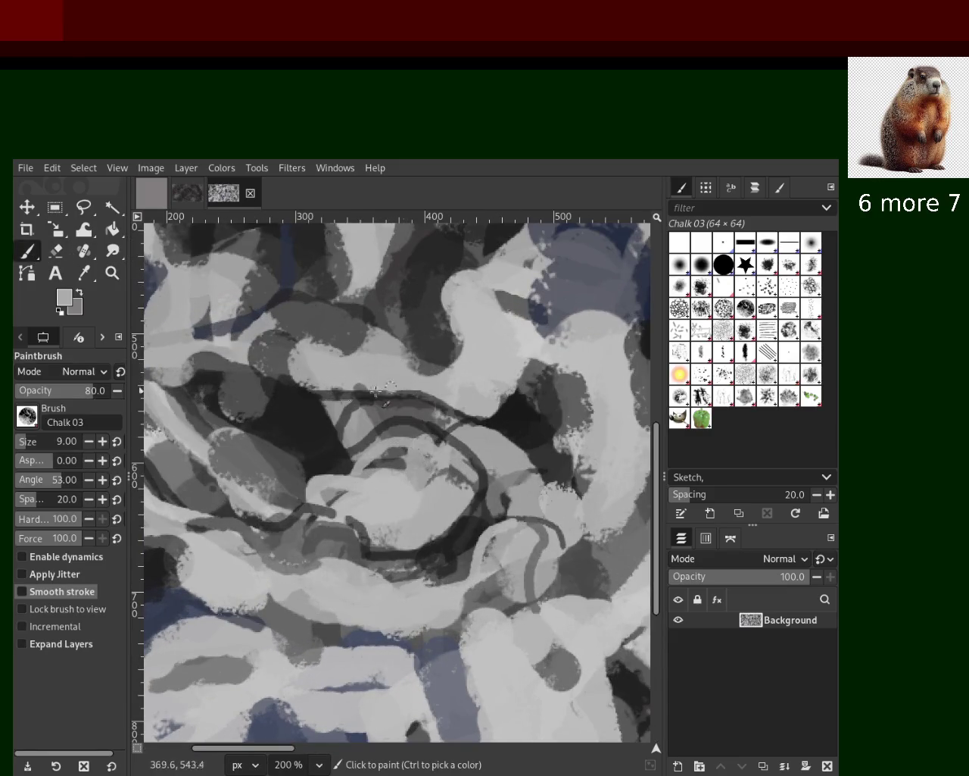
left_click_drag(309, 343, 311, 390)
key("ctrl+z")
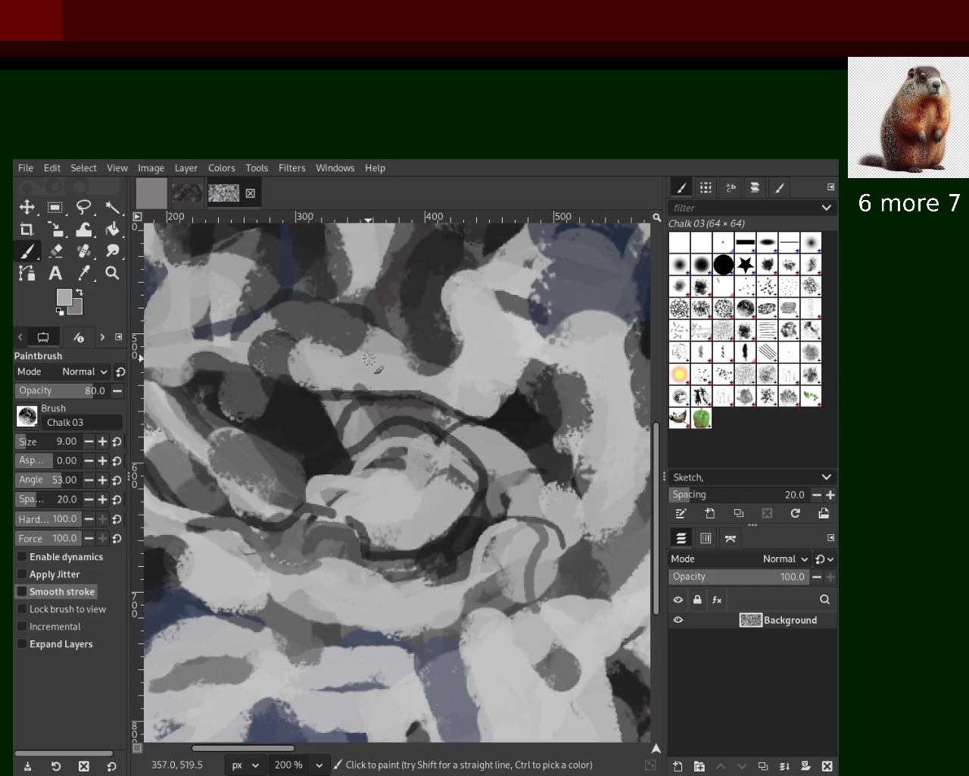
left_click_drag(375, 337, 320, 387)
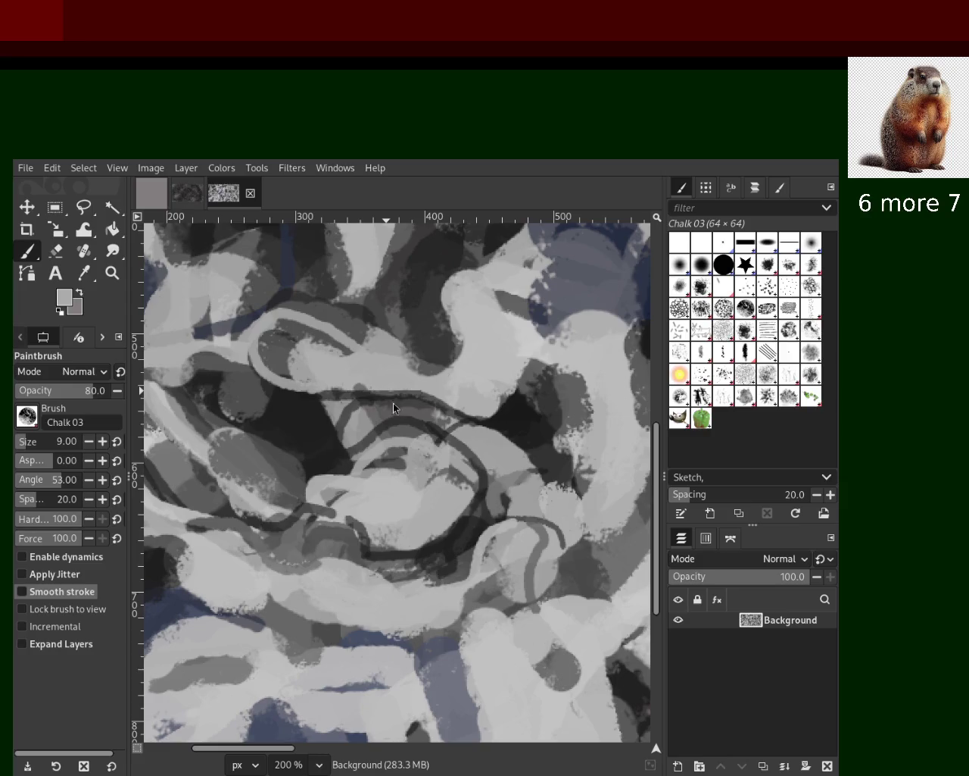
key("ctrl+z")
left_click_drag(369, 343, 231, 390)
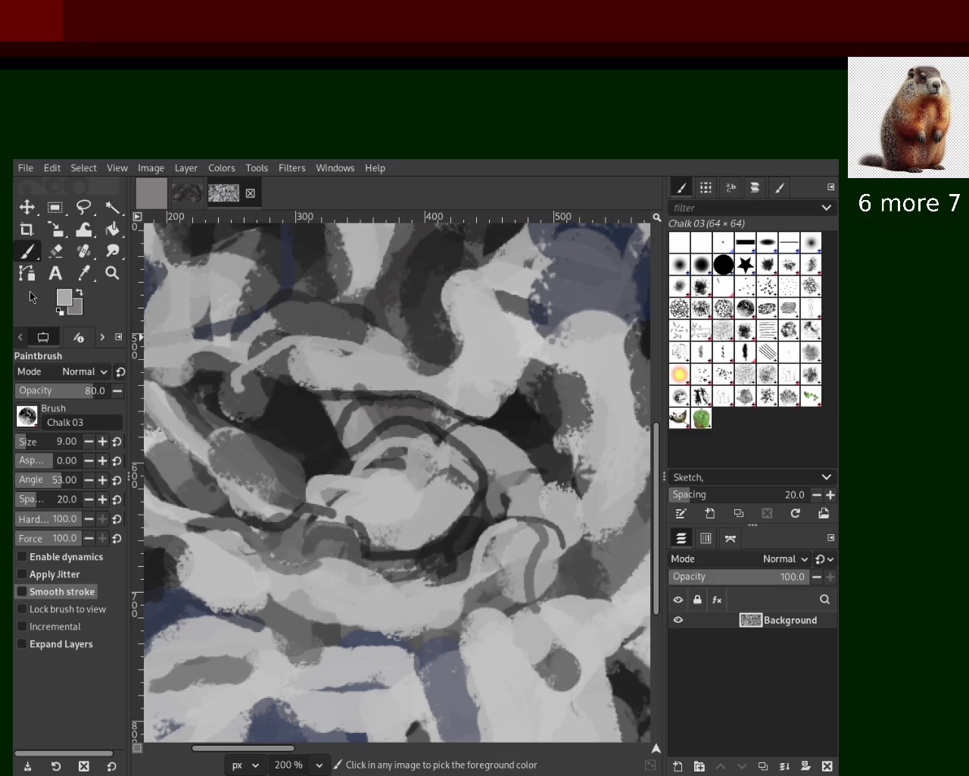
key("ctrl")
key("ctrl+z")
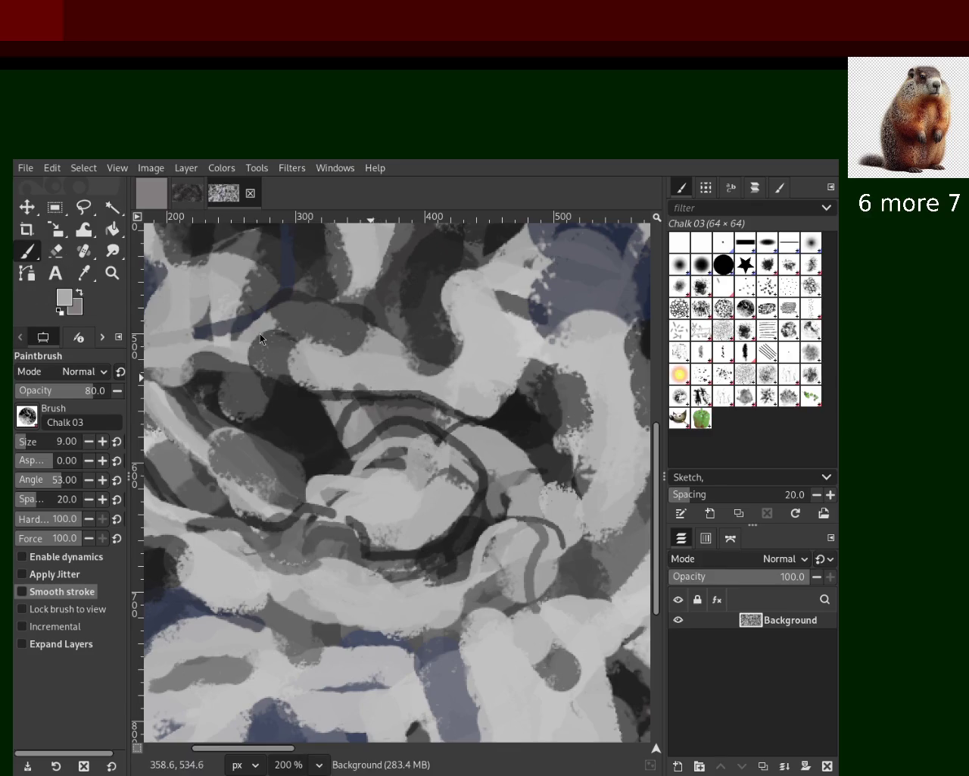
key("z")
left_click_drag(349, 341, 270, 327)
left_click(282, 386)
left_click(282, 386)
left_click(282, 386)
left_click(281, 386)
left_click(282, 387)
left_click(282, 387)
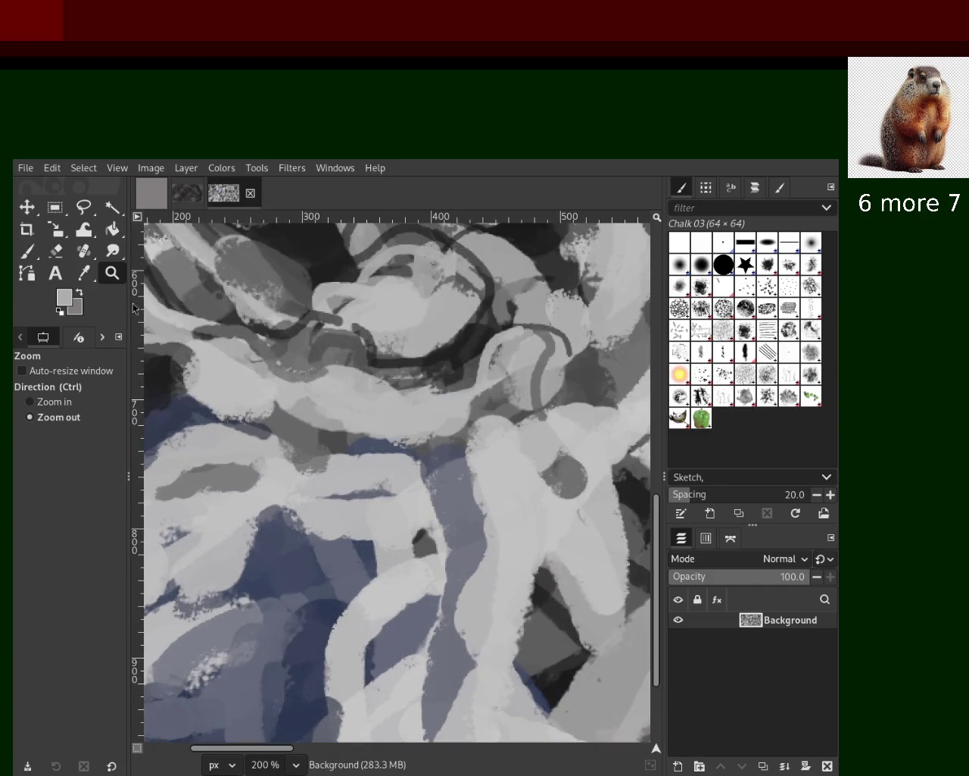
Step: Paint light grey over the top dark lines and a long thin light stroke down the blue area
left_click(29, 252)
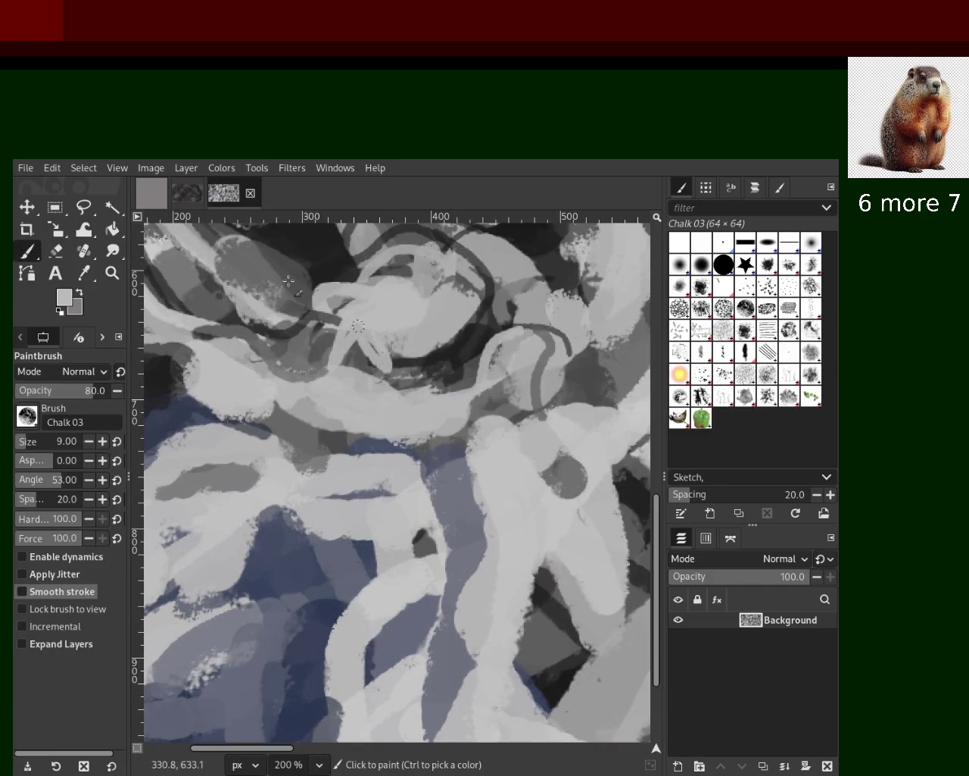
left_click_drag(318, 325, 404, 313)
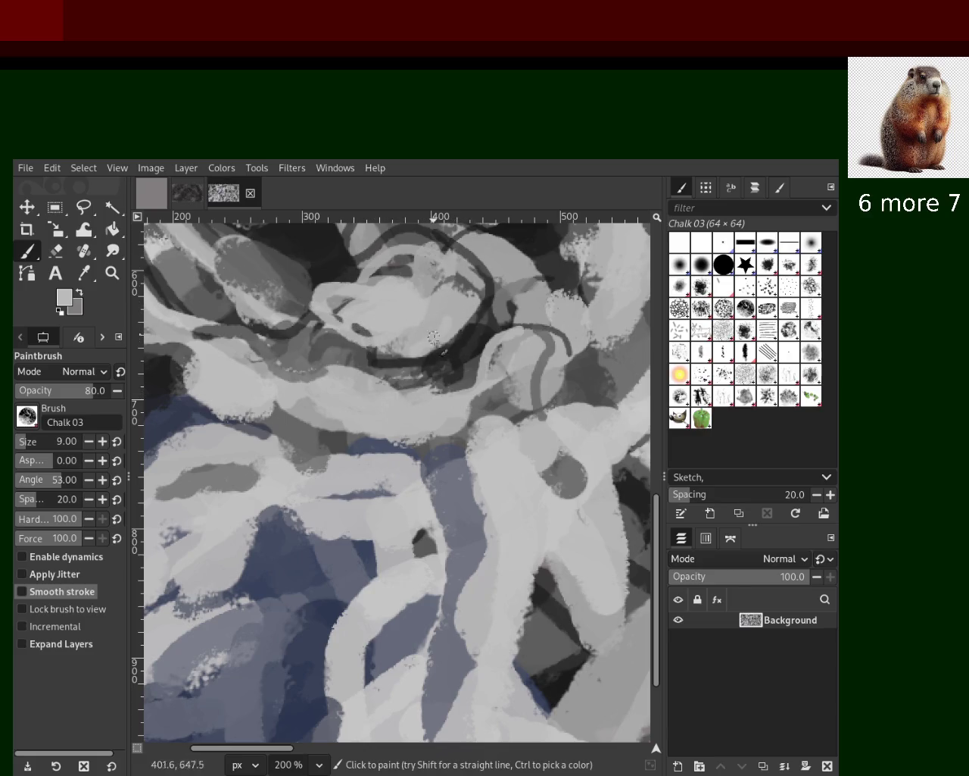
key("ctrl")
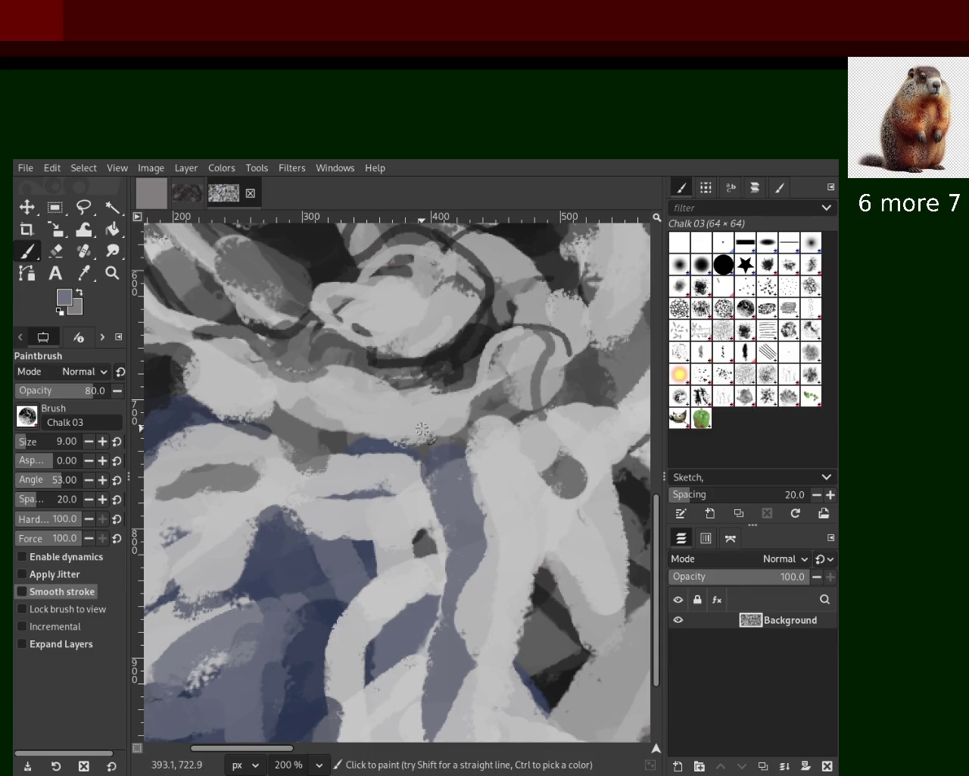
left_click_drag(444, 433, 401, 509)
key("ctrl+z")
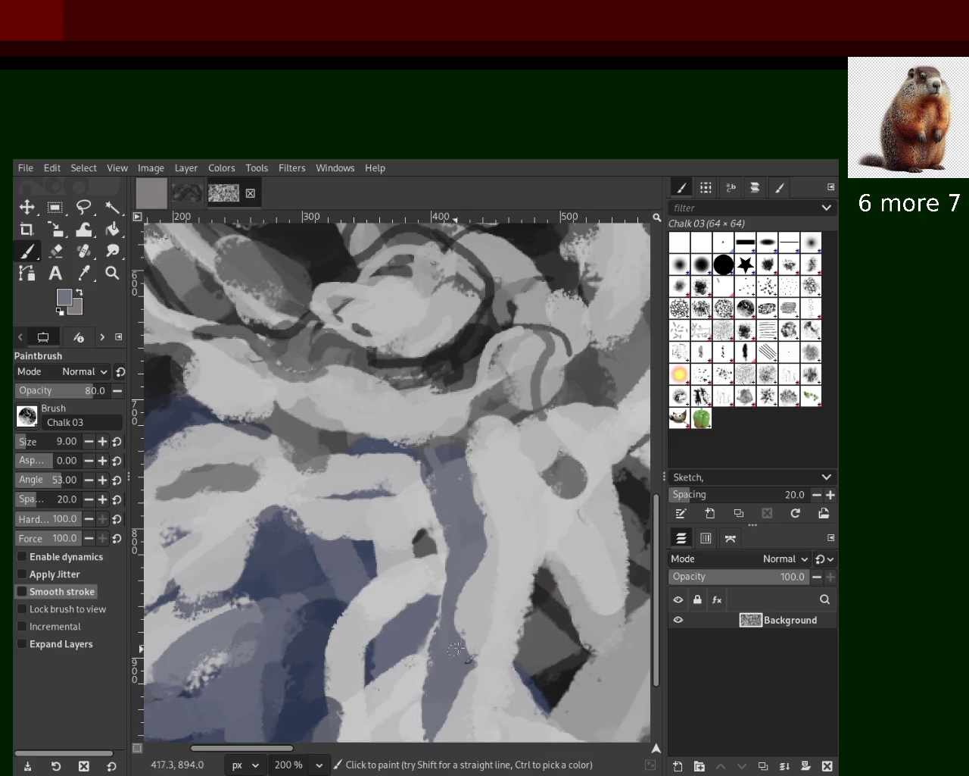
left_click_drag(414, 466, 430, 693)
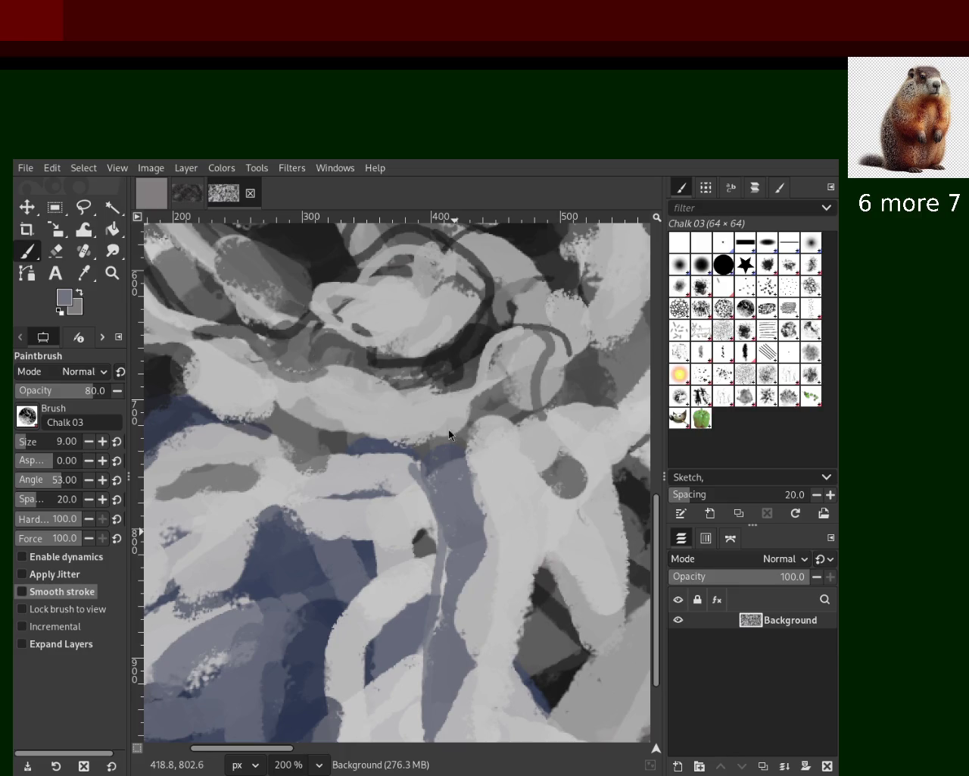
Step: Paint a blue-grey stroke down the lower centre, then load dark blue at brush size 65
left_click_drag(453, 481, 457, 657)
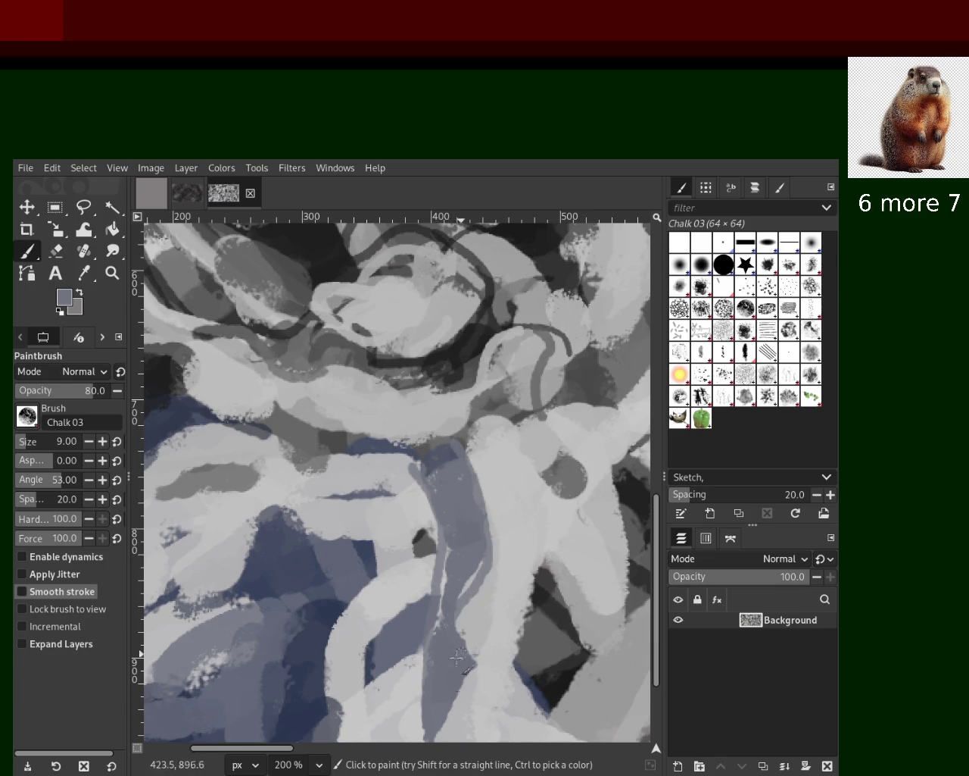
left_click(404, 528, "ctrl")
left_click_drag(380, 541, 197, 561)
key("ctrl+z")
left_click(280, 534, "ctrl")
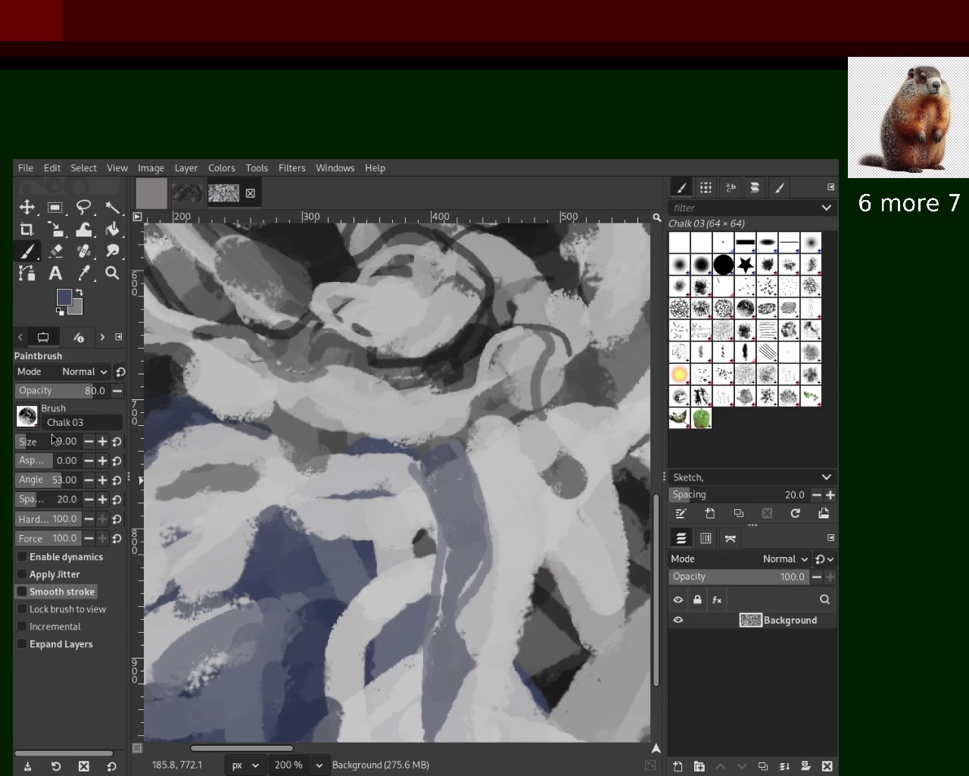
left_click_drag(27, 447, 37, 447)
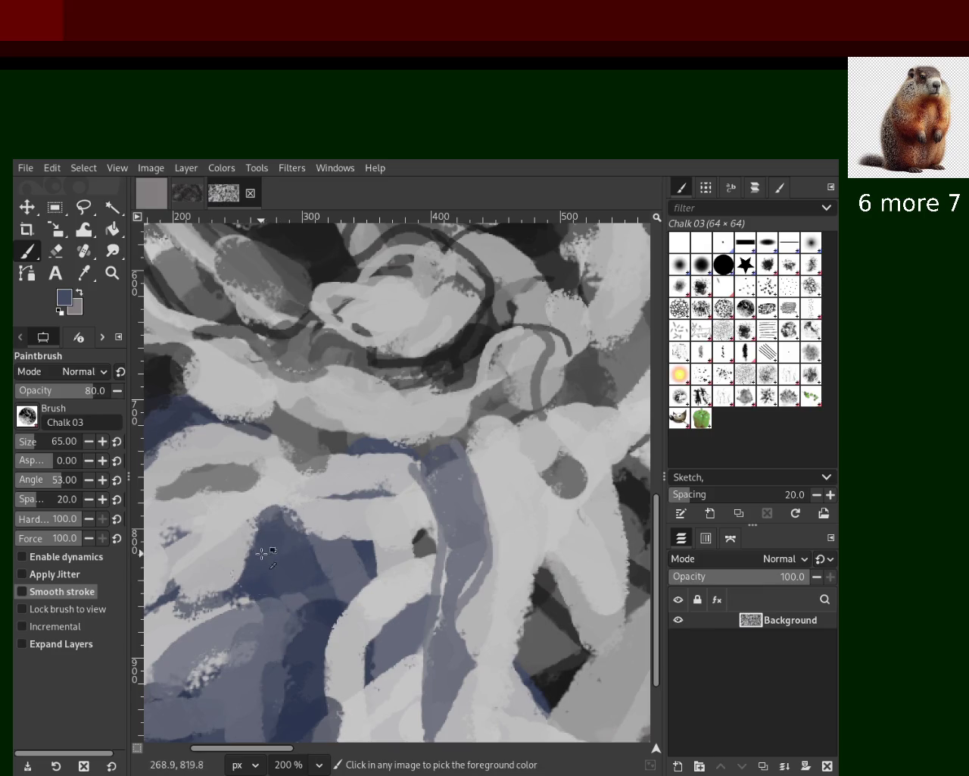
left_click(111, 273)
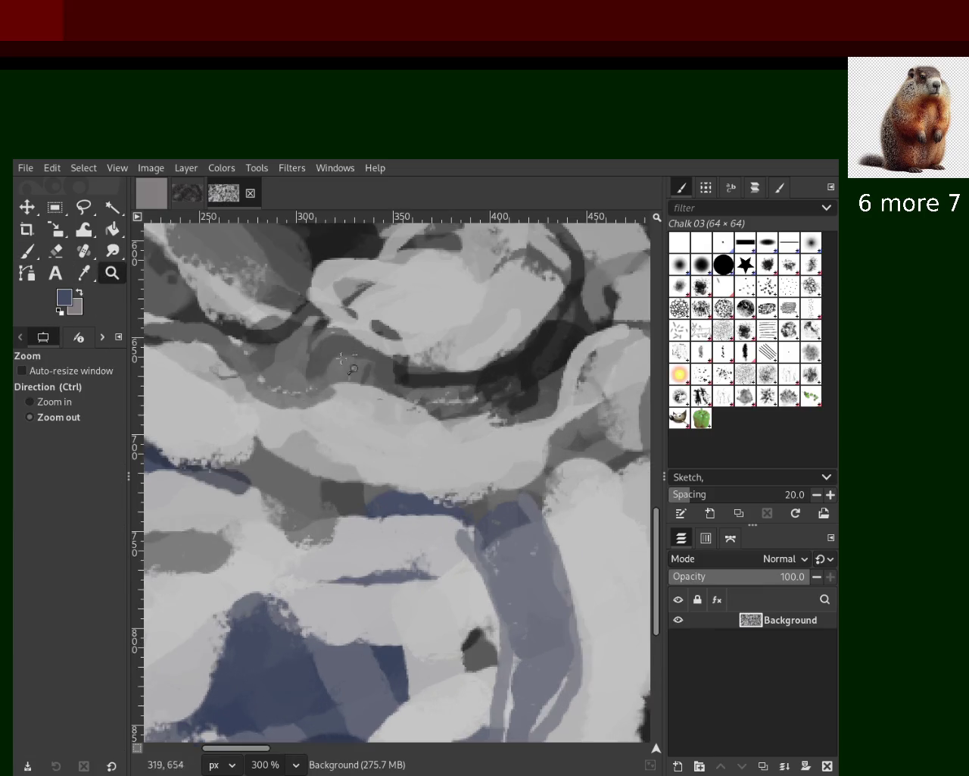
left_click(402, 499, "ctrl")
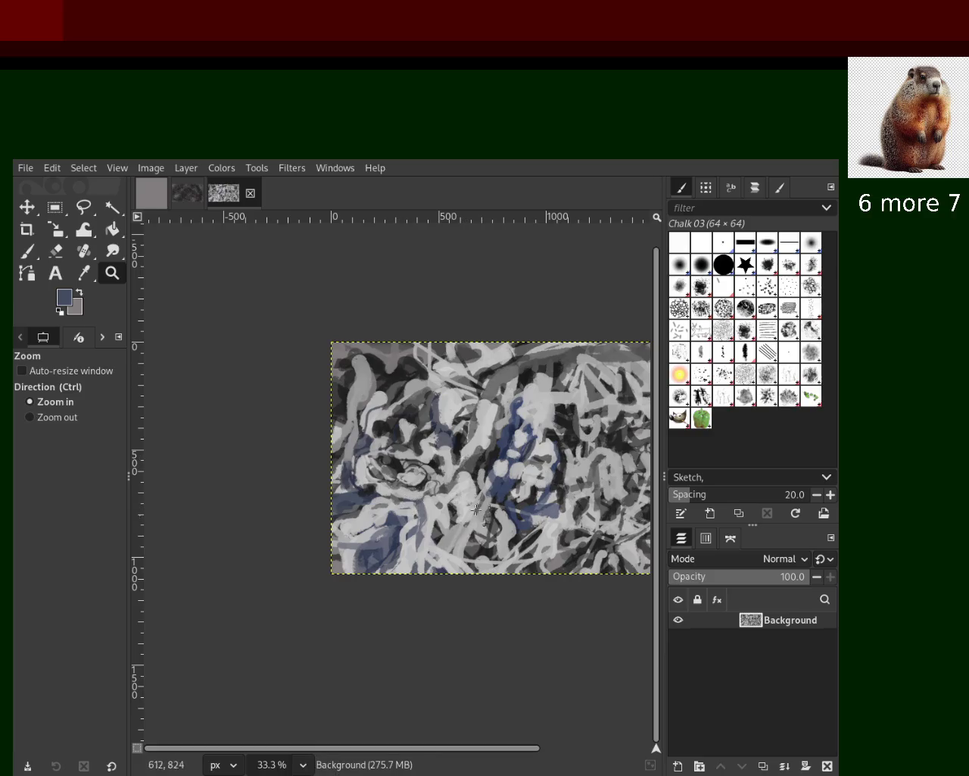
left_click(553, 471, "ctrl")
left_click(534, 333, "ctrl")
left_click(478, 369, "ctrl")
left_click(477, 369, "ctrl")
left_click(477, 369, "ctrl")
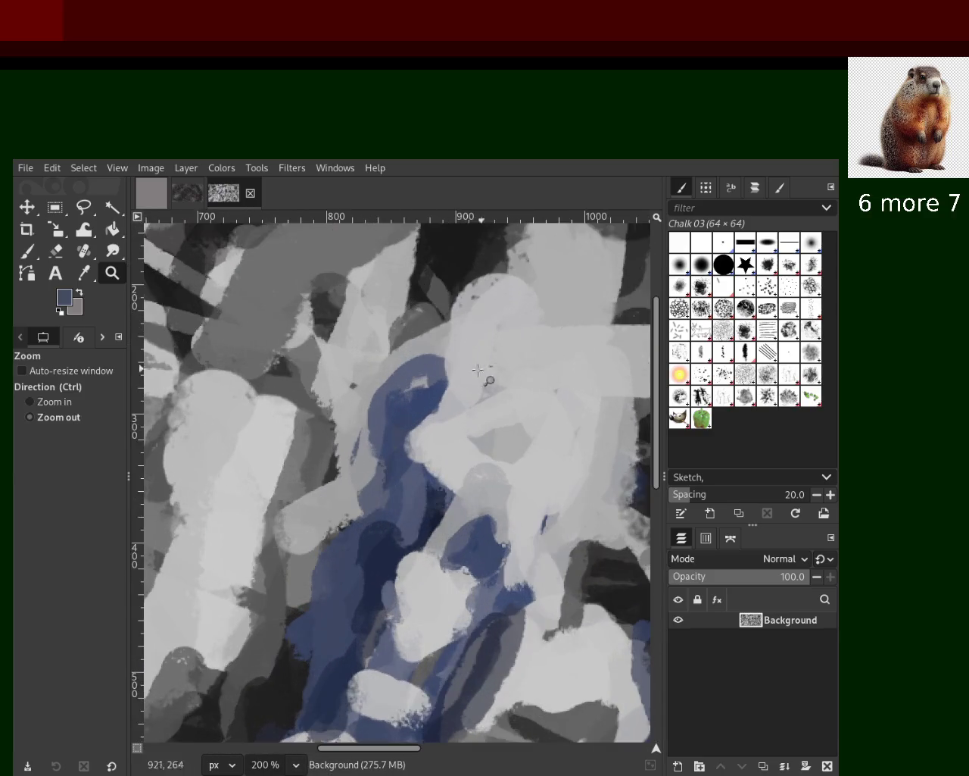
left_click(27, 251)
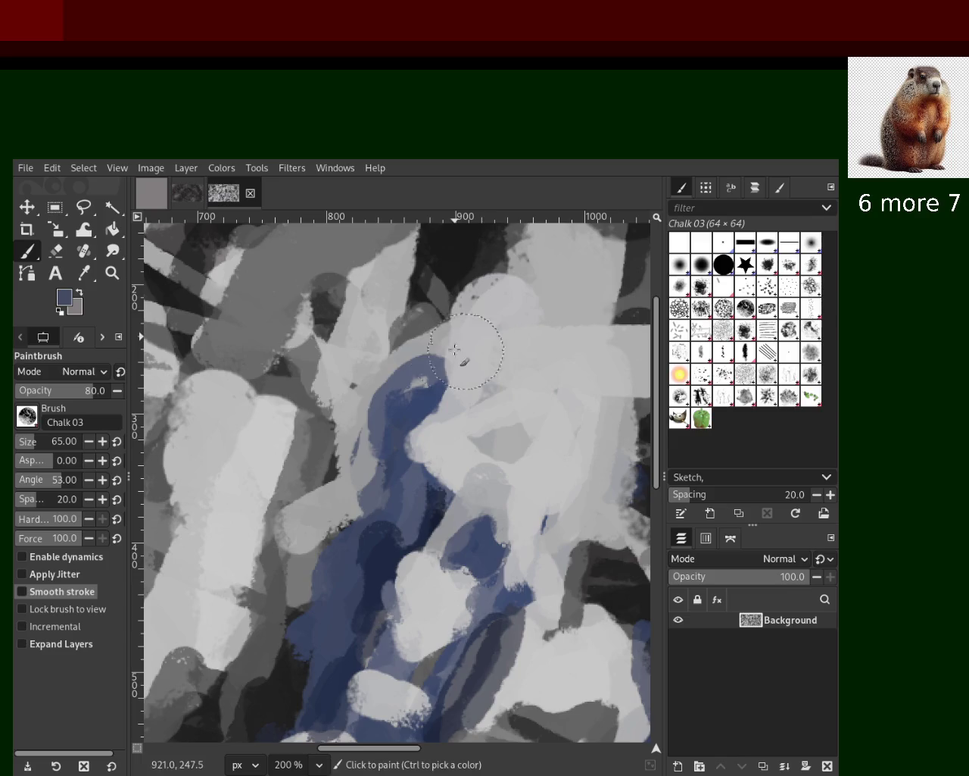
mouse_move(436, 419)
left_mouse_down()
mouse_move(379, 389)
mouse_move(404, 392)
left_mouse_up()
key("ctrl+z")
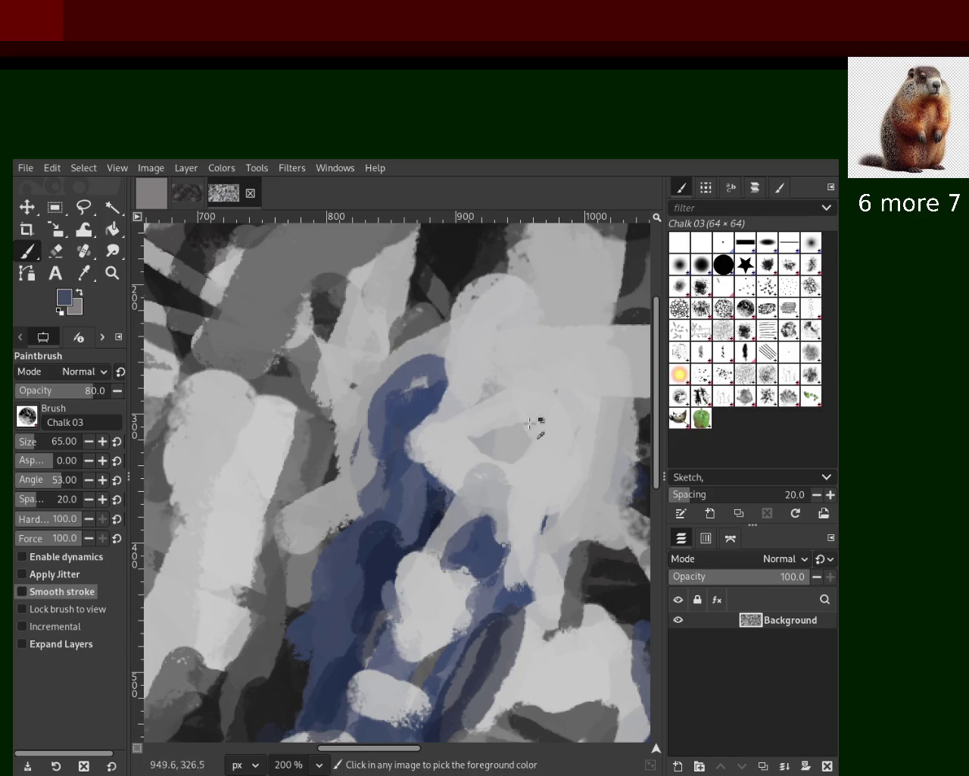
left_click(512, 346, "ctrl")
left_click_drag(513, 346, 431, 616)
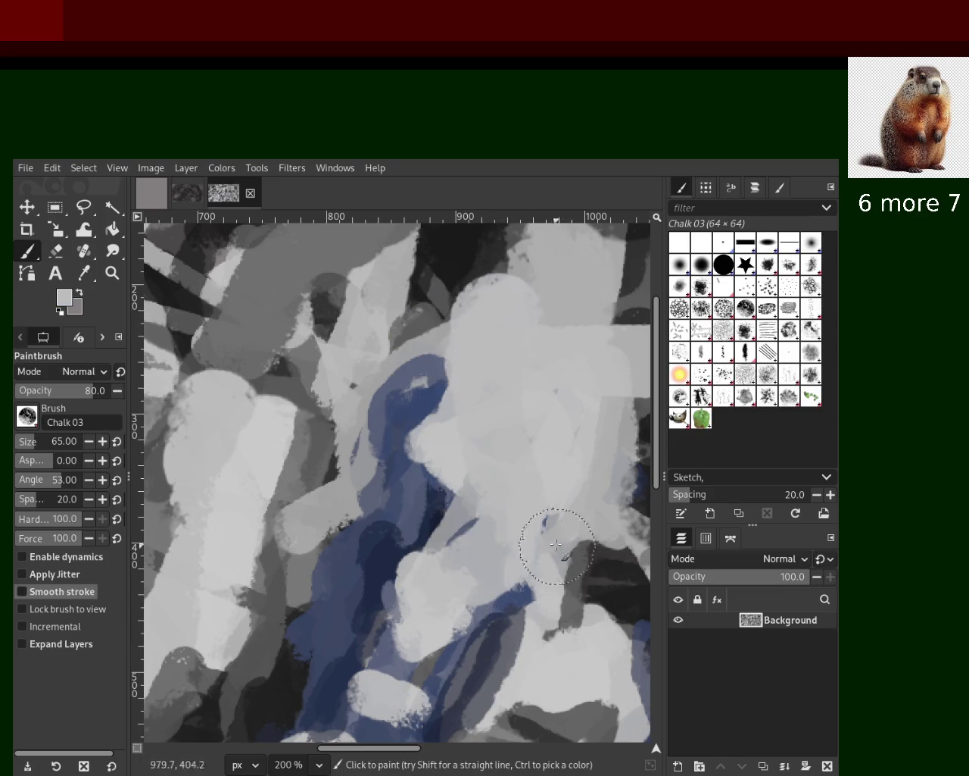
key("ctrl+z")
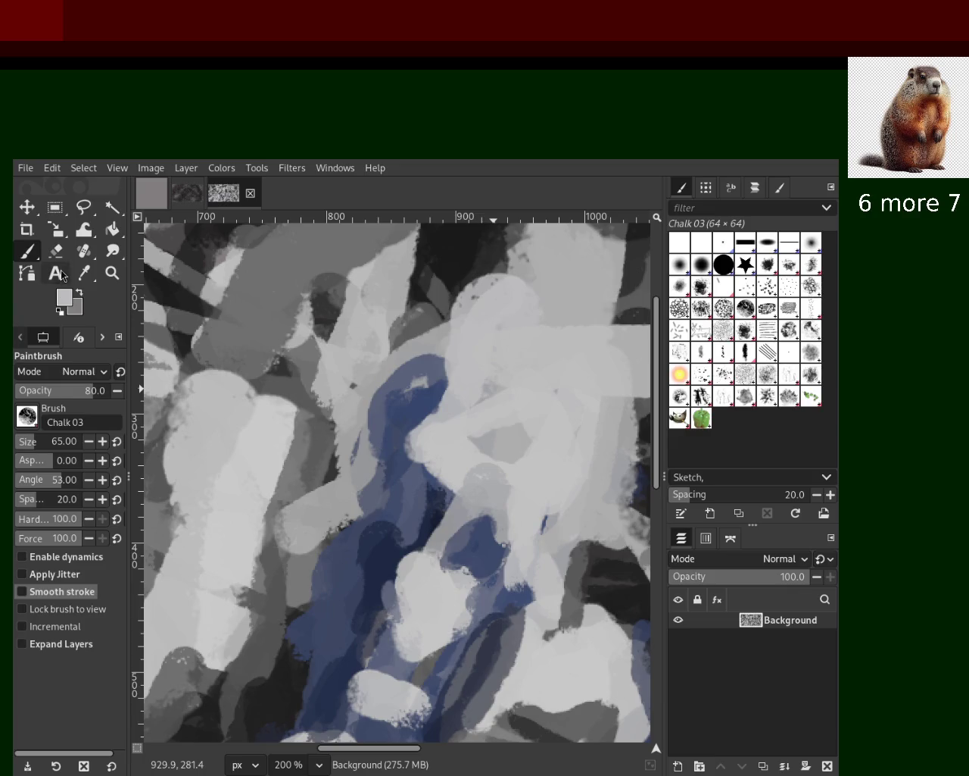
left_click(112, 273)
left_click(432, 401)
scroll(432, 402, "down", 2)
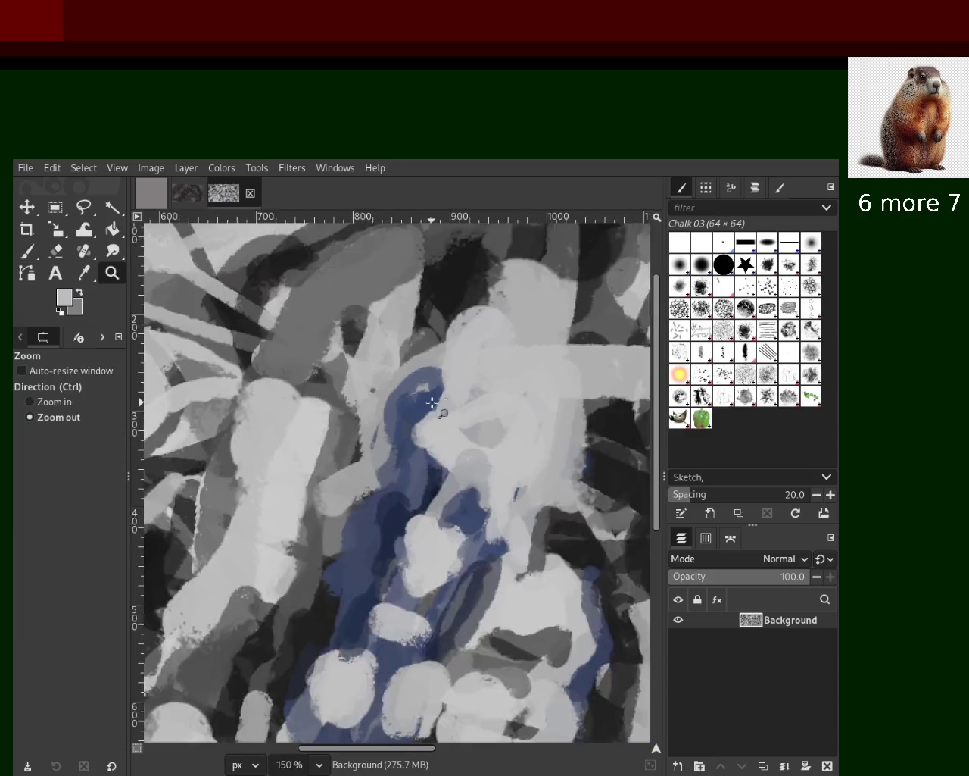
scroll(432, 402, "down", 3)
left_click(183, 522, "ctrl")
left_click(184, 521, "ctrl")
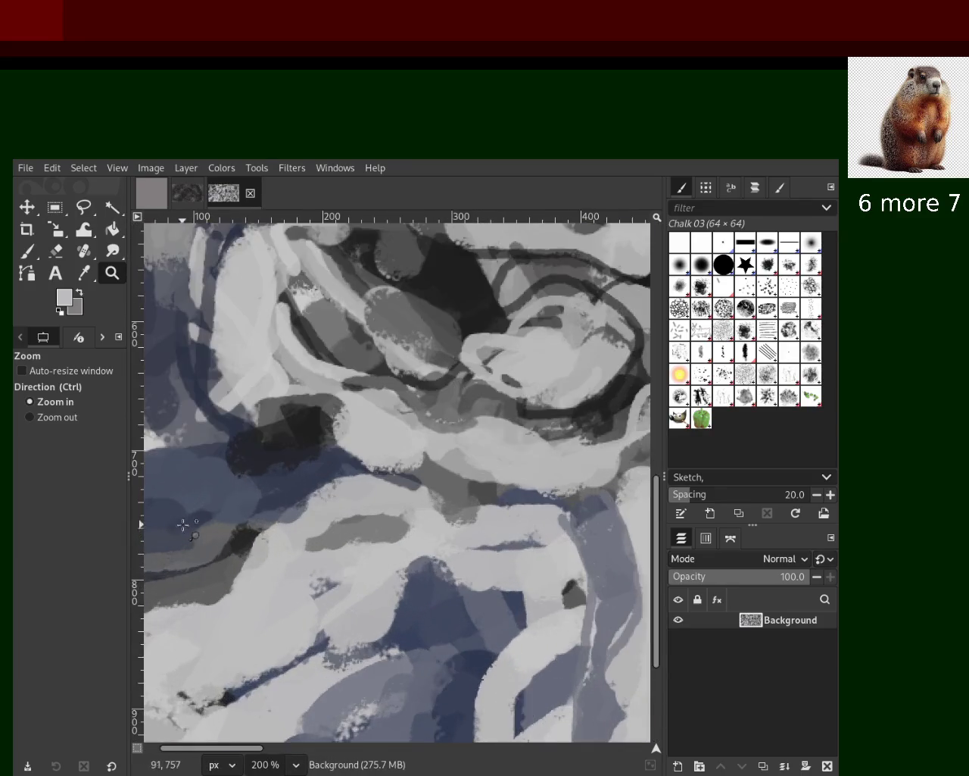
Step: Sample dark grey and paint a long curve and looping lines across the lower-left
left_click(26, 250)
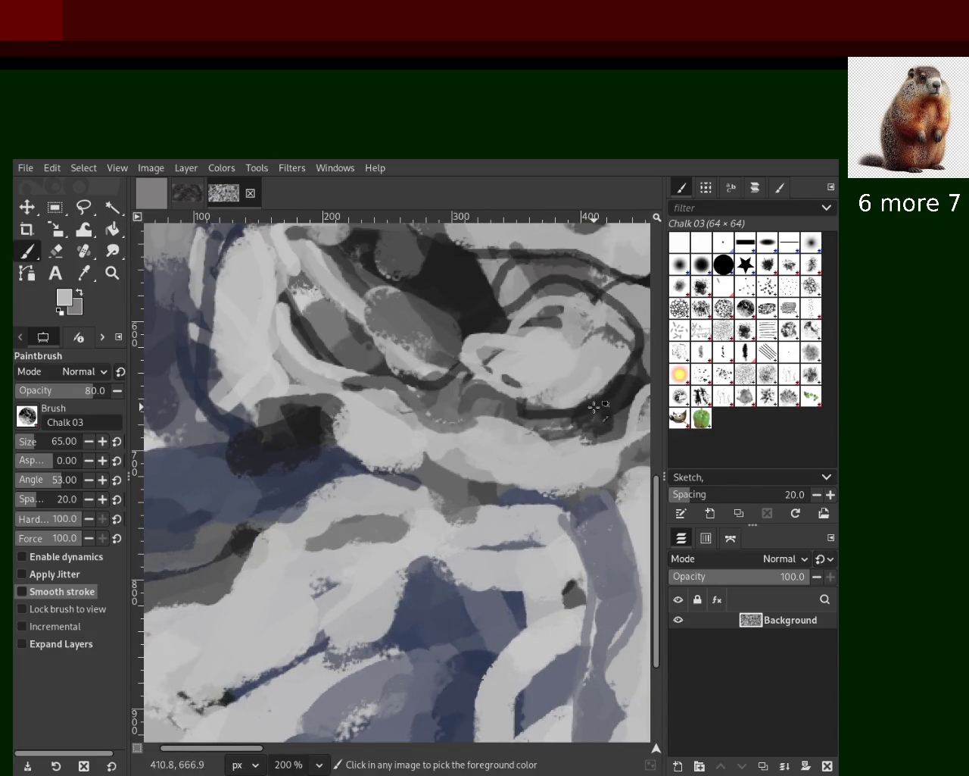
scroll(22, 441, "up", 7)
left_click(630, 403, "ctrl")
mouse_move(570, 421)
left_mouse_down()
mouse_move(312, 562)
mouse_move(208, 636)
mouse_move(258, 630)
left_mouse_up()
key("ctrl+z")
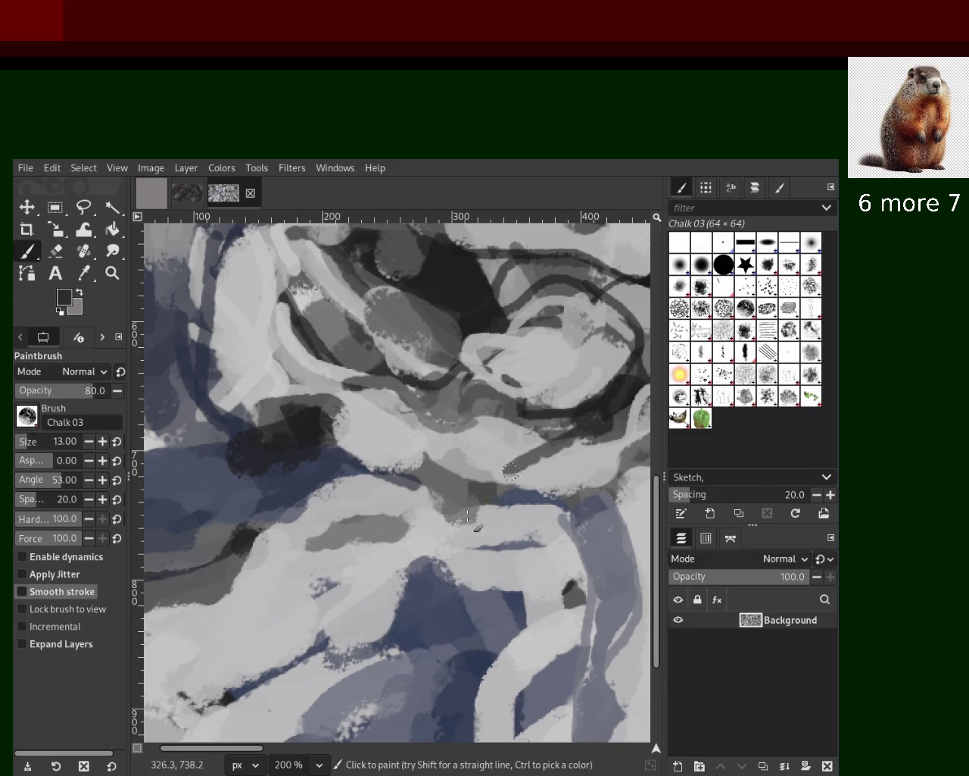
left_click_drag(523, 370, 155, 612)
left_click_drag(242, 557, 288, 610)
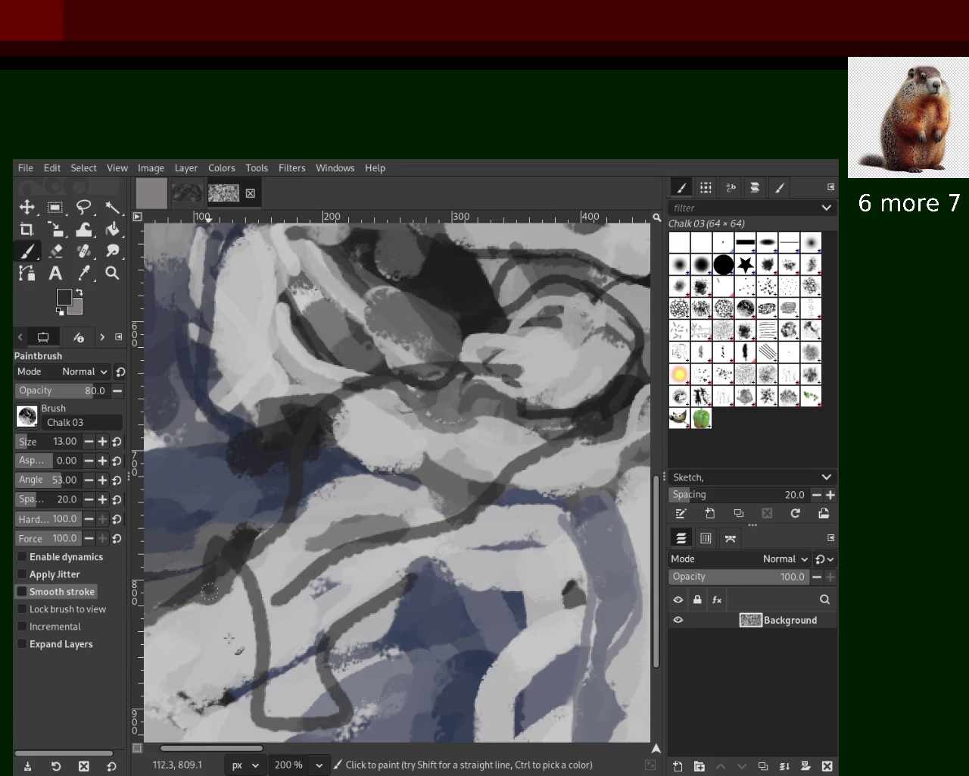
key("ctrl+z")
left_click_drag(227, 546, 333, 659)
left_click_drag(173, 482, 227, 606)
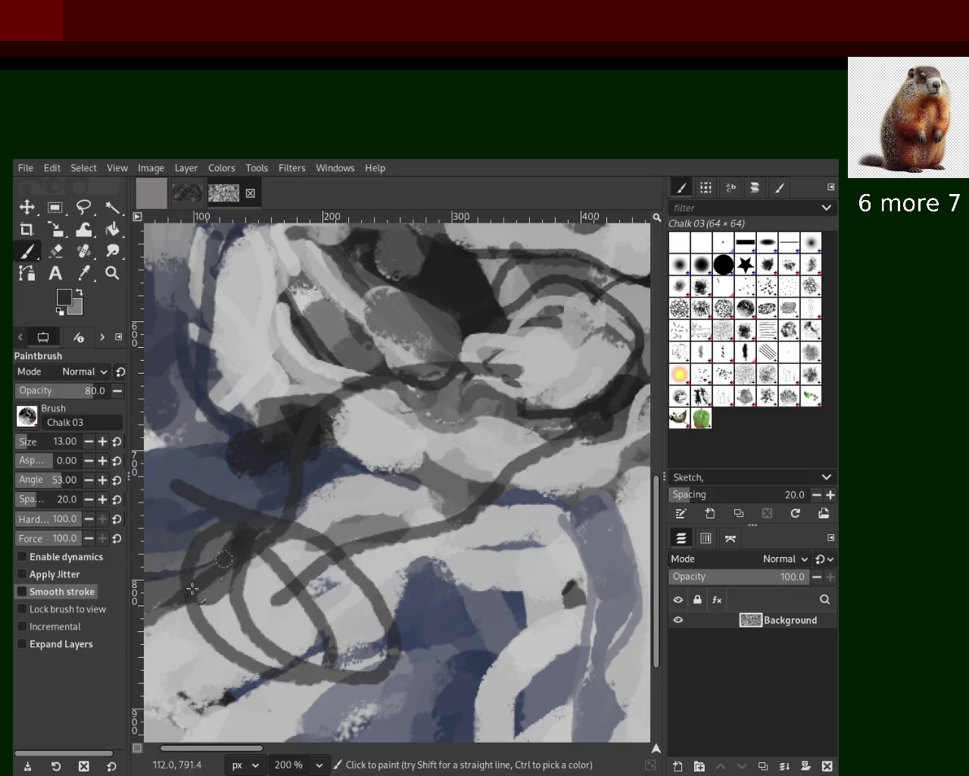
Step: Add light grey curves through the lower middle and toward the bottom
left_click(342, 496, "ctrl")
left_click_drag(303, 508, 227, 666)
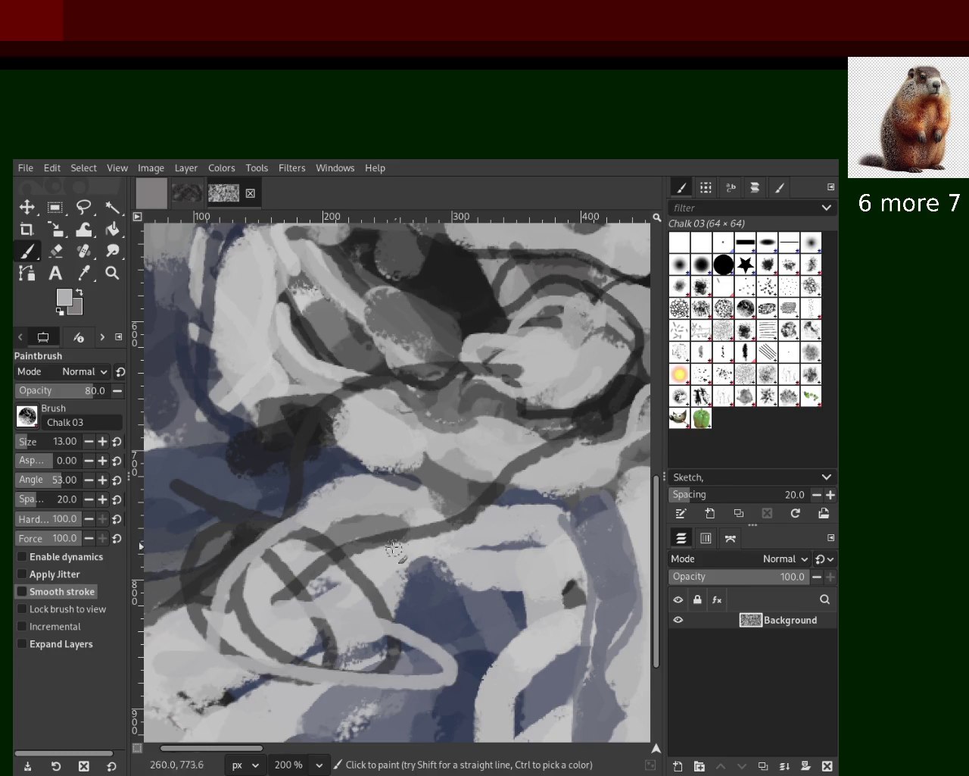
key("ctrl+z")
left_click_drag(428, 590, 223, 672)
left_click_drag(445, 584, 602, 647)
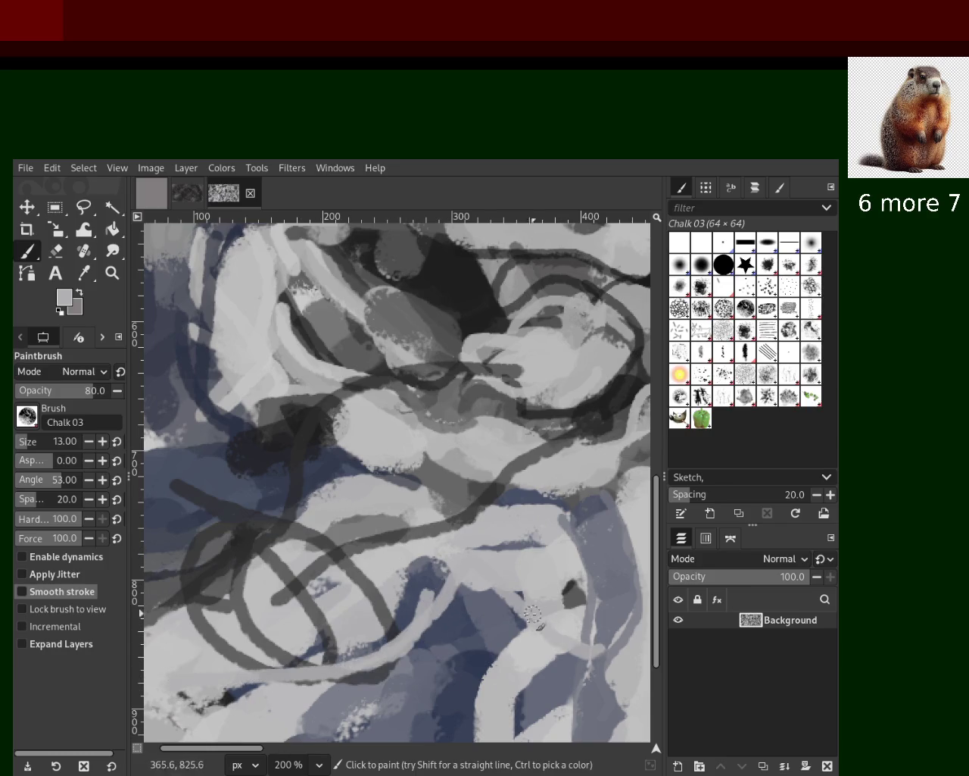
key("ctrl+z")
left_click_drag(495, 645, 394, 540)
key("ctrl+z")
left_click_drag(453, 598, 351, 665)
mouse_move(457, 553)
left_mouse_down()
mouse_move(295, 615)
mouse_move(382, 591)
left_mouse_up()
key("ctrl+z")
mouse_move(451, 590)
left_mouse_down()
mouse_move(373, 601)
mouse_move(440, 497)
left_mouse_up()
Step: Paint two more dark grey strokes across the lower-left, then sample light grey
left_click(351, 582, "ctrl")
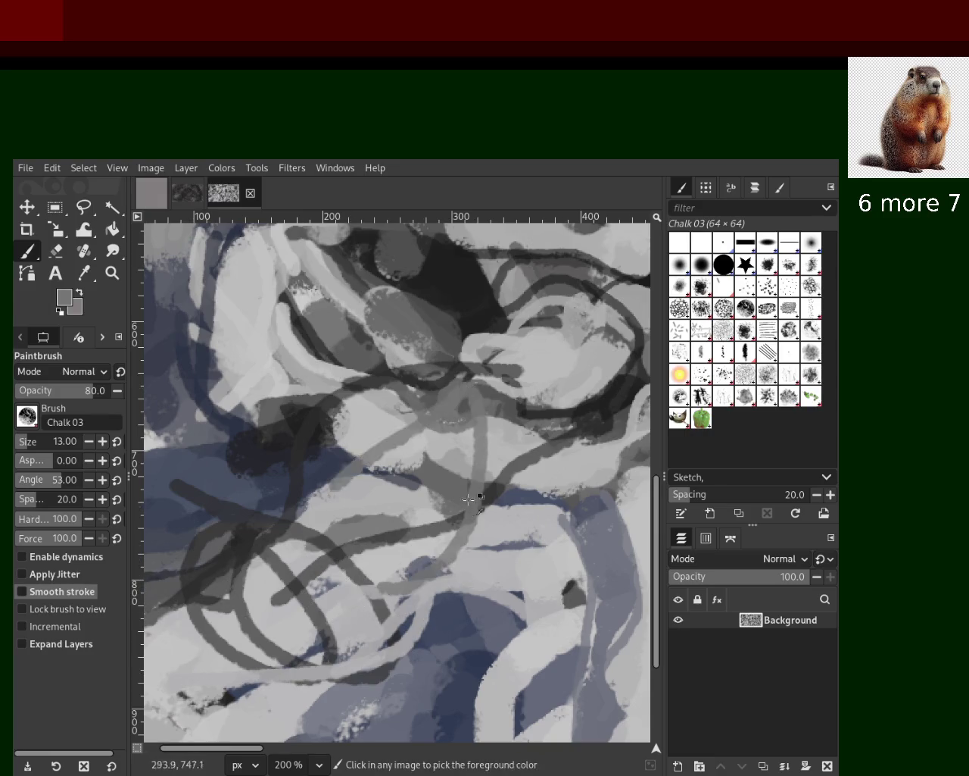
key("ctrl+z")
left_click(613, 399, "ctrl")
left_click_drag(564, 420, 155, 683)
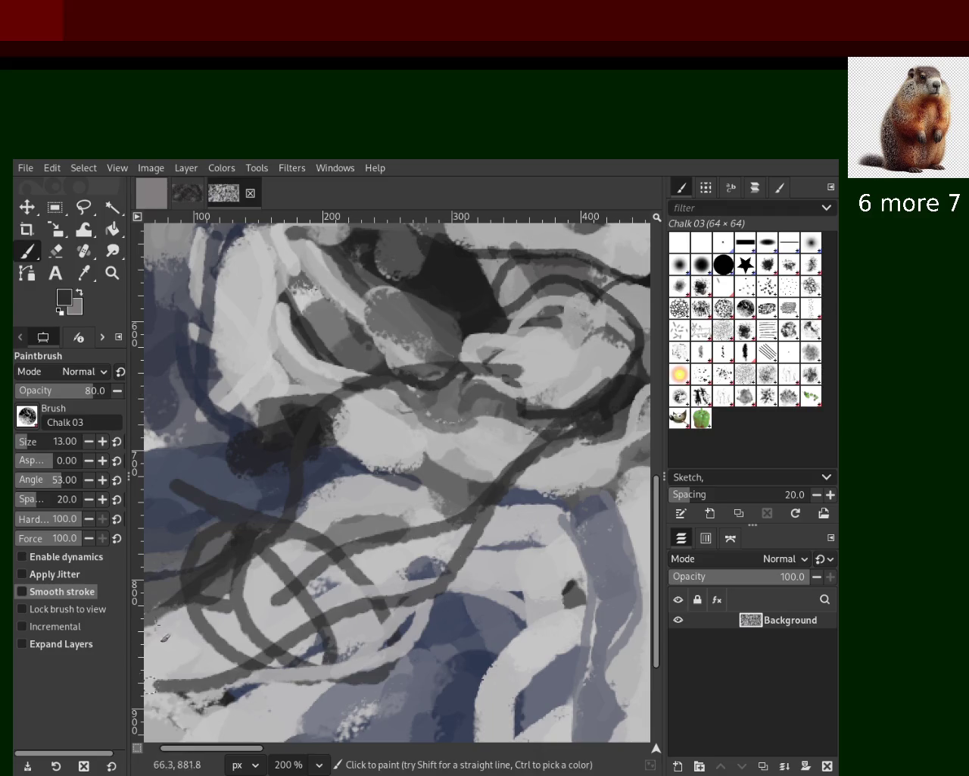
left_click_drag(237, 599, 167, 642)
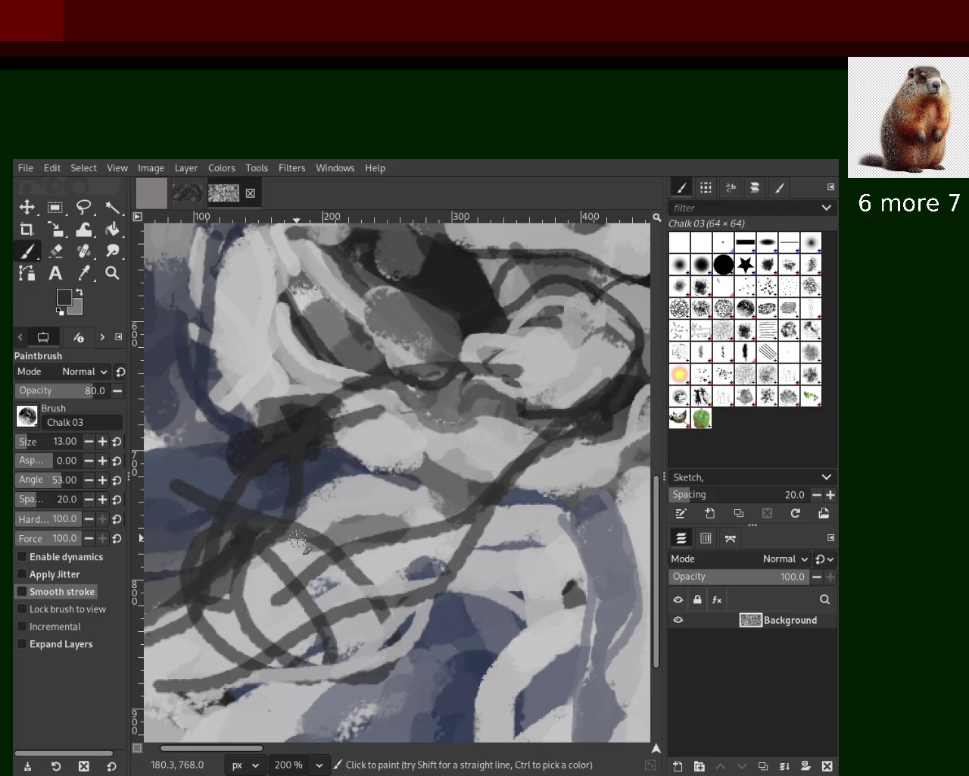
left_click(496, 452, "ctrl")
Step: Paint thin light grey loops over the centre and lower-left, undoing the extra diagonal
mouse_move(495, 452)
left_mouse_down()
mouse_move(303, 446)
mouse_move(151, 613)
left_mouse_up()
left_click_drag(421, 464, 227, 652)
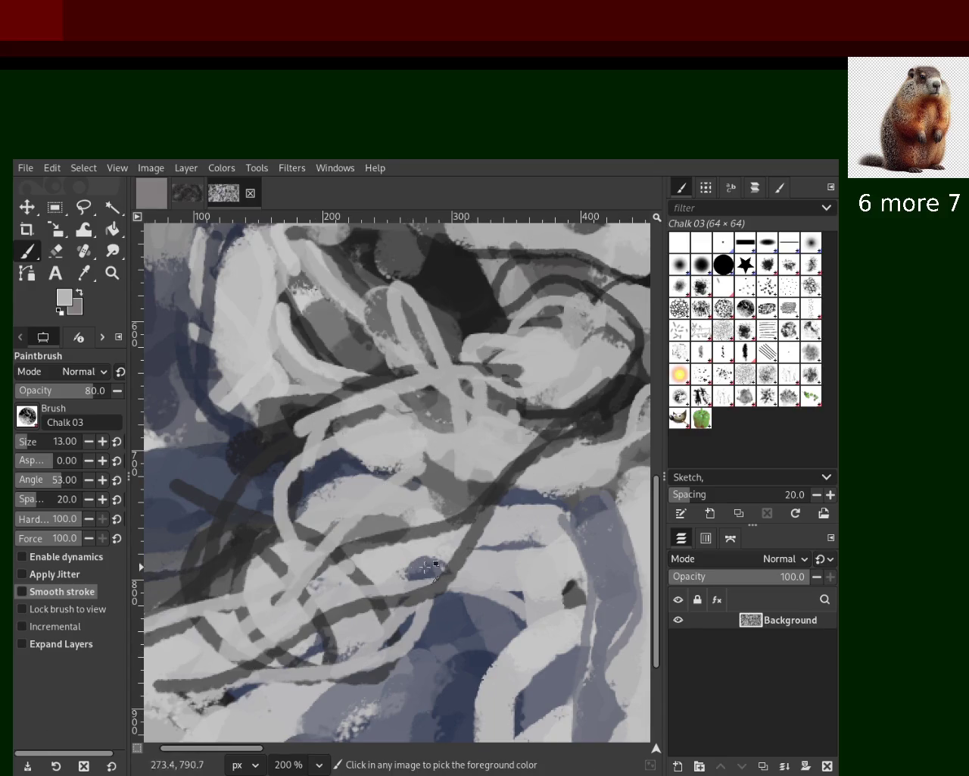
key("ctrl+z")
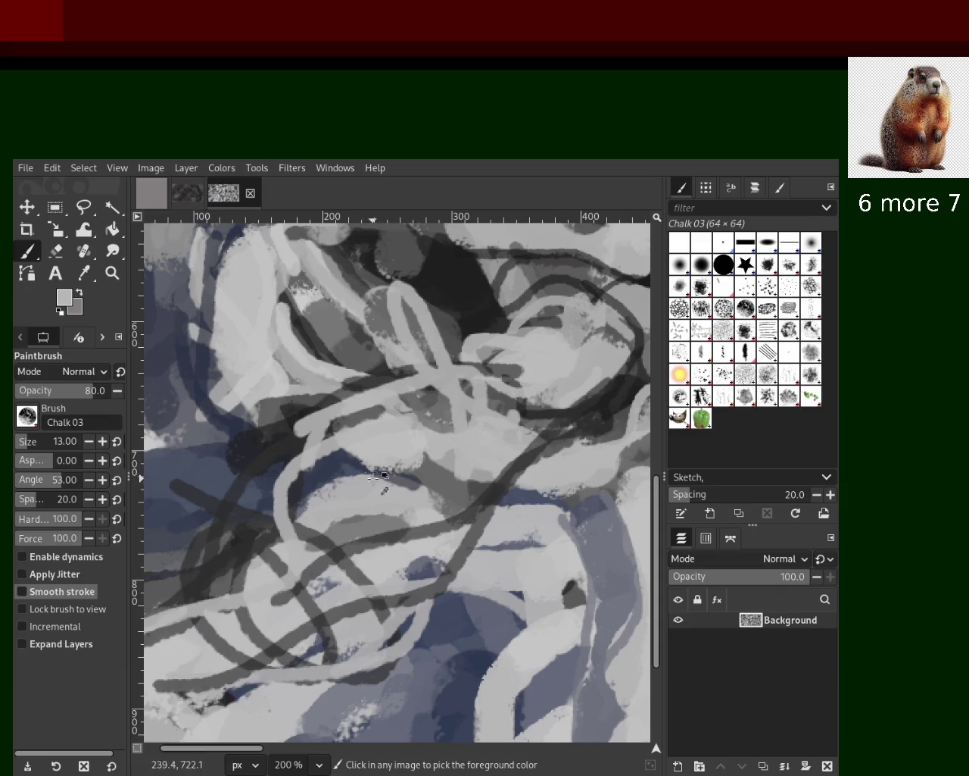
Step: Sample a dark blue-grey and try strokes across the centre, then undo them
left_click(378, 476, "ctrl")
left_click_drag(287, 530, 424, 462)
mouse_move(318, 522)
left_mouse_down()
mouse_move(413, 547)
mouse_move(384, 447)
mouse_move(409, 496)
left_mouse_up()
key("ctrl+z")
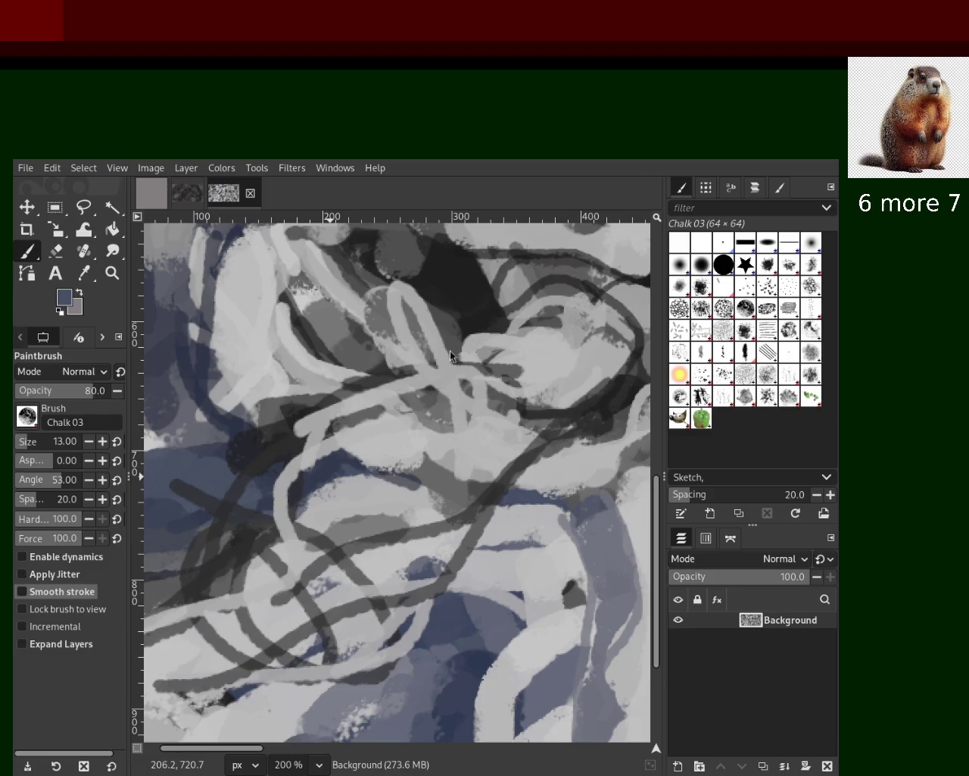
Step: Load a darker slate blue at brush size 39 and dab it left of the central loops
left_click(324, 485, "ctrl")
left_click_drag(23, 441, 34, 441)
mouse_move(419, 454)
left_mouse_down()
mouse_move(337, 481)
mouse_move(447, 477)
left_mouse_up()
key("ctrl+z")
key("ctrl+z")
left_click(331, 462)
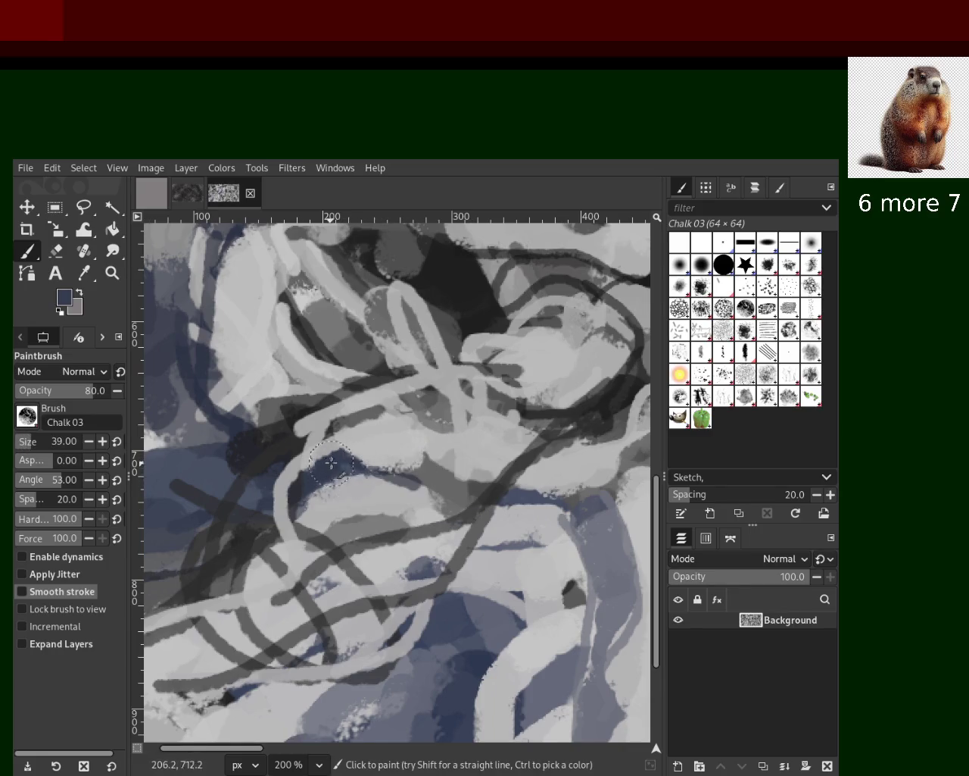
Step: Paint a dark blue-grey chalk stroke in the centre, discarding near-black and light grey trials
left_click_drag(331, 462, 446, 477)
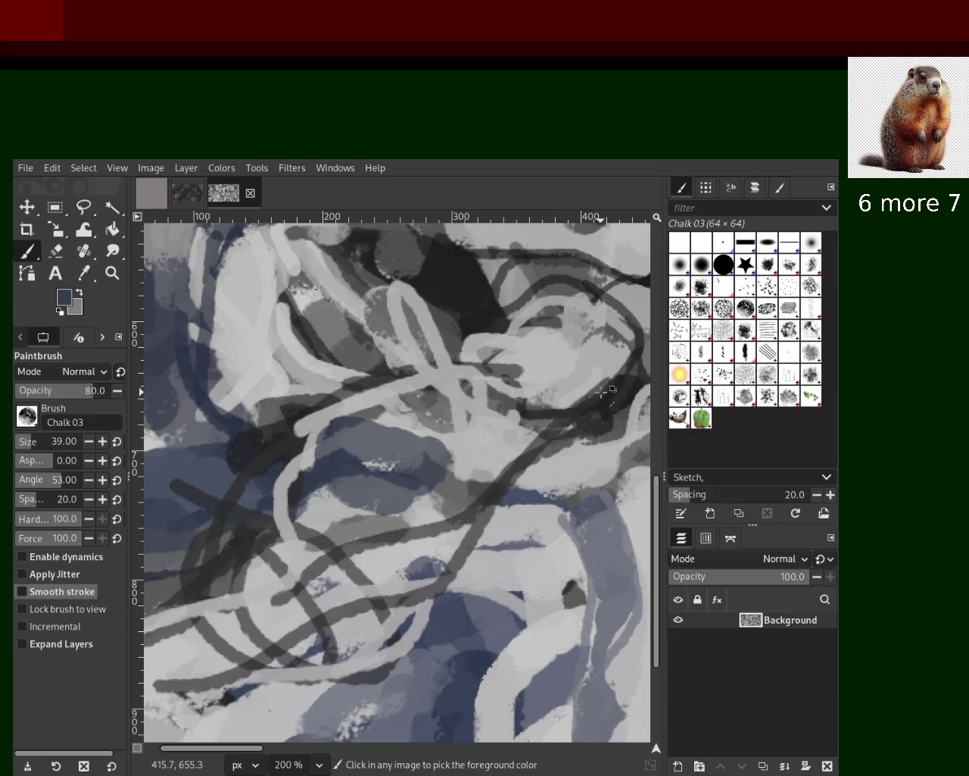
left_click(540, 413, "ctrl")
mouse_move(447, 428)
left_mouse_down()
mouse_move(287, 515)
mouse_move(265, 553)
left_mouse_up()
key("ctrl+z")
left_click(343, 504, "ctrl")
left_click_drag(344, 504, 211, 581)
key("ctrl+z")
Step: Lay light grey chalk over the dark lower-left lines, then zoom out for an overview
left_click(301, 559)
left_click_drag(303, 546, 250, 576)
key("ctrl+z")
left_click_drag(340, 493, 258, 576)
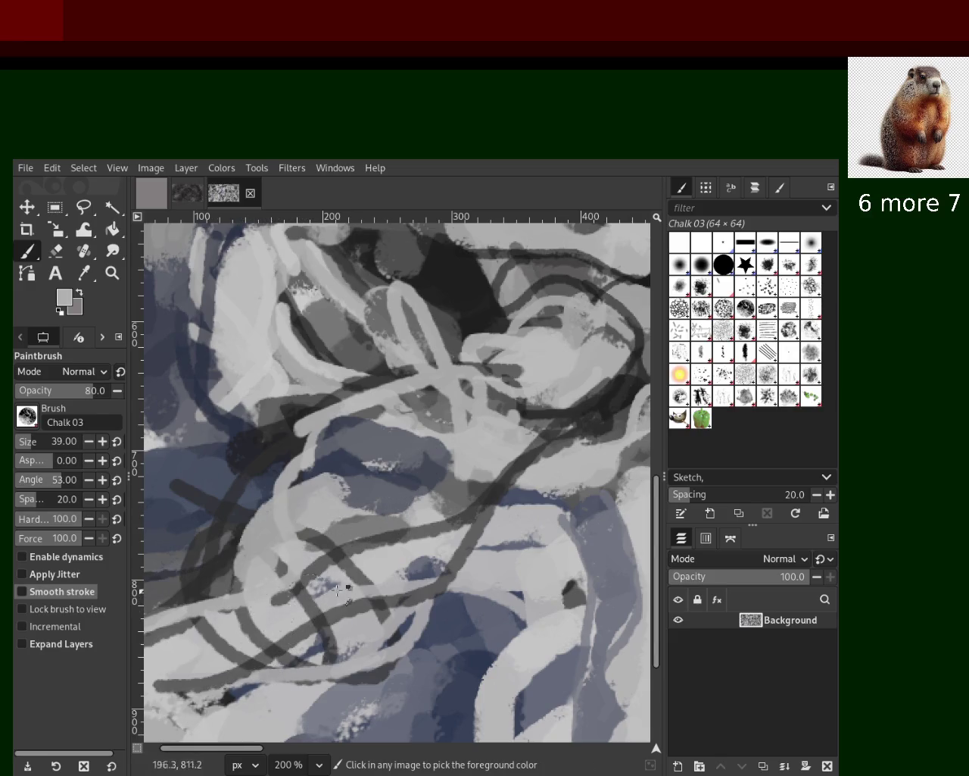
left_click_drag(424, 523, 257, 674)
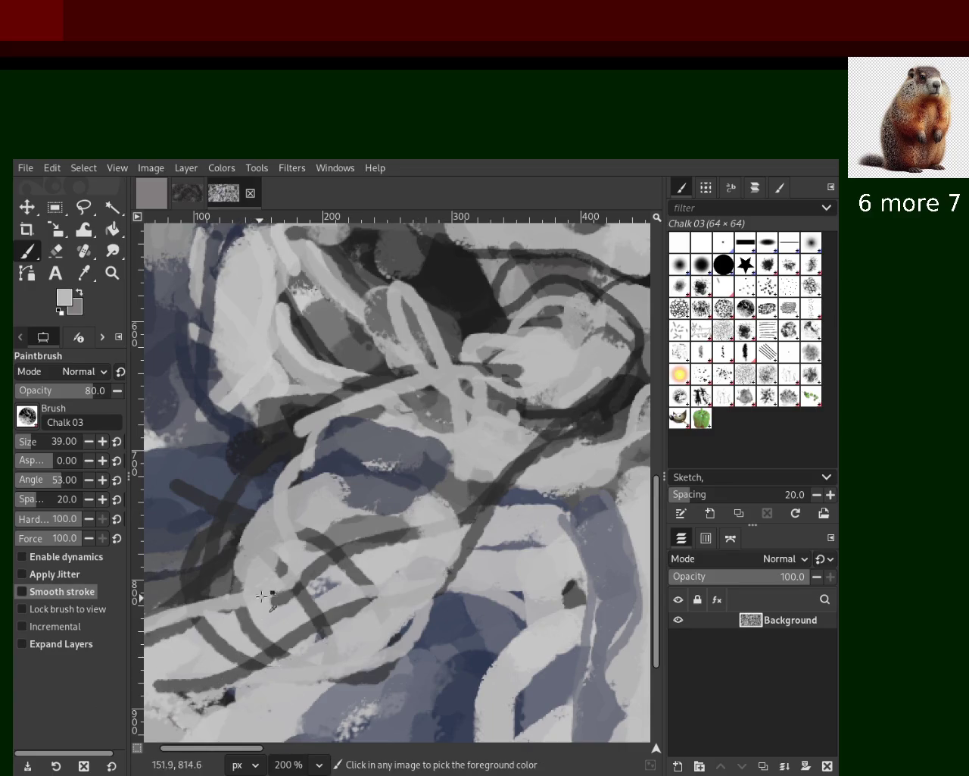
key("ctrl+z")
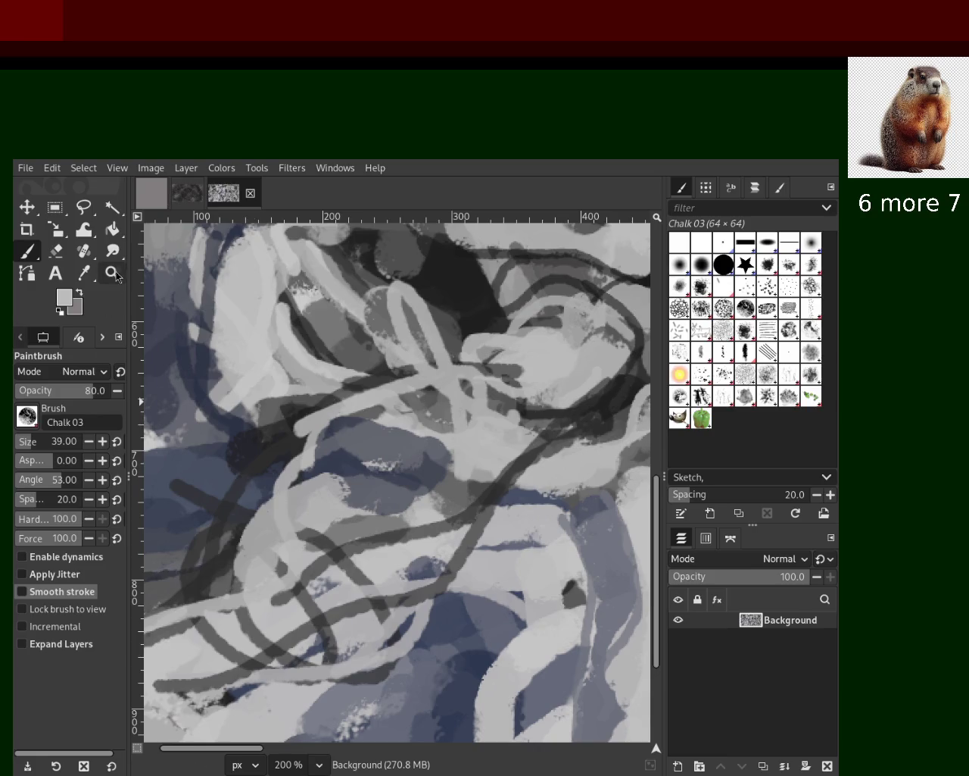
key("z")
left_click(356, 484, "ctrl")
Step: Zoom to the lower-left and paint a dark diagonal chalk stroke toward the bottom-left corner
left_click(356, 485, "ctrl")
left_click(356, 484, "ctrl")
left_click(352, 481)
left_click(352, 481)
key("p")
left_click_drag(477, 439, 250, 649)
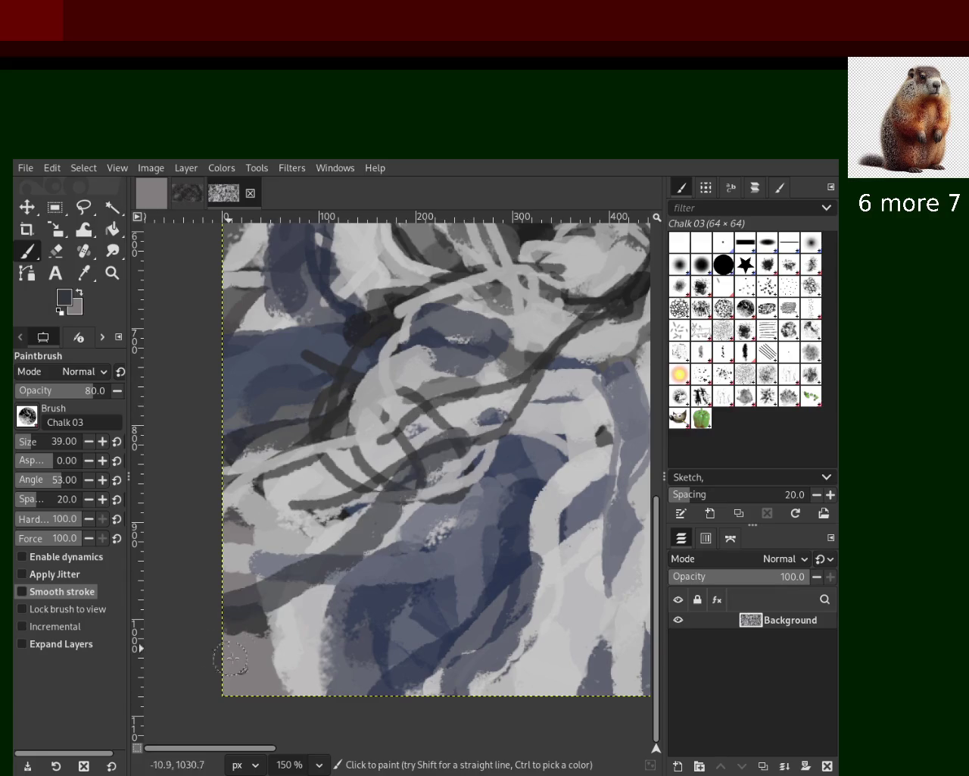
key("ctrl+z")
left_click_drag(446, 493, 250, 649)
left_click_drag(356, 506, 257, 680)
key("ctrl+z")
Step: Cover the dark diagonal band with light grey strokes and dab light grey at left-centre
left_click(337, 540, "ctrl")
left_click_drag(338, 539, 276, 637)
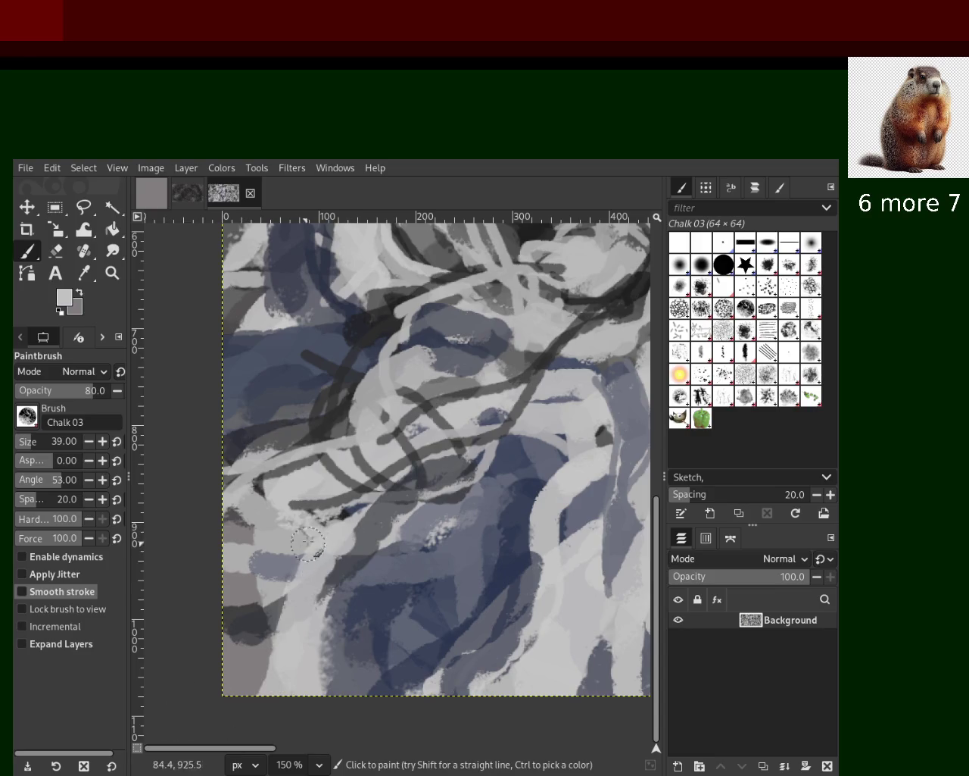
left_click_drag(325, 504, 226, 626)
left_click_drag(376, 486, 225, 534)
key("ctrl+z")
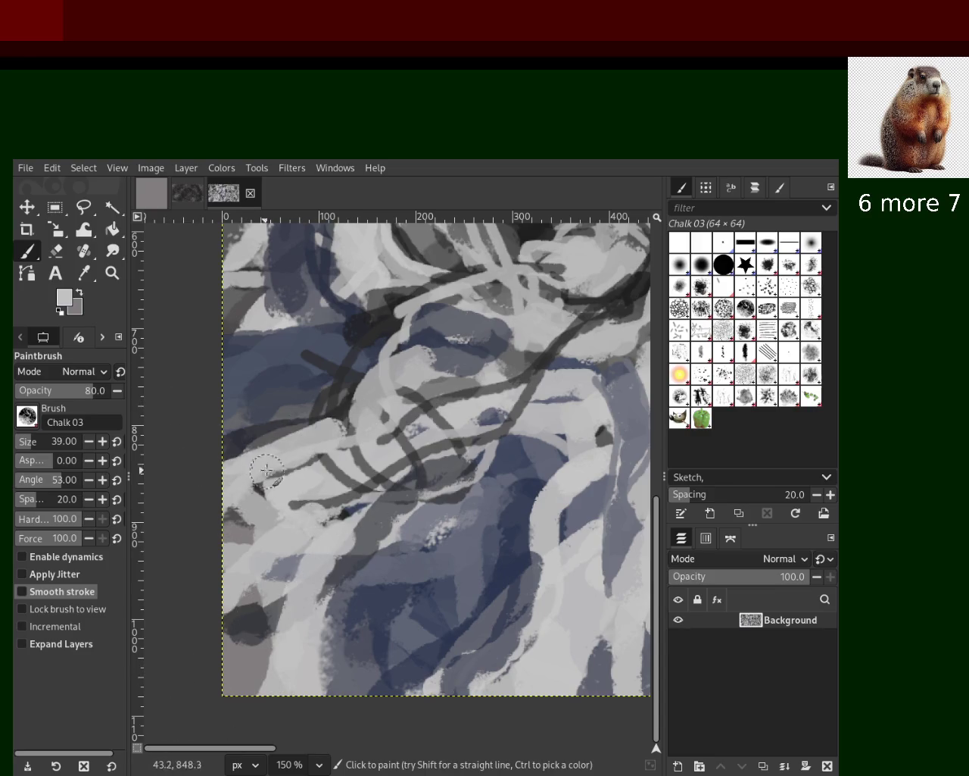
left_click(304, 481, "ctrl")
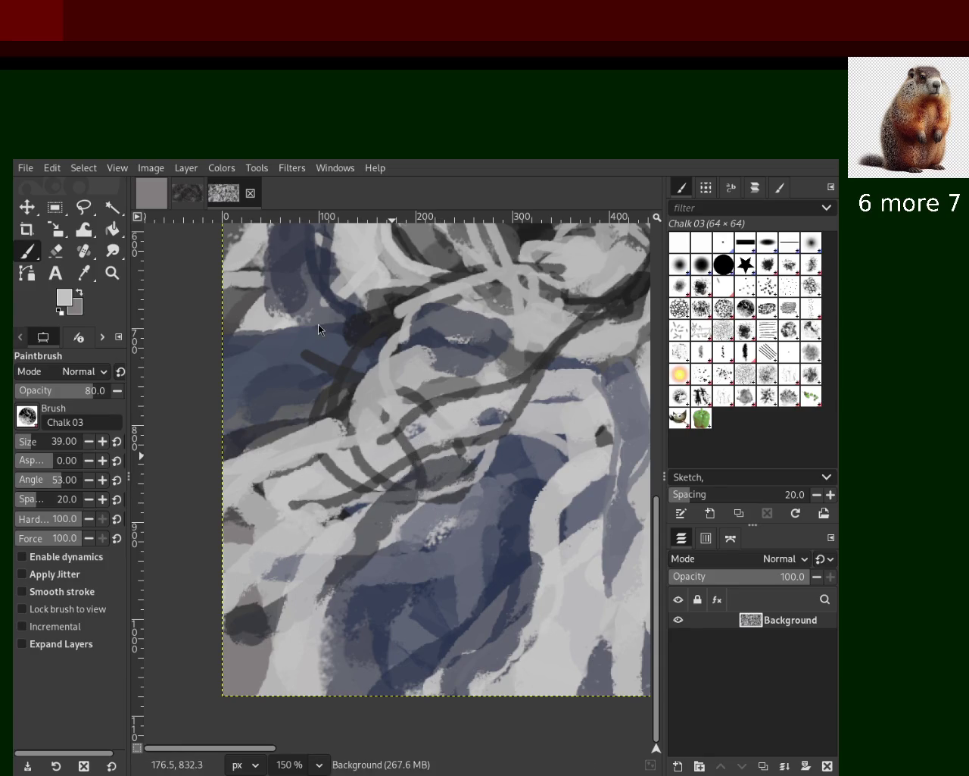
left_click(491, 418)
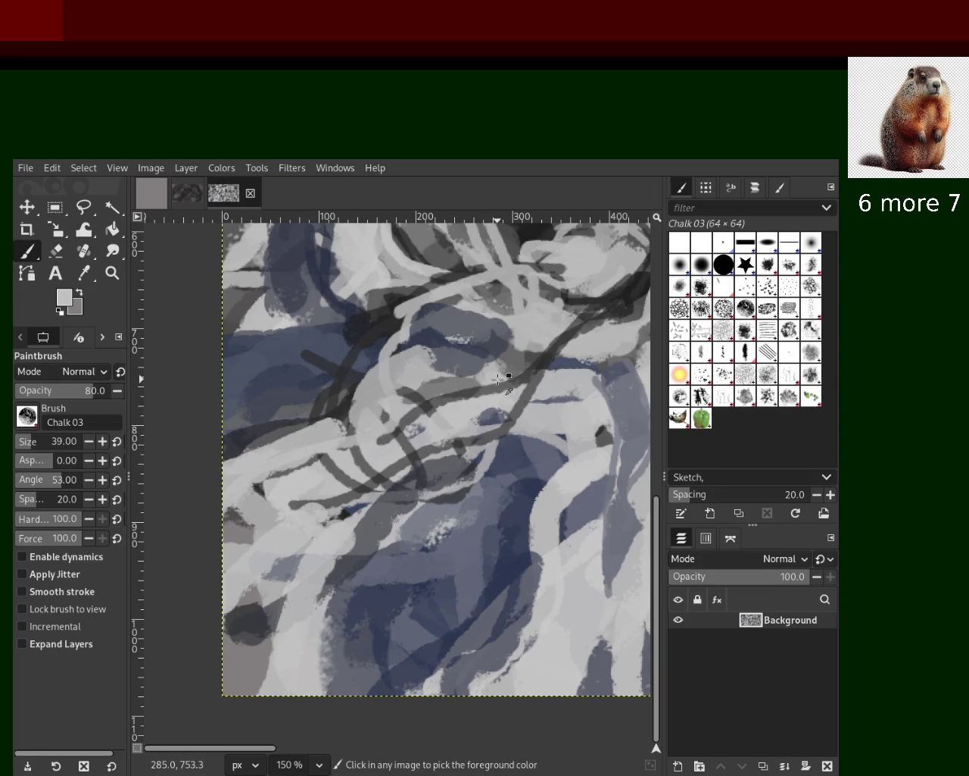
Step: Sample blue-greys and paint blue-grey and dark navy diagonal strokes in the lower middle
left_click(419, 355, "ctrl")
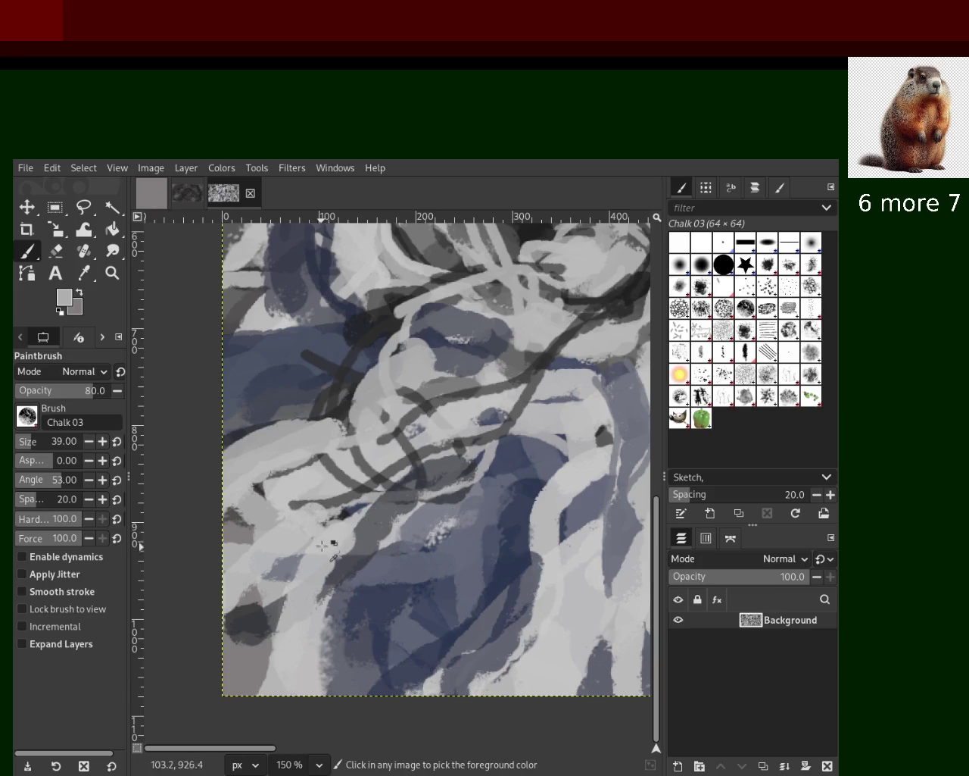
left_click(562, 504, "ctrl")
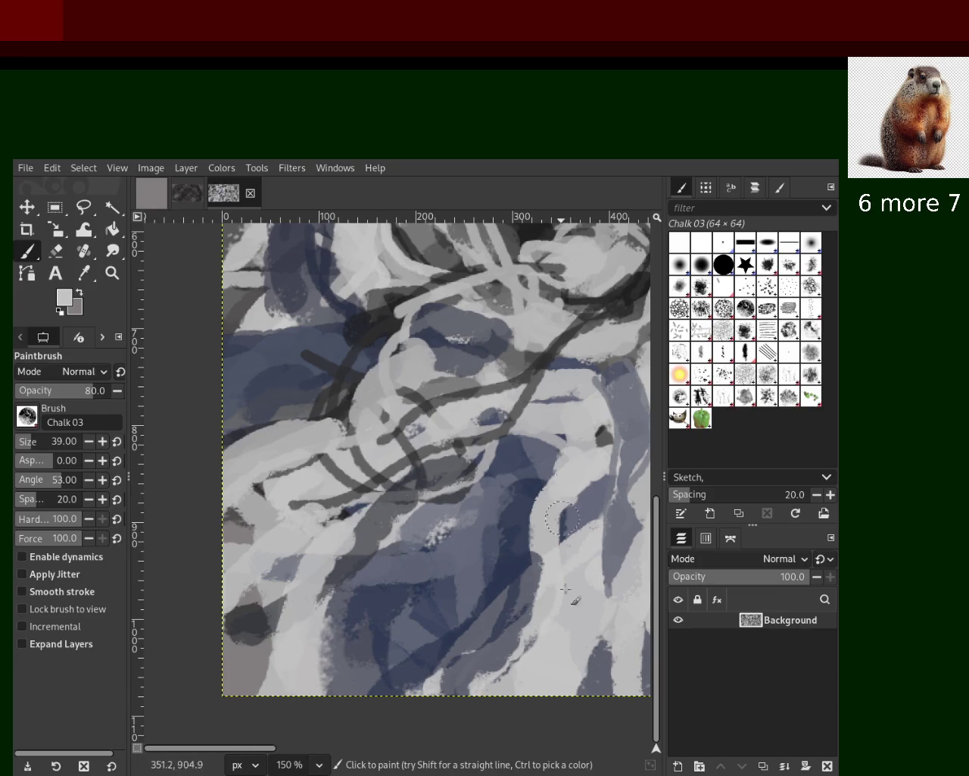
left_click(533, 514, "ctrl")
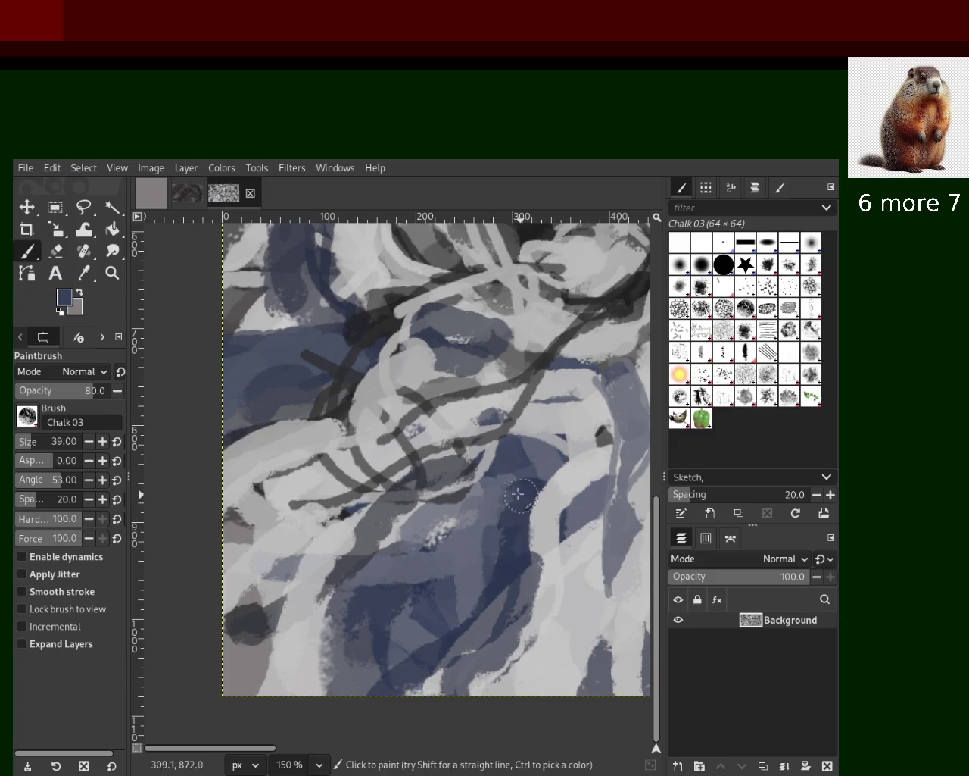
left_click(450, 556, "ctrl")
left_click_drag(454, 560, 439, 674)
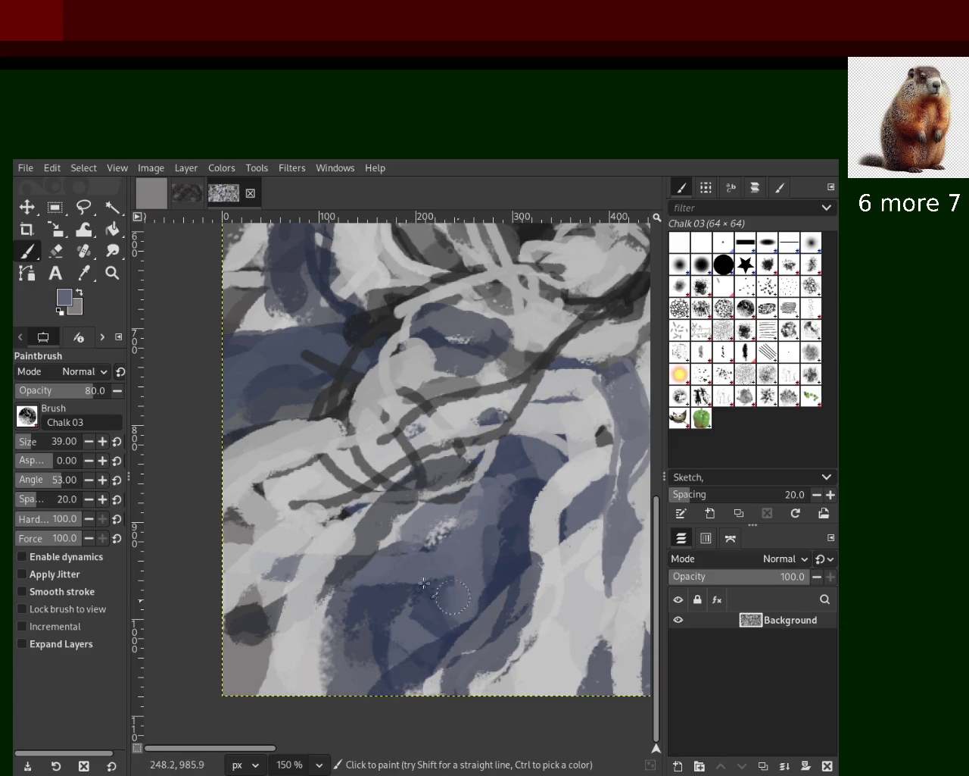
left_click(425, 612, "ctrl")
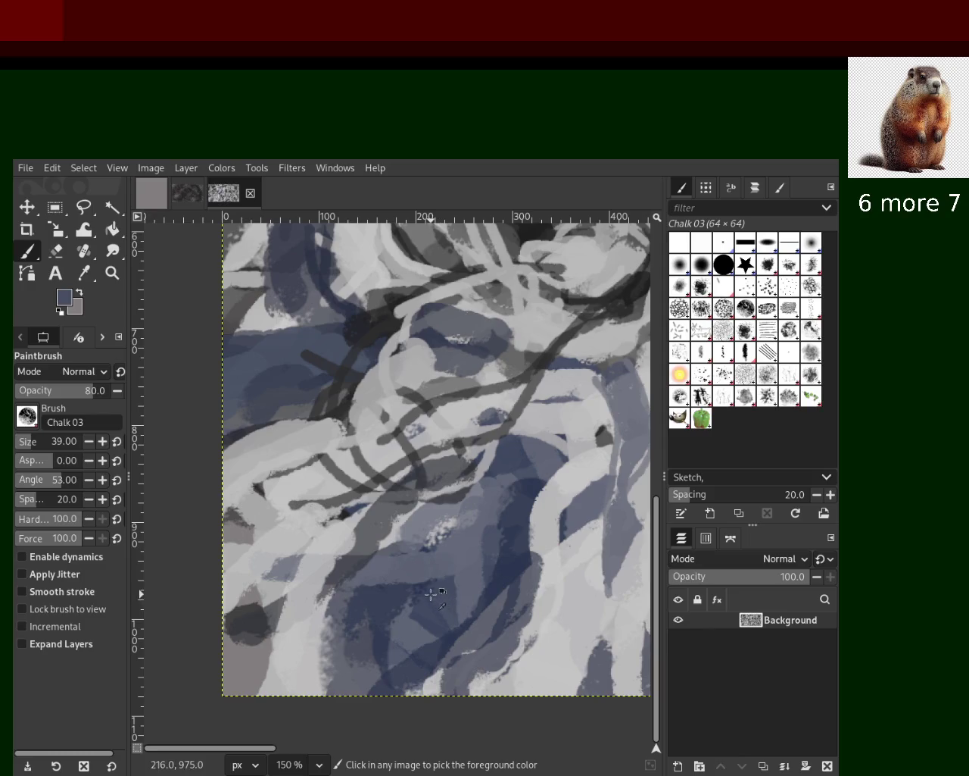
left_click_drag(518, 564, 356, 693)
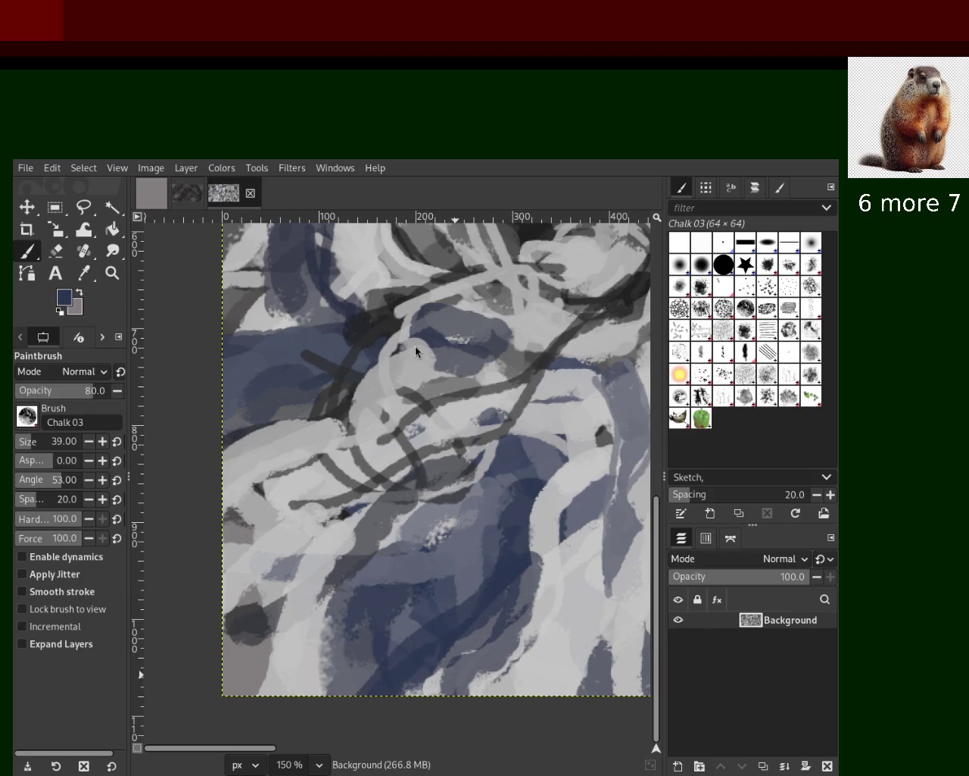
Step: Paint blue-grey strokes over the dark blue patch near the upper left, then reload light grey
left_click(356, 345, "ctrl")
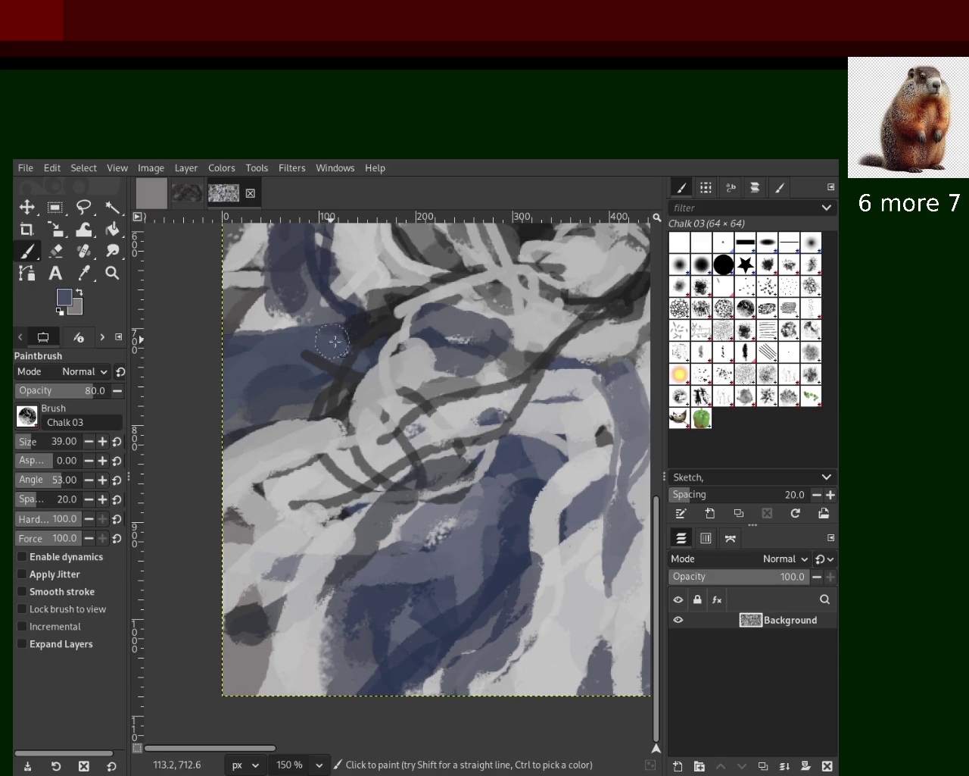
left_click_drag(356, 337, 295, 424)
left_click_drag(336, 339, 274, 421)
key("ctrl+z")
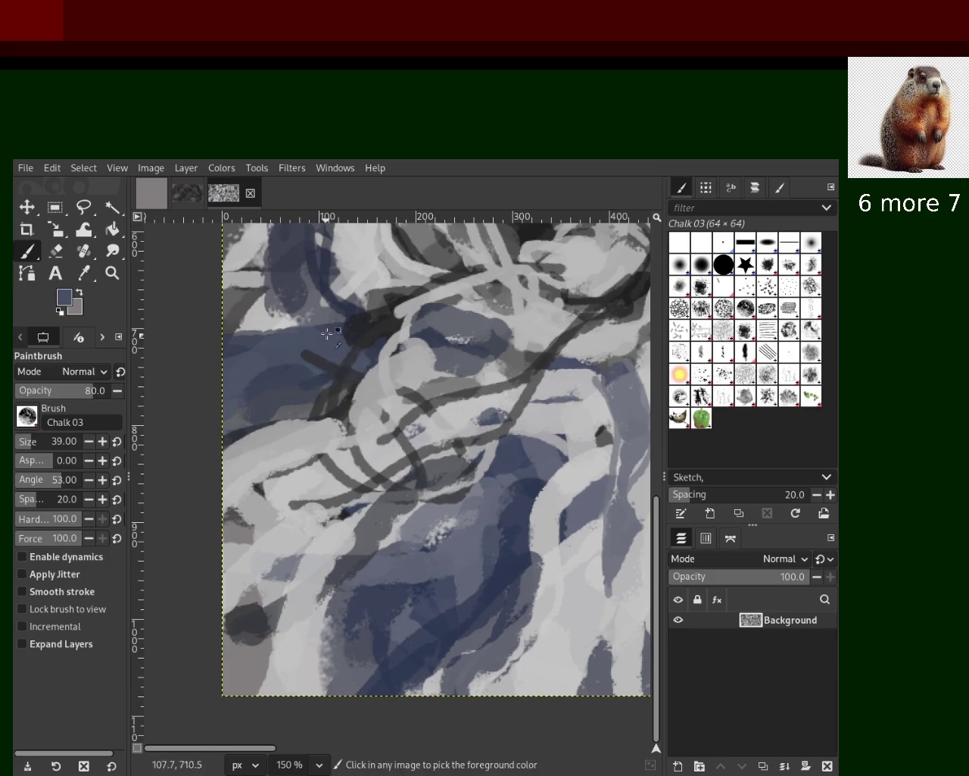
left_click_drag(354, 342, 325, 439)
left_click(561, 324, "ctrl")
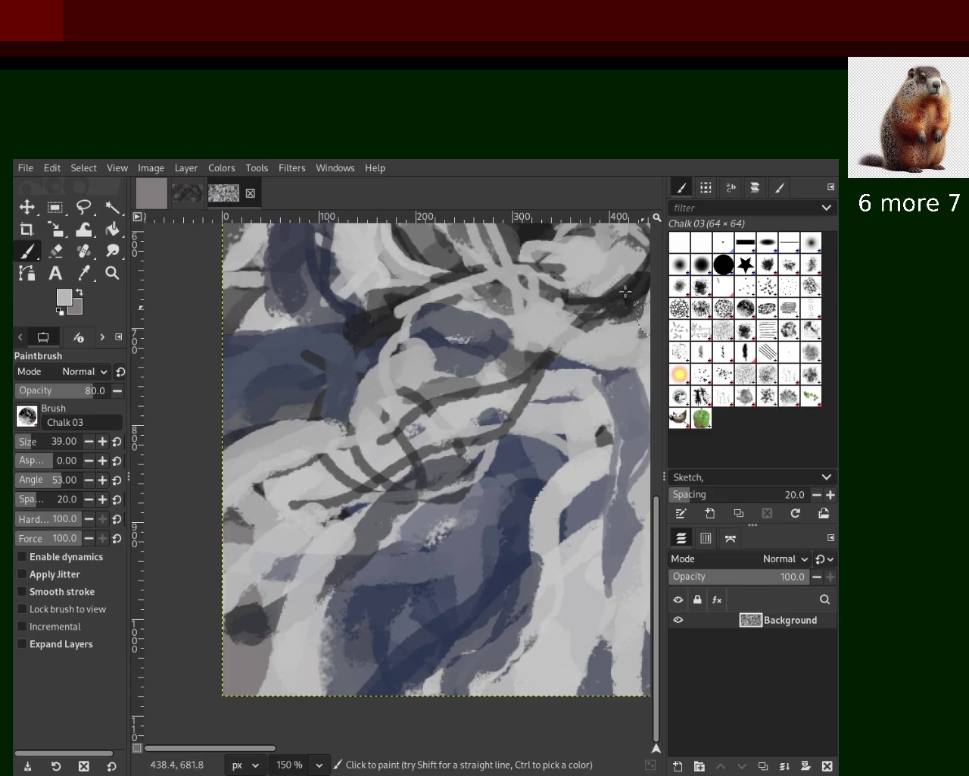
mouse_move(523, 296)
left_mouse_down()
mouse_move(588, 344)
mouse_move(500, 291)
left_mouse_up()
key("ctrl+z")
key("ctrl+z")
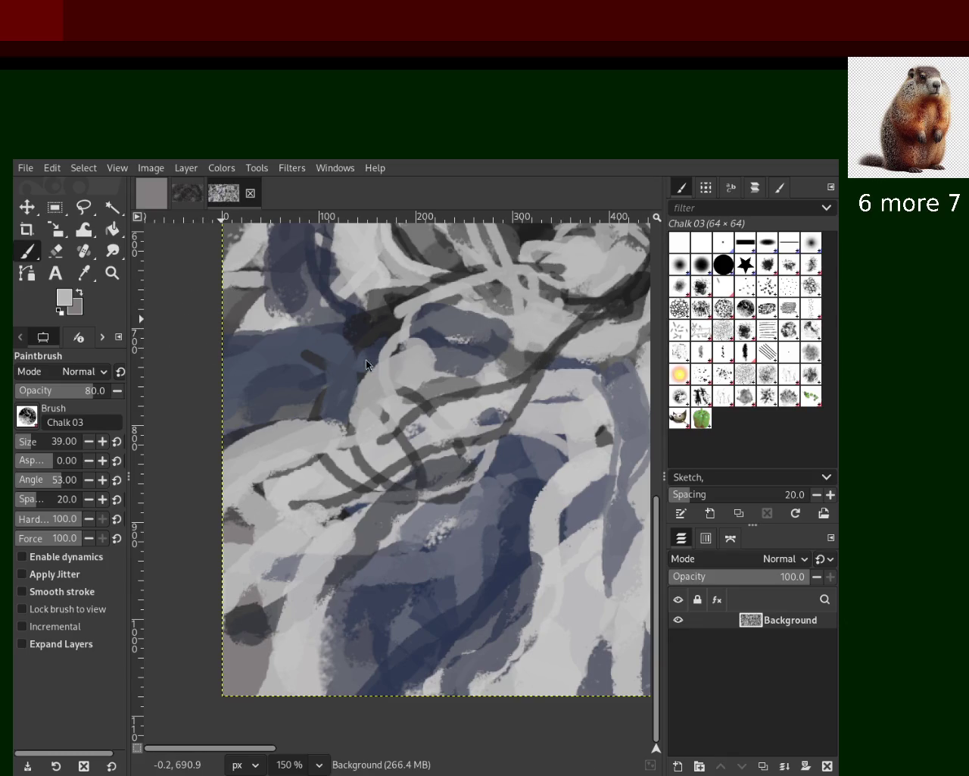
Step: Zoom to 150% on the right side and paint a near-black chalk stroke among the grey shapes
key("z")
left_click(493, 324, "ctrl")
left_click(492, 324, "ctrl")
left_click(492, 324)
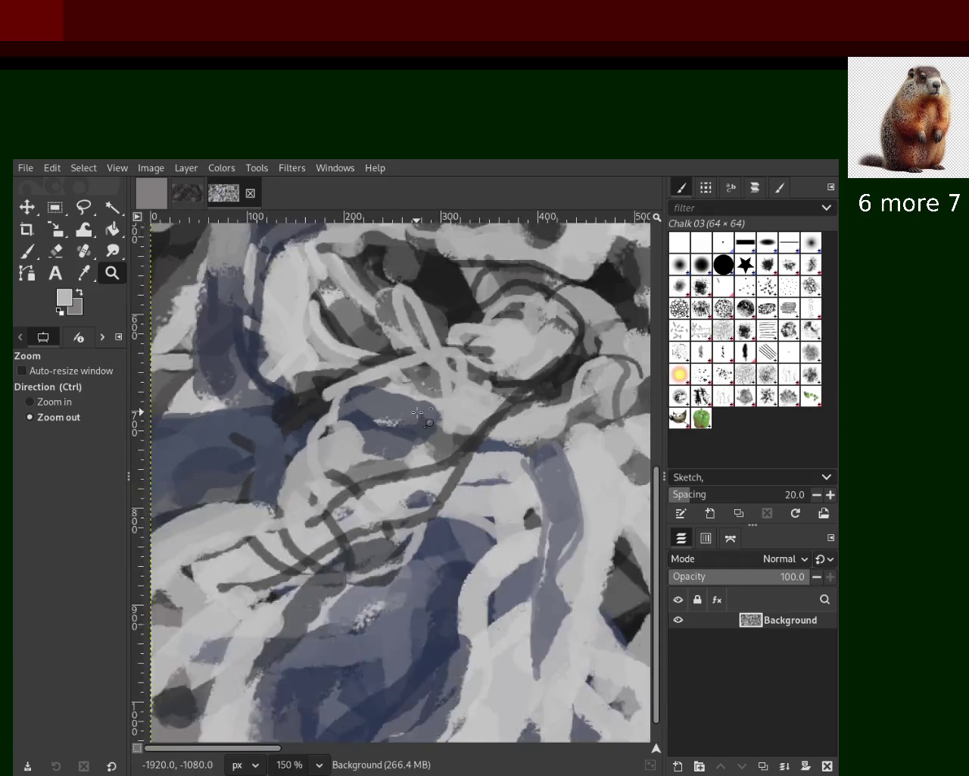
left_click(340, 334, "ctrl")
left_click(294, 339)
key("p")
left_click(506, 362, "ctrl")
left_click_drag(508, 366, 530, 455)
key("ctrl+z")
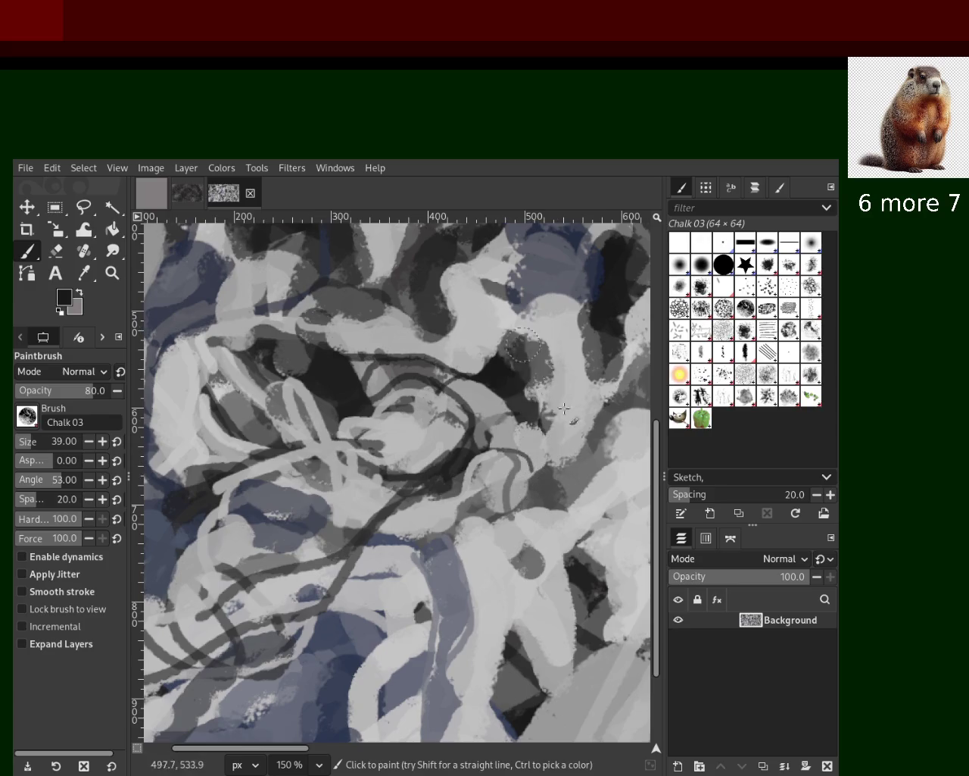
left_click_drag(511, 333, 557, 454)
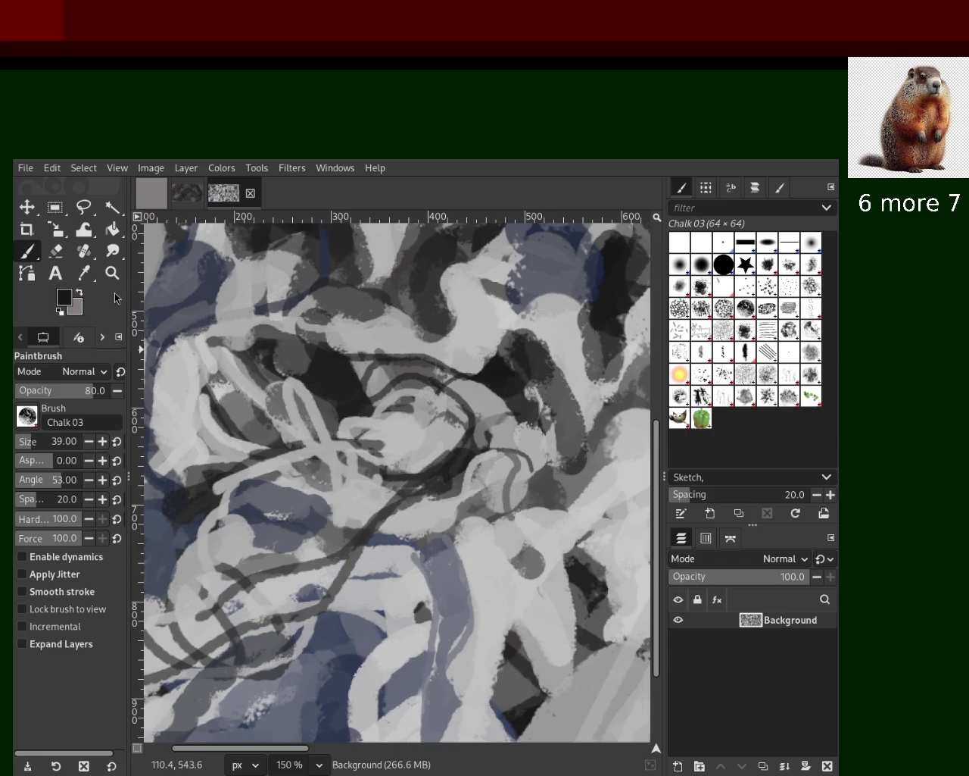
Step: Zoom out to 66.7% to view the whole painting, then zoom toward its left half
key("z")
left_click(500, 383, "ctrl")
left_click(500, 382, "ctrl")
left_click(500, 382, "ctrl")
left_click(500, 382, "ctrl")
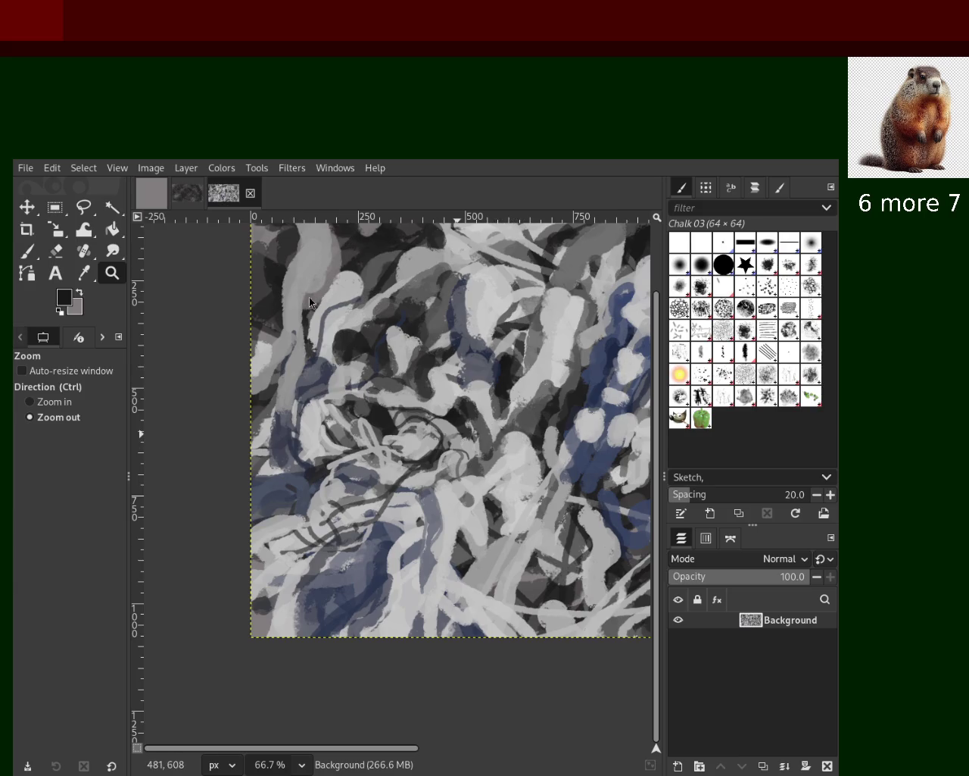
left_click(356, 449, "ctrl")
Step: Zoom to 150% and paint light grey chalk strokes rising across and down the lower middle
left_click(290, 224, "ctrl")
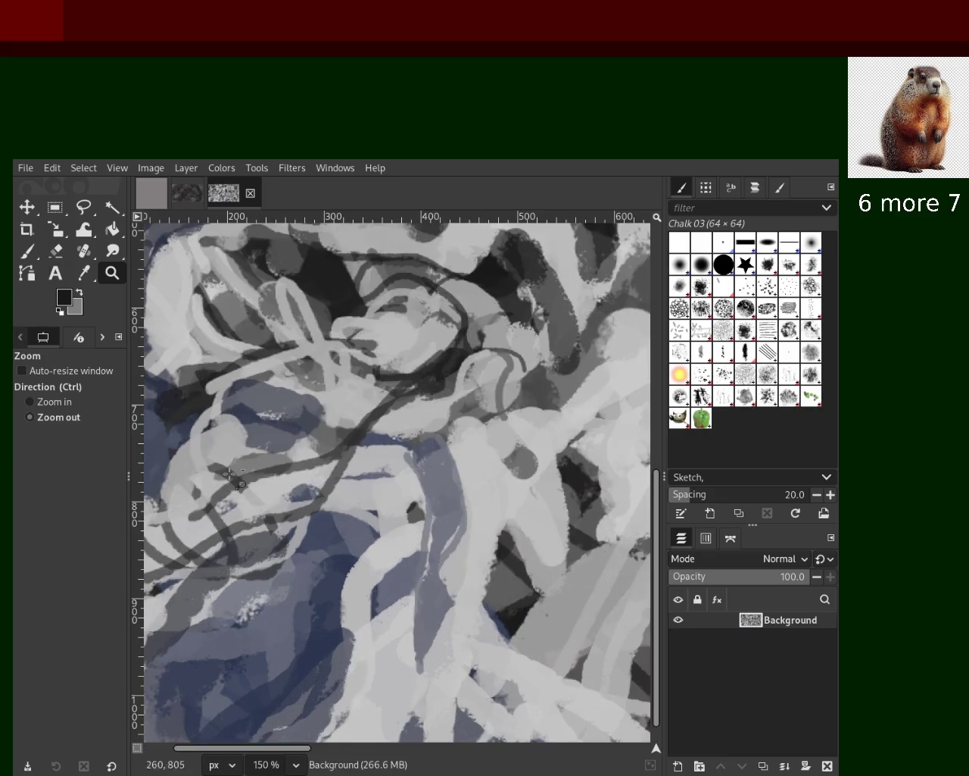
left_click(27, 251)
left_click(382, 583, "ctrl")
left_click_drag(386, 591, 282, 518)
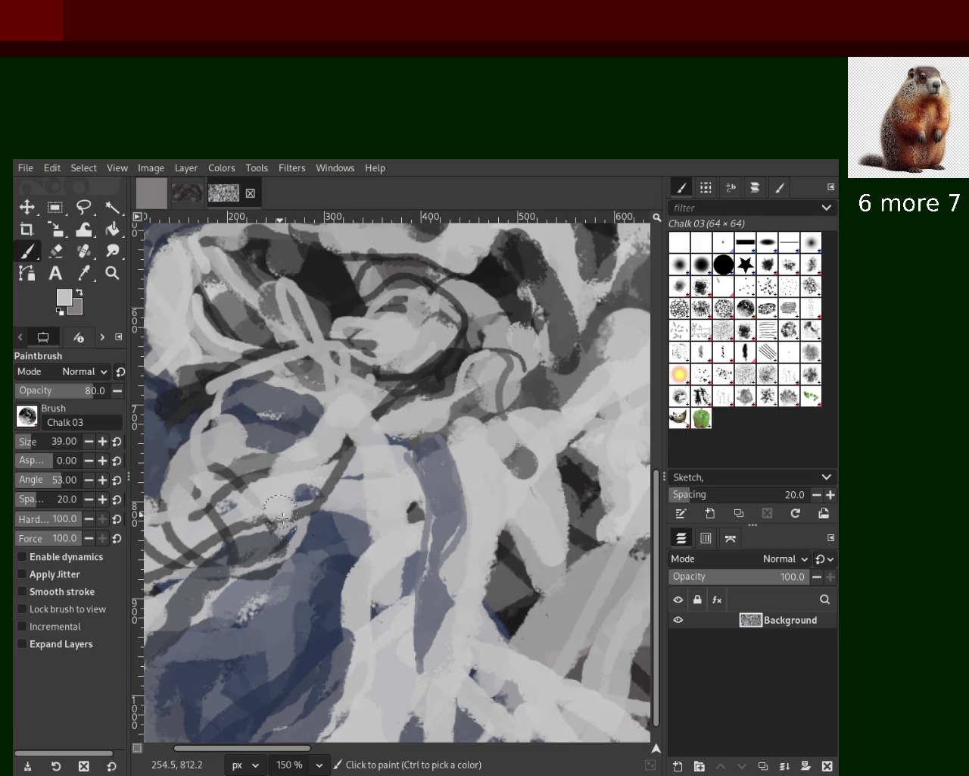
key("ctrl+z")
left_click_drag(334, 424, 163, 530)
left_click_drag(362, 459, 409, 610)
key("ctrl+z")
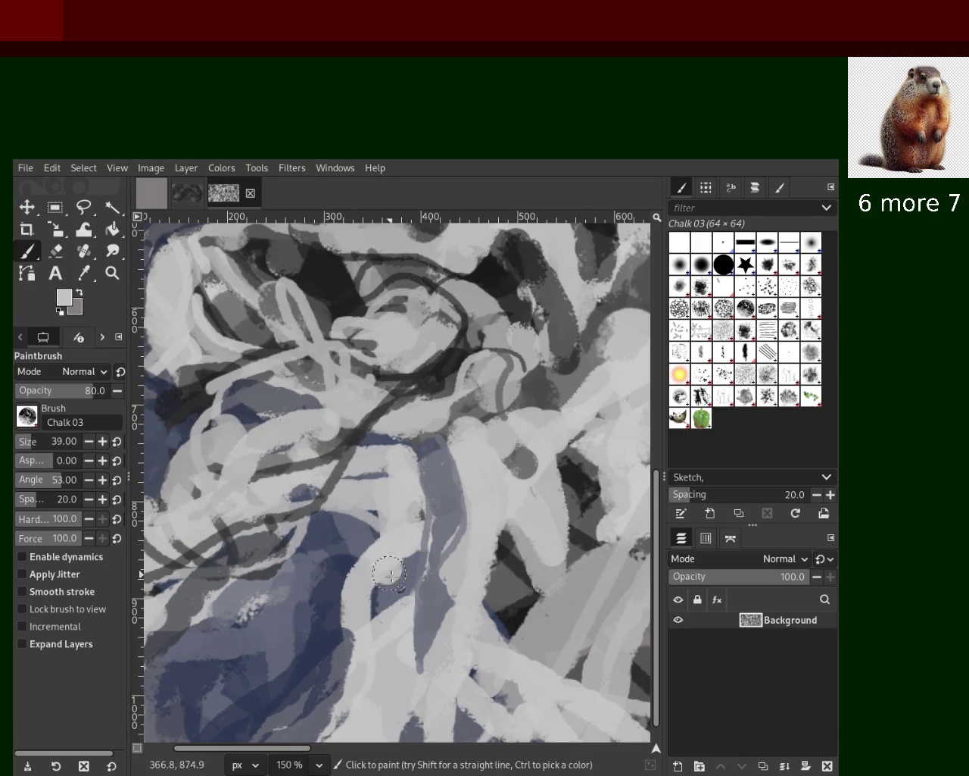
left_click_drag(401, 440, 409, 591)
Step: Add a dark chalk stroke near the top, then soften it with light grey marks
left_click(434, 397, "ctrl")
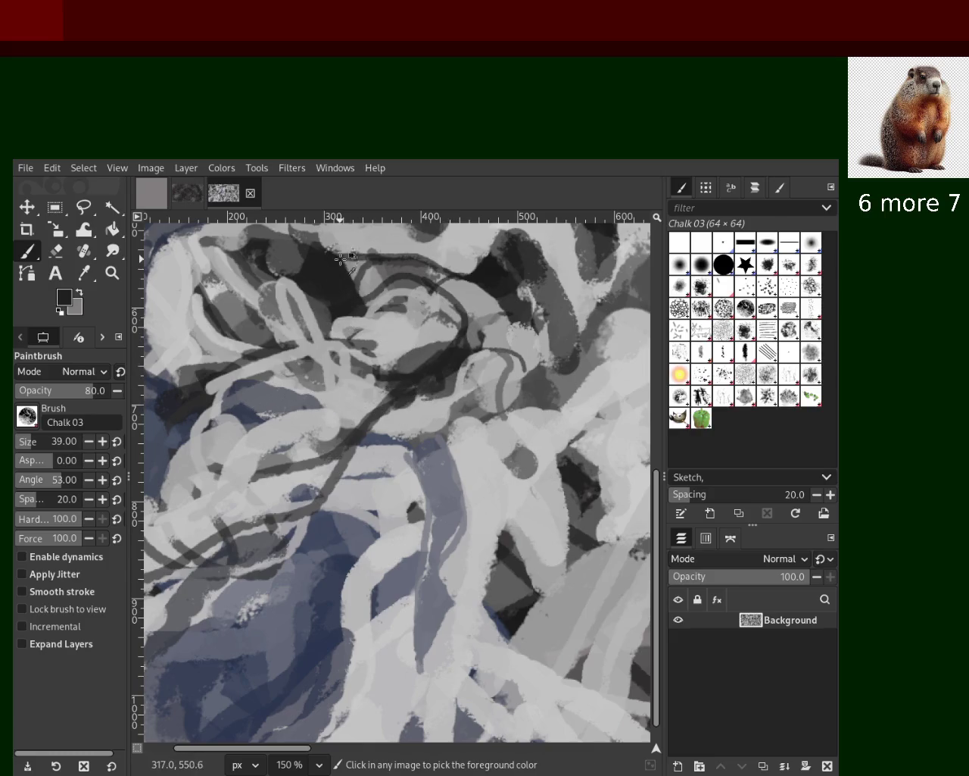
left_click_drag(337, 302, 362, 350)
left_click(366, 279, "ctrl")
left_click_drag(371, 272, 373, 261)
mouse_move(378, 313)
left_mouse_down()
mouse_move(354, 284)
mouse_move(360, 307)
mouse_move(356, 291)
mouse_move(333, 295)
left_mouse_up()
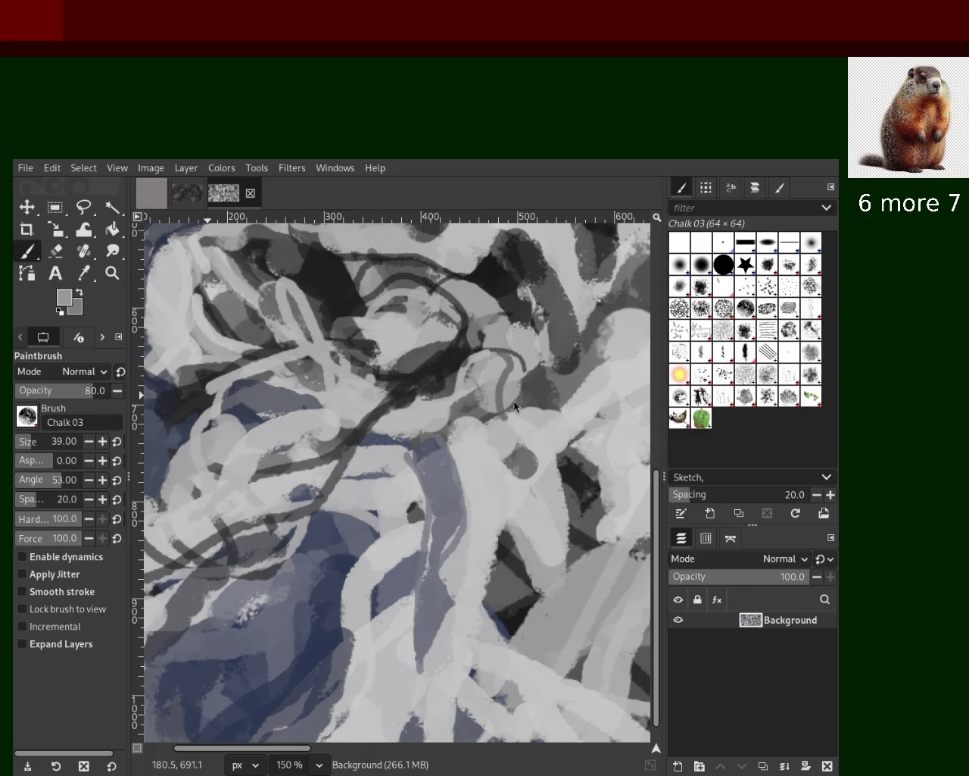
Step: Paint a grey dab and a dark curved stroke toward the lower left, using shades sampled from the painting
left_click(456, 503, "ctrl")
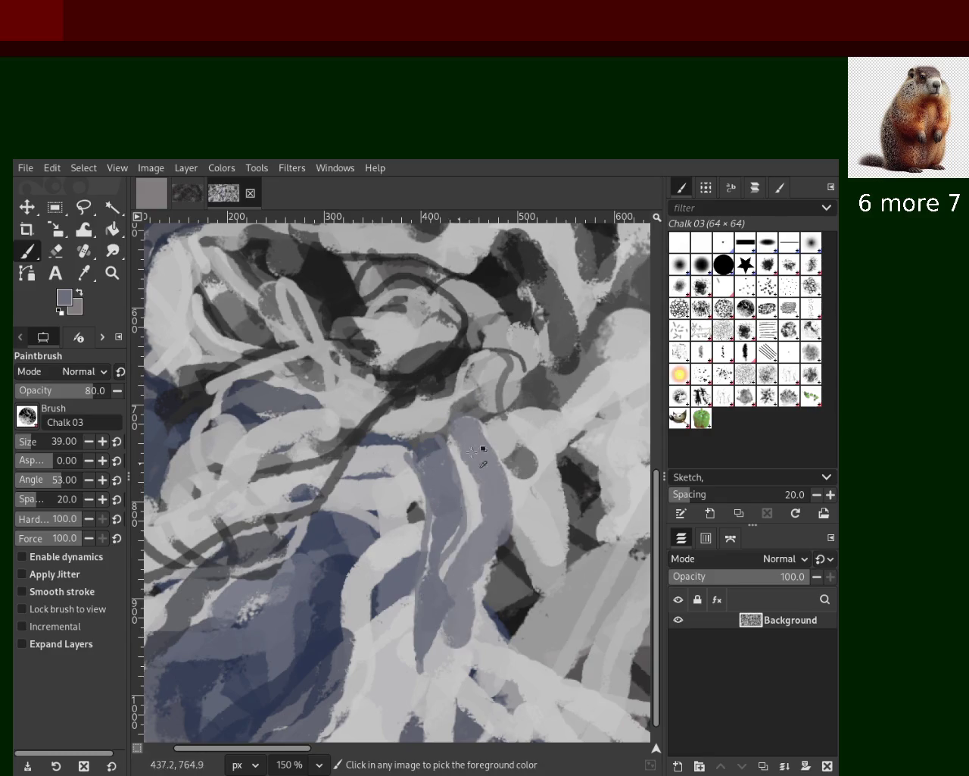
left_click(457, 419, "ctrl")
left_click(452, 421, "ctrl")
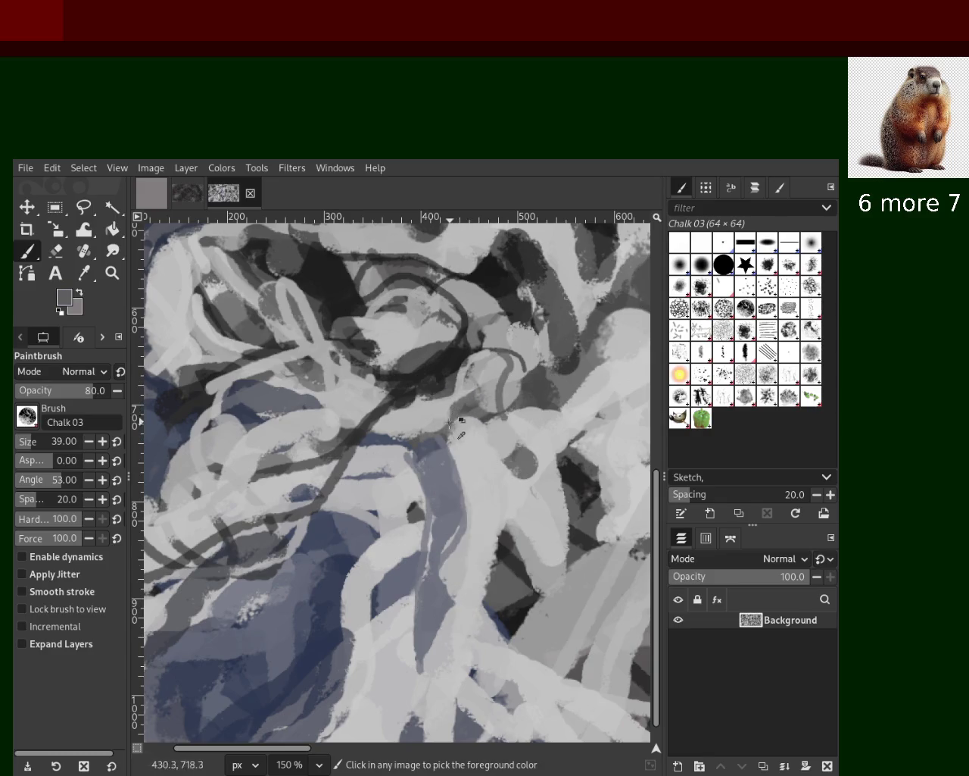
left_click_drag(444, 432, 429, 469)
left_click(451, 360, "ctrl")
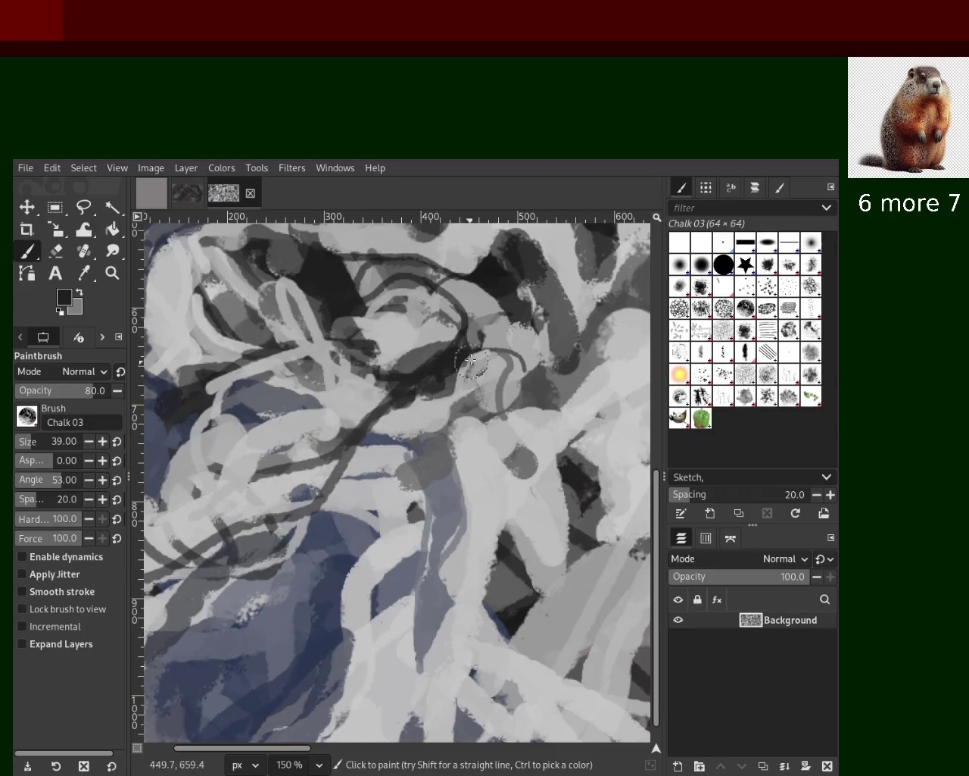
left_click_drag(452, 361, 161, 574)
Step: Lay sampled light grey over the central dark area, undoing the extra stroke
left_click(326, 406, "ctrl")
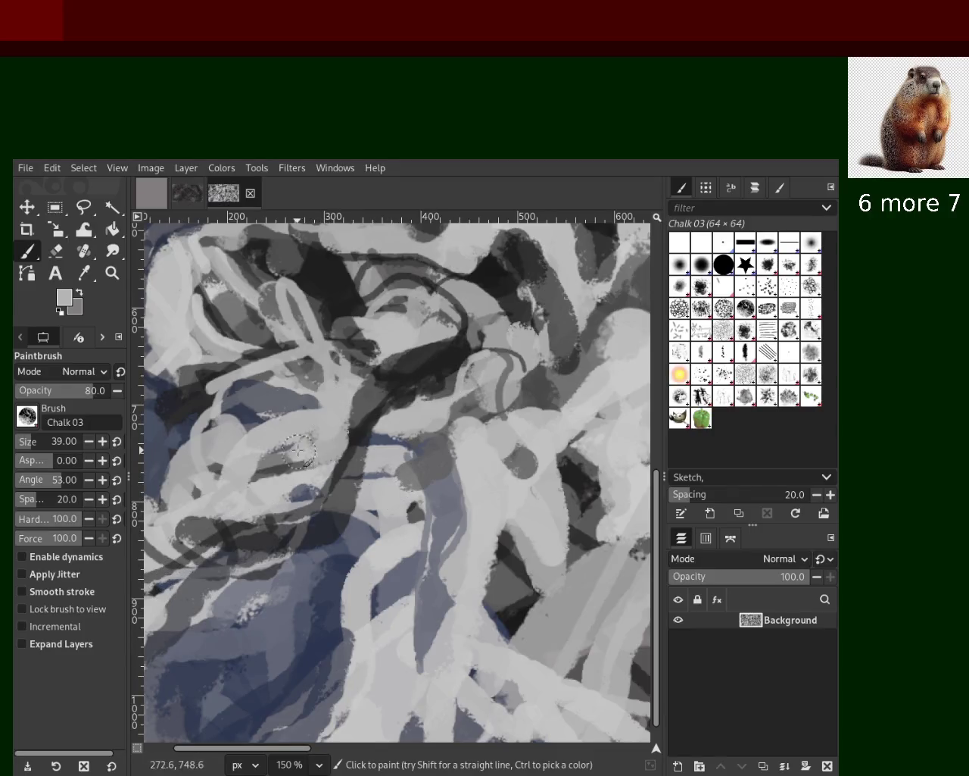
left_click(463, 337, "ctrl")
left_click(406, 343, "ctrl")
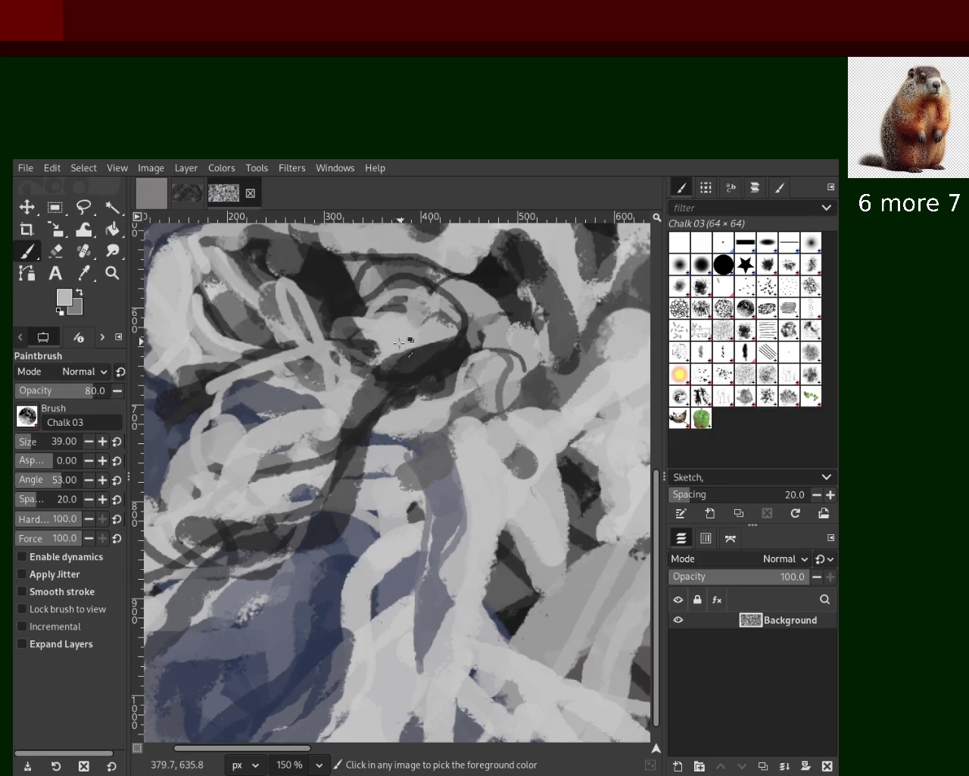
left_click_drag(453, 326, 329, 395)
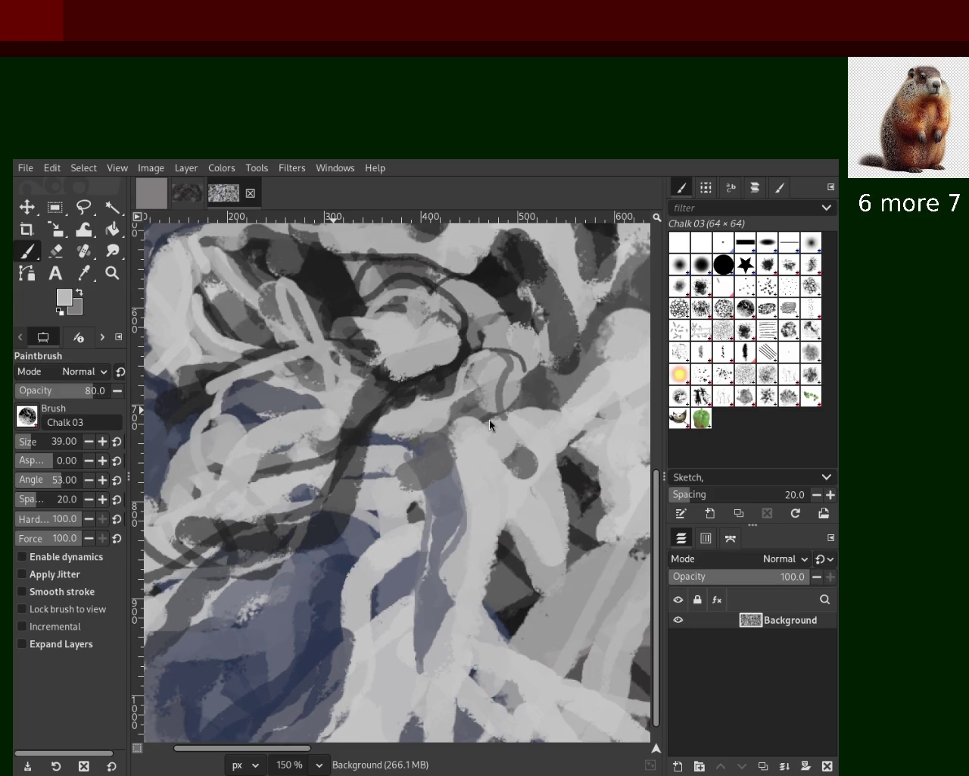
left_click(441, 331, "ctrl")
left_click_drag(441, 331, 330, 364)
key("ctrl+z")
Step: Repaint light grey over the centre and a patch left of centre, undoing a lower stroke
left_click(415, 339, "ctrl")
mouse_move(442, 344)
left_mouse_down()
mouse_move(321, 358)
mouse_move(314, 432)
left_mouse_up()
left_click(266, 387, "ctrl")
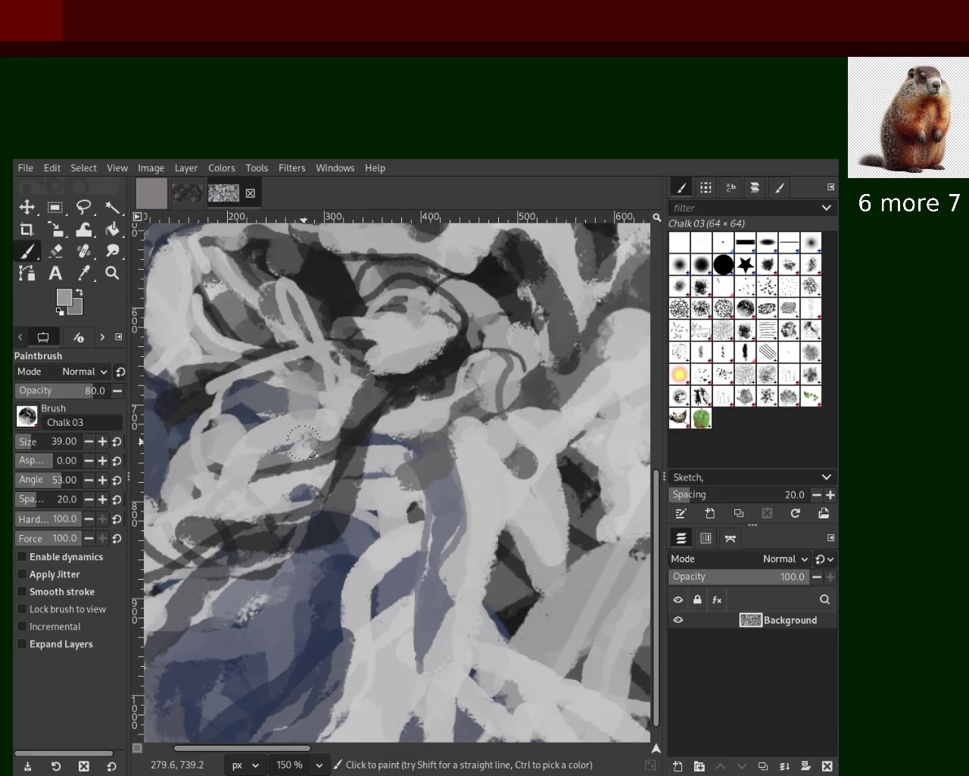
left_click(230, 345, "ctrl")
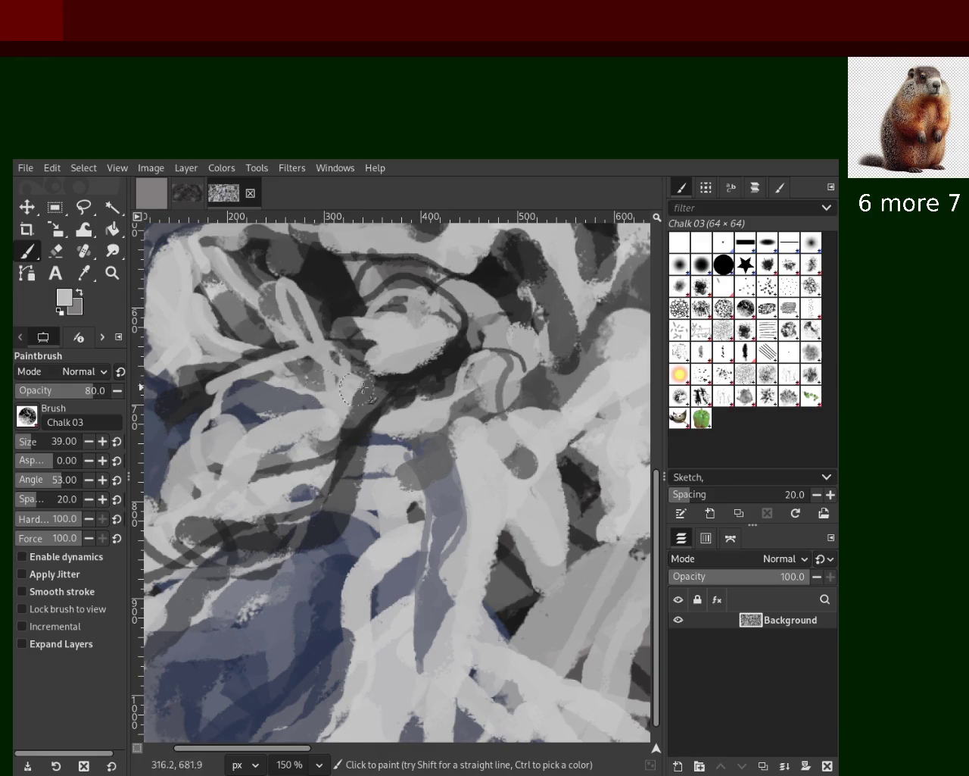
left_click_drag(449, 482, 394, 624)
key("ctrl+z")
left_click(285, 617, "ctrl")
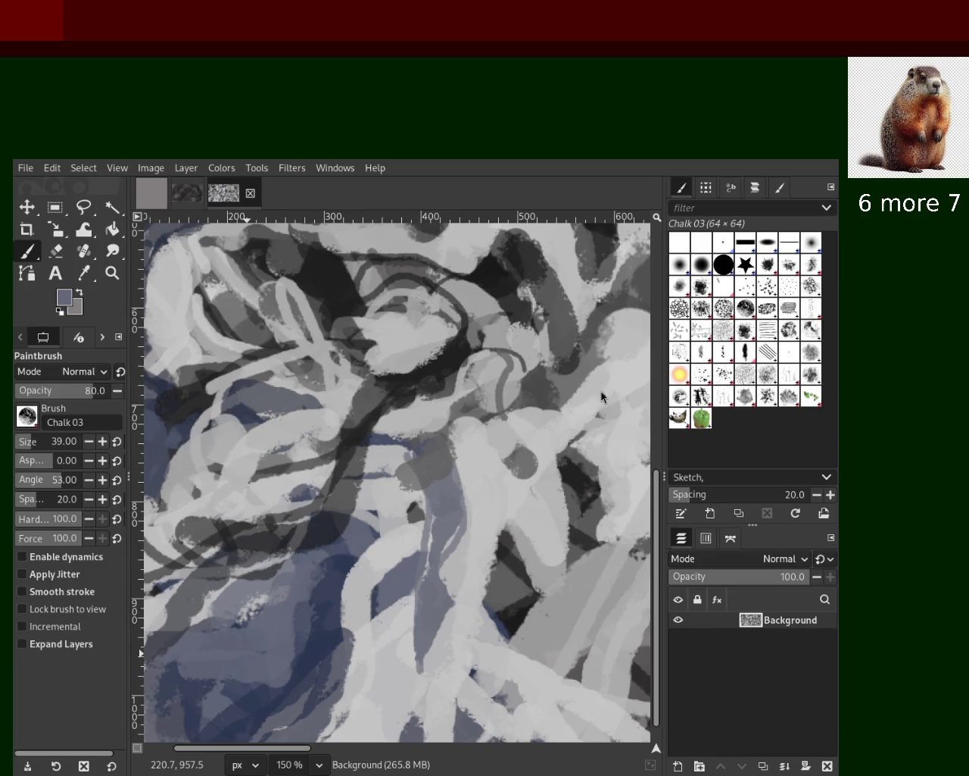
left_click(112, 273)
left_click(337, 379)
Step: Reset the colour to black and paint a dark chalk stroke curving down the lower left
scroll(337, 378, "down", 4)
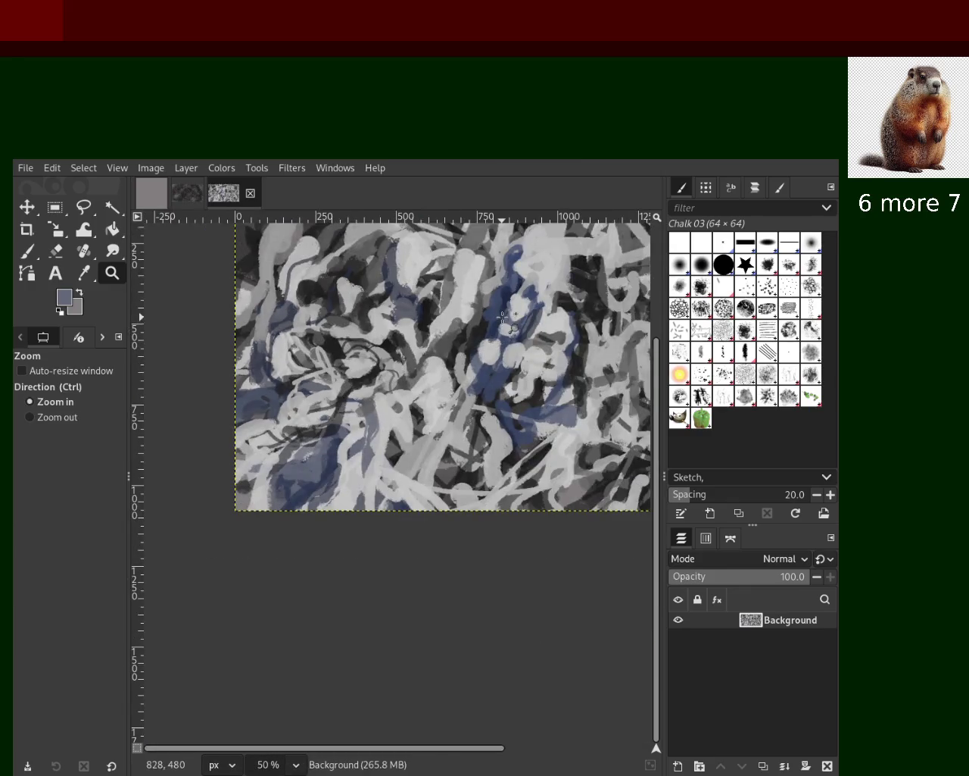
scroll(349, 384, "up", 3)
scroll(357, 390, "down", 2)
scroll(280, 310, "up", 3)
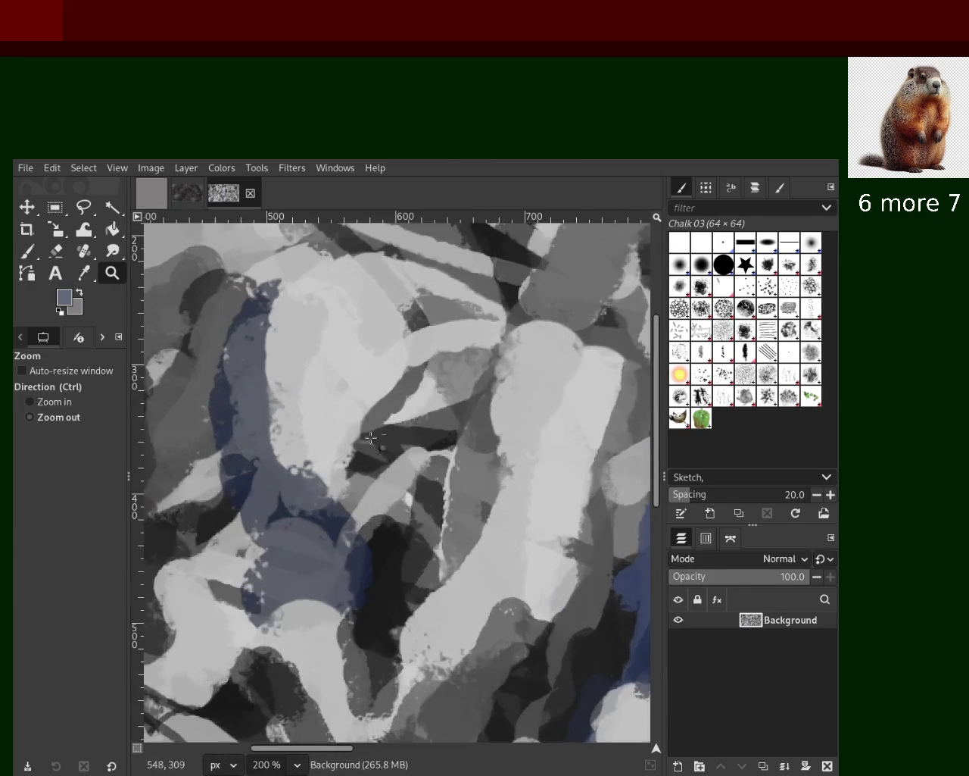
scroll(227, 341, "down", 2)
scroll(156, 358, "up", 2)
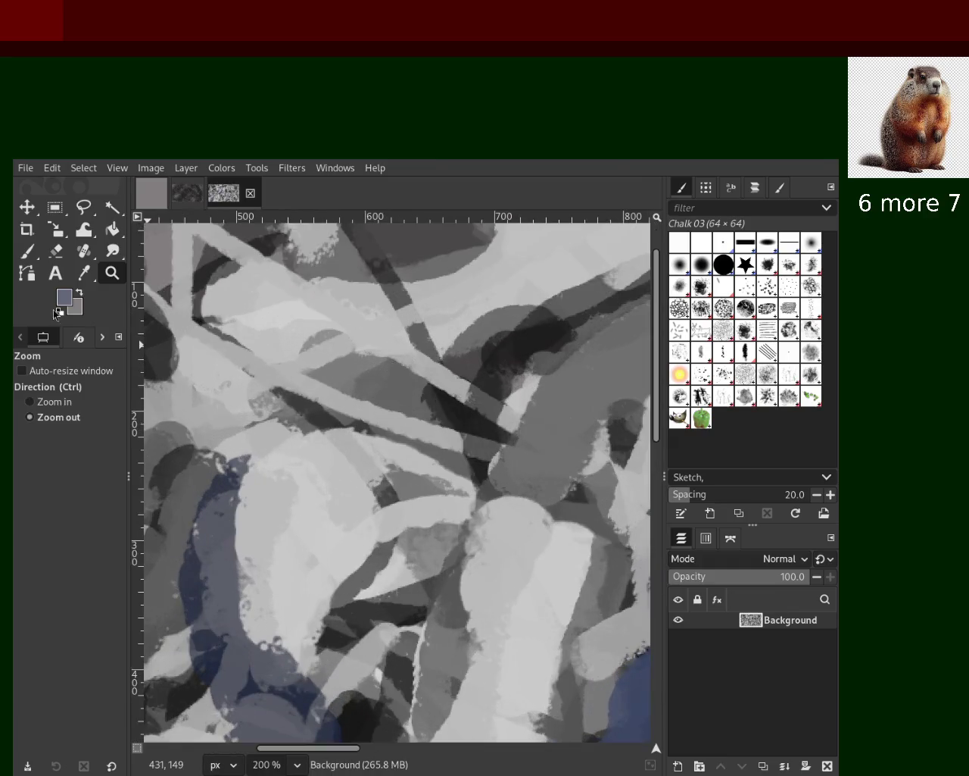
left_click(27, 250)
key("d")
left_click_drag(553, 325, 422, 446)
key("ctrl+z")
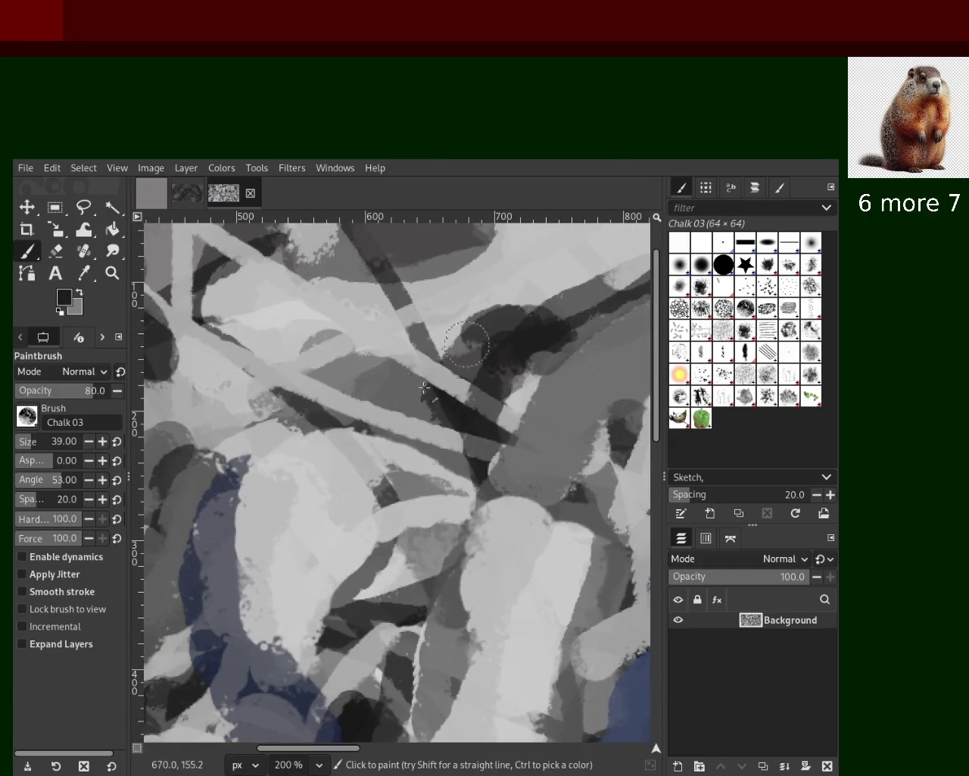
left_click_drag(561, 310, 450, 412)
mouse_move(530, 424)
left_mouse_down()
mouse_move(393, 522)
mouse_move(329, 674)
left_mouse_up()
key("ctrl+z")
key("ctrl+z")
left_click_drag(405, 425, 311, 648)
key("ctrl+z")
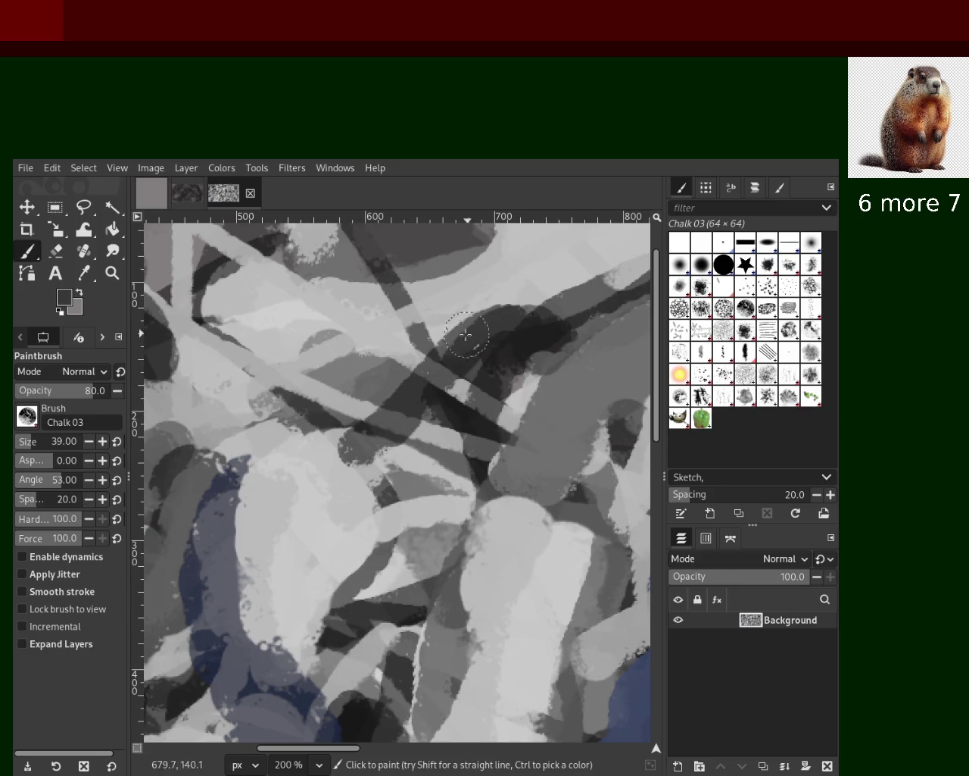
left_click_drag(398, 413, 314, 652)
Step: Add sampled light-grey chalk strokes in the lower middle, right of centre, and on the right
left_click(372, 524, "ctrl")
left_click_drag(355, 509, 345, 561)
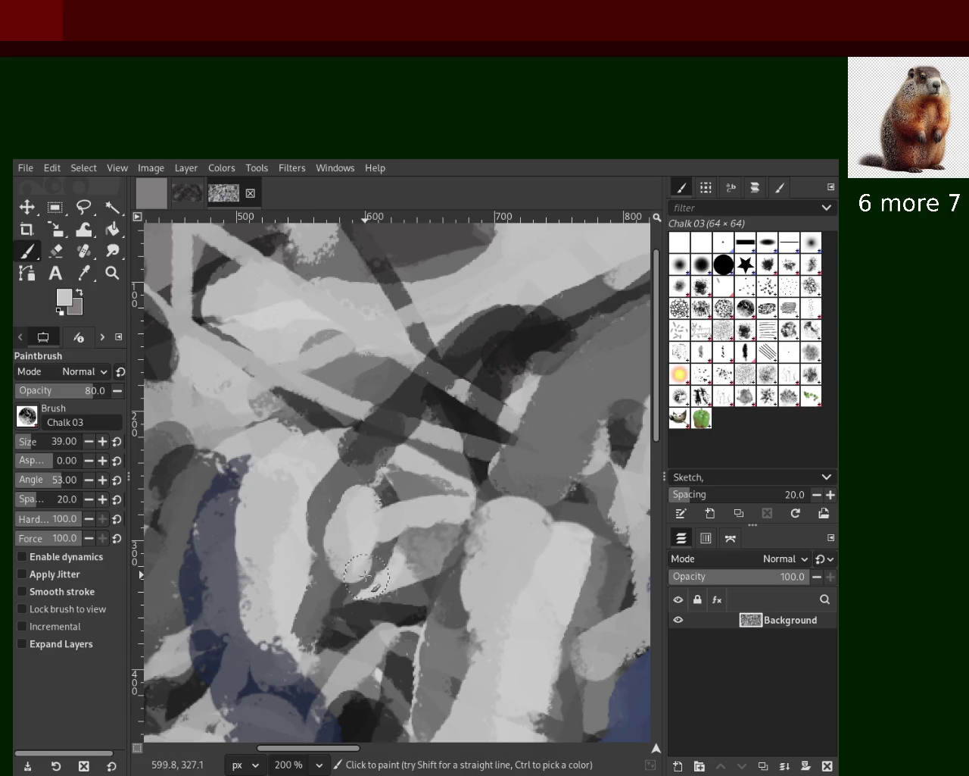
left_click_drag(332, 485, 318, 454)
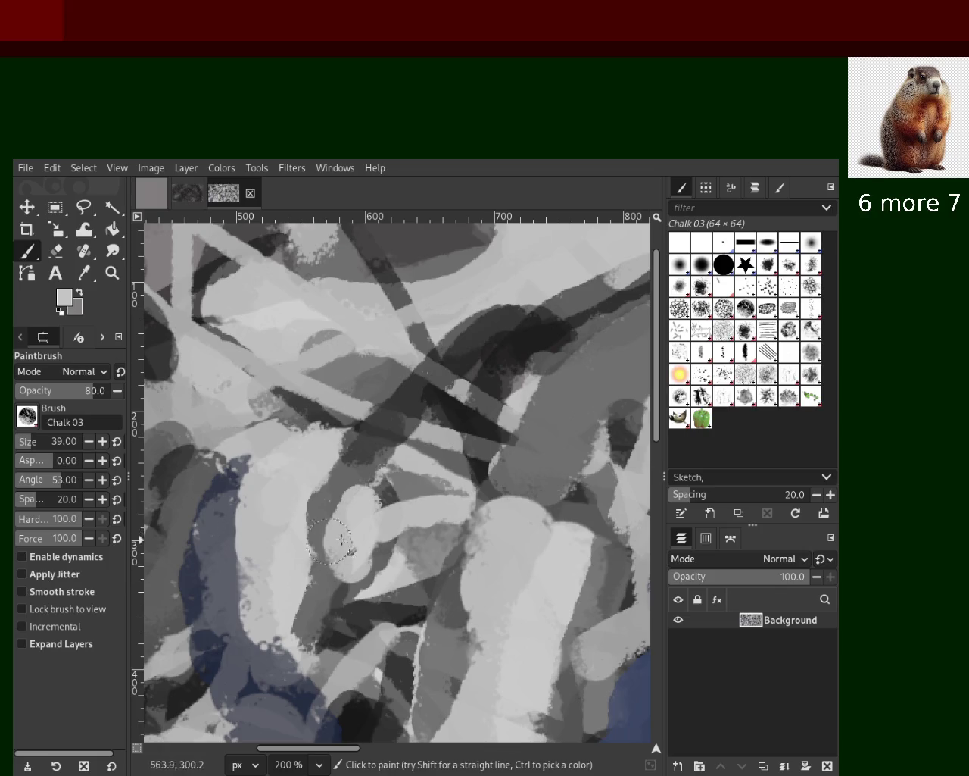
left_click(513, 409, "ctrl")
left_click(525, 404, "ctrl")
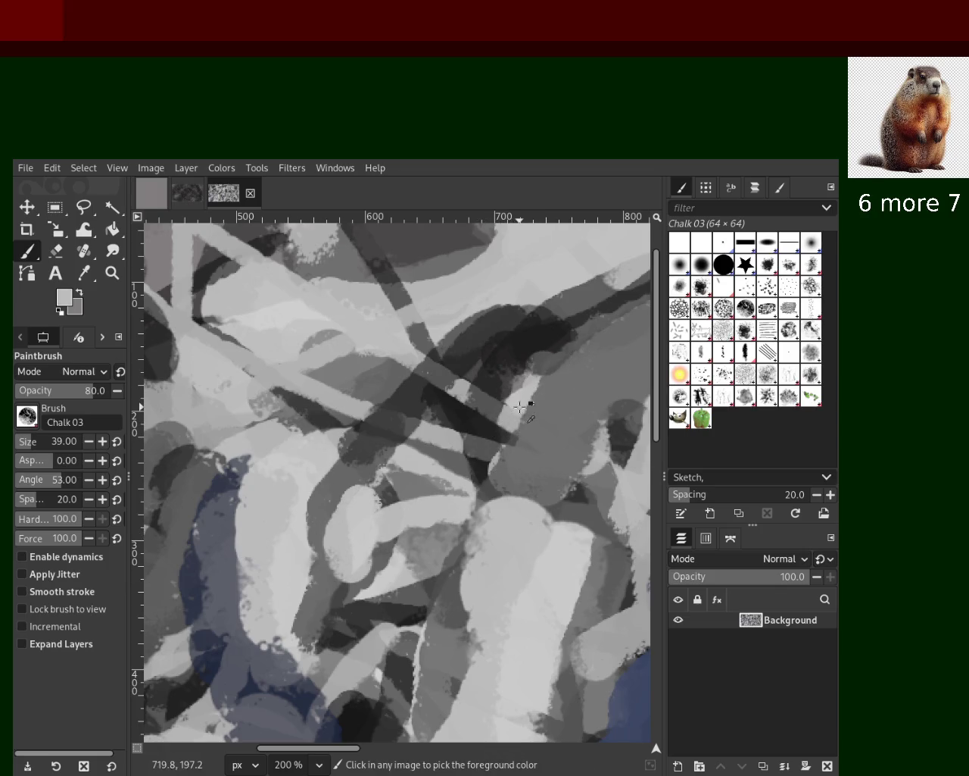
left_click_drag(524, 413, 542, 376)
left_click(593, 449, "ctrl")
left_click(593, 448, "ctrl")
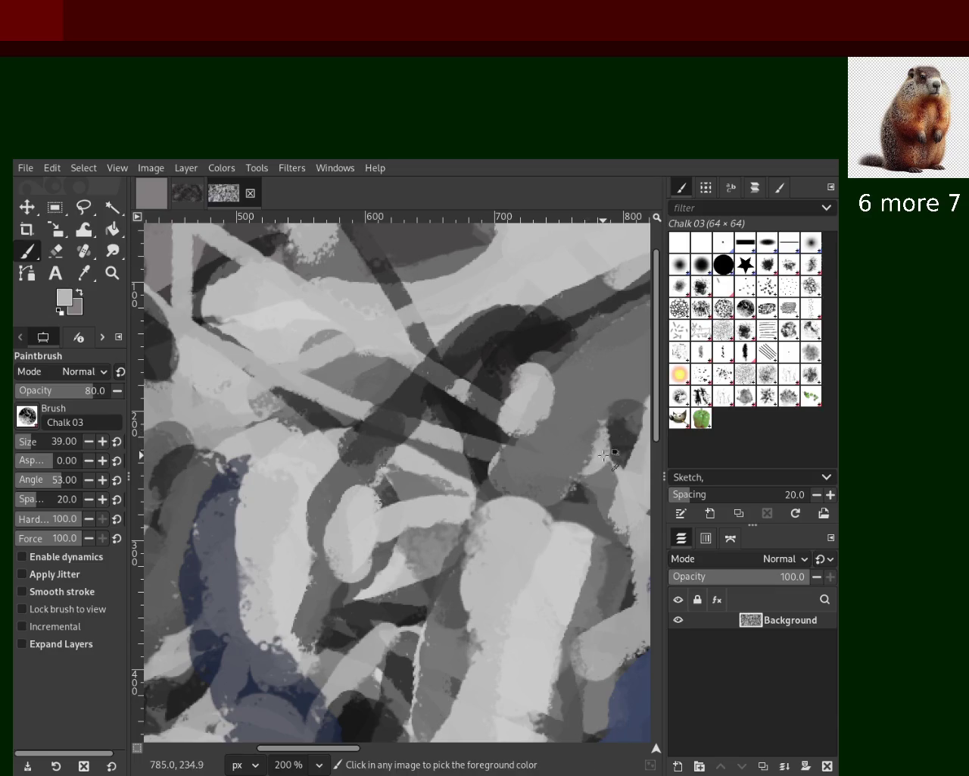
left_click_drag(593, 448, 597, 466)
Step: Paint a sampled grey stroke in the lower middle, discarding a trial blue-grey stroke on the left
left_click(447, 506, "ctrl")
left_click(463, 652, "ctrl")
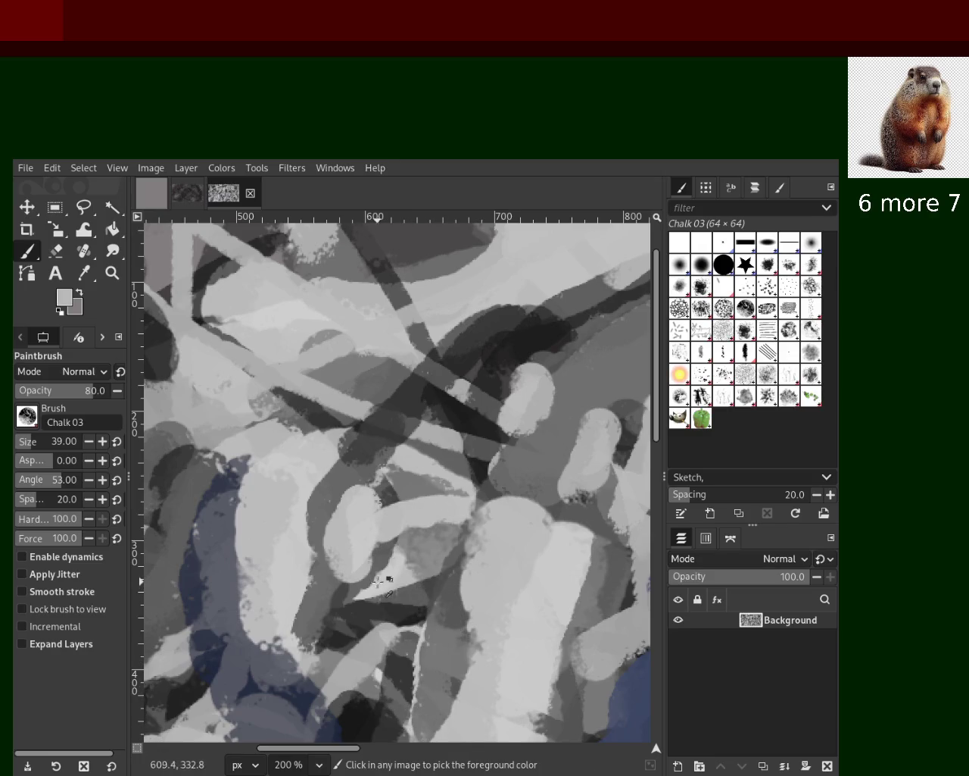
left_click_drag(393, 542, 408, 460)
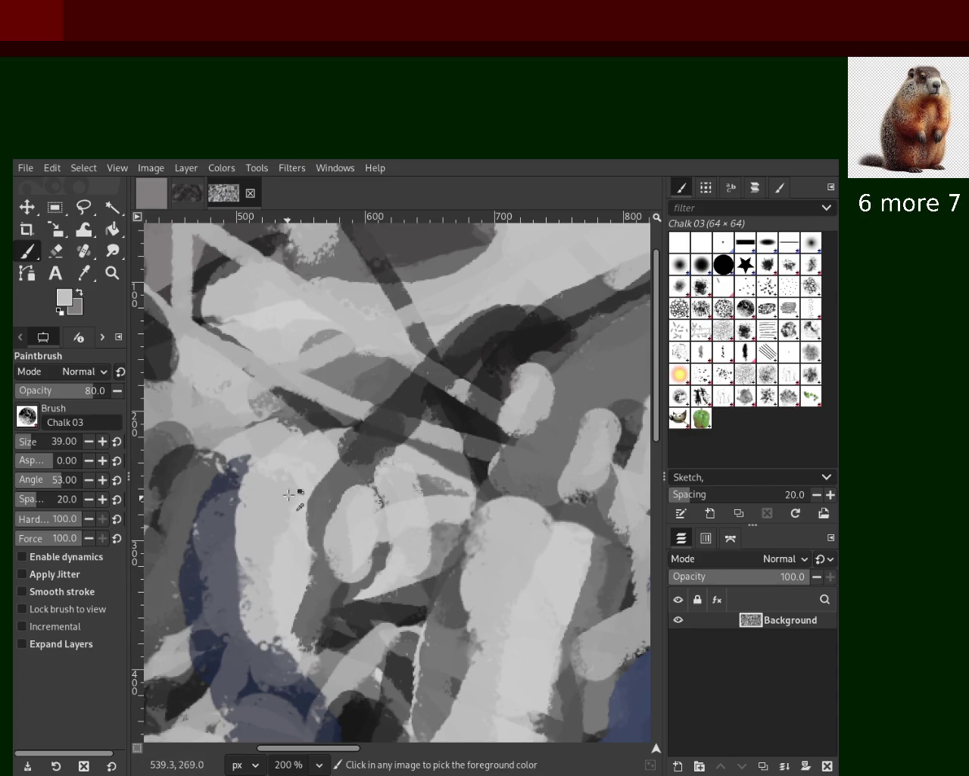
left_click(228, 496, "ctrl")
left_click_drag(235, 492, 236, 640)
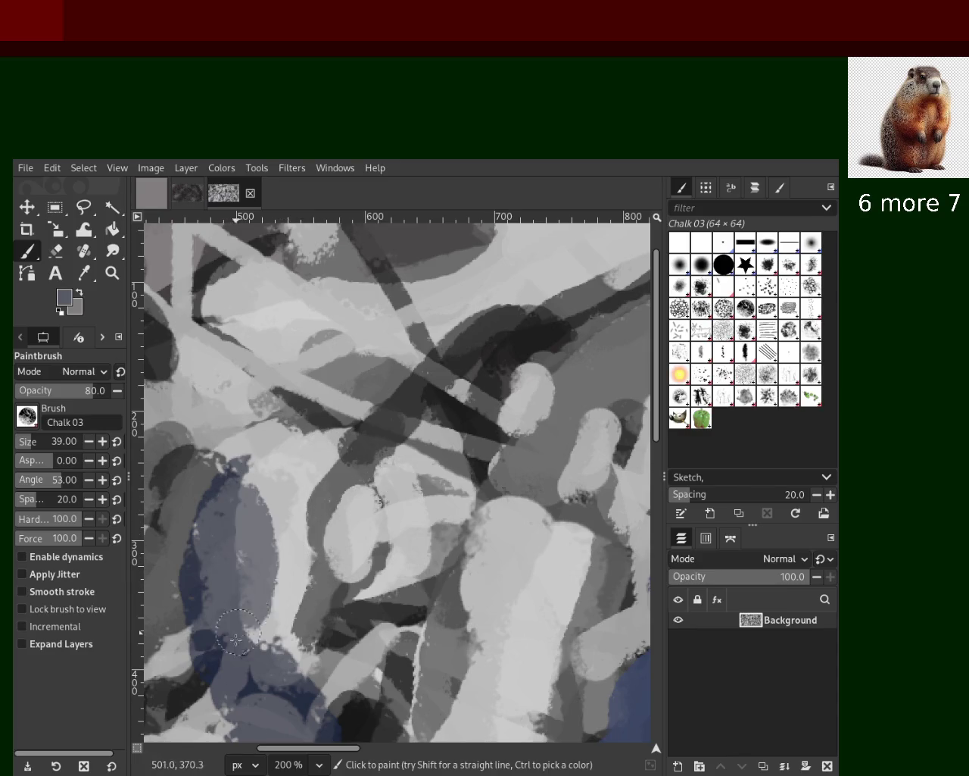
key("ctrl+z")
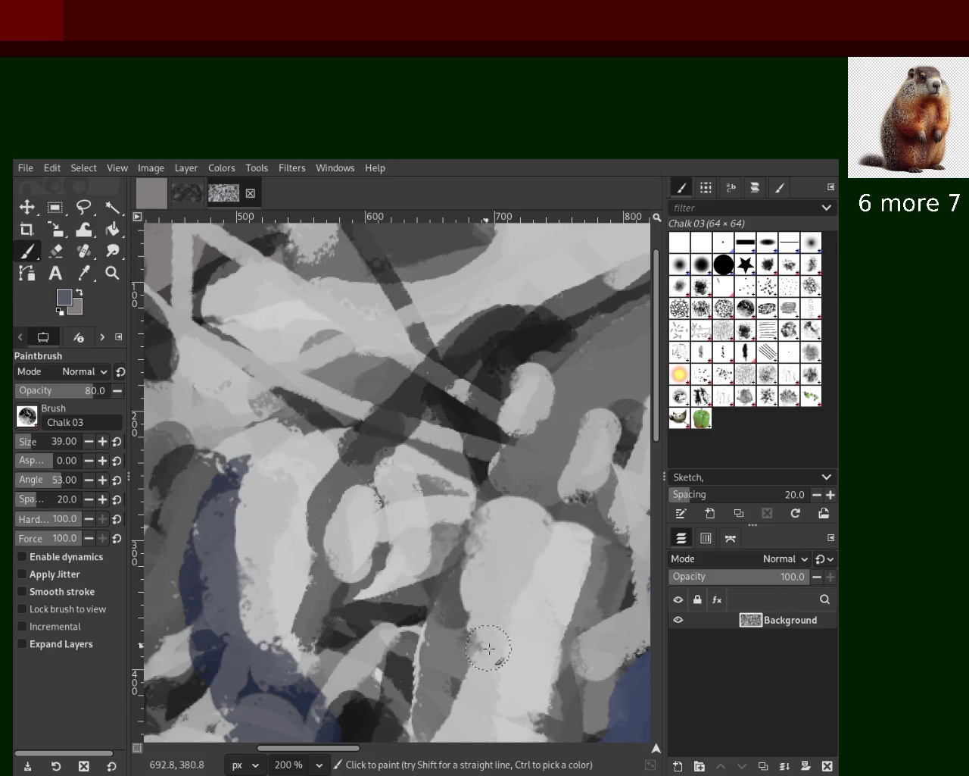
key("z")
scroll(382, 399, "down", 1)
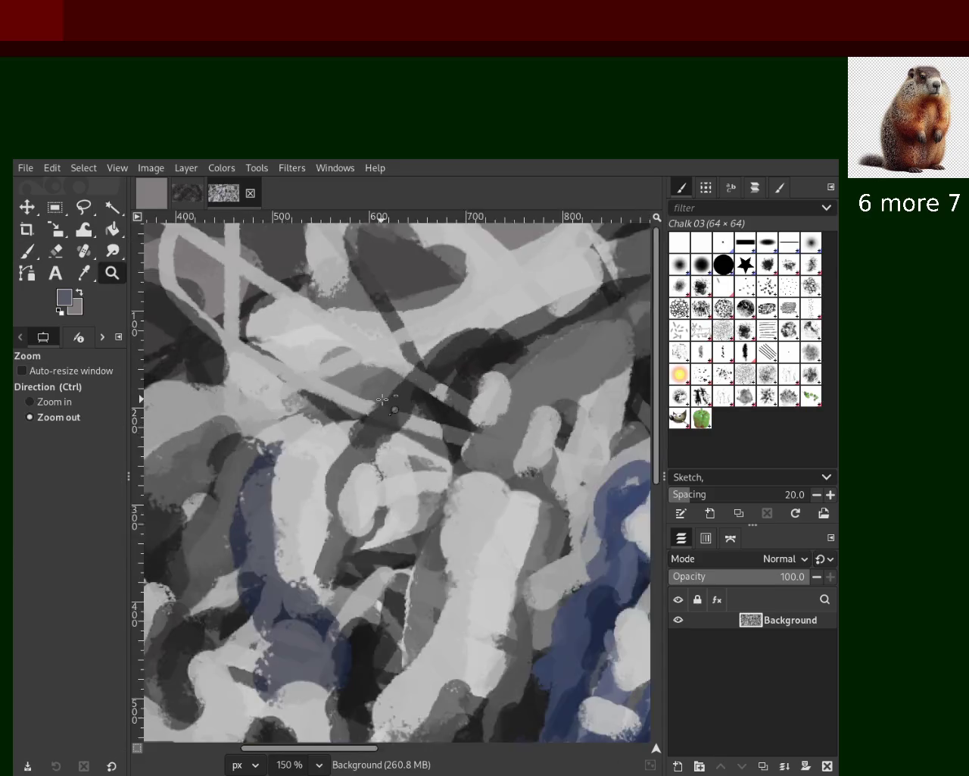
Step: Cover the top-right dark blob with sampled light-grey chalk, redoing the stroke several times
scroll(382, 399, "down", 3)
scroll(371, 364, "down", 1)
scroll(360, 331, "up", 2)
scroll(360, 331, "up", 2)
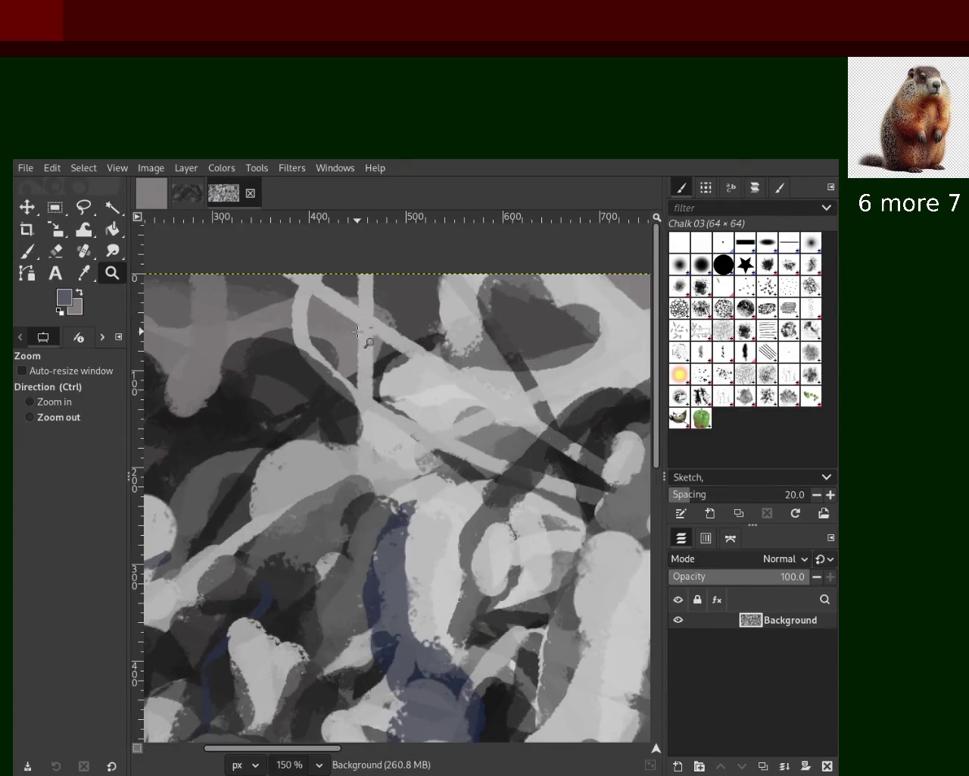
key("p")
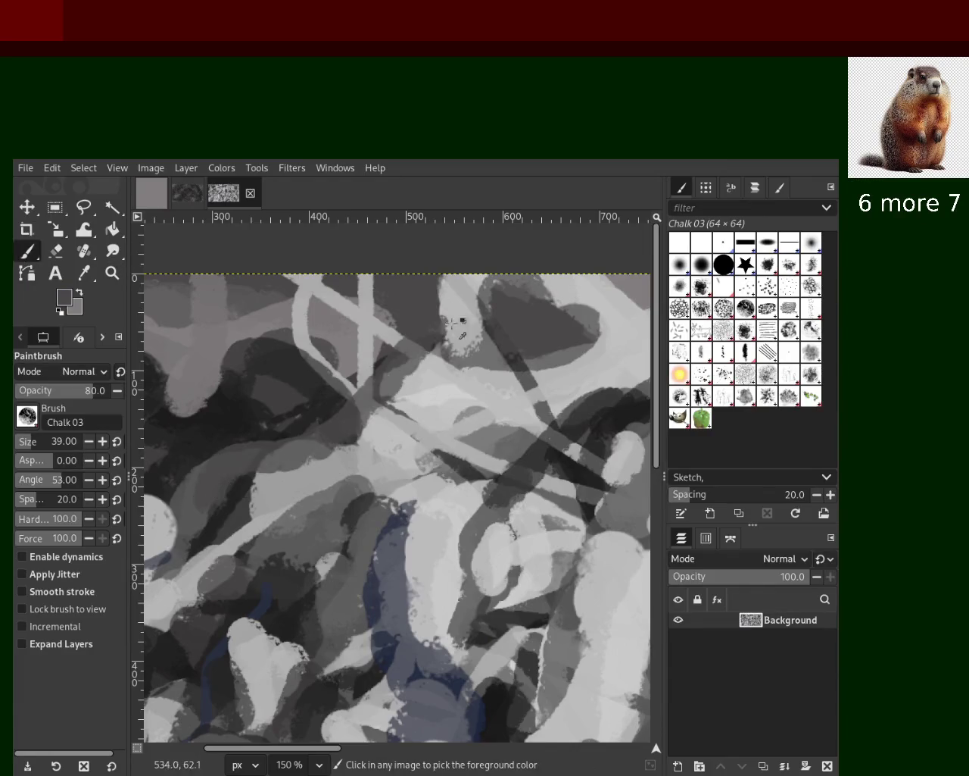
left_click(391, 346, "ctrl")
left_click_drag(392, 349, 336, 291)
key("ctrl+z")
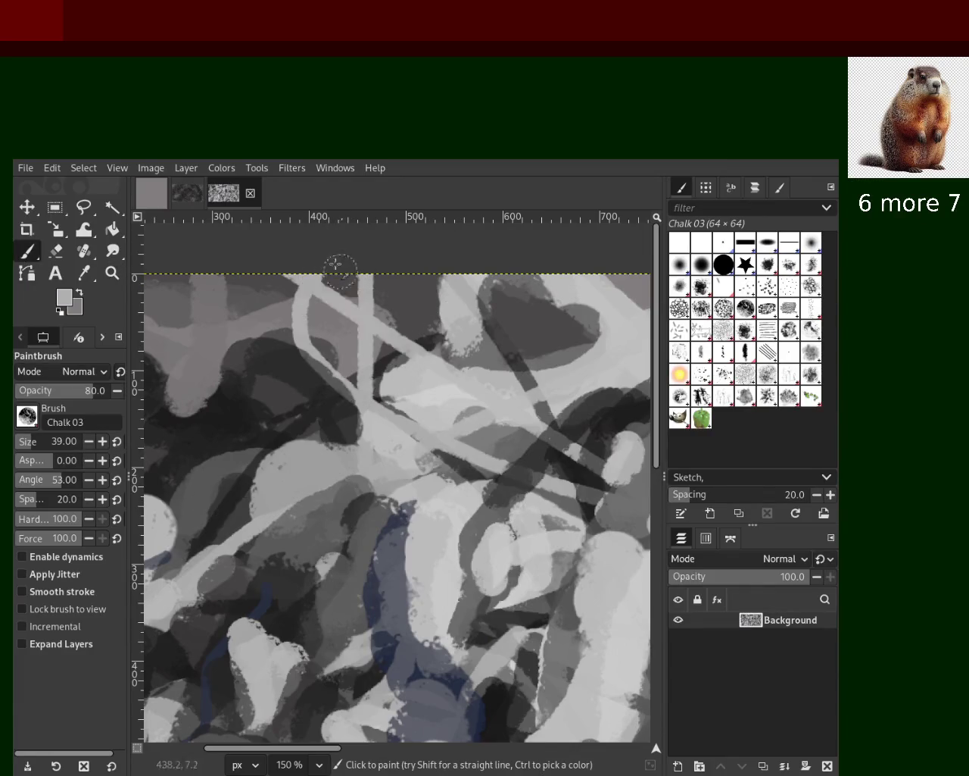
key("ctrl+z")
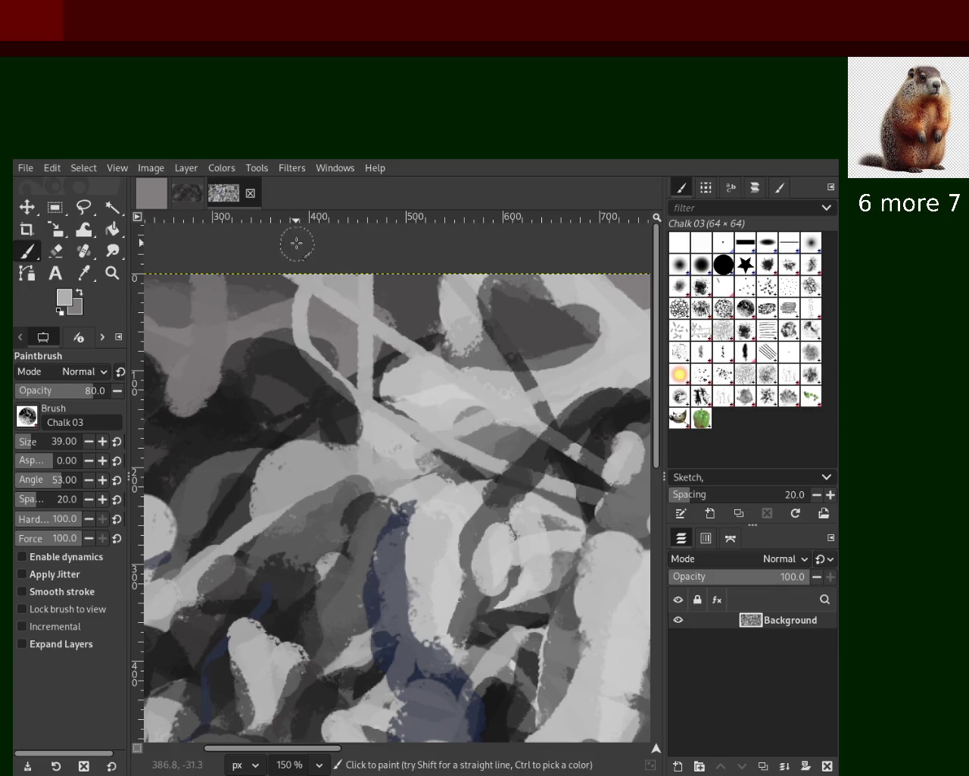
mouse_move(466, 307)
left_mouse_down()
mouse_move(472, 276)
mouse_move(538, 428)
left_mouse_up()
key("ctrl+z")
left_click_drag(598, 353, 530, 299)
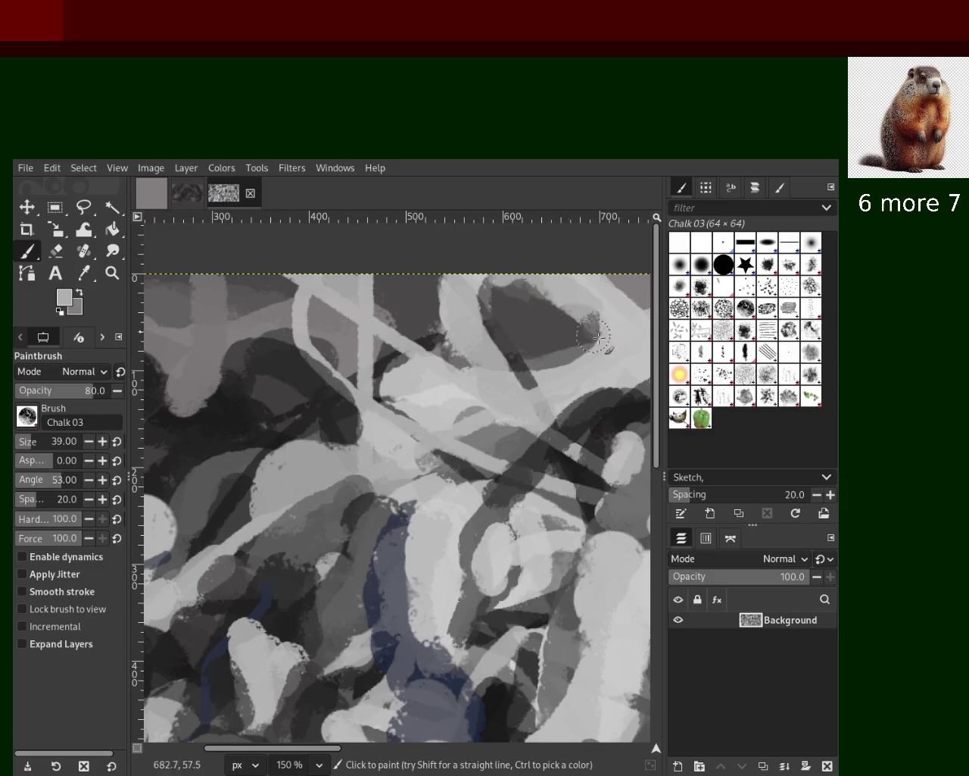
key("ctrl+z")
left_click_drag(626, 338, 428, 300)
key("ctrl+z")
left_click_drag(599, 326, 500, 300)
Step: Paint a sampled dark-grey stroke over the light blob on the left, discarding trial light strokes
left_click(209, 365, "ctrl")
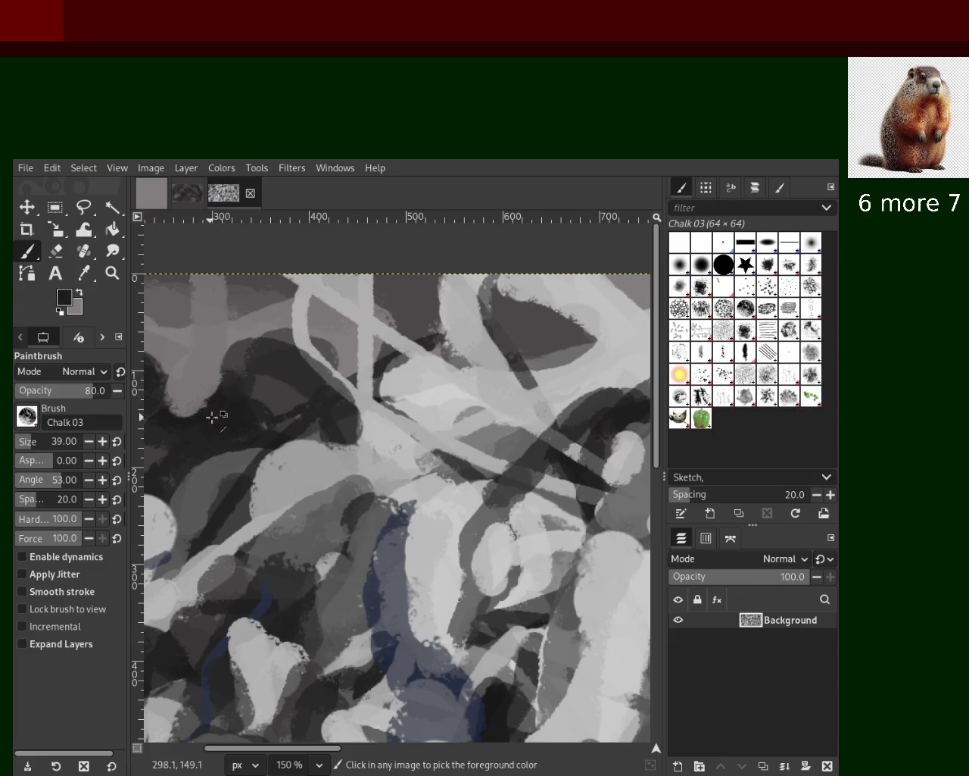
left_click_drag(217, 411, 156, 433)
left_click(220, 364, "ctrl")
left_click_drag(222, 358, 243, 410)
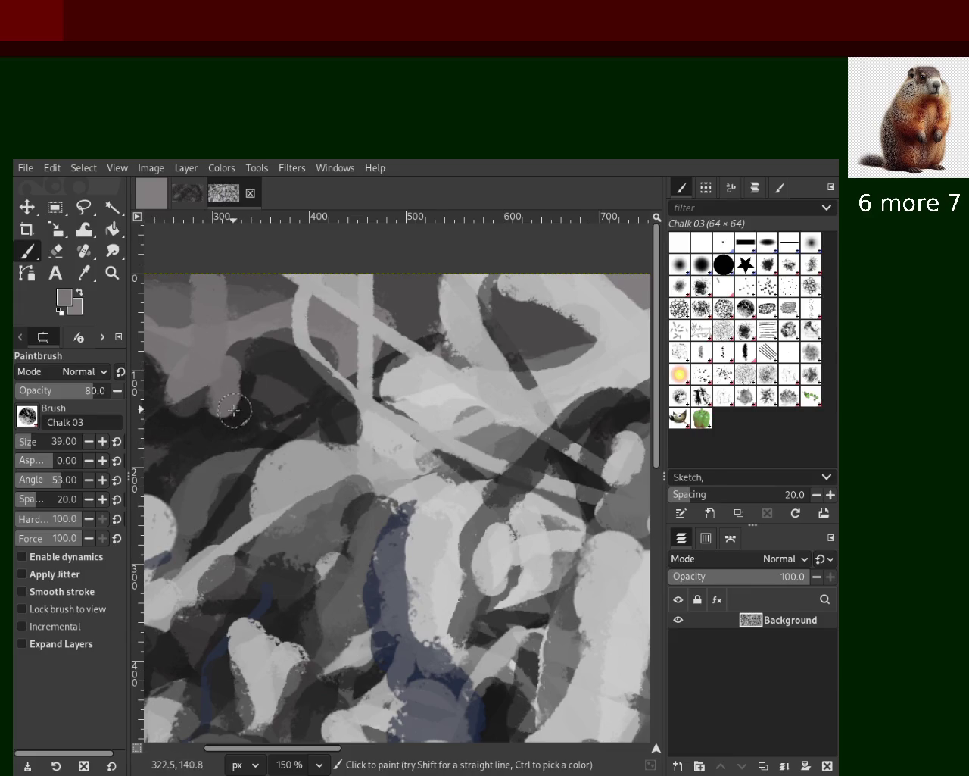
key("ctrl+z")
left_click(581, 453, "ctrl")
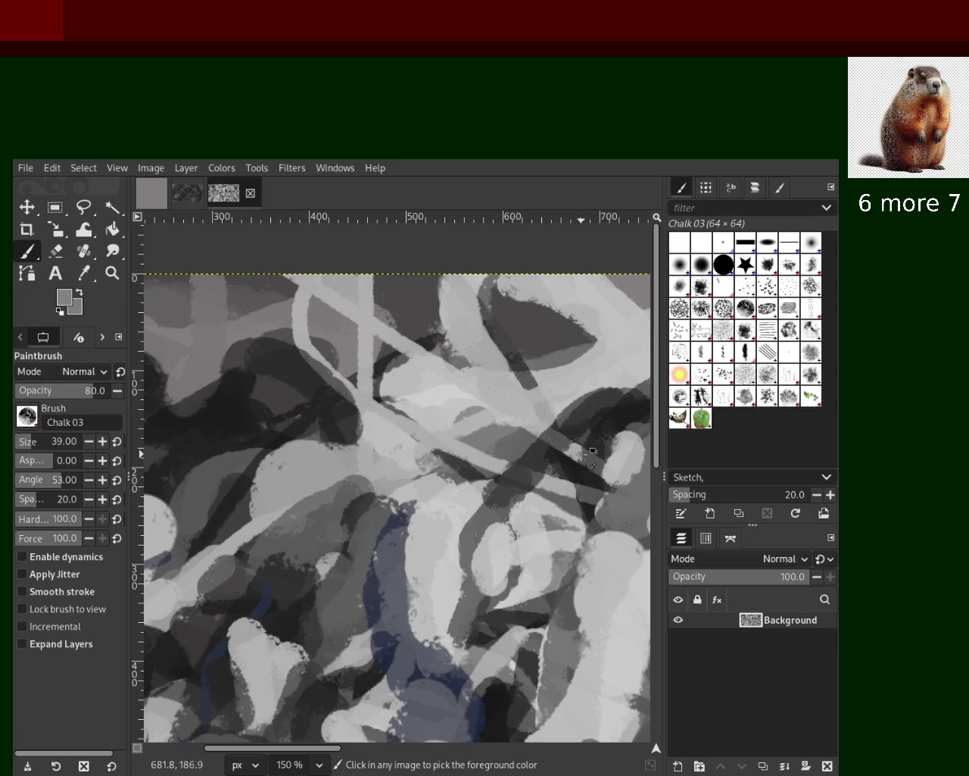
left_click(577, 456, "ctrl")
left_click_drag(577, 456, 504, 428)
key("ctrl+z")
Step: Paint sampled grey chalk over the lower-middle blobs, lower-left area, and darker chalk near the bottom
left_click(290, 446, "ctrl")
left_click(233, 460, "ctrl")
left_click(210, 455, "ctrl")
left_click(236, 465, "ctrl")
mouse_move(245, 460)
left_mouse_down()
mouse_move(168, 528)
mouse_move(287, 505)
mouse_move(198, 561)
mouse_move(263, 540)
mouse_move(194, 544)
mouse_move(248, 446)
mouse_move(210, 530)
mouse_move(186, 516)
left_mouse_up()
mouse_move(263, 491)
left_mouse_down()
mouse_move(223, 530)
mouse_move(258, 455)
mouse_move(220, 530)
left_mouse_up()
mouse_move(323, 462)
left_mouse_down()
mouse_move(269, 454)
mouse_move(214, 471)
left_mouse_up()
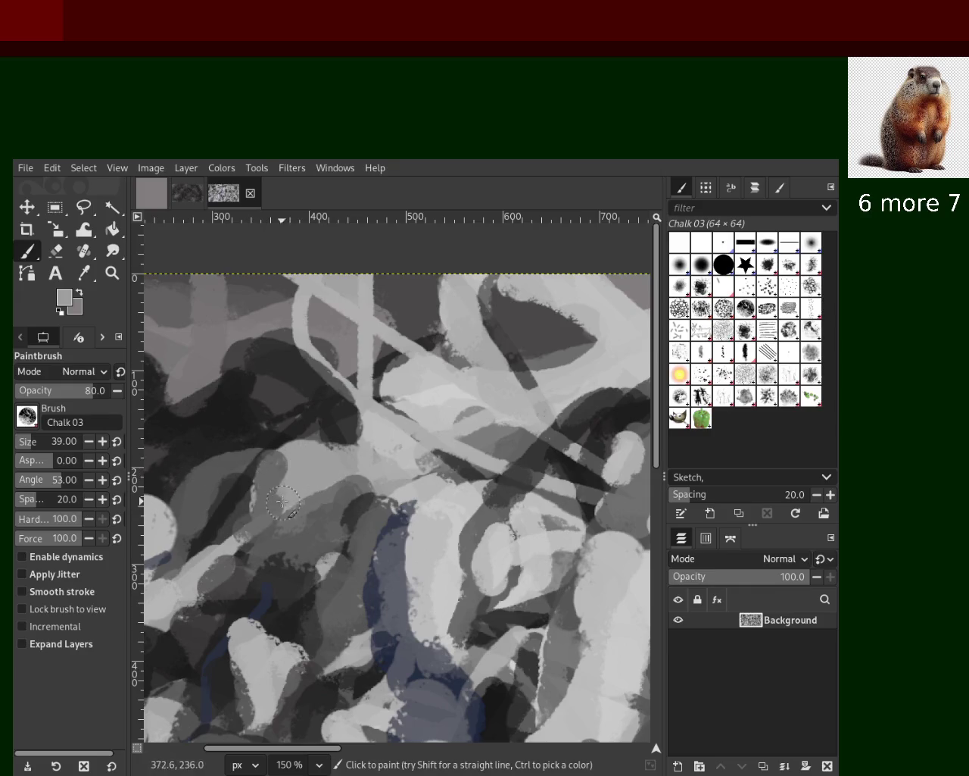
left_click(287, 587, "ctrl")
mouse_move(287, 588)
left_mouse_down()
mouse_move(272, 598)
mouse_move(262, 591)
left_mouse_up()
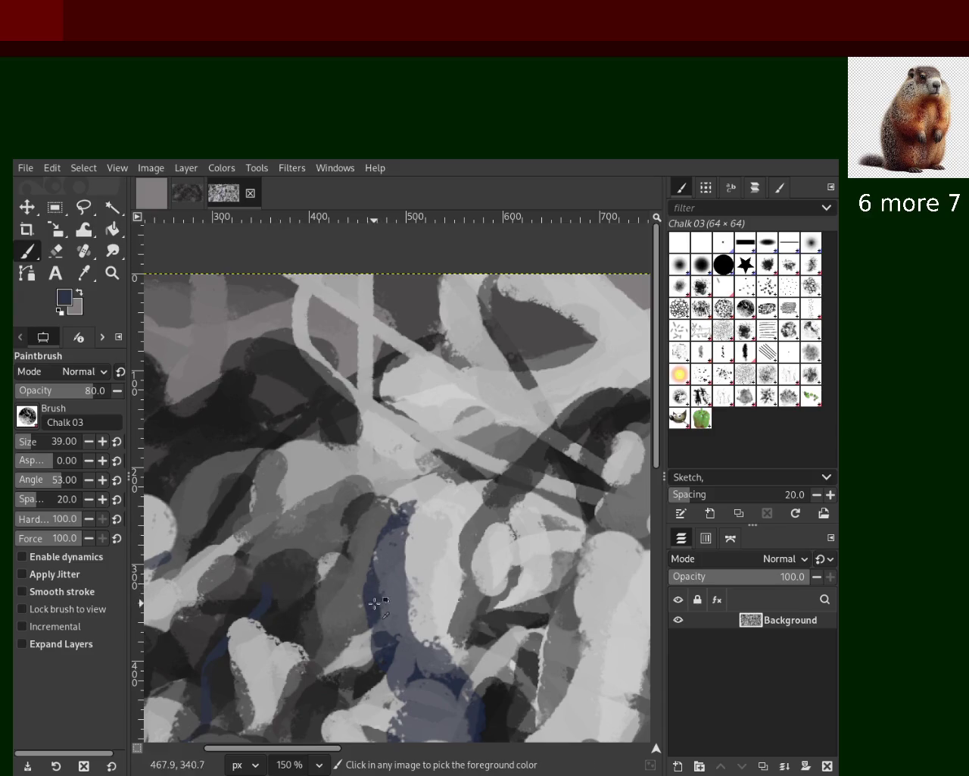
Step: Try navy chalk along the blue stroke, then cover it with sampled grey and a bluish stroke
left_click_drag(375, 603, 390, 666)
key("ctrl+z")
mouse_move(376, 566)
left_mouse_down()
mouse_move(367, 652)
mouse_move(383, 659)
mouse_move(355, 644)
left_mouse_up()
key("ctrl+z")
left_click(343, 583, "ctrl")
left_click_drag(343, 583, 327, 649)
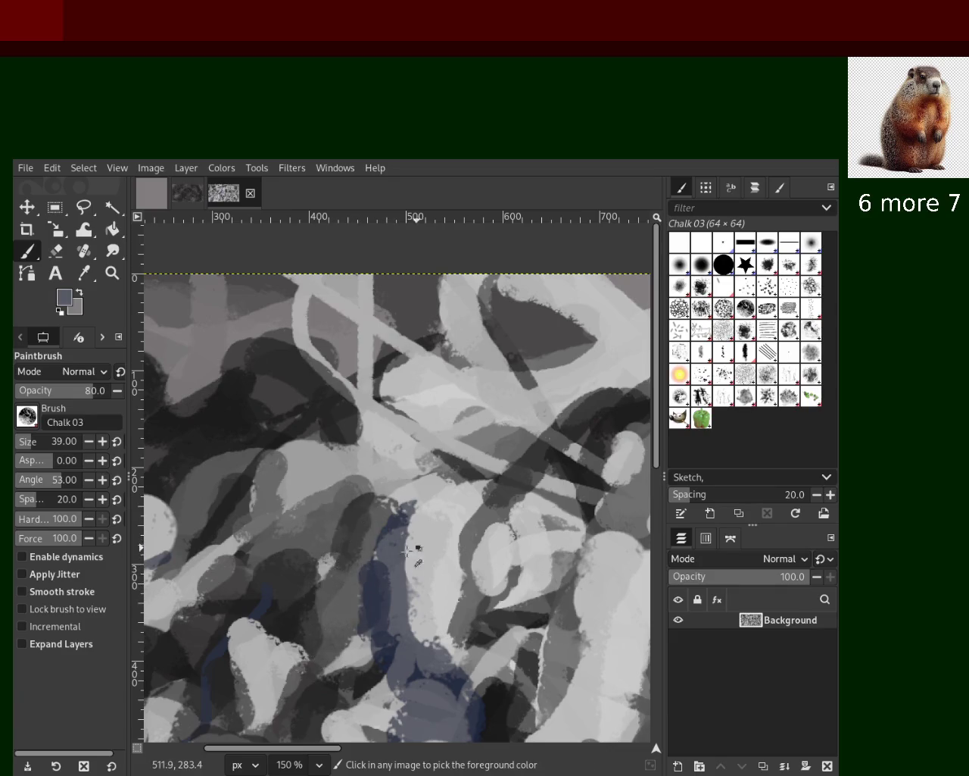
left_click_drag(409, 534, 393, 650)
Step: Paint sampled medium grey over the light patch on the lower right, undoing lighter strokes
left_click(253, 618, "ctrl")
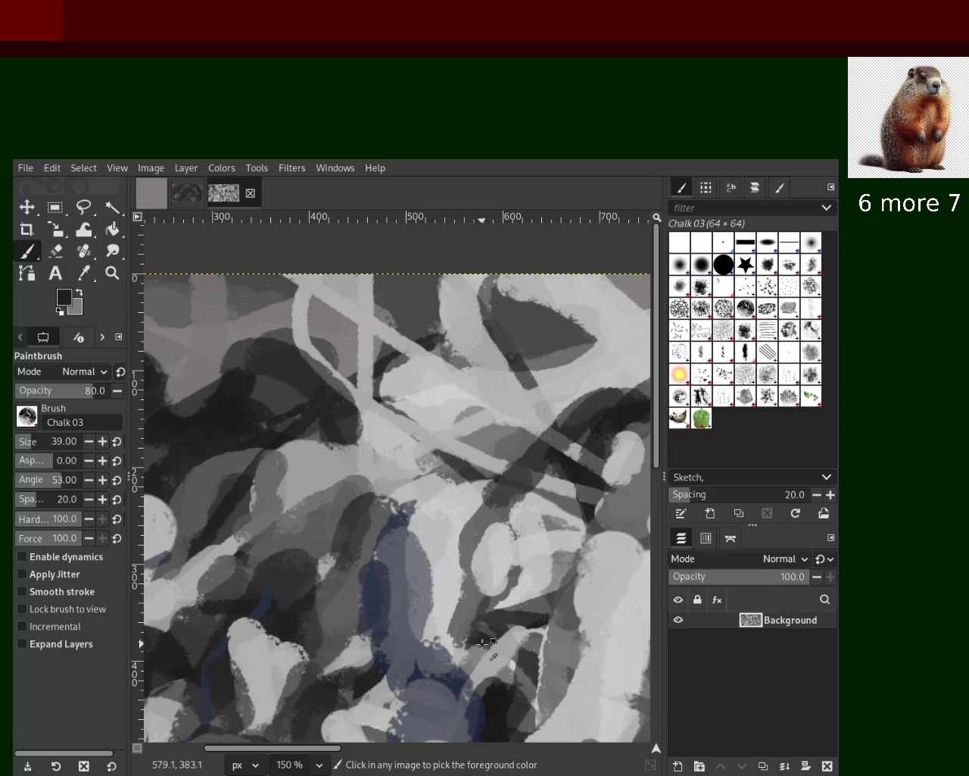
left_click(483, 644, "ctrl")
left_click_drag(528, 626, 484, 684)
key("ctrl+z")
key("ctrl+y")
key("ctrl+z")
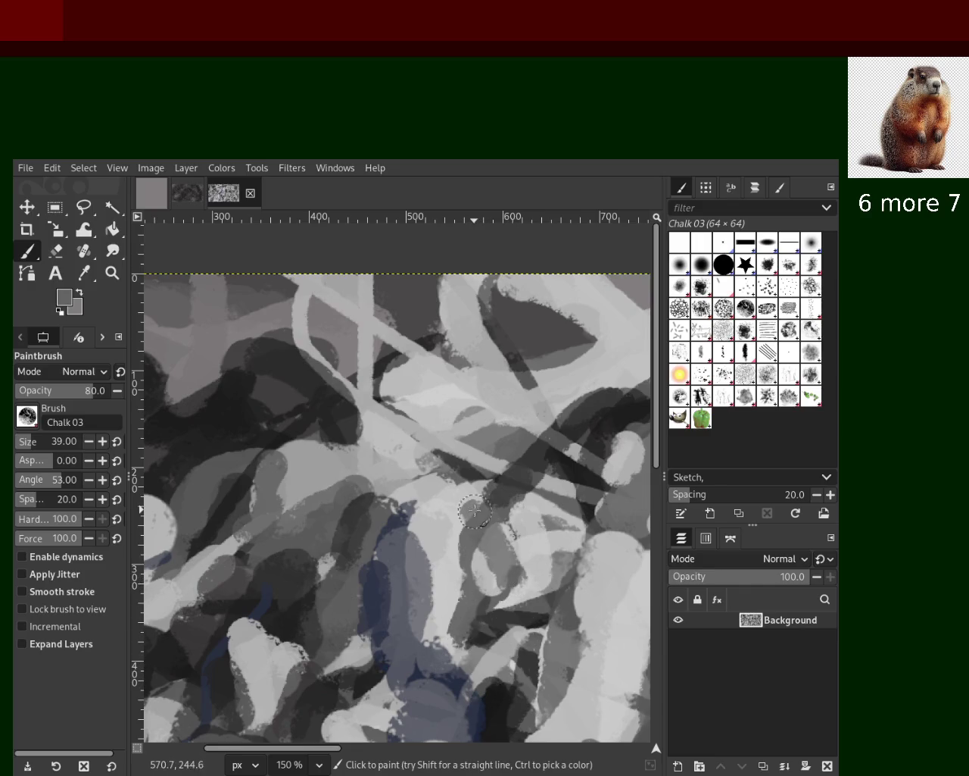
left_click_drag(513, 582, 493, 560)
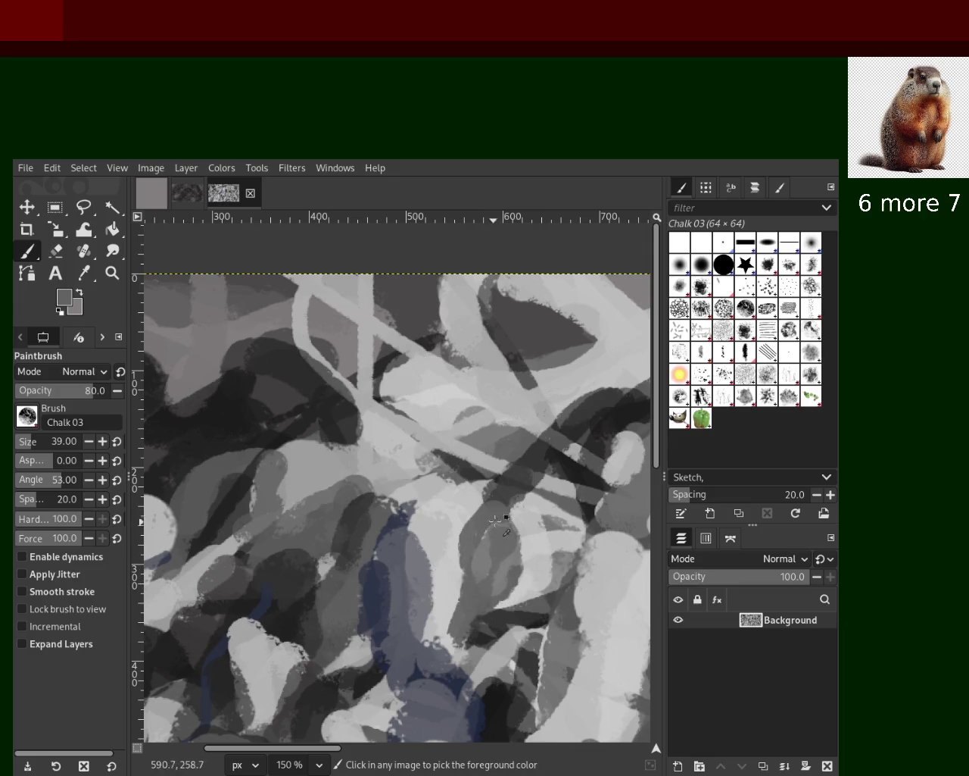
left_click(469, 531, "ctrl")
left_click_drag(475, 506, 453, 579)
key("ctrl+z")
left_click(493, 543, "ctrl")
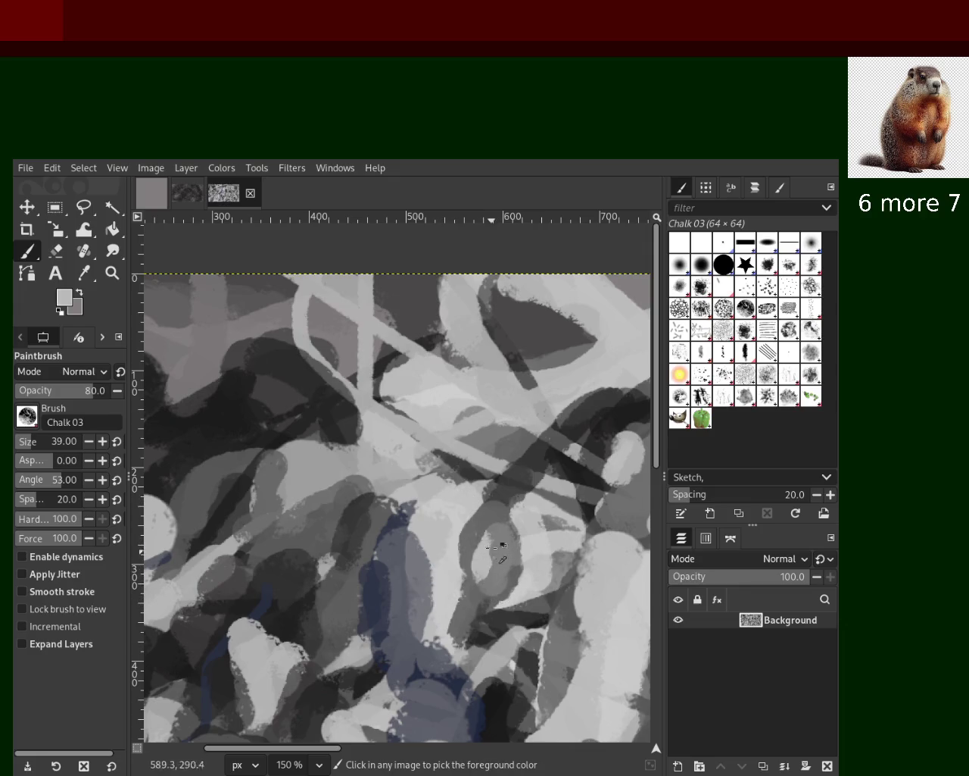
left_click_drag(502, 540, 482, 575)
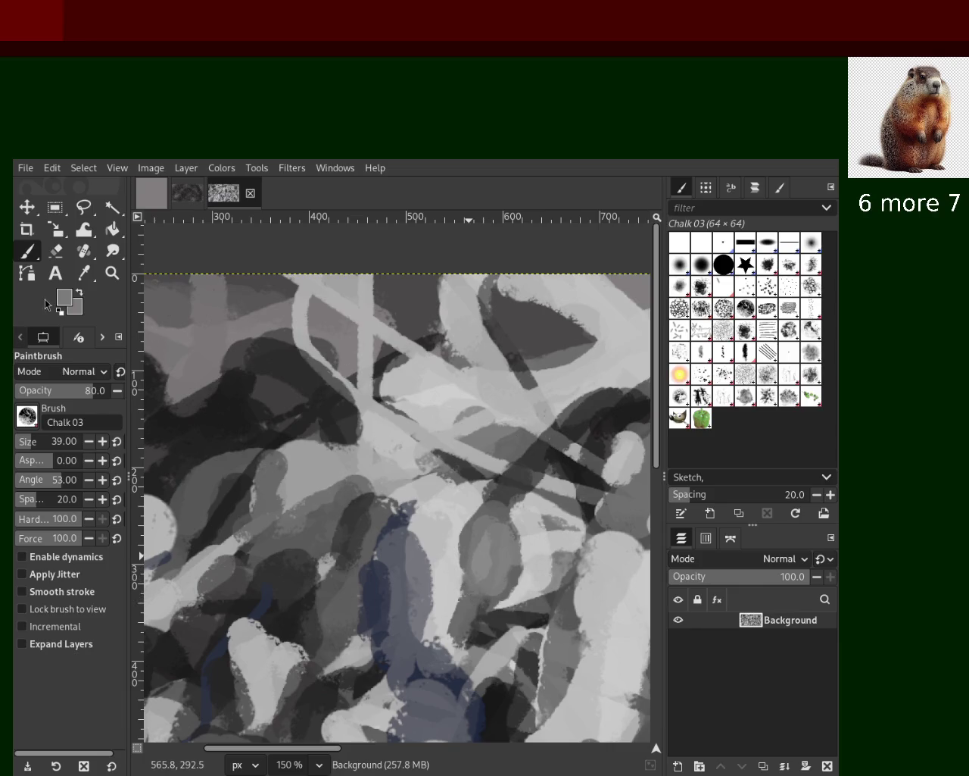
left_click(112, 273)
Step: Zoom out to survey the whole painting at 50%, zoom into another area, and reselect the Paintbrush
left_click(331, 509)
scroll(331, 508, "down", 3)
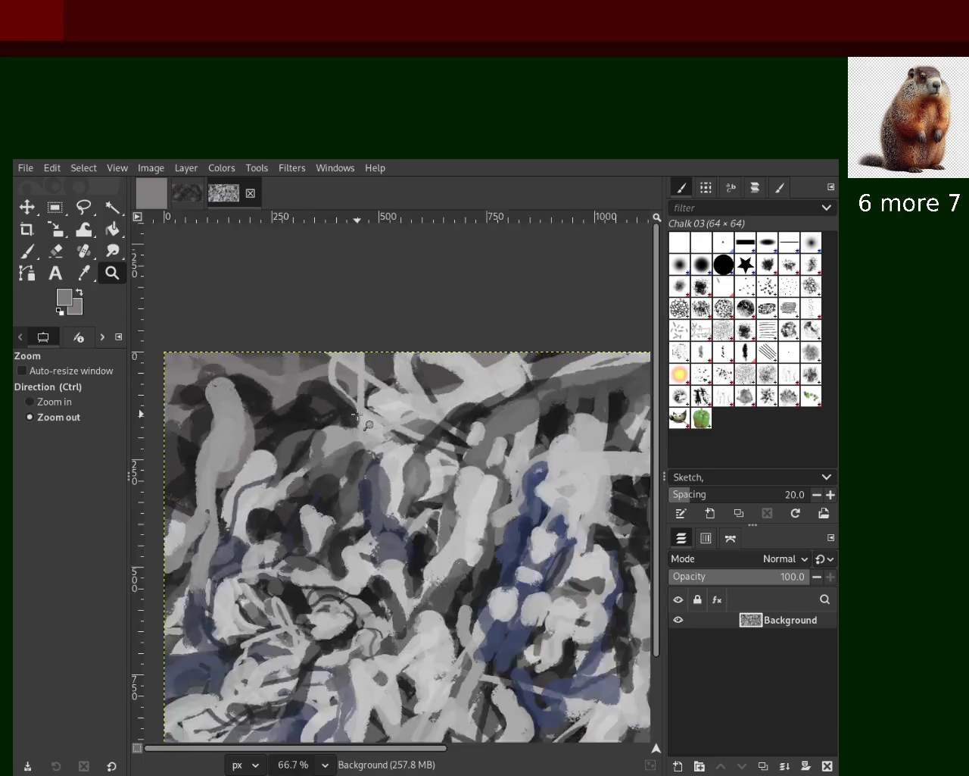
scroll(331, 509, "down", 2)
double_click(331, 509)
left_click(409, 460, "ctrl")
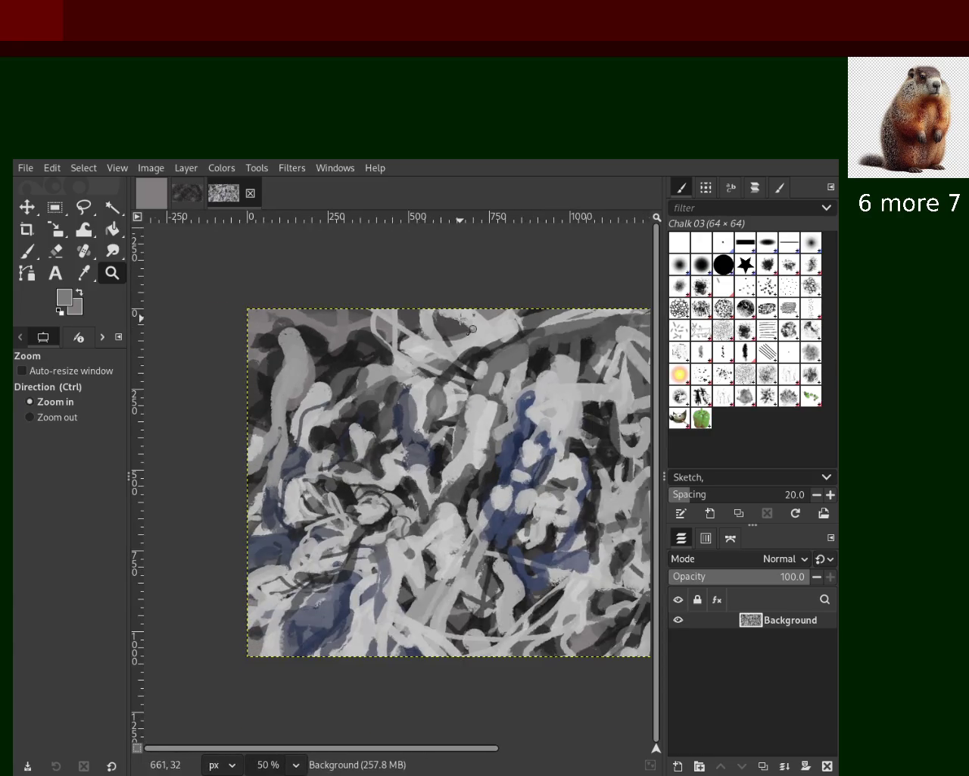
scroll(460, 318, "up", 1)
left_click_drag(323, 543, 322, 538)
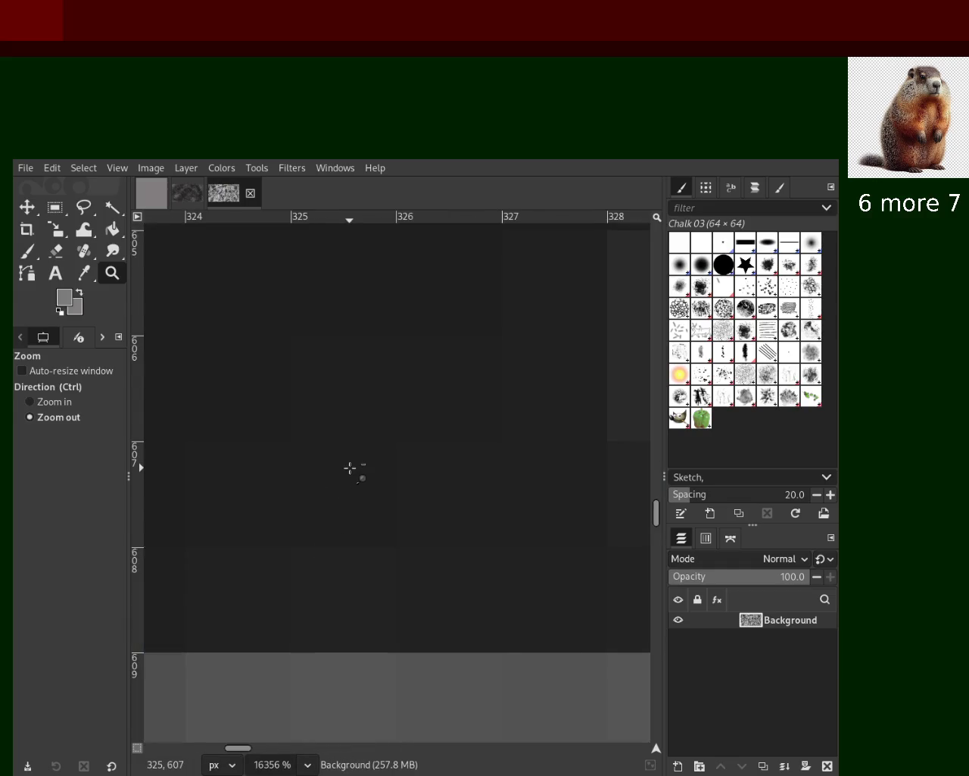
scroll(350, 468, "down", 3)
scroll(350, 468, "down", 4)
scroll(350, 468, "down", 5)
scroll(349, 468, "down", 2)
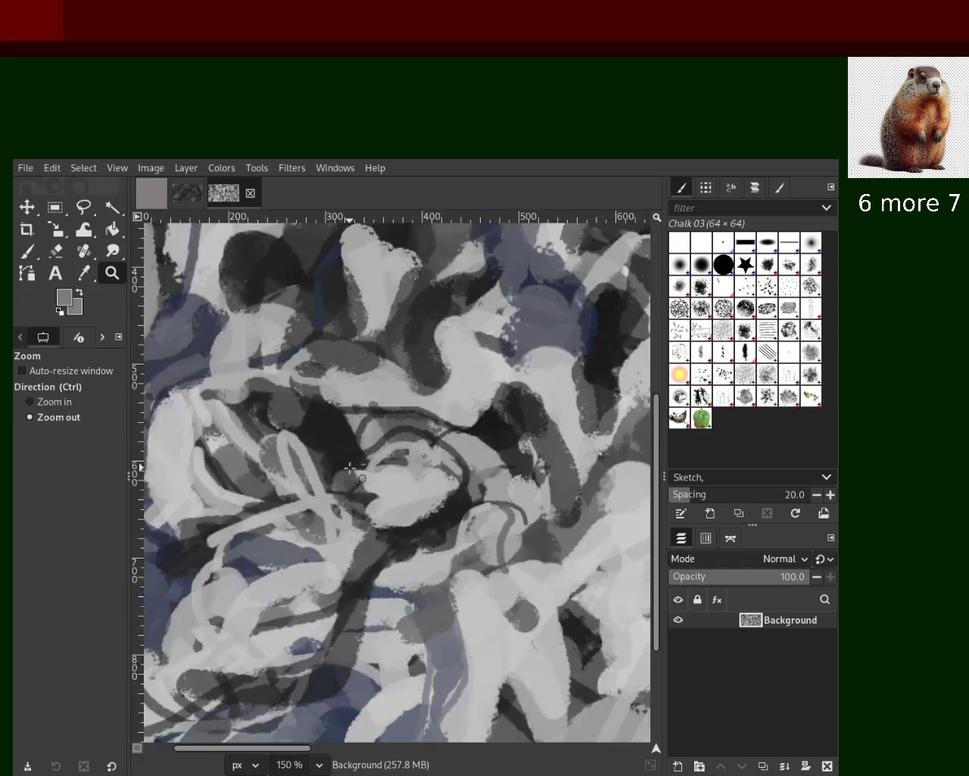
scroll(350, 468, "down", 2)
scroll(349, 468, "down", 3)
double_click(378, 486)
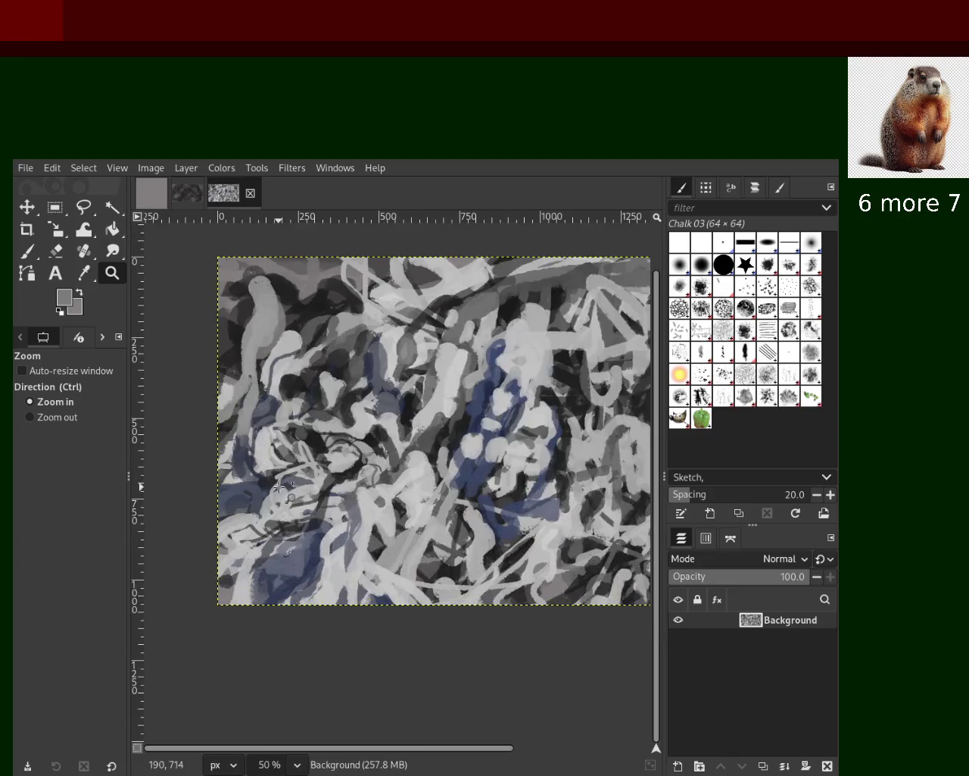
scroll(280, 486, "up", 3)
left_click(25, 256)
Step: Sample greys from the painting and try a light grey chalk stroke at upper left, then undo it
left_click(201, 440, "ctrl")
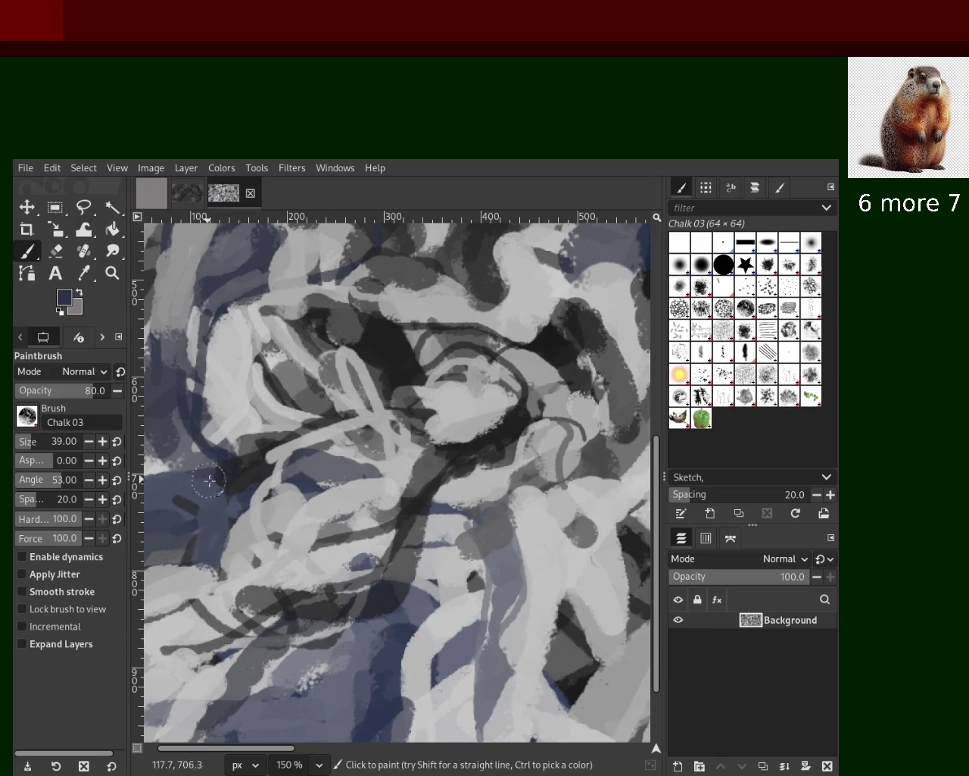
left_click(331, 458, "ctrl")
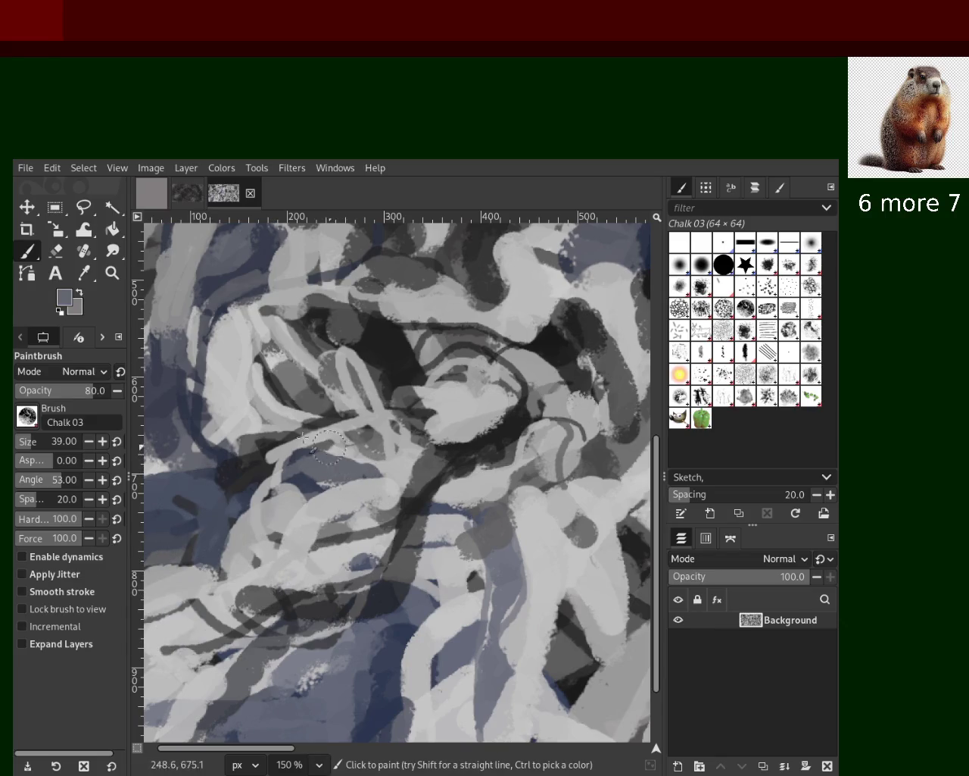
left_click(338, 450, "ctrl")
mouse_move(272, 379)
left_mouse_down()
mouse_move(193, 292)
mouse_move(198, 400)
left_mouse_up()
key("ctrl+z")
key("ctrl+y")
key("ctrl+z")
key("ctrl+z")
Step: Sample light greys and try short light chalk strokes on the right, undoing each
left_click(454, 386, "ctrl")
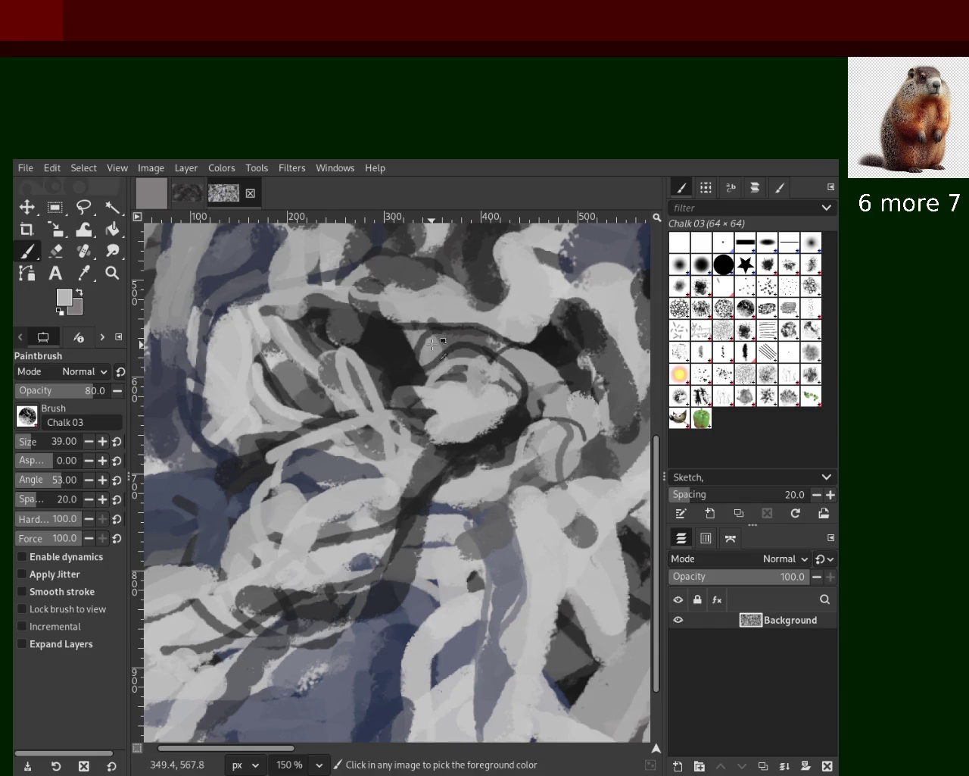
left_click(455, 383, "ctrl")
left_click_drag(433, 333, 441, 369)
key("ctrl+z")
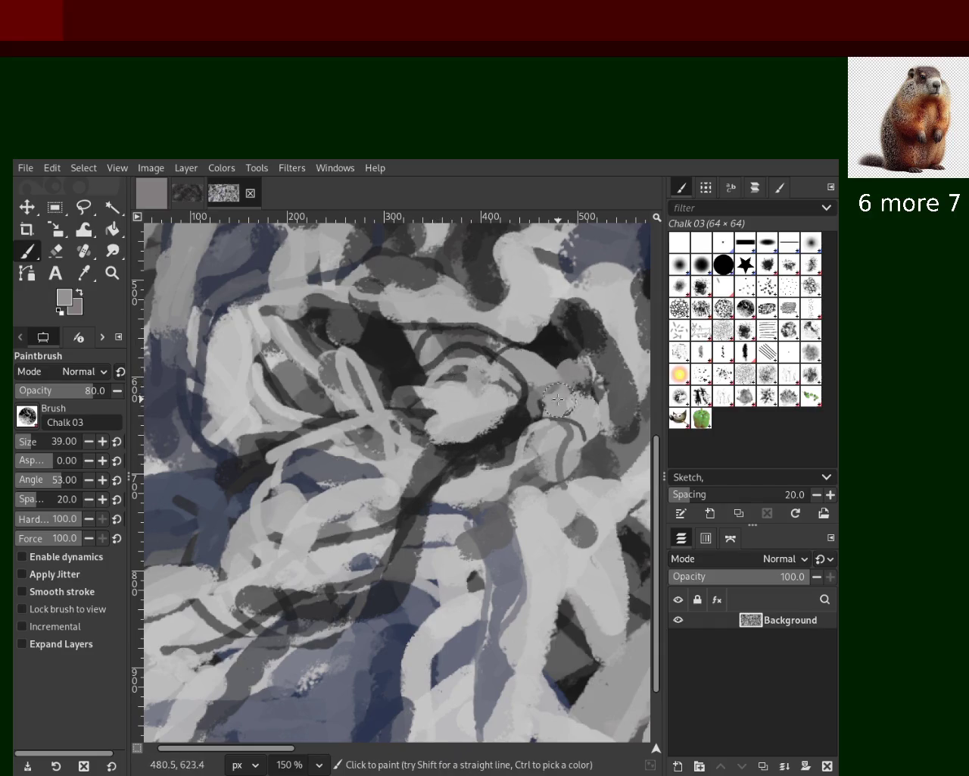
left_click(551, 459, "ctrl")
left_click(557, 454, "ctrl")
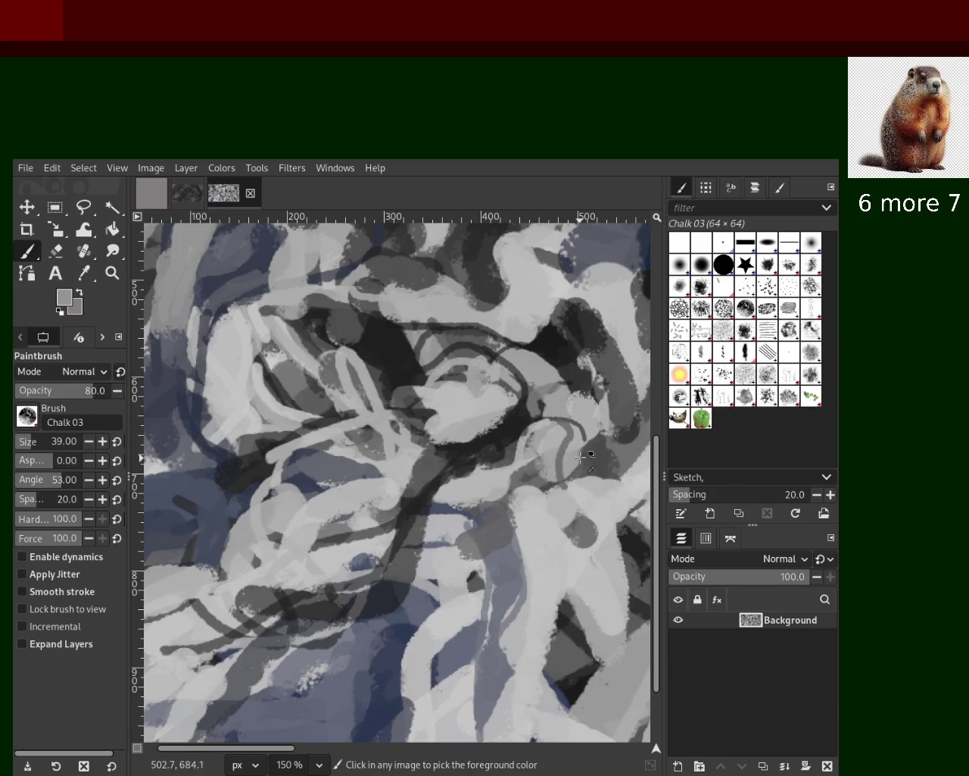
left_click_drag(571, 444, 562, 453)
key("ctrl+z")
Step: Paint a light stroke mid-right and a dark grey stroke down the lower right, discarding trial strokes
left_click(539, 444, "ctrl")
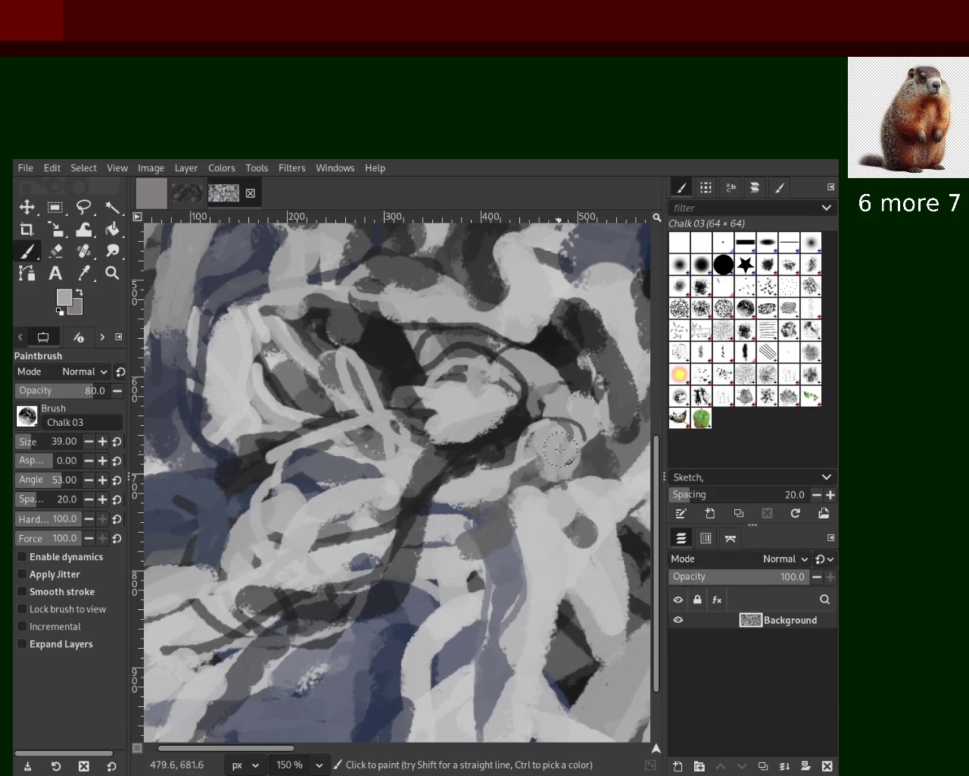
left_click(581, 426, "ctrl")
left_click_drag(473, 484, 454, 502)
left_click_drag(550, 565, 560, 683)
key("ctrl+z")
left_click(565, 616, "ctrl")
left_click(564, 612, "ctrl")
left_click_drag(559, 626, 549, 666)
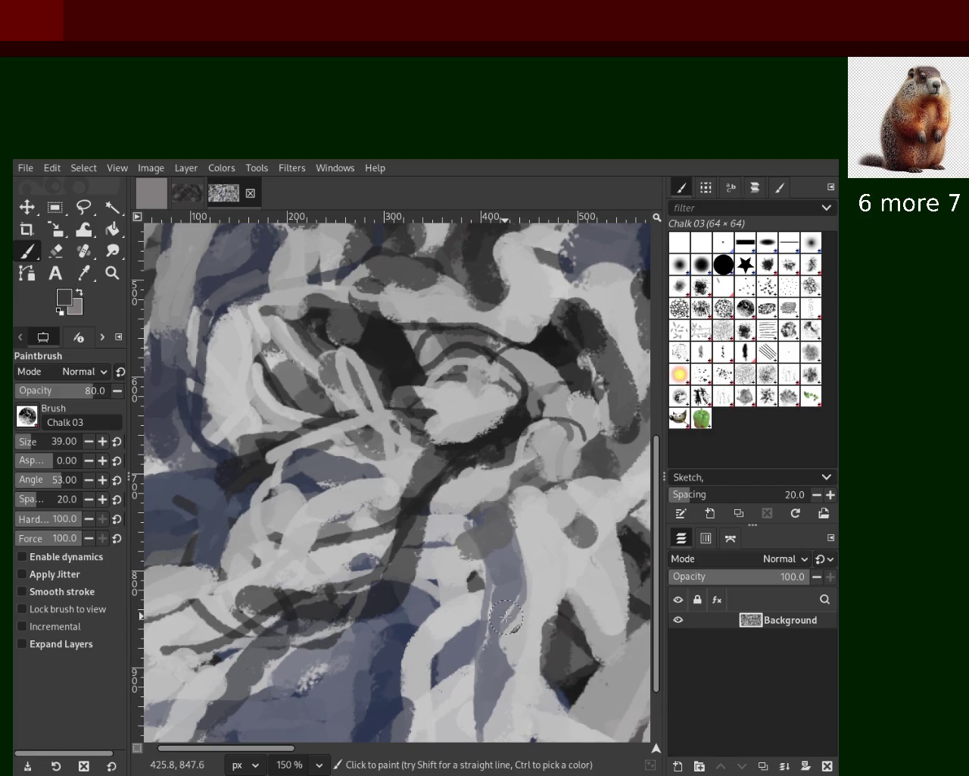
left_click(544, 539, "ctrl")
left_click_drag(522, 509, 462, 629)
key("ctrl+z")
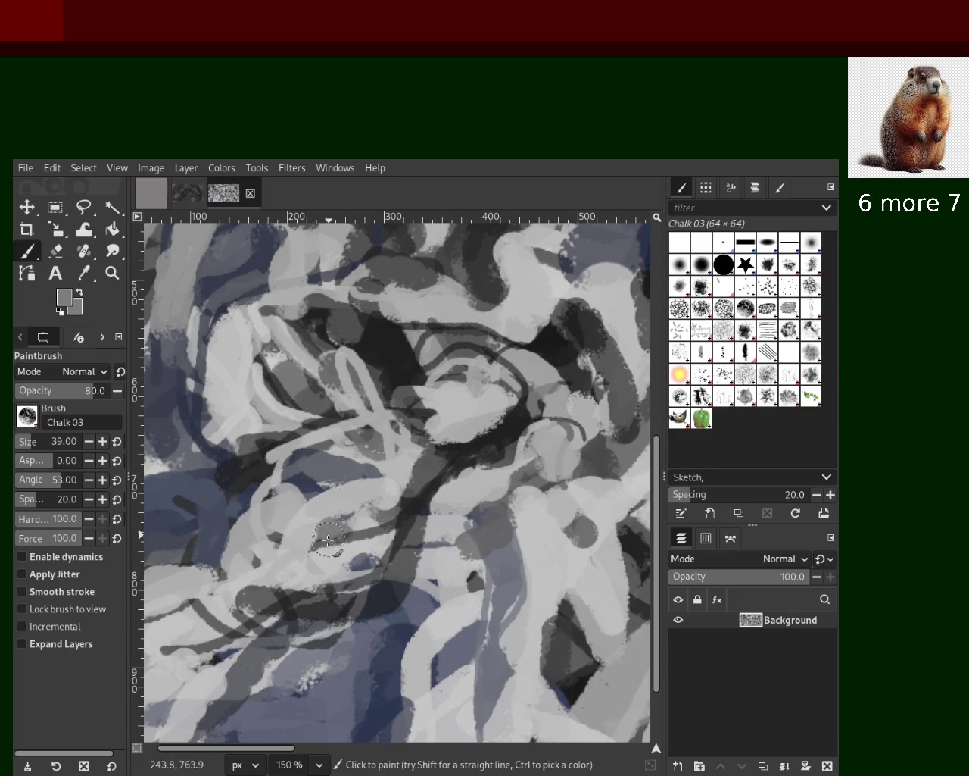
Step: Paint dark grey chalk strokes in the middle, discarding a light stroke across the upper right
left_click(341, 473, "ctrl")
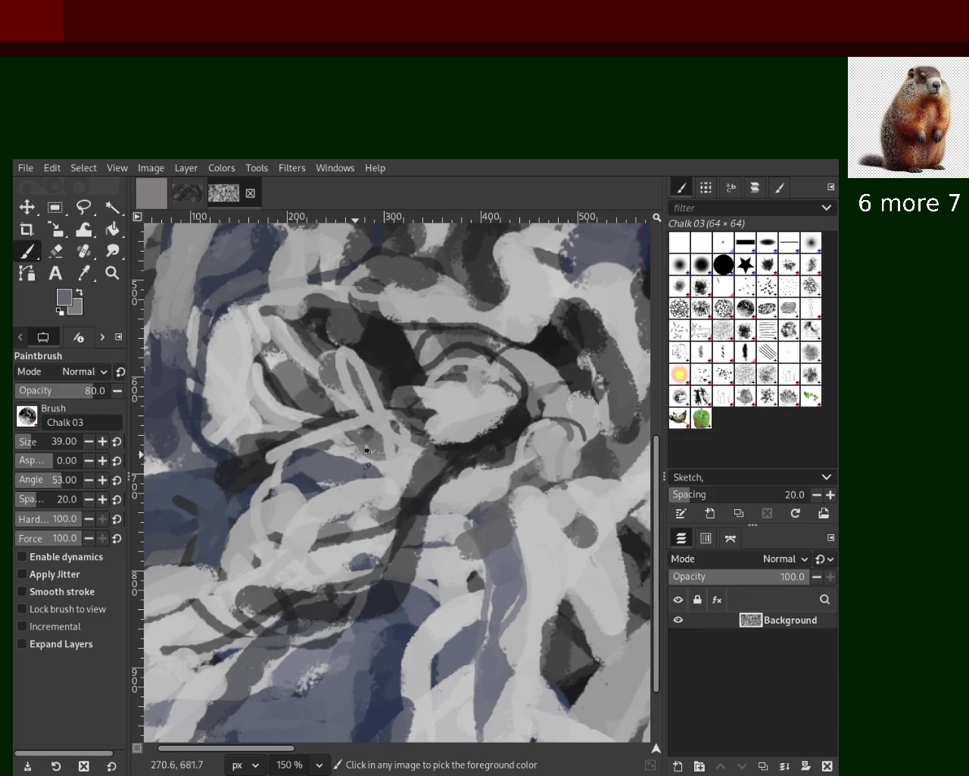
left_click(350, 466, "ctrl")
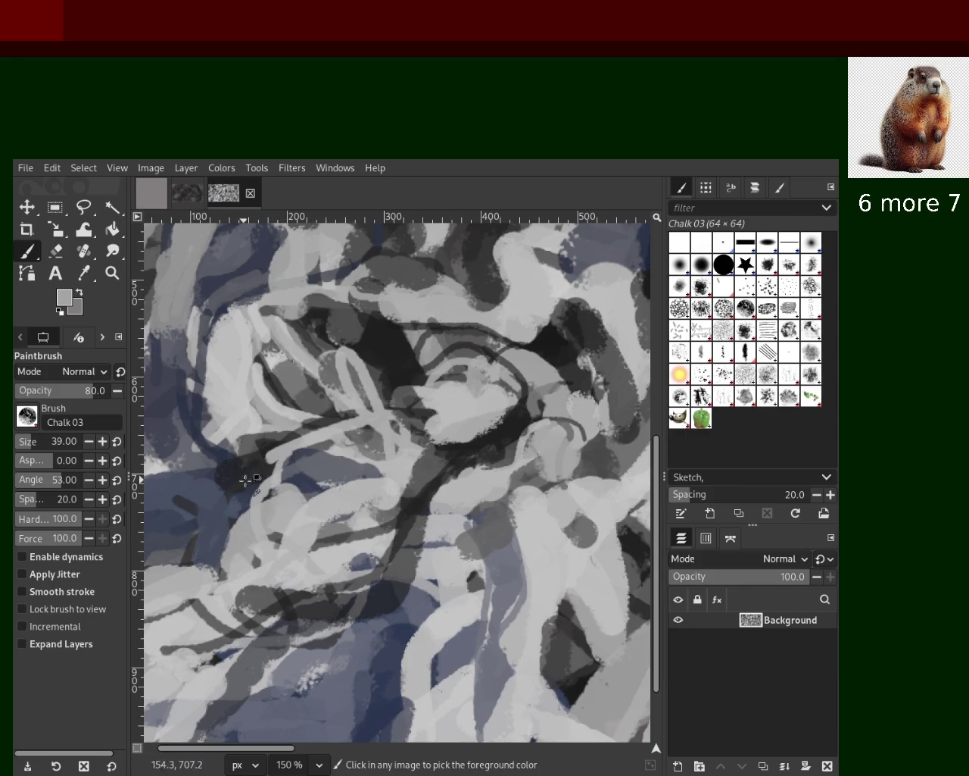
mouse_move(291, 444)
left_mouse_down()
mouse_move(271, 454)
mouse_move(250, 493)
left_mouse_up()
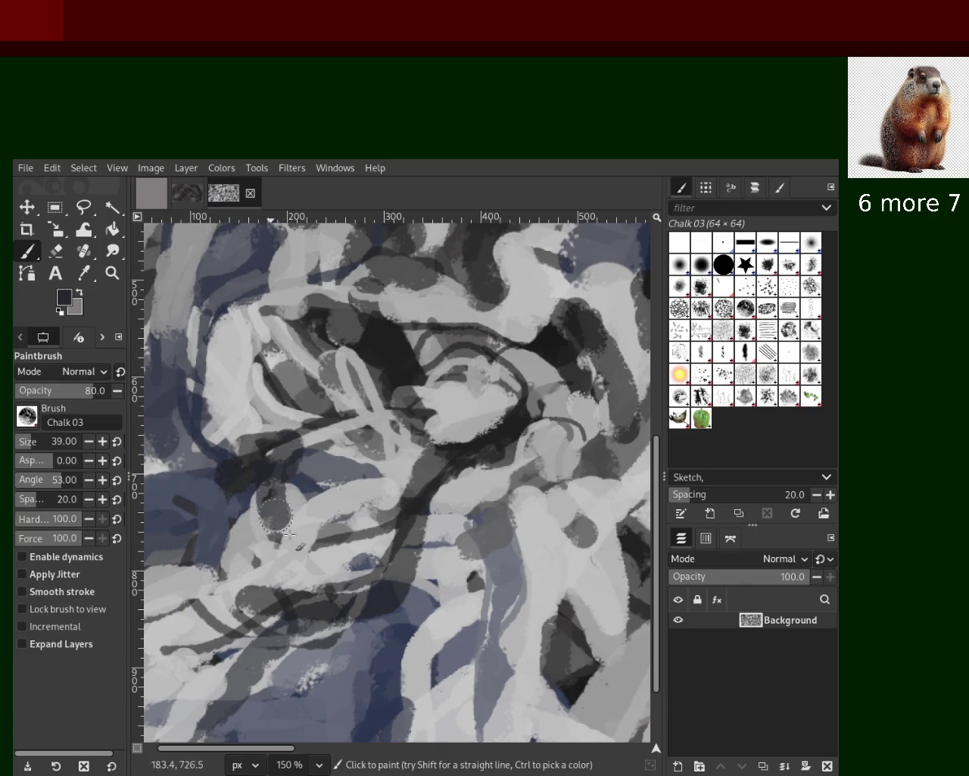
left_click(307, 392, "ctrl")
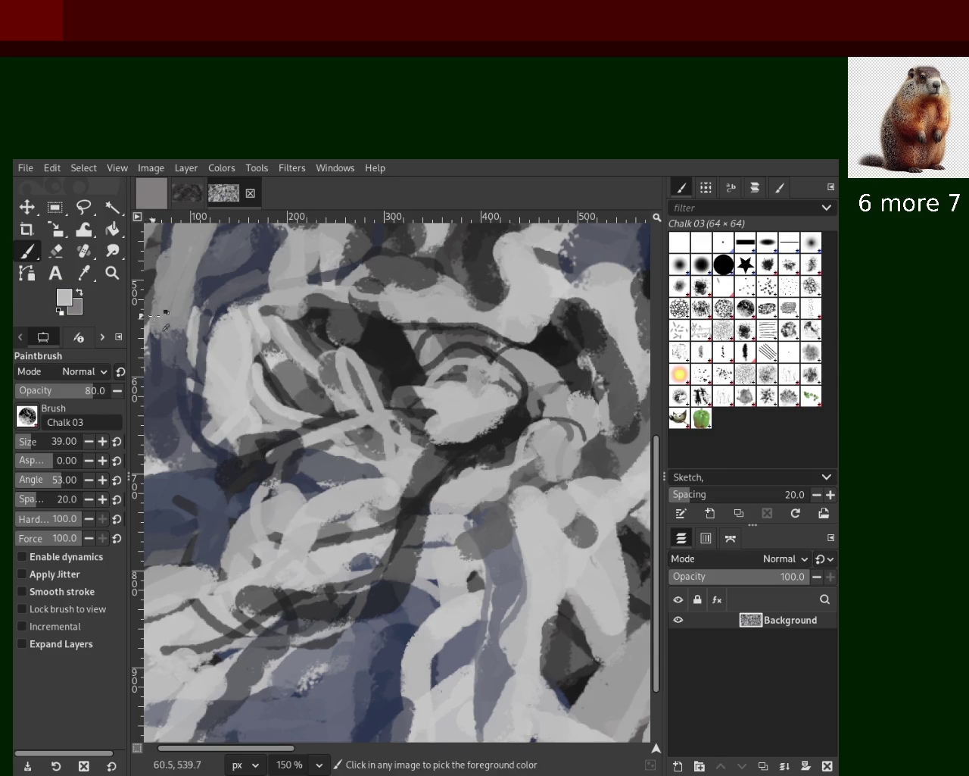
left_click_drag(394, 291, 489, 321)
key("ctrl+z")
Step: Paint dark grey strokes down the right edge and a light grey hook stroke mid-canvas
left_click(461, 275, "ctrl")
left_click(395, 359, "ctrl")
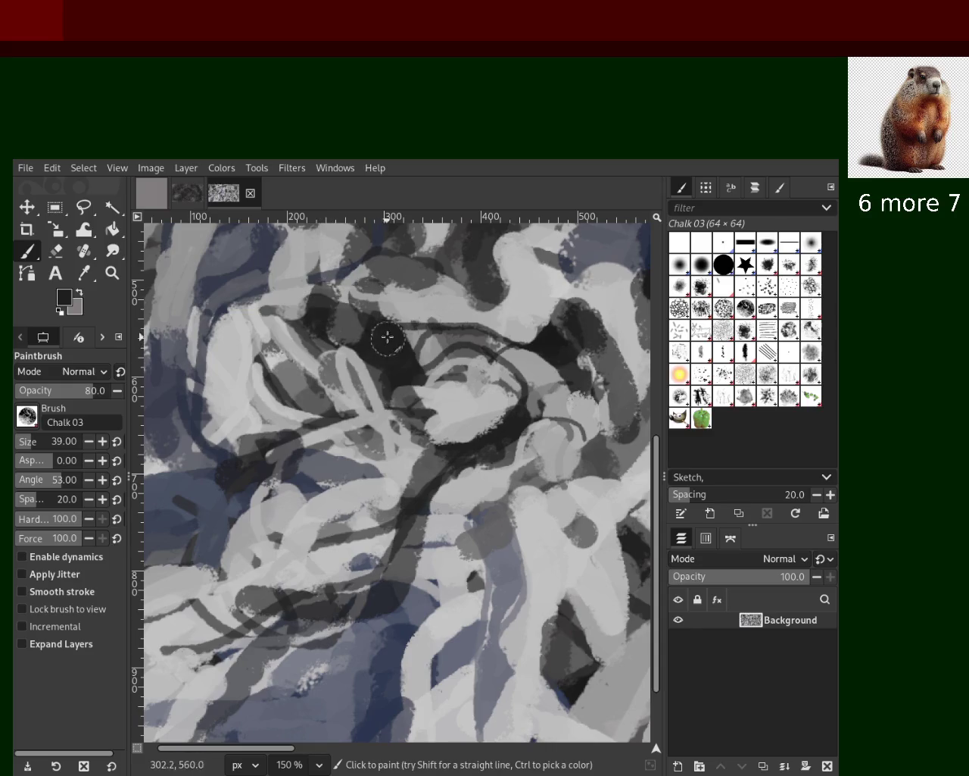
left_click_drag(606, 341, 633, 435)
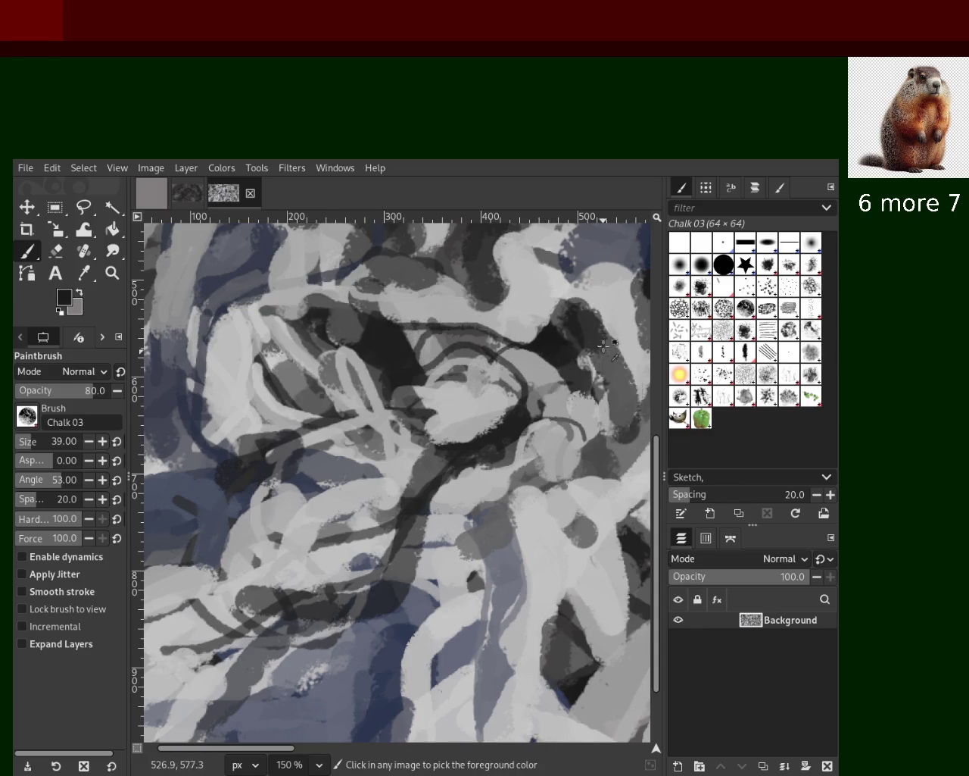
left_click_drag(603, 346, 632, 447)
left_click(492, 506, "ctrl")
left_click_drag(405, 528, 489, 483)
Step: Compare the painting with and without the light grey hook stroke, then remove it
key("ctrl+z")
key("ctrl+y")
key("ctrl+z")
key("ctrl+y")
key("ctrl+z")
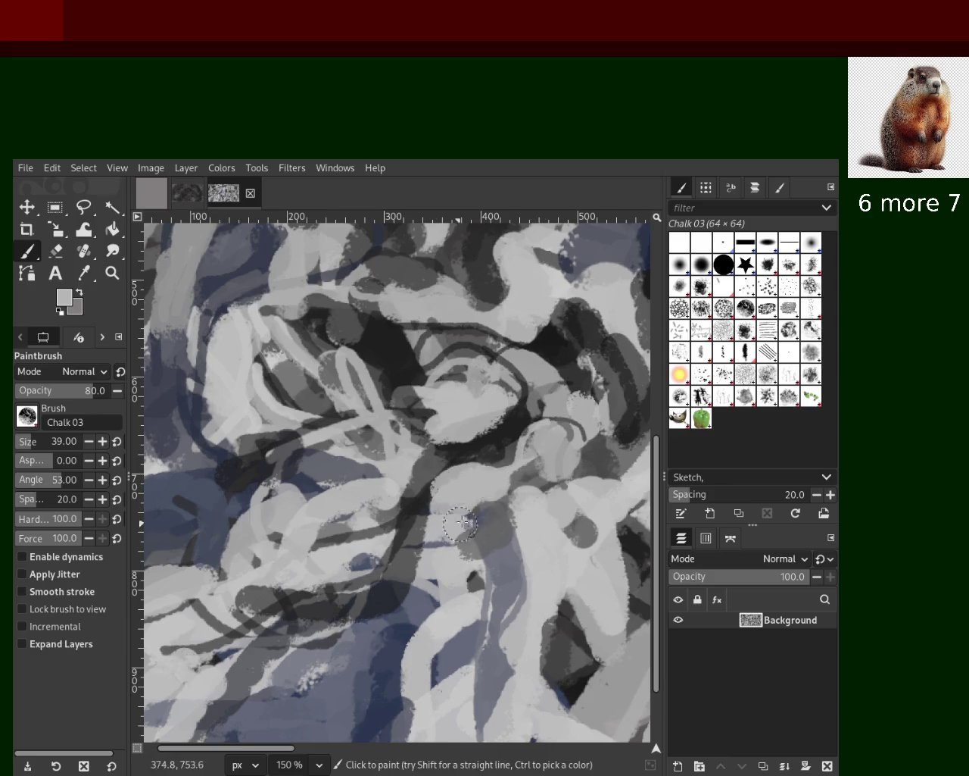
key("ctrl+y")
key("ctrl+z")
key("ctrl+y")
key("ctrl+z")
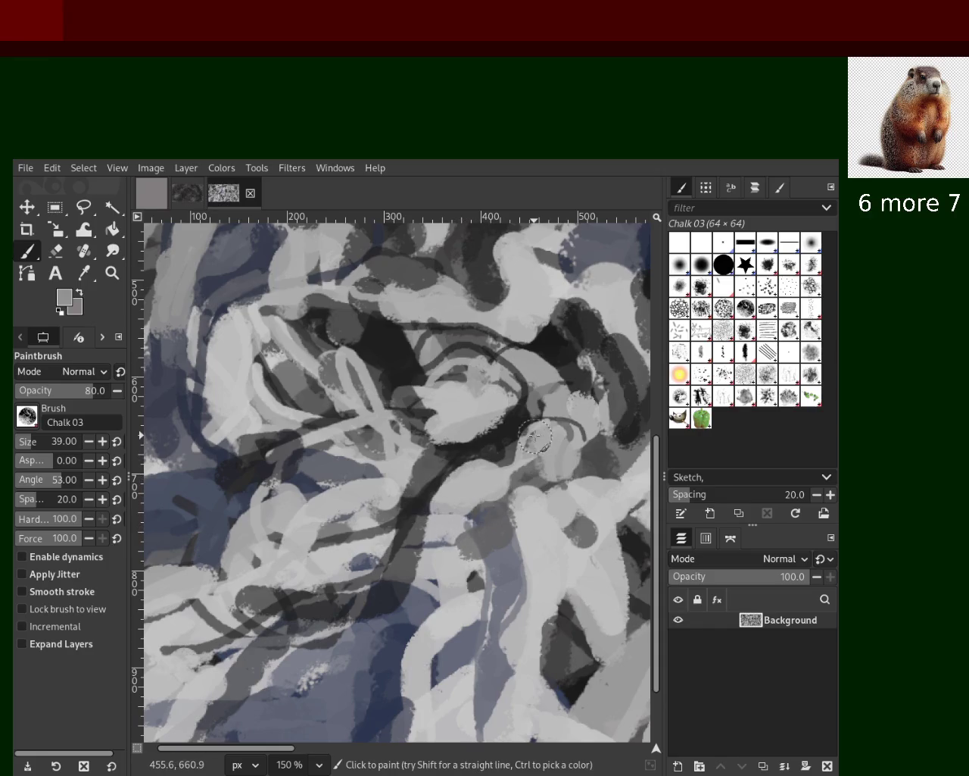
Step: Layer light grey, dark grey, then light grey chalk patches over the right-centre strokes
left_click(551, 483, "ctrl")
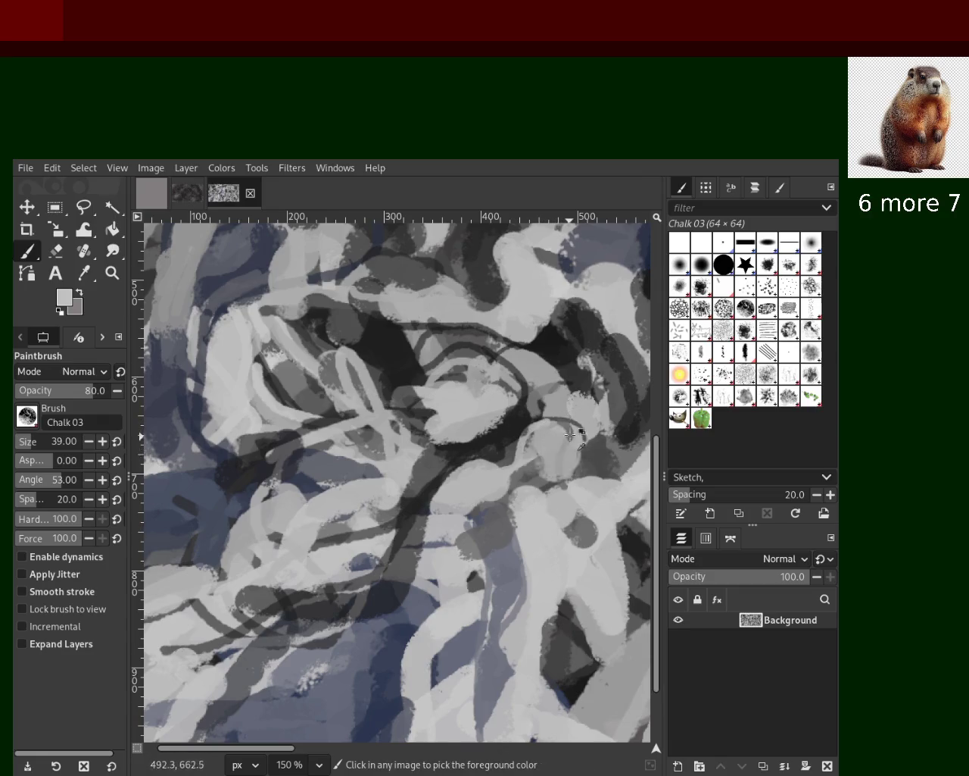
left_click_drag(553, 435, 564, 462)
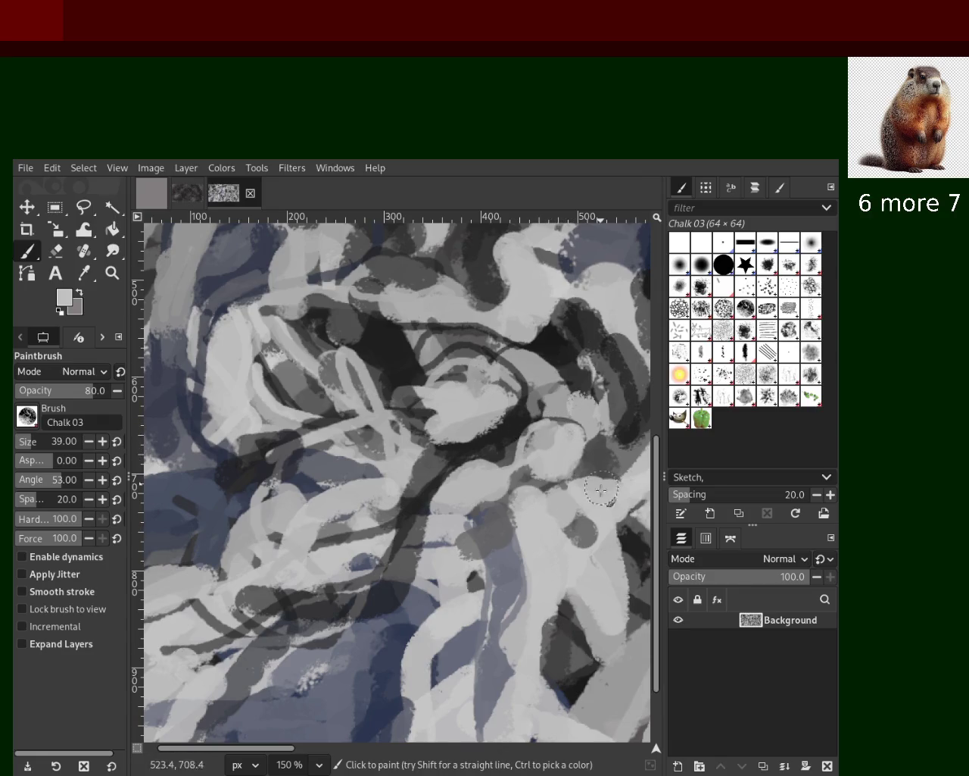
left_click(497, 437, "ctrl")
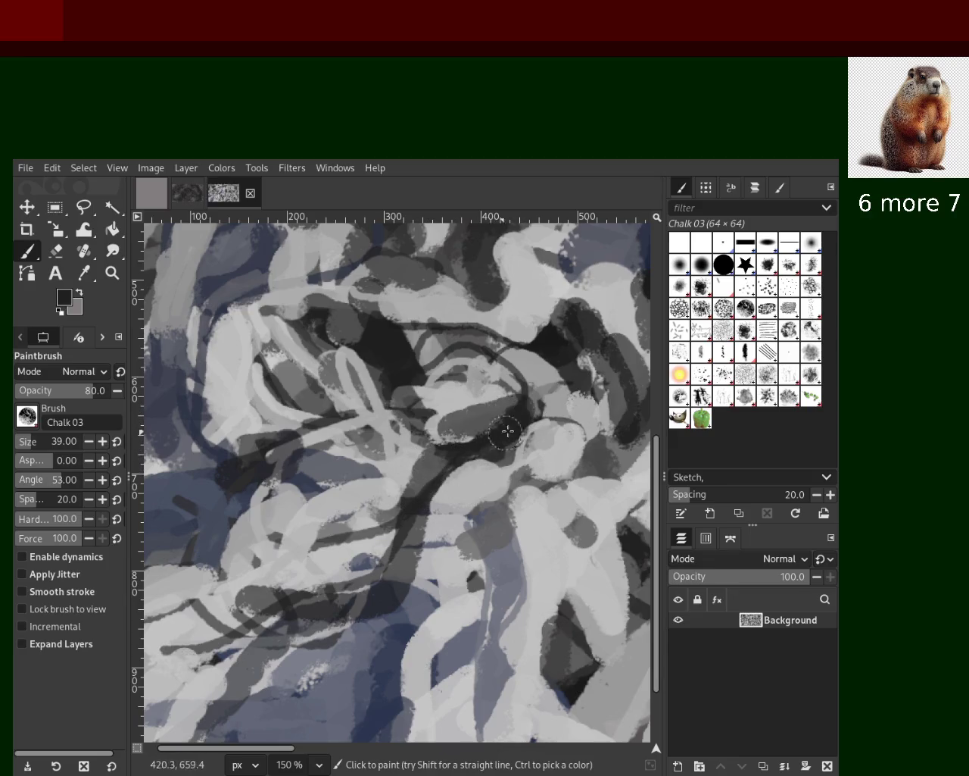
left_click_drag(519, 405, 394, 454)
left_click(440, 406, "ctrl")
mouse_move(431, 403)
left_mouse_down()
mouse_move(454, 394)
mouse_move(443, 426)
left_mouse_up()
Step: Brighten the dark centre area with sampled light grey chalk, dropping a near-black attempt
left_click(356, 341, "ctrl")
left_click_drag(360, 346, 409, 352)
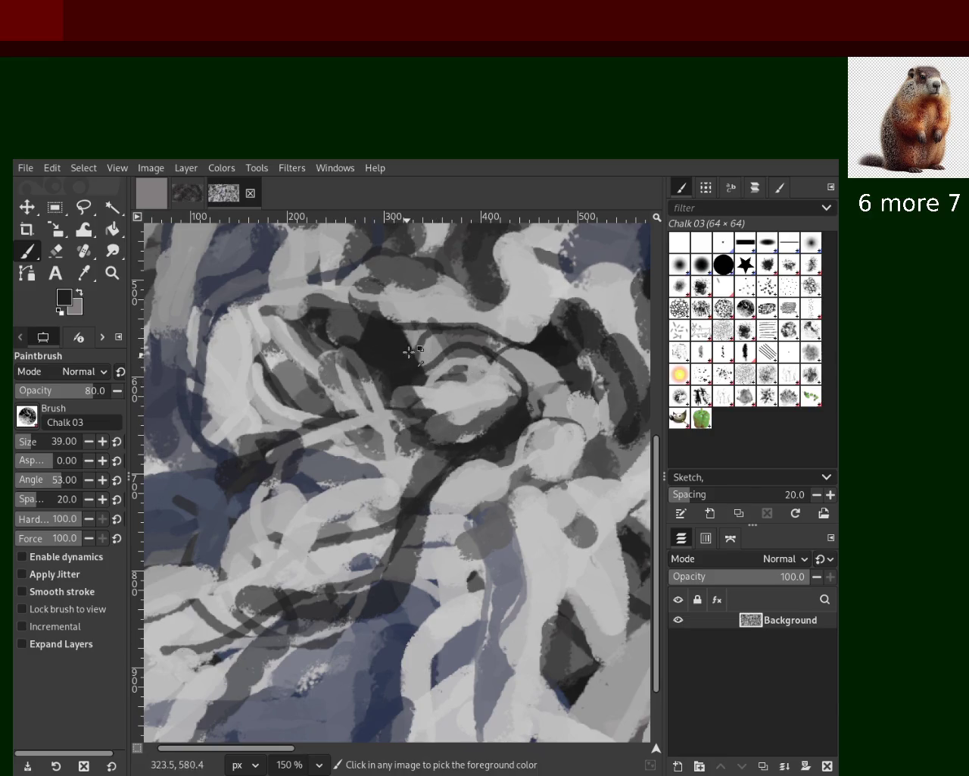
key("ctrl+z")
left_click(434, 348, "ctrl")
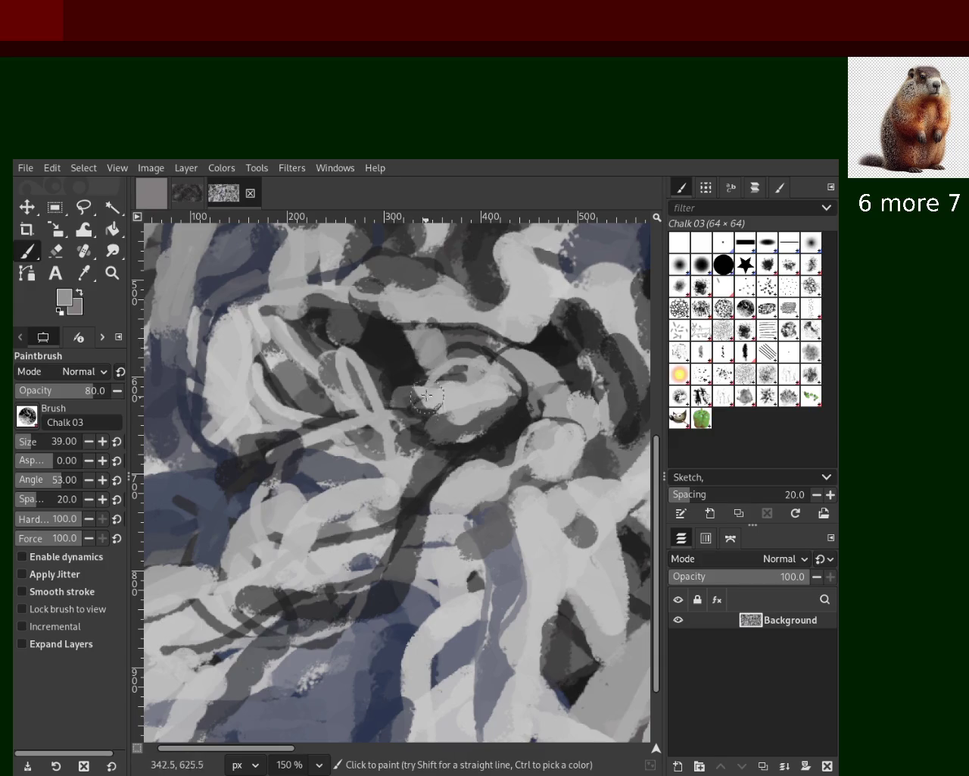
left_click_drag(410, 349, 429, 373)
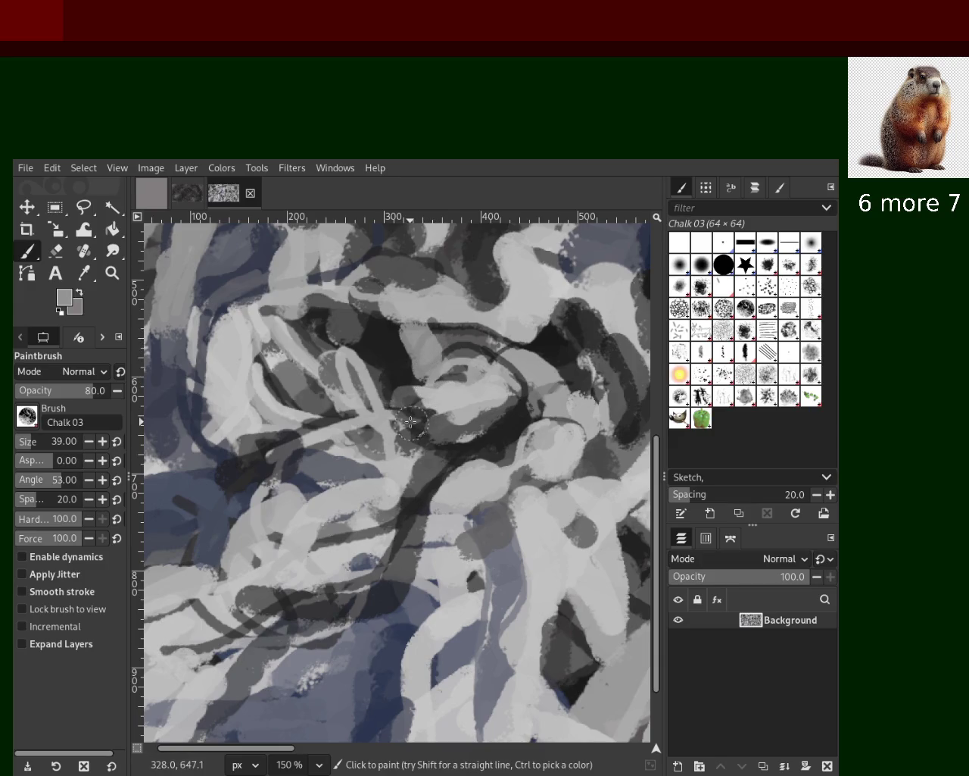
left_click(365, 407, "ctrl")
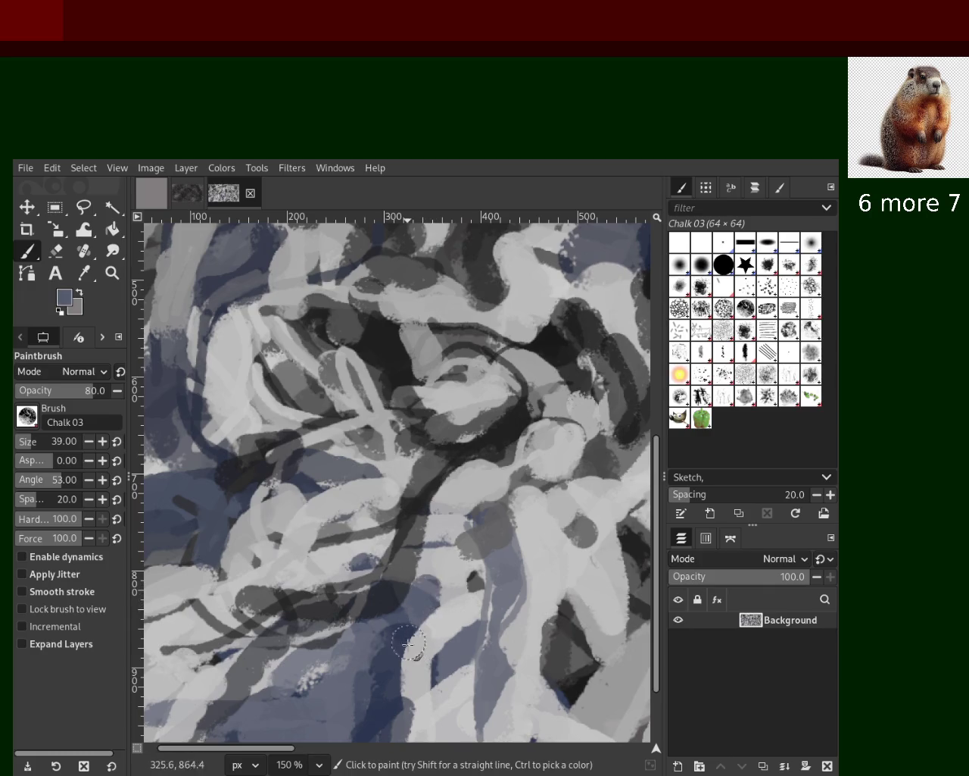
Step: Zoom out to view the whole image, then zoom into the upper-left area at 150%
left_click(109, 271)
scroll(394, 454, "down", 4, "ctrl")
left_click(435, 407)
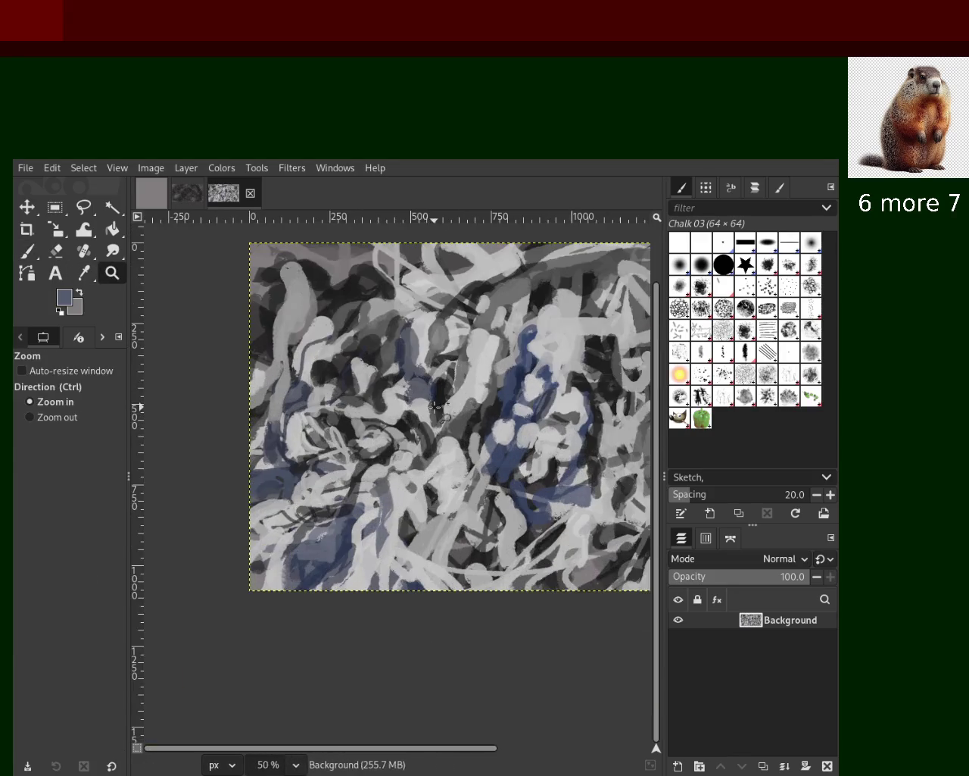
left_click(326, 369)
left_click(318, 366, "ctrl")
double_click(307, 362)
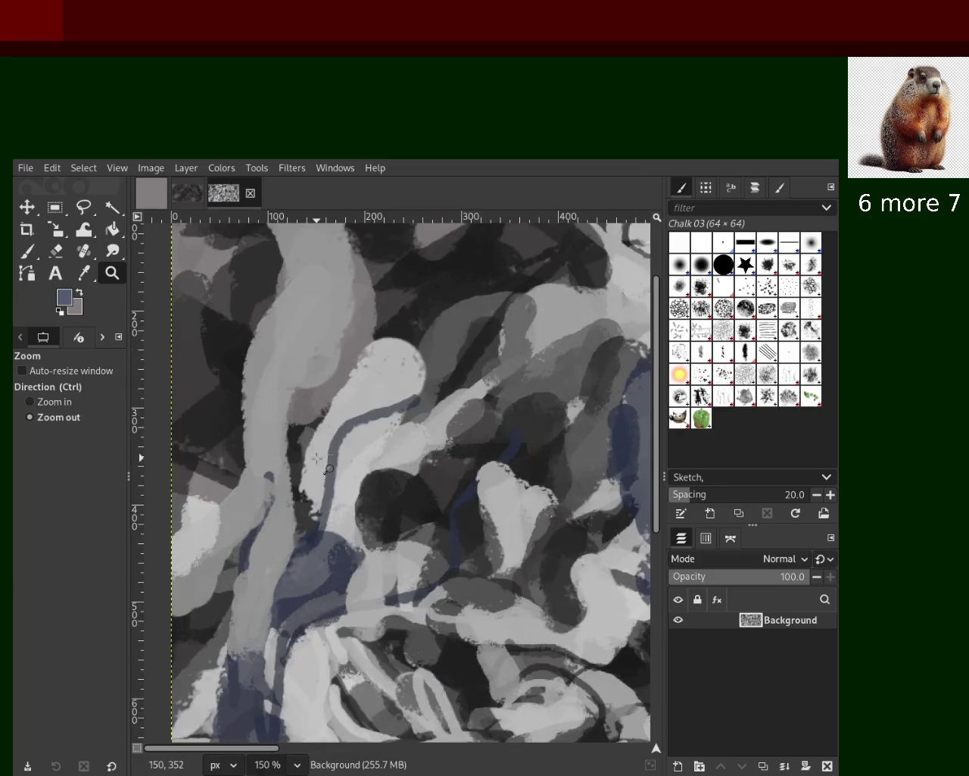
left_click(295, 358, "ctrl")
left_click(296, 358)
Step: Paint medium grey over the upper-left light shape and add a dark grey dab near the top right
key("p")
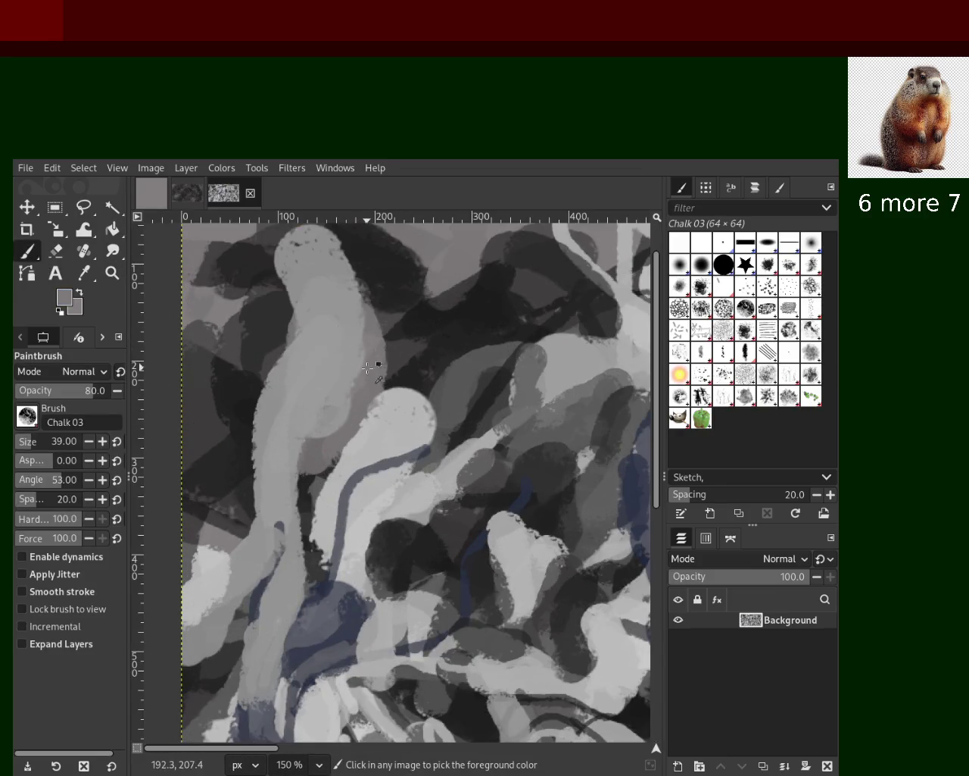
left_click_drag(369, 303, 353, 455)
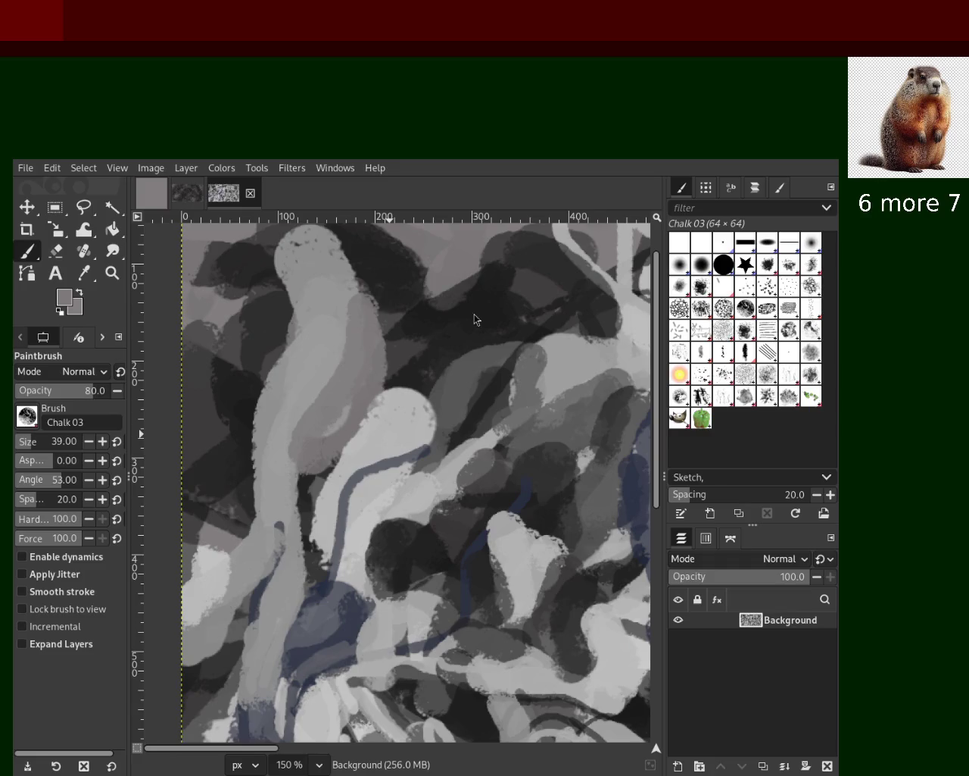
left_click(545, 272, "ctrl")
left_click(552, 287, "ctrl")
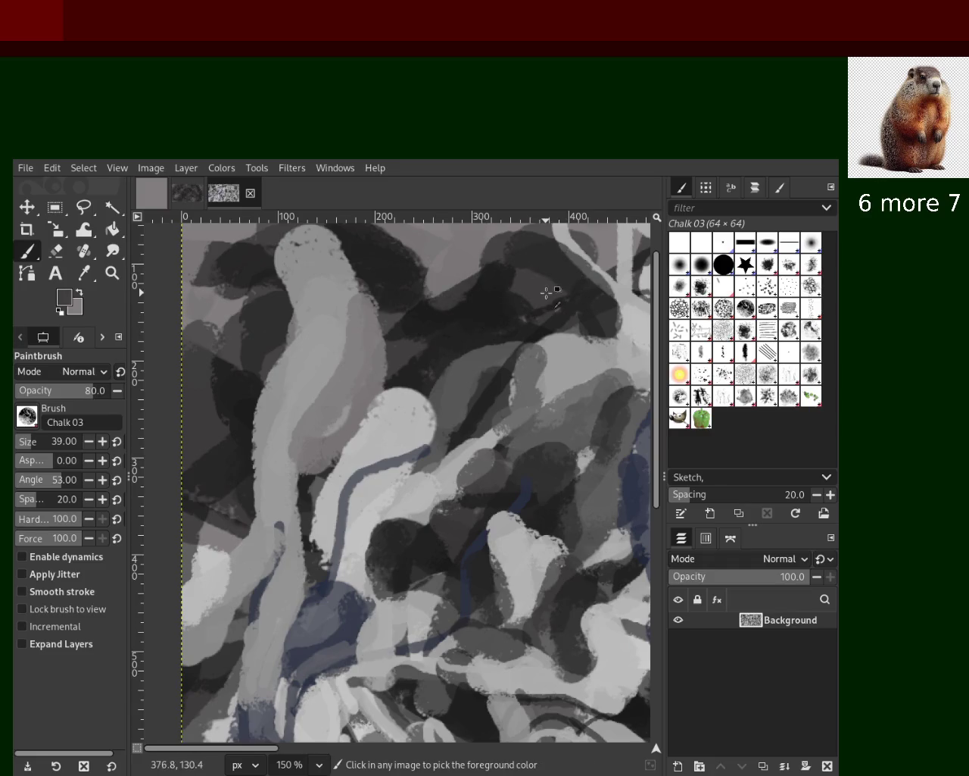
left_click(511, 269)
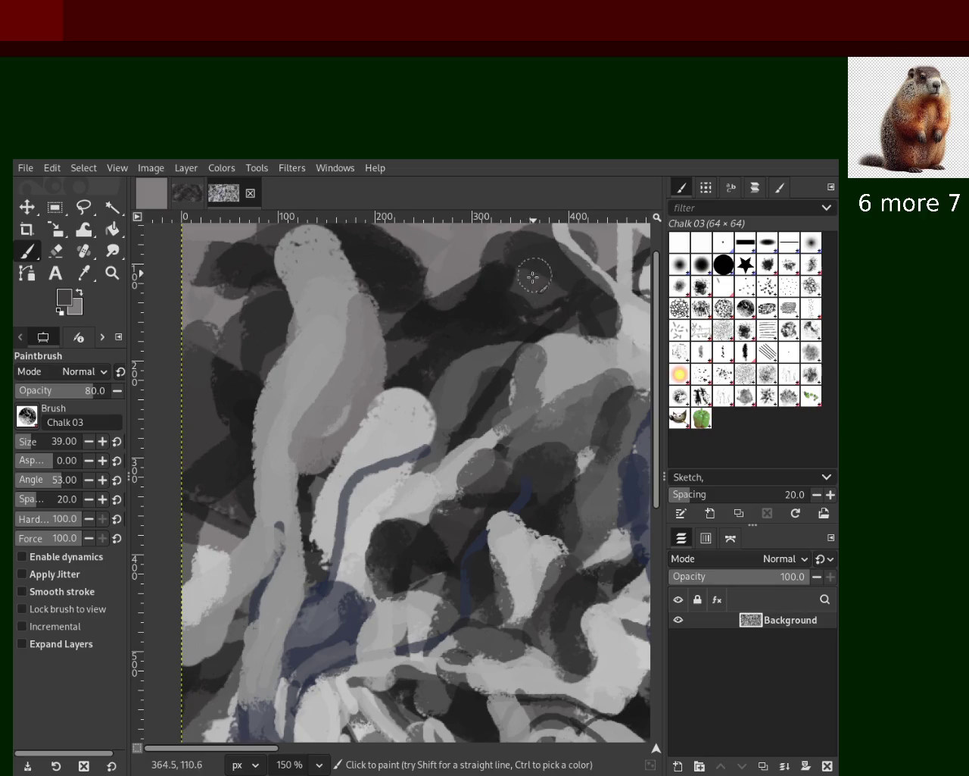
left_click(275, 309, "ctrl")
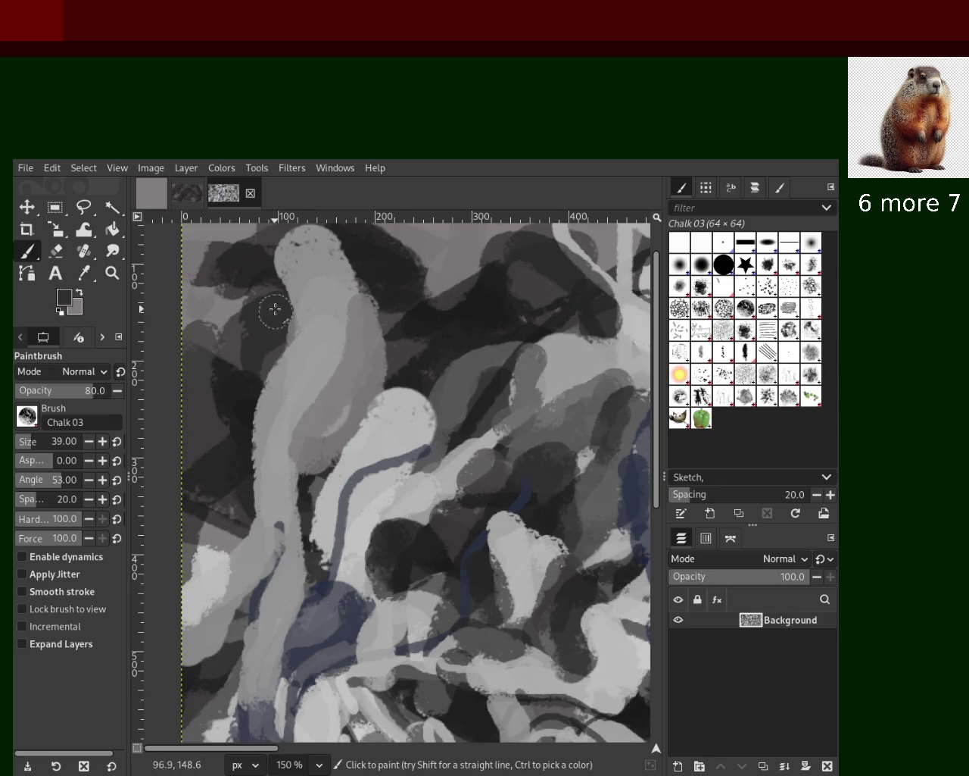
left_click(232, 347, "ctrl")
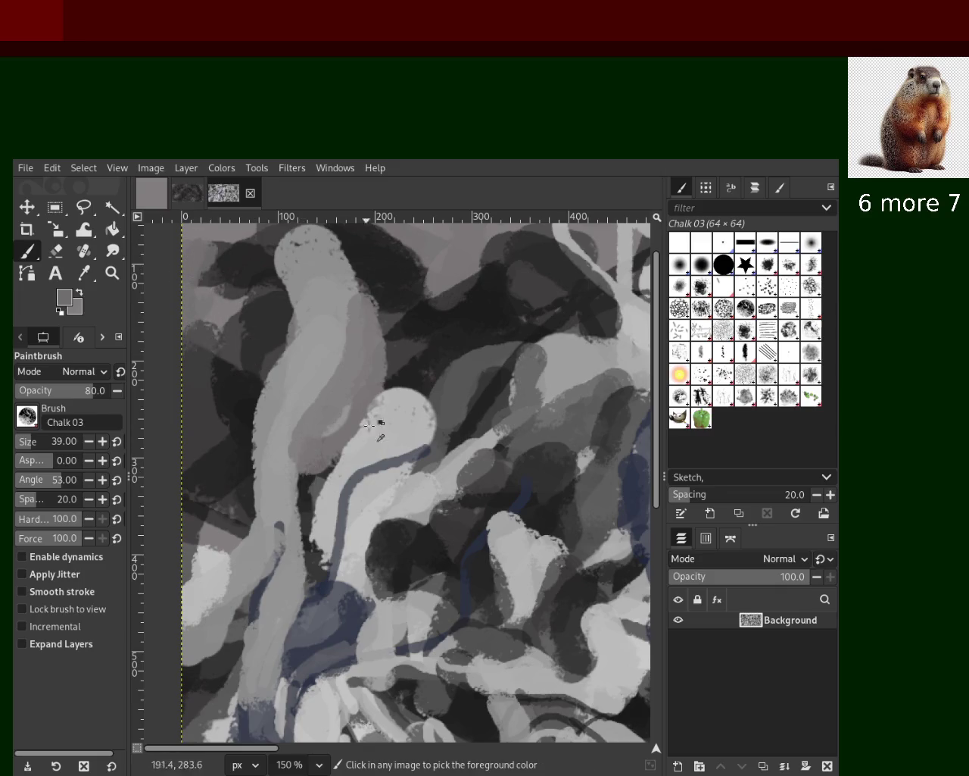
key("z")
left_click(323, 400, "ctrl")
left_click(319, 395, "ctrl")
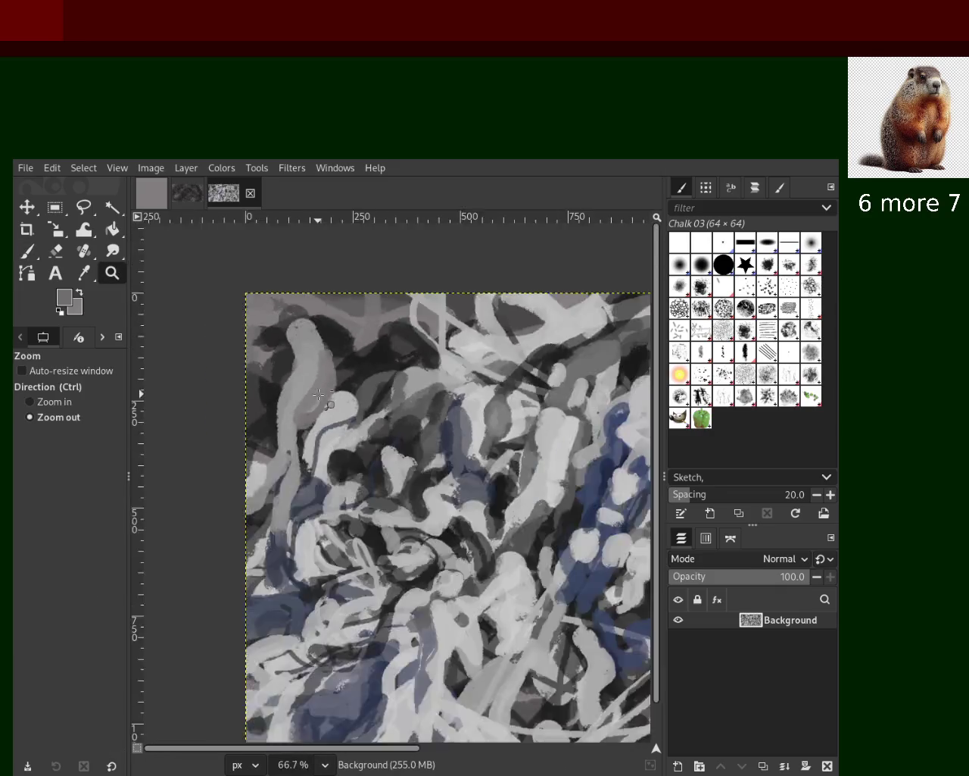
Step: Paint light grey chalk strokes through the centre of the painting
scroll(318, 394, "down", 2)
scroll(303, 439, "up", 1)
scroll(287, 493, "up", 3)
scroll(275, 517, "down", 1)
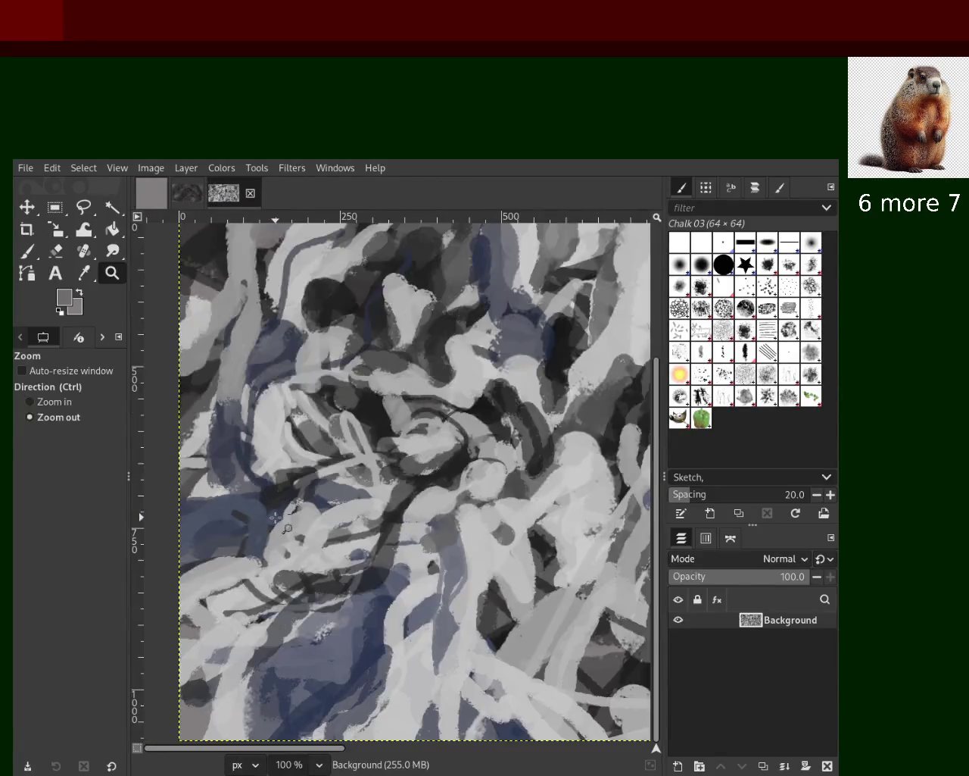
scroll(276, 517, "down", 3)
scroll(309, 451, "up", 1)
scroll(306, 409, "up", 2)
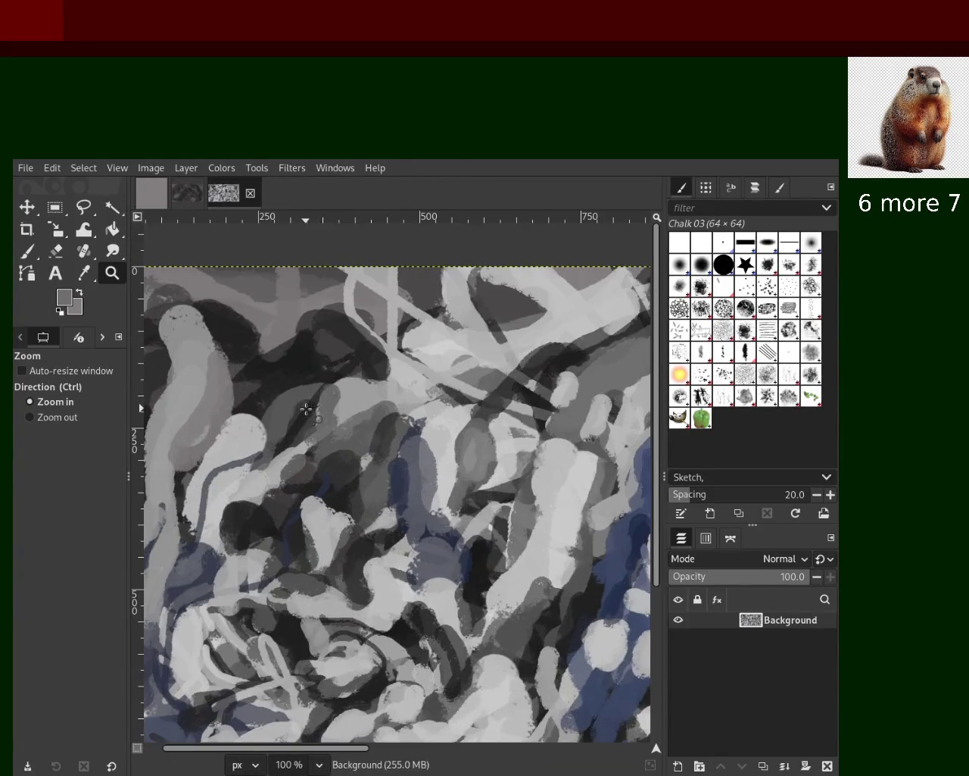
scroll(306, 409, "up", 2)
key("p")
left_click(371, 405, "ctrl")
left_click_drag(337, 367, 333, 413)
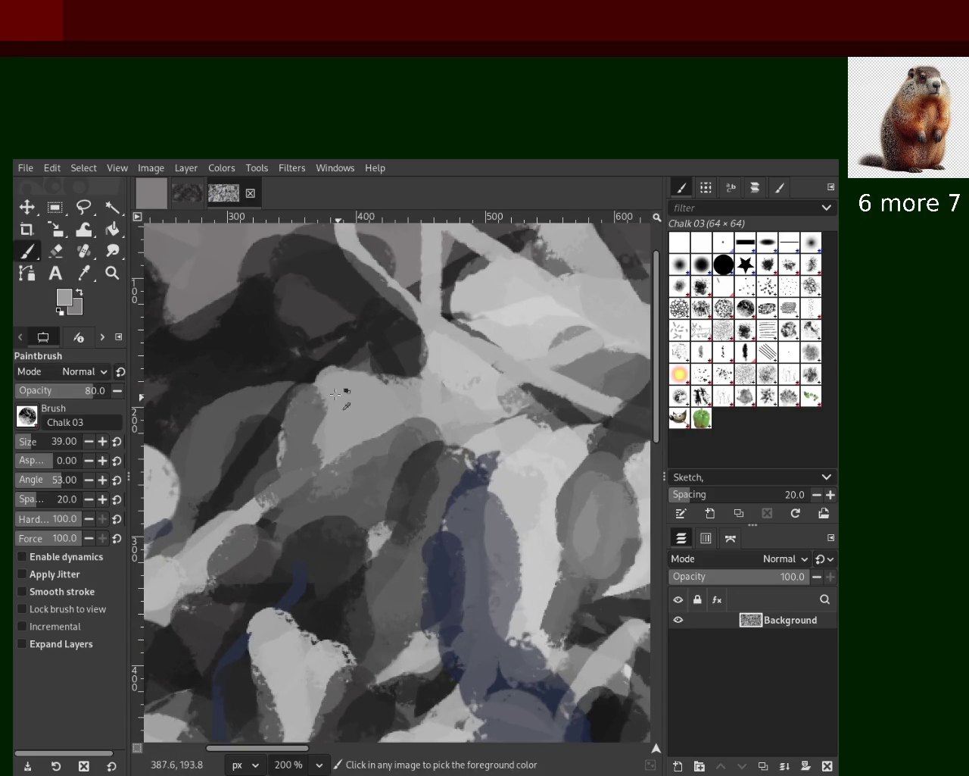
Step: Paint sampled light grey across the upper middle toward the upper right
left_click(444, 364, "ctrl")
left_click_drag(484, 318, 394, 349)
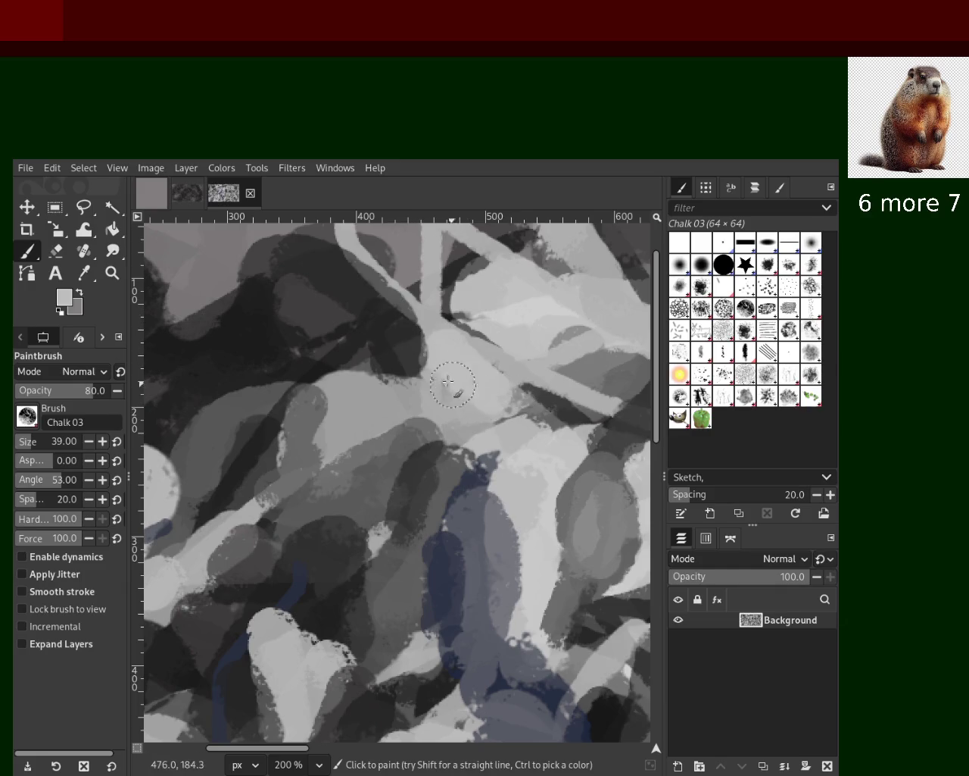
left_click(510, 321, "ctrl")
left_click_drag(541, 277, 443, 281)
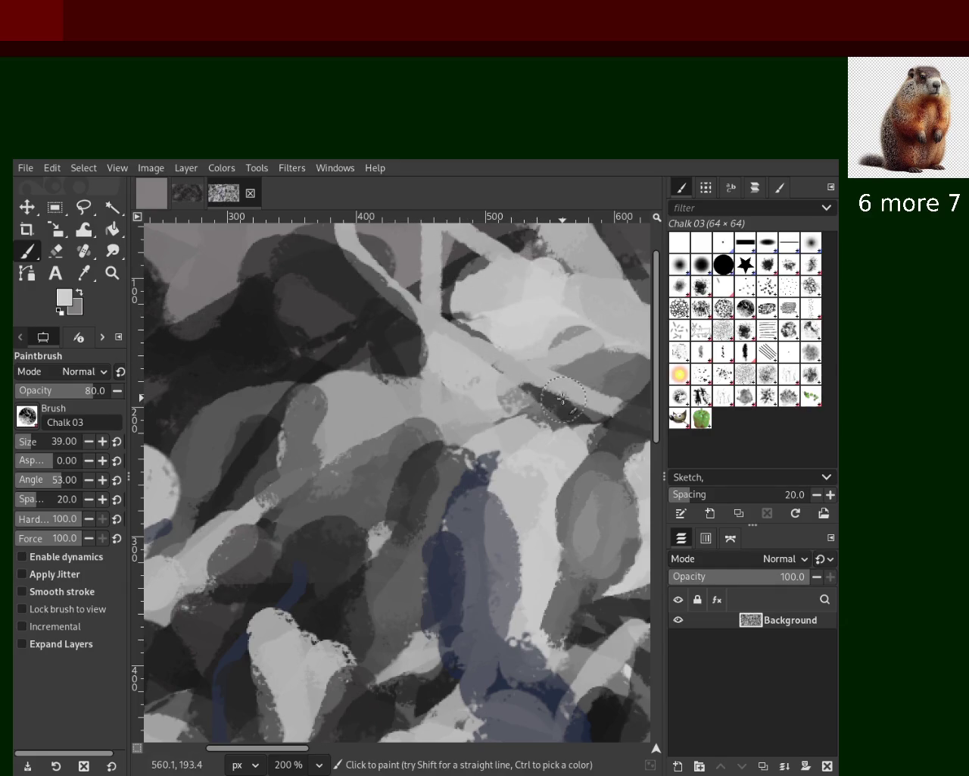
Step: Add light grey strokes at the bottom left and left side, plus a round light dab
left_click(517, 619, "ctrl")
left_click_drag(520, 649, 567, 656)
key("ctrl+z")
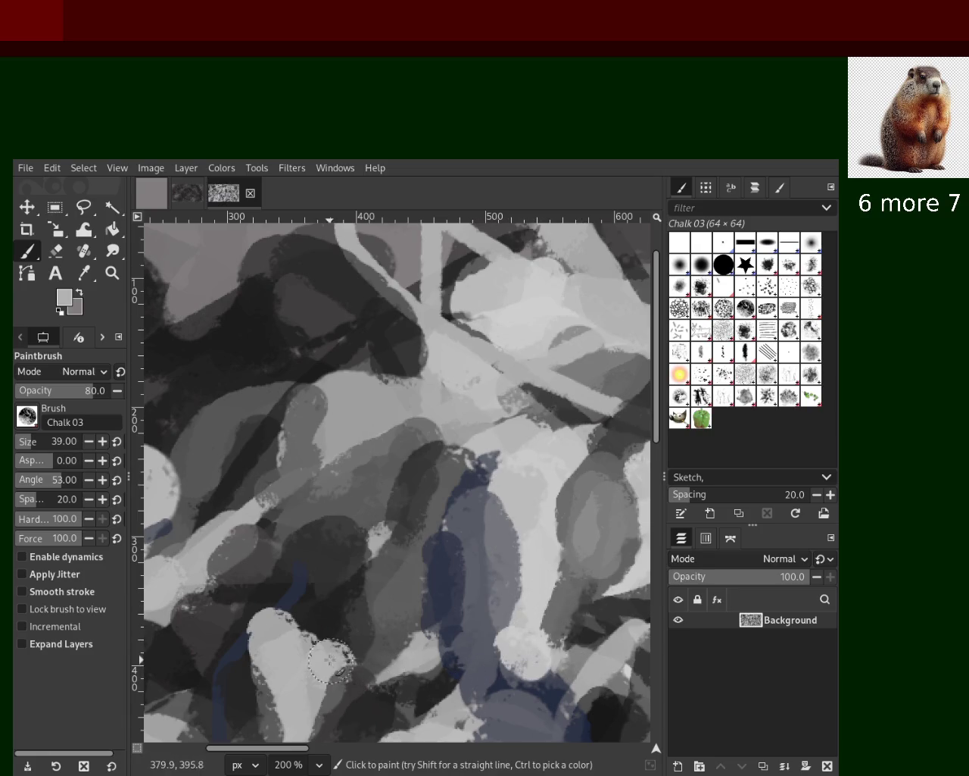
left_click_drag(320, 658, 257, 699)
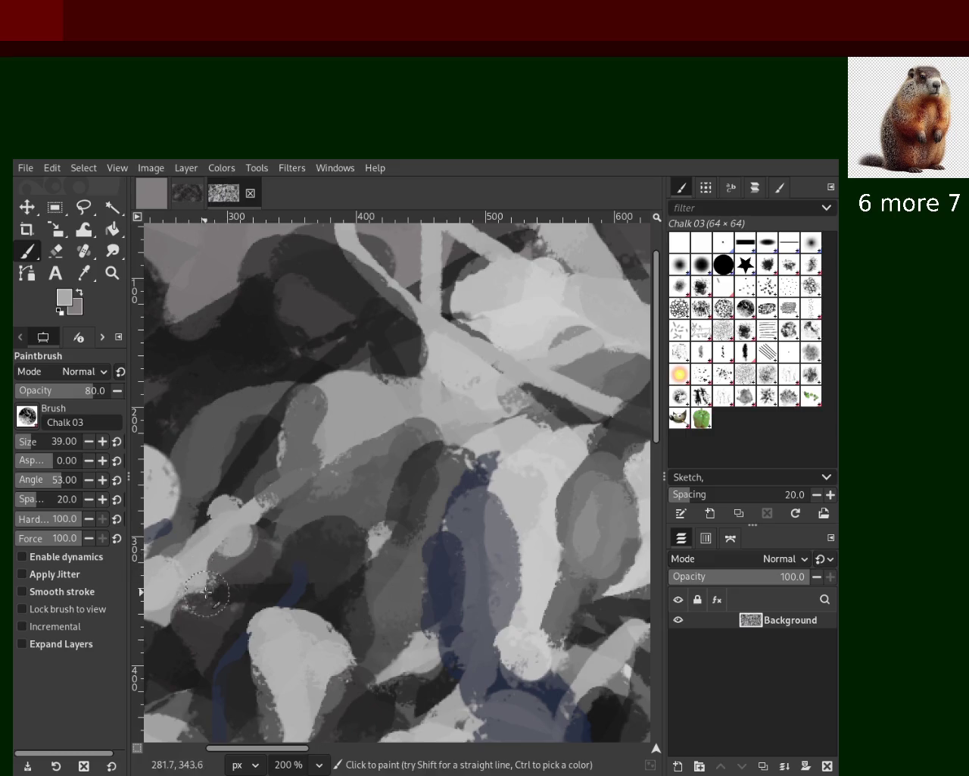
left_click_drag(247, 506, 250, 536)
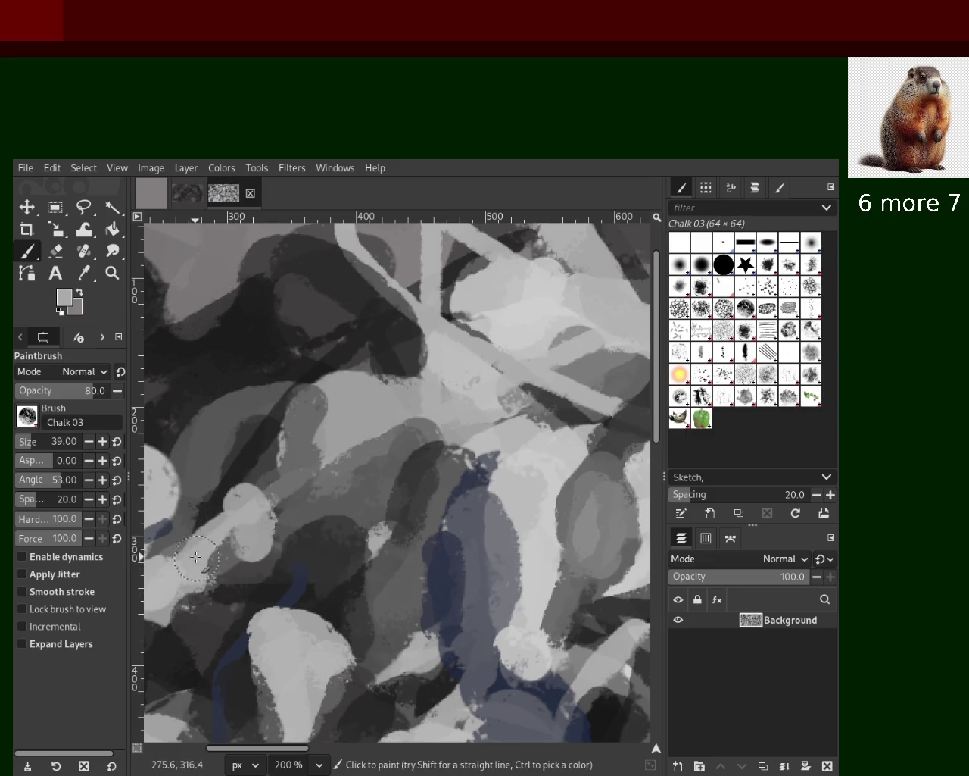
left_click(338, 419)
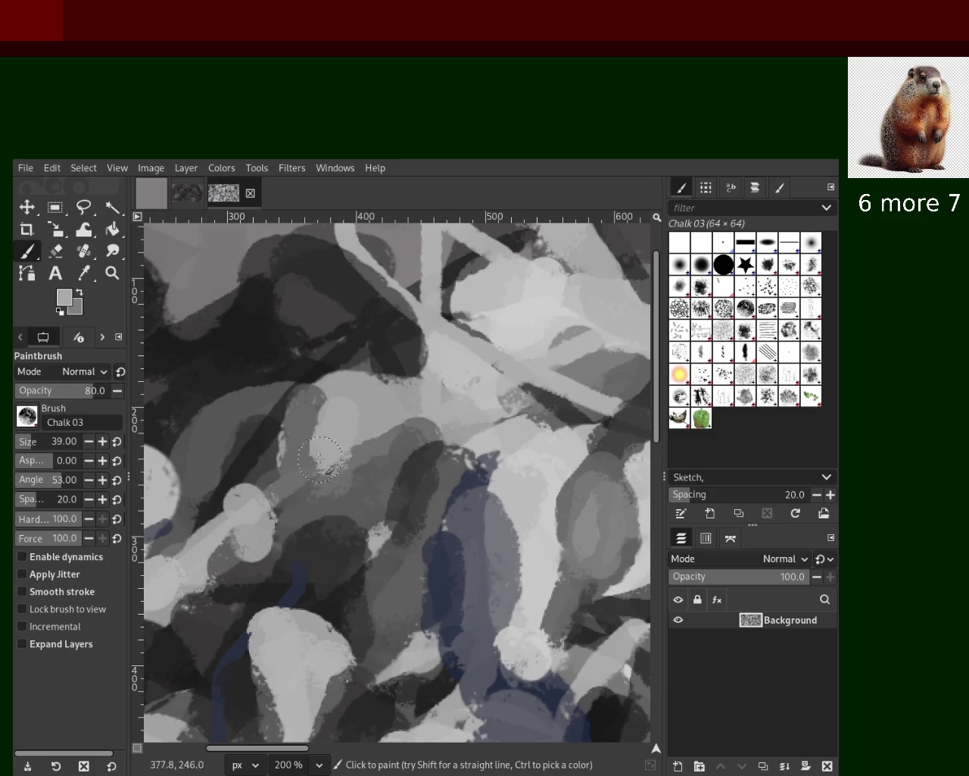
Step: Dab near-black and dark grey chalk into the upper-left dark mass
left_click(303, 346, "ctrl")
left_click(296, 278)
left_click(256, 301, "ctrl")
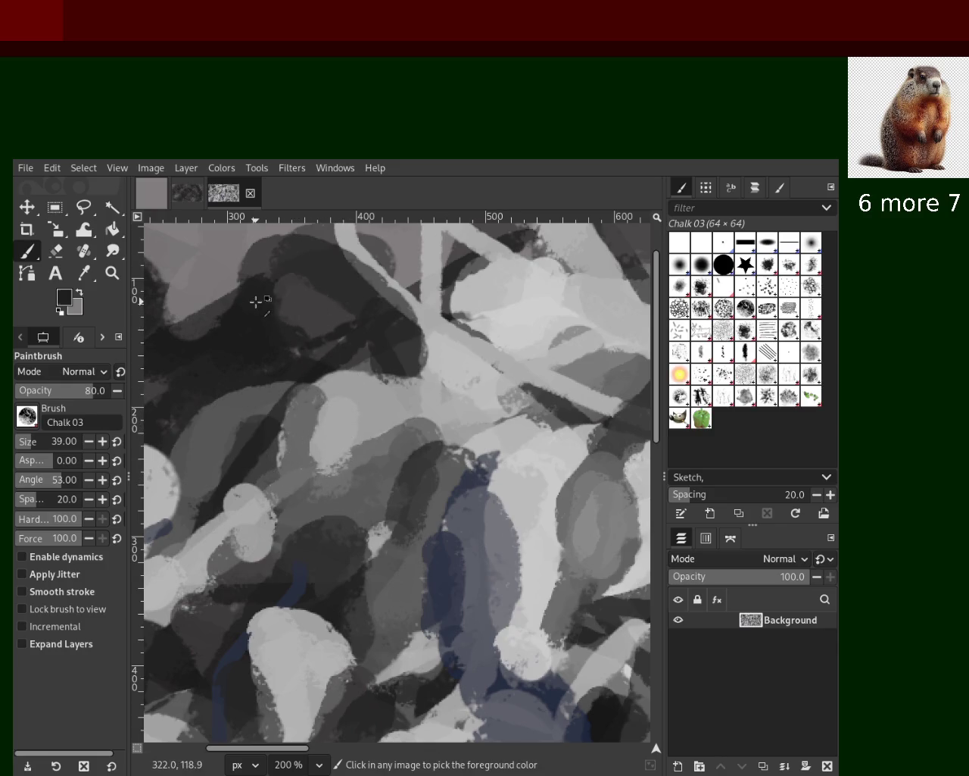
left_click(311, 341, "ctrl")
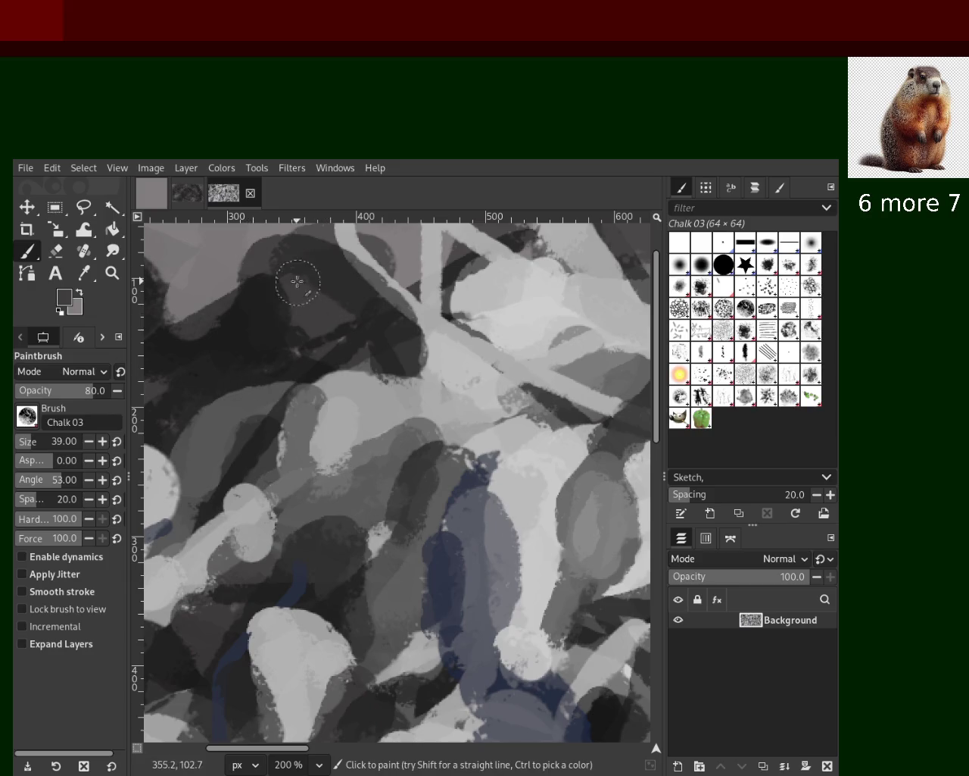
left_click(301, 306, "ctrl")
left_click(292, 294)
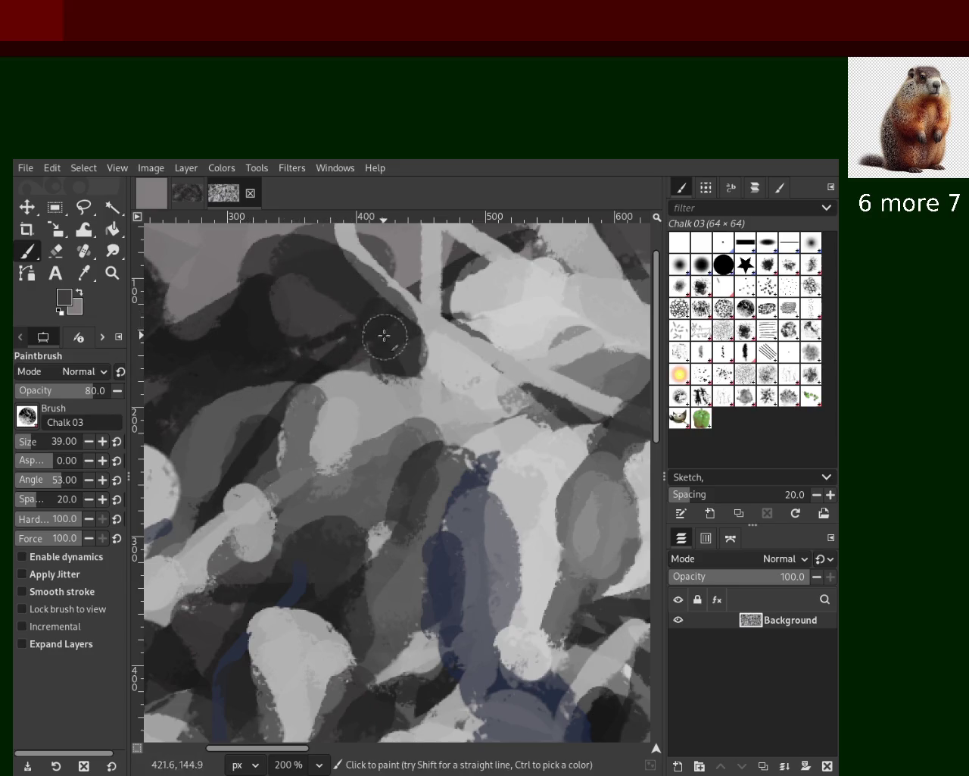
left_click(446, 327, "ctrl")
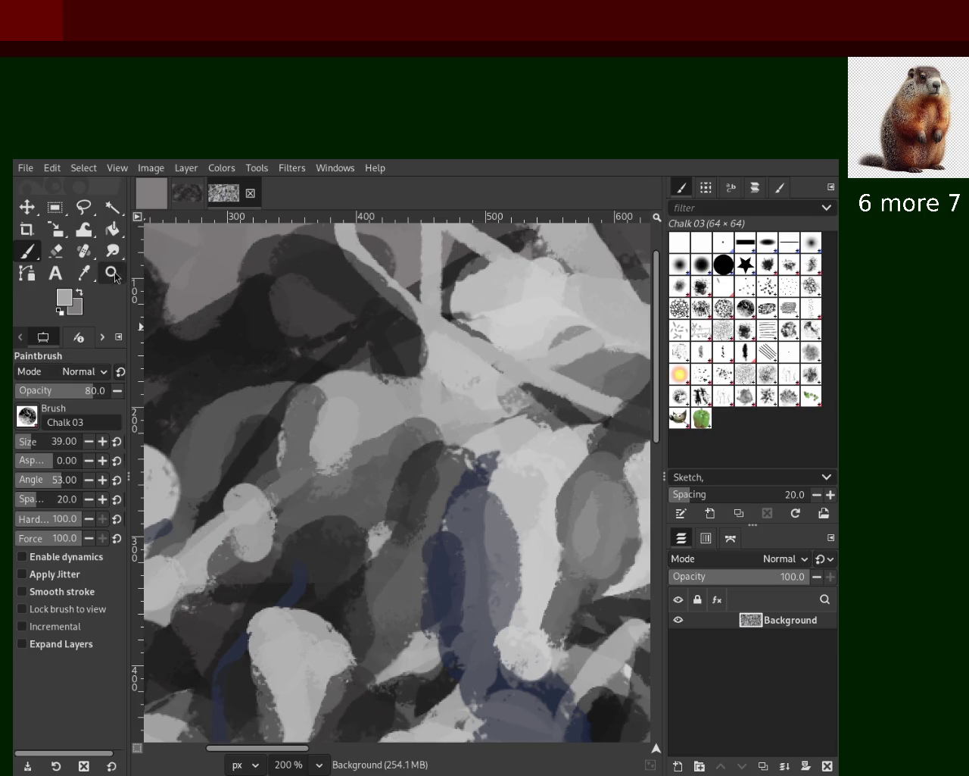
Step: Zoom out over the whole image, then back in to 200% on the lower-left swirls
left_click(113, 276)
scroll(407, 461, "up", 1)
scroll(407, 461, "down", 4)
scroll(417, 440, "down", 1)
scroll(422, 413, "up", 2)
scroll(422, 413, "up", 1)
scroll(421, 411, "down", 3)
scroll(418, 409, "down", 1)
scroll(417, 406, "up", 1)
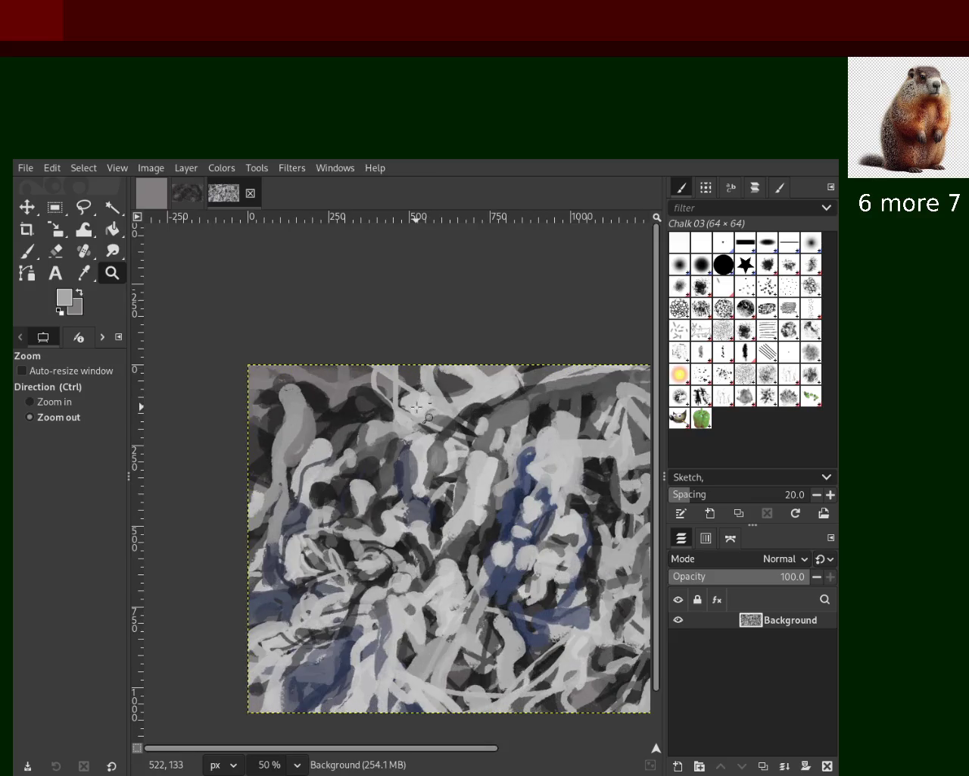
scroll(272, 475, "down", 1)
scroll(303, 488, "up", 1)
scroll(267, 500, "up", 1)
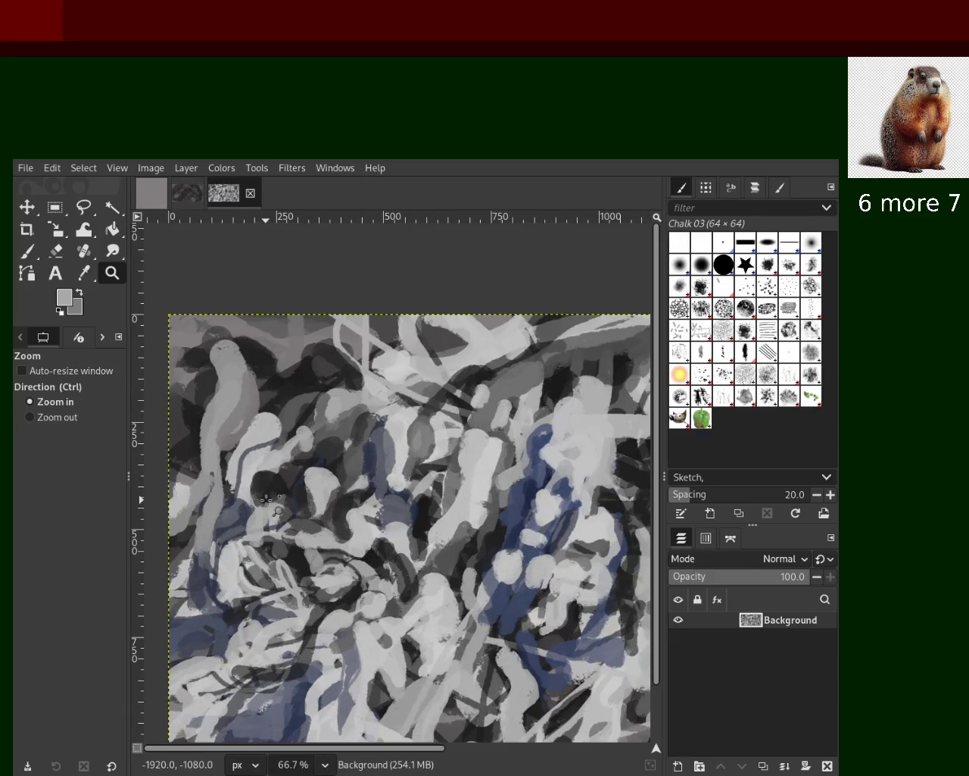
scroll(258, 501, "down", 1)
scroll(250, 502, "up", 1)
scroll(227, 504, "up", 2)
scroll(205, 505, "up", 1)
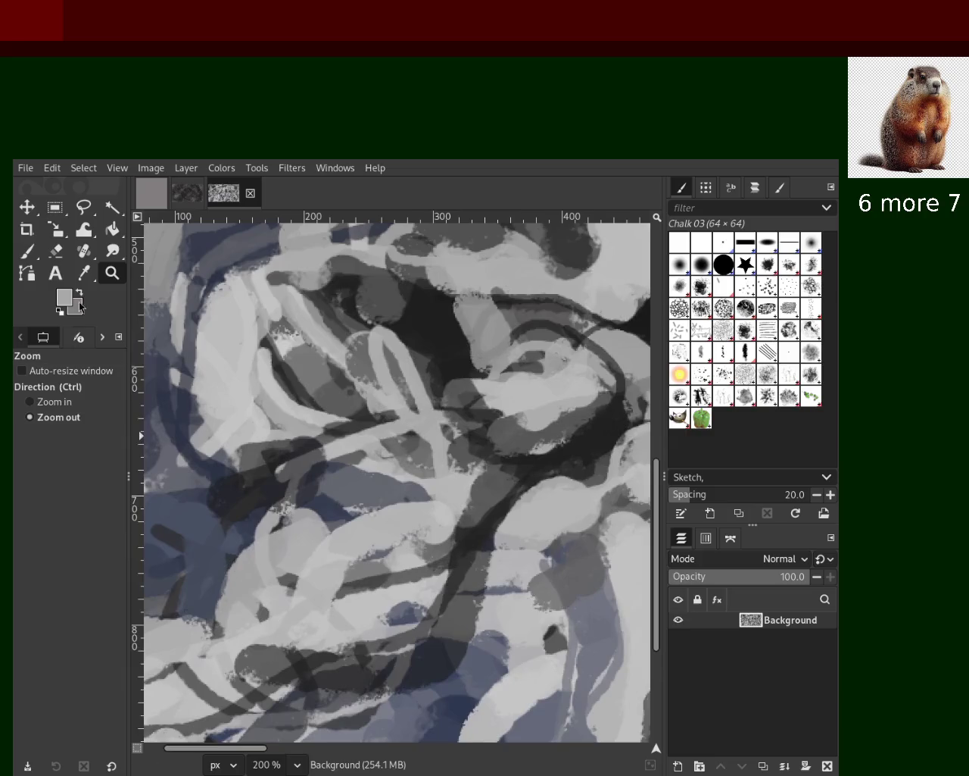
left_click(32, 254, "ctrl")
Step: Paint a lighter chalk stroke across the swirls and dab sampled light grey in the lower left
left_click_drag(377, 328, 397, 372)
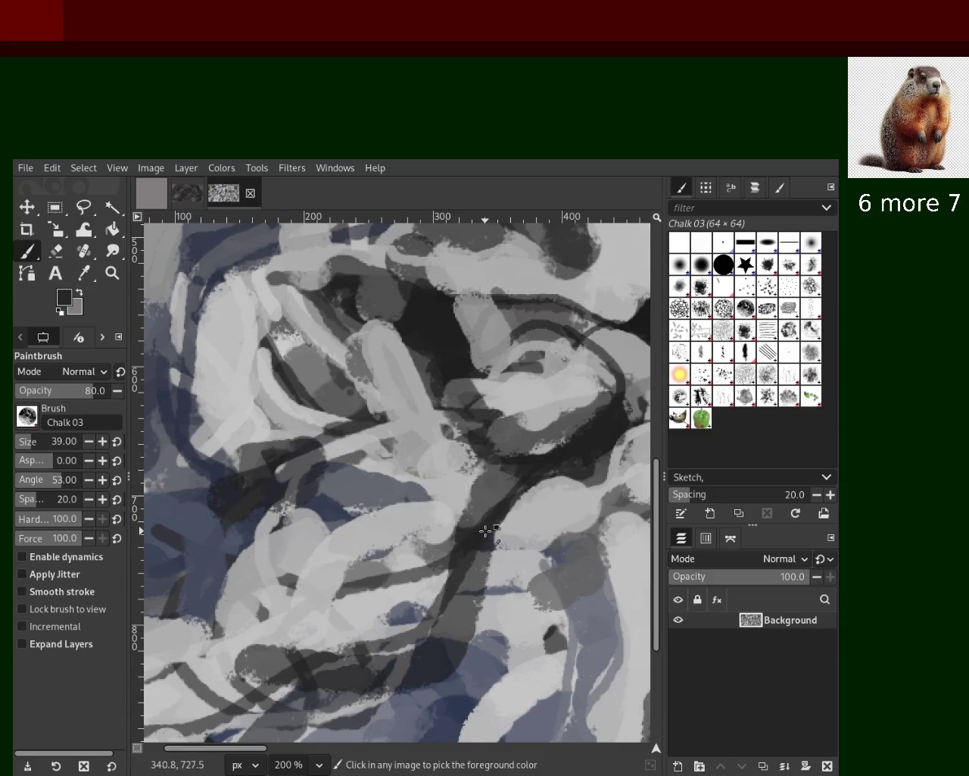
left_click(487, 614, "ctrl")
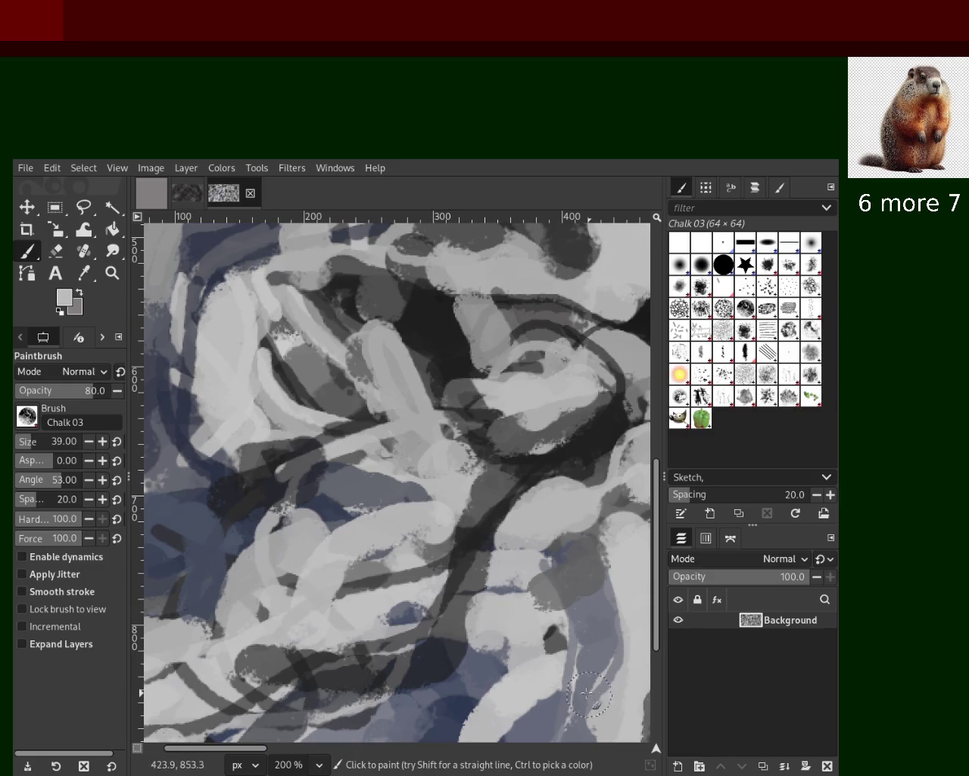
left_click(345, 642, "ctrl")
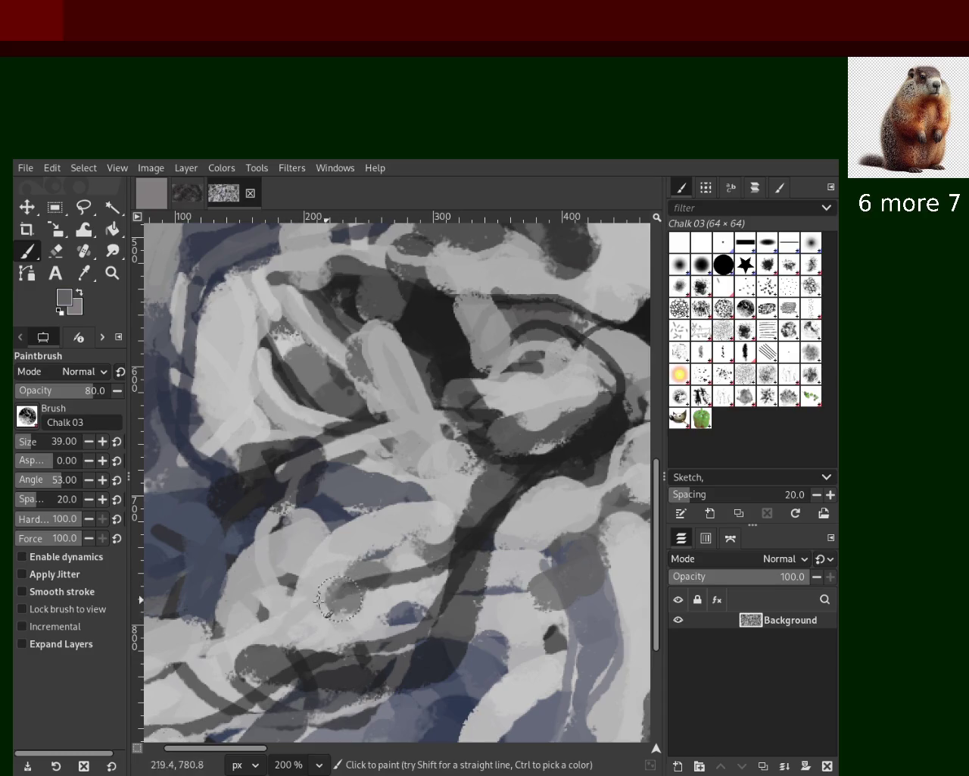
left_click(264, 614, "ctrl")
left_click(278, 657)
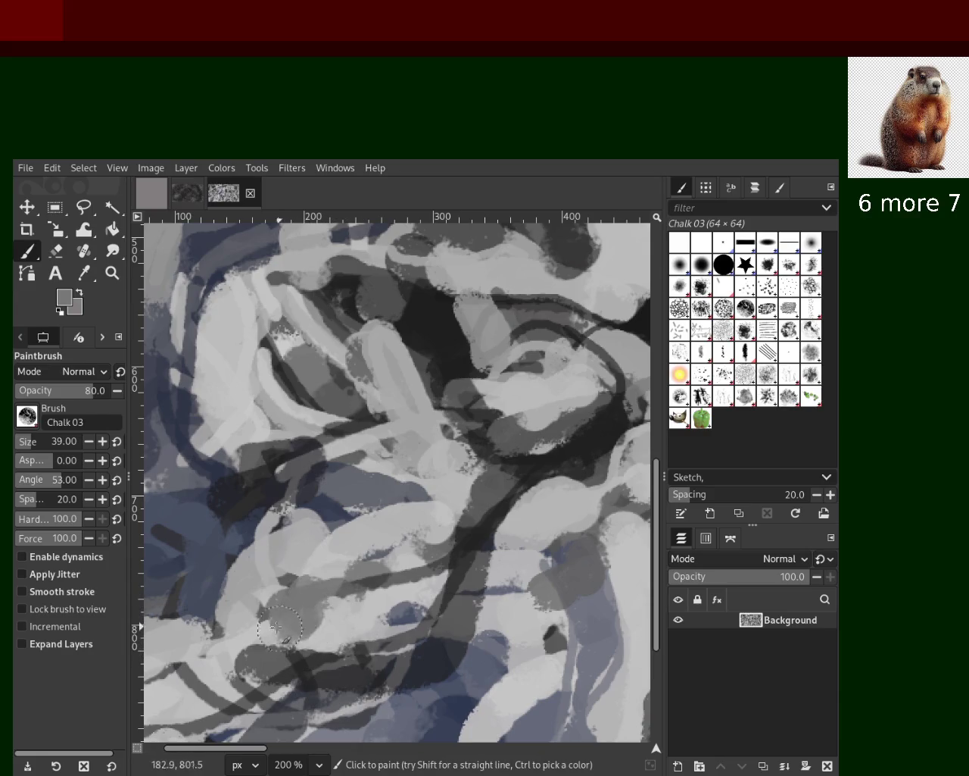
Step: Add dark grey chalk dabs lower down, discarding a light-grey cover dab
left_click(485, 530, "ctrl")
left_click(308, 552)
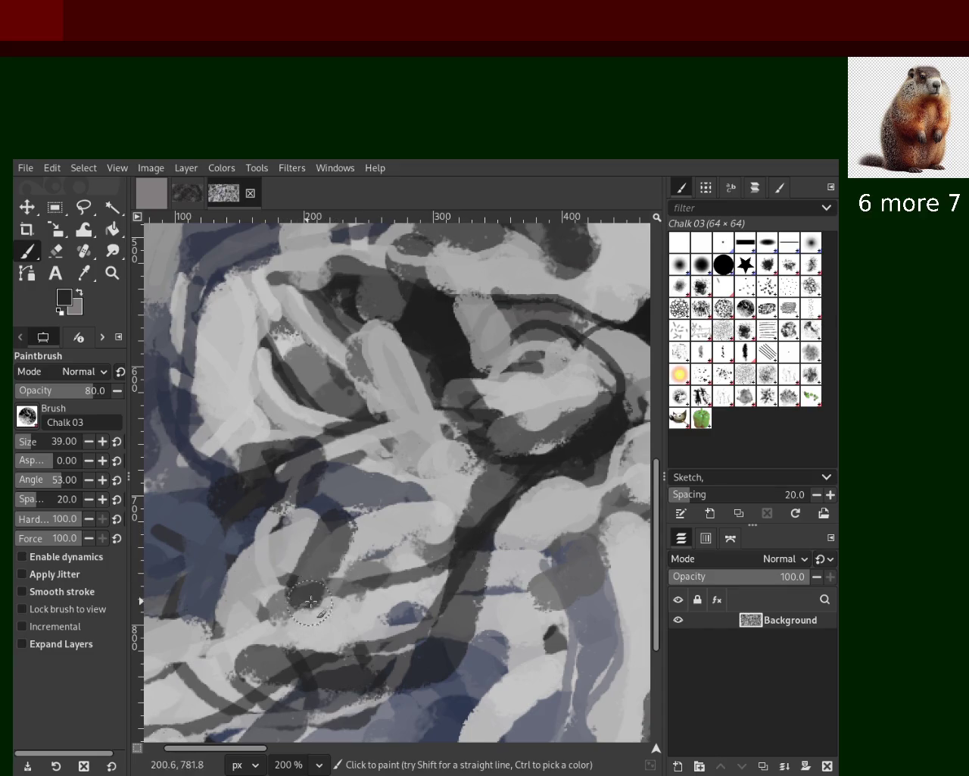
left_click(337, 565)
left_click(315, 518, "ctrl")
left_click(343, 549)
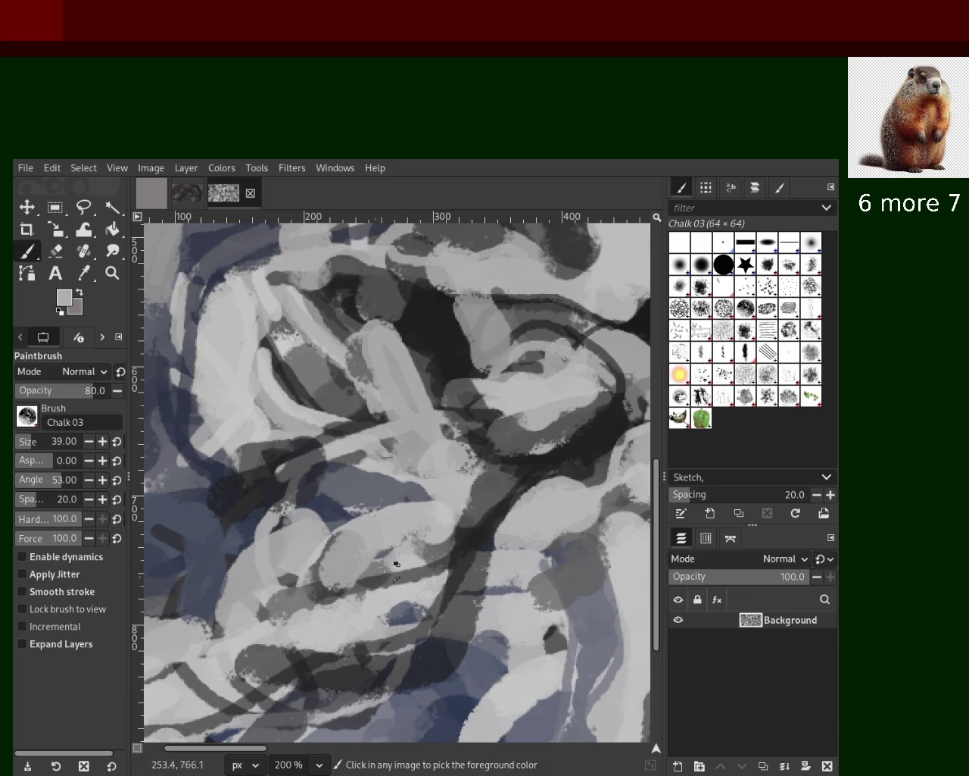
key("ctrl+z")
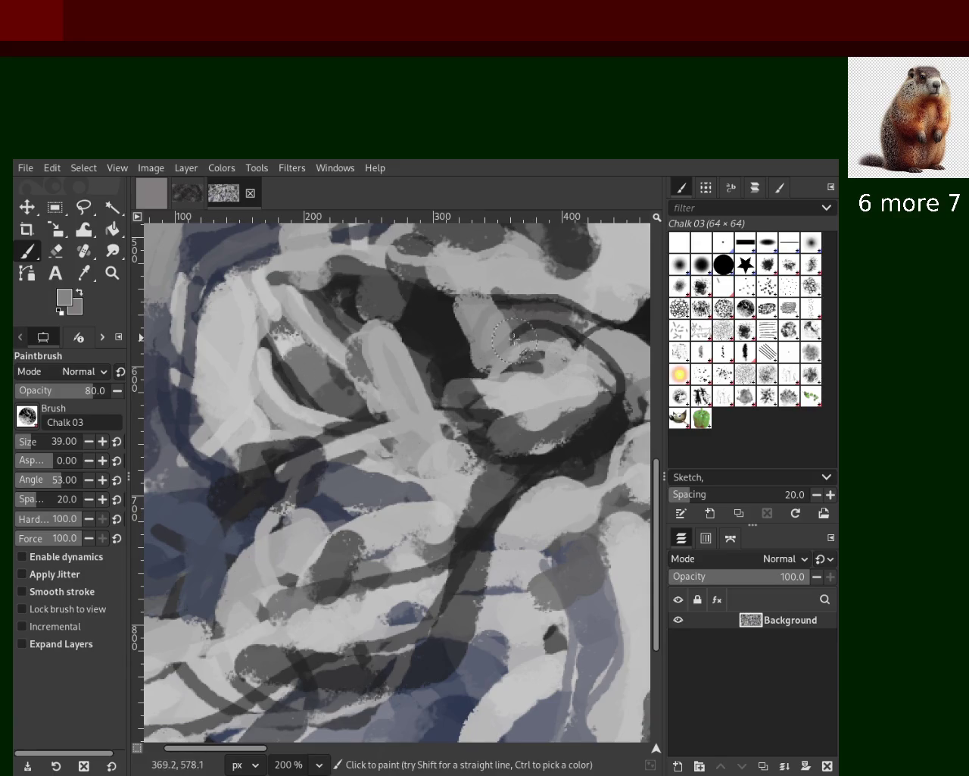
left_click(85, 273)
left_click(112, 273)
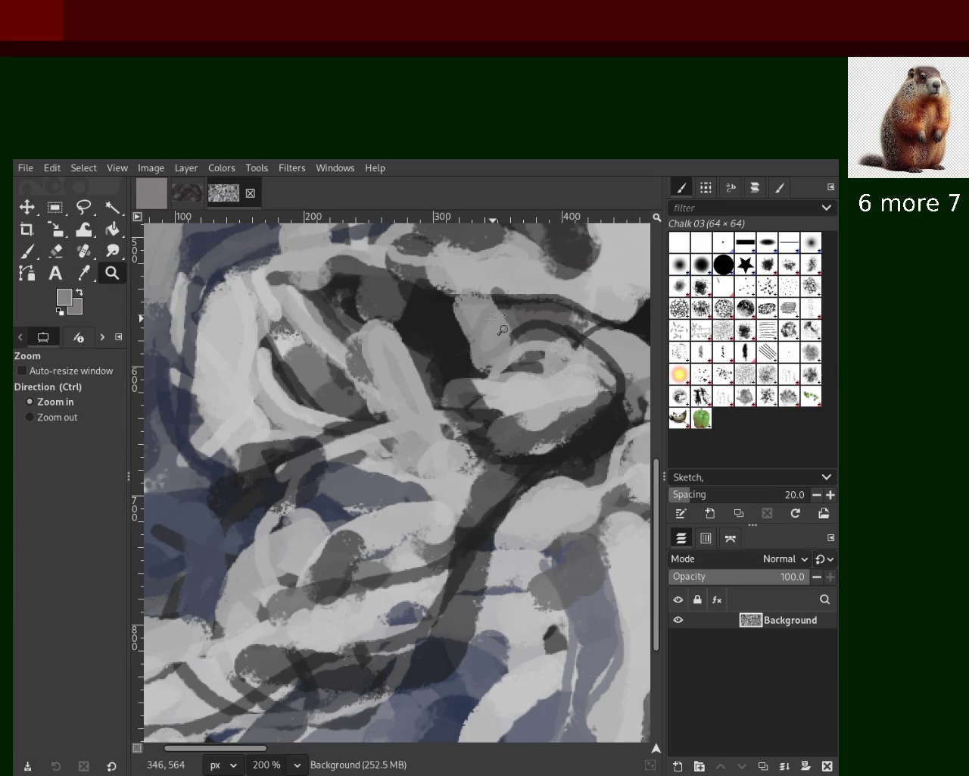
Step: Zoom to 550% on the dark patch, then test and undo a grey Chalk 03 dab
left_click(498, 324)
left_click(498, 325)
left_click(498, 325)
left_click(27, 252)
left_click(316, 342)
key("ctrl+z")
Step: Sample near-black, then a light grey, from the painting and undo a trial grey dab
left_click(331, 354, "ctrl")
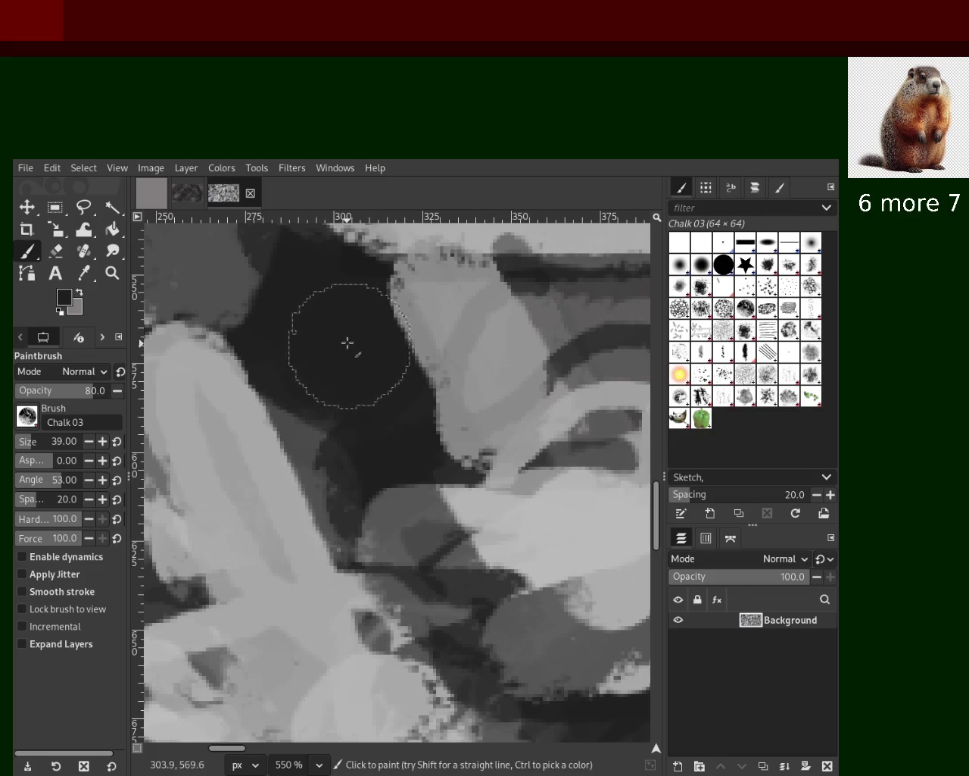
left_click(348, 342, "ctrl")
left_click(326, 354)
key("ctrl+z")
Step: Build up a brighter light chalk dab on the dark patch, then undo it
left_click(343, 358)
key("ctrl+z")
left_click(342, 357)
key("ctrl+z")
left_click(342, 358)
left_click(342, 359)
left_click(343, 359)
left_click(342, 358)
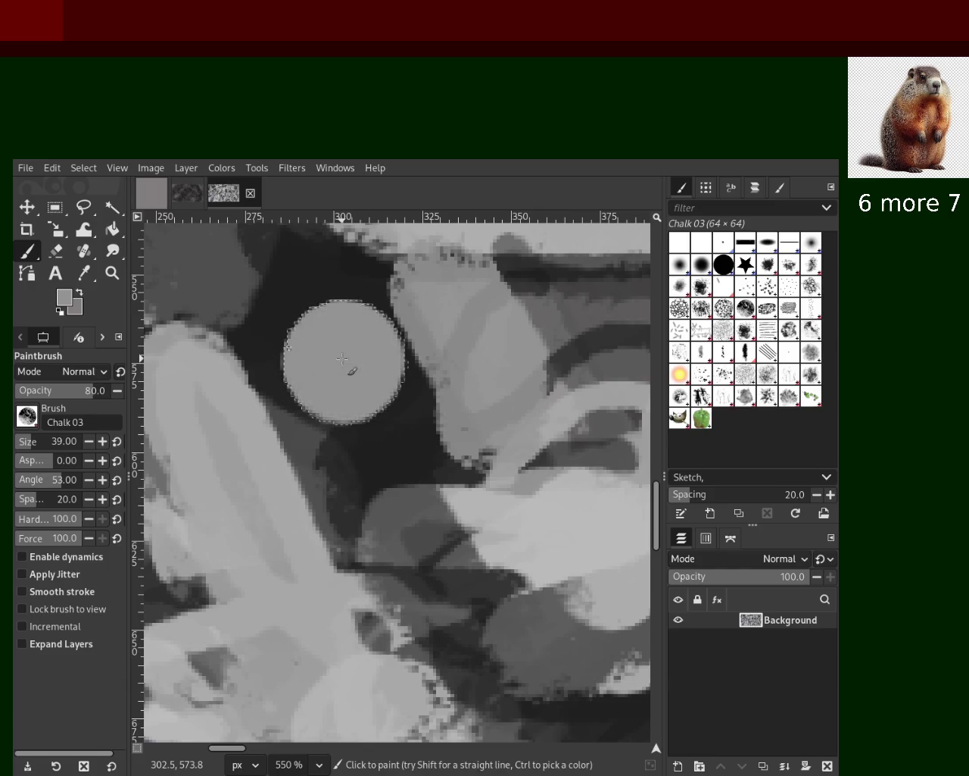
key("ctrl")
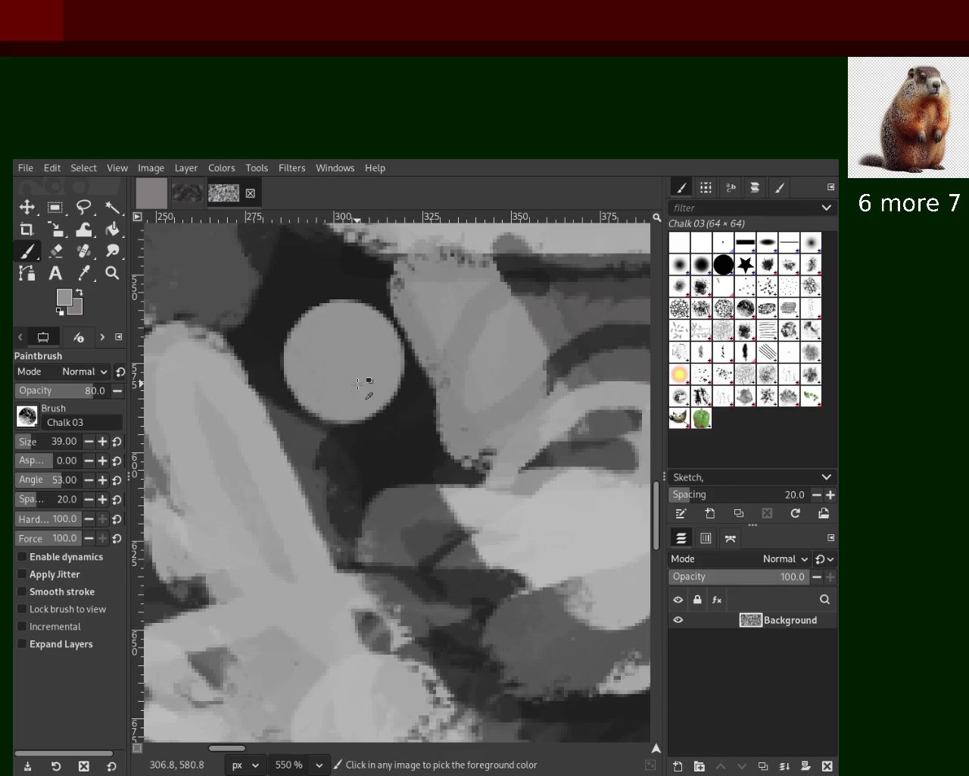
key("ctrl+z")
key("ctrl+z")
key("ctrl+z")
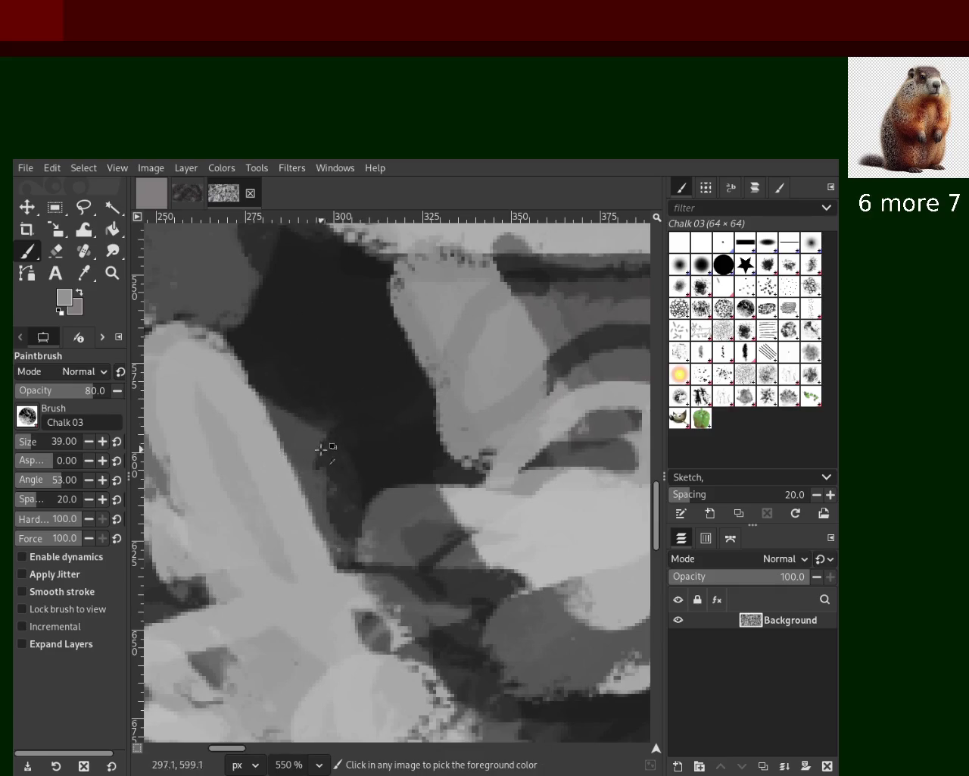
Step: Stamp more light chalk dabs lower on the patch and undo their layers
left_click(359, 376)
left_click(359, 376)
left_click(359, 377)
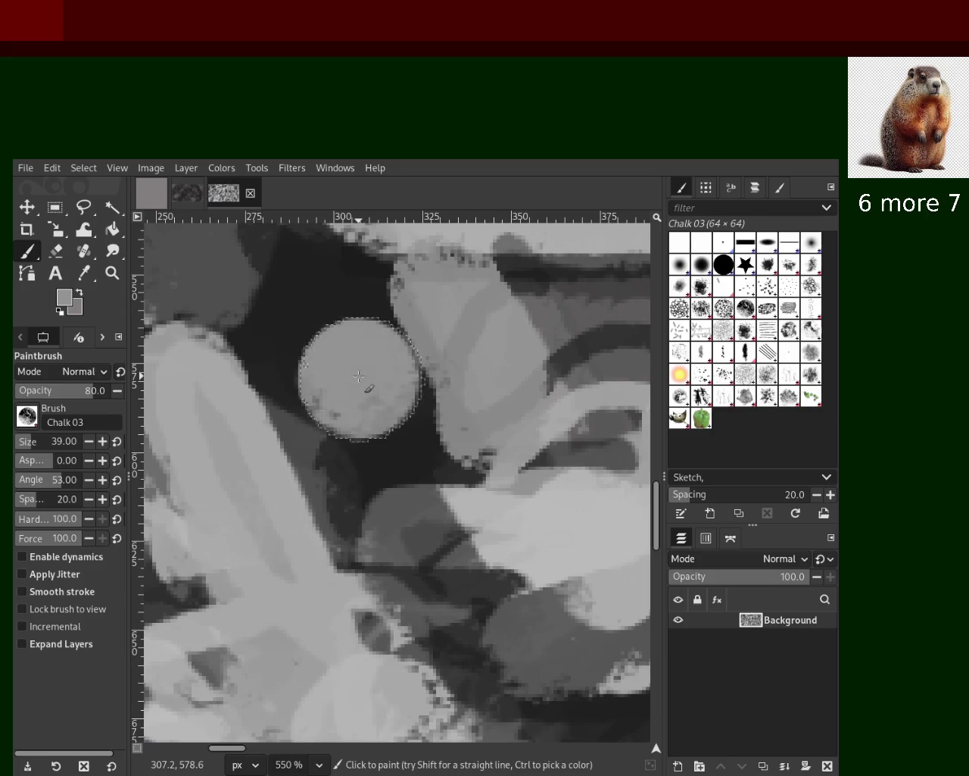
key("ctrl+z")
key("ctrl+z")
key("ctrl+z")
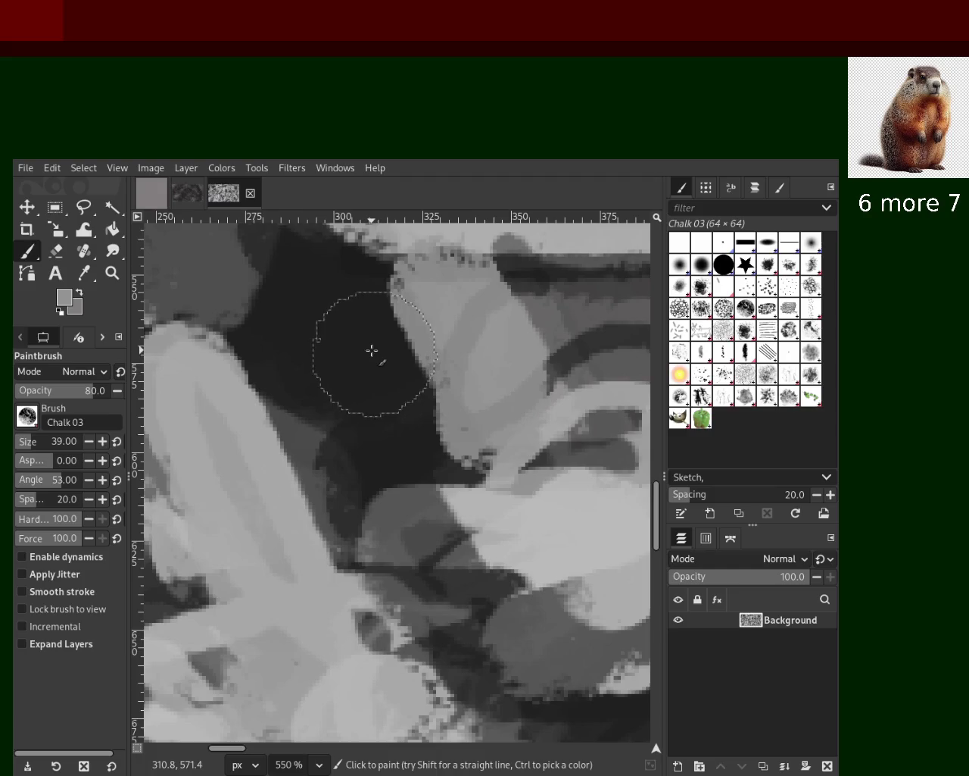
left_click(361, 359)
key("ctrl+z")
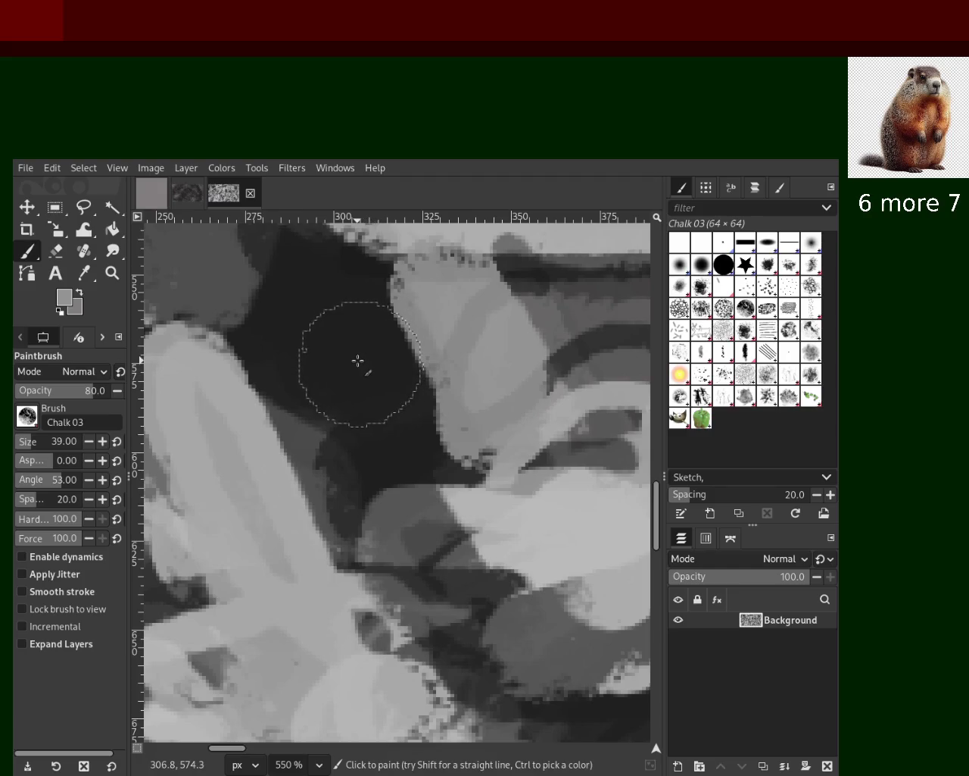
Step: Fill a light chalk dab toward a solid disk, then remove it
left_click(356, 361)
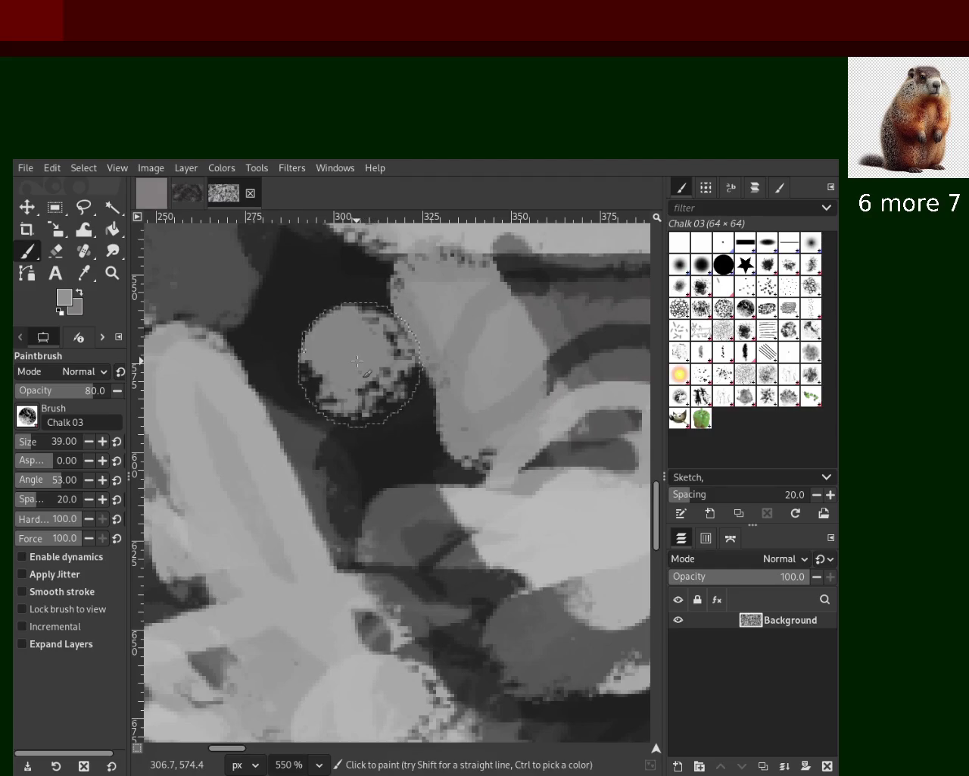
left_click(357, 362)
left_click(357, 361)
left_click(357, 361)
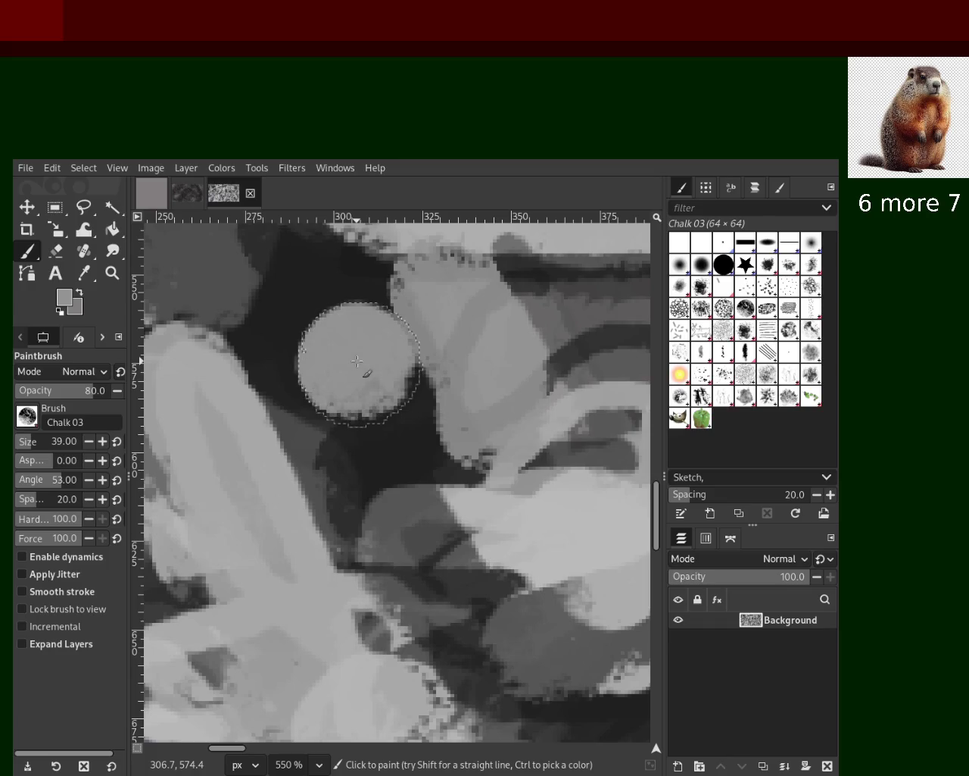
left_click(357, 362)
key("ctrl+z")
key("ctrl+z")
key("ctrl+z")
key("ctrl+z")
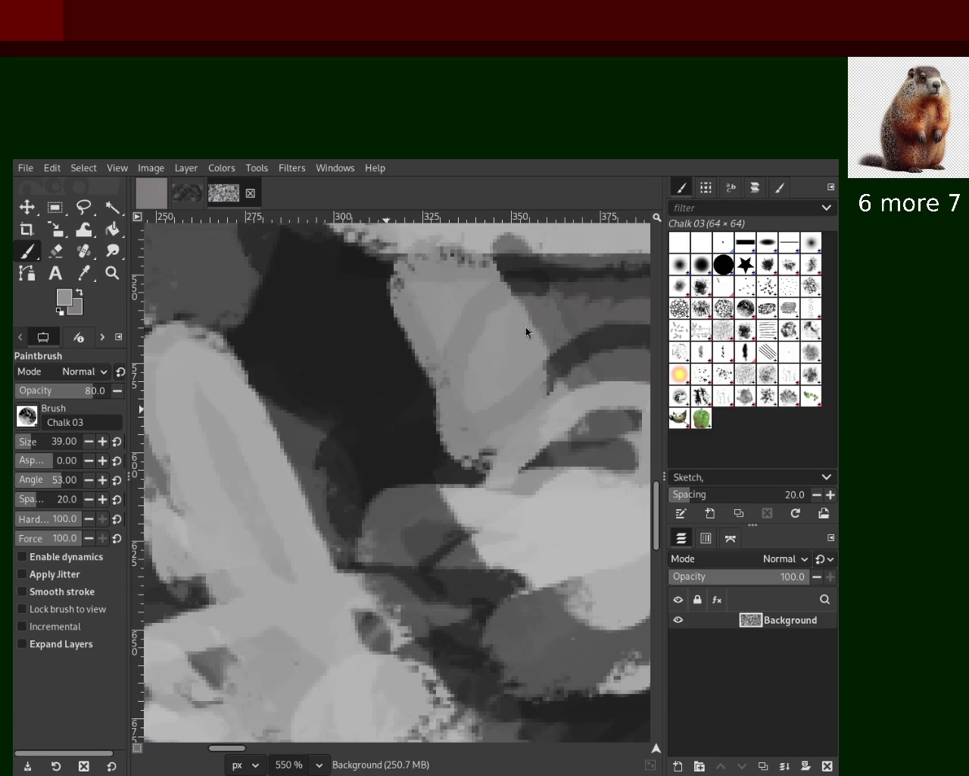
Step: Paint and undo a light grey chalk disk, then stamp a test dab higher on the patch
left_click(309, 355)
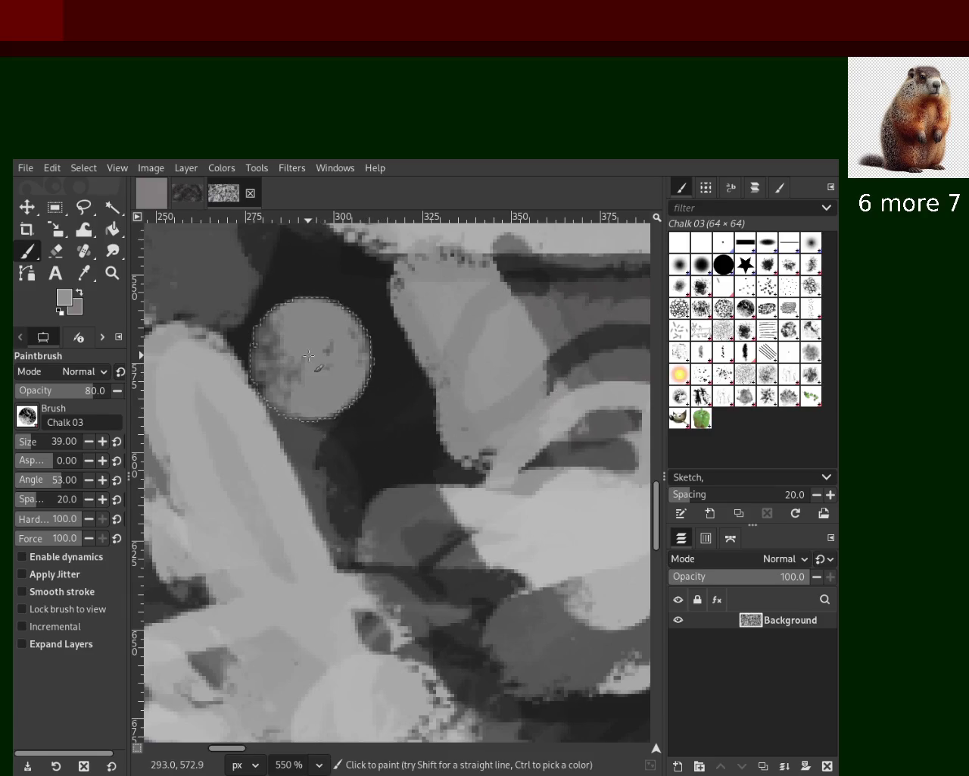
left_click(309, 355)
key("ctrl+z")
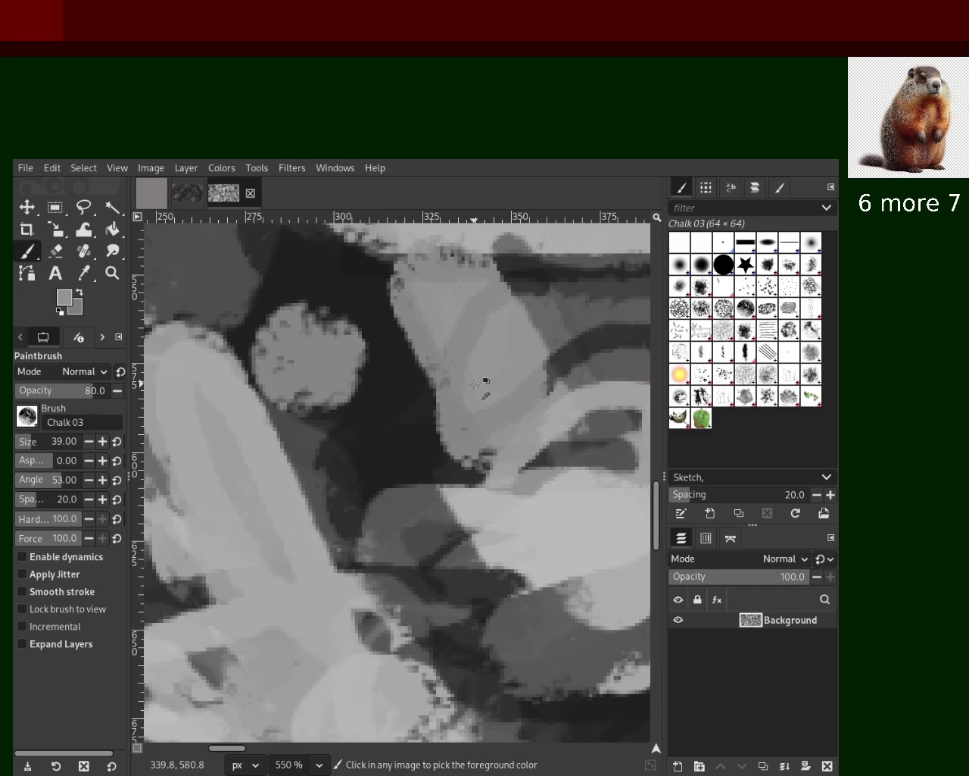
key("ctrl+z")
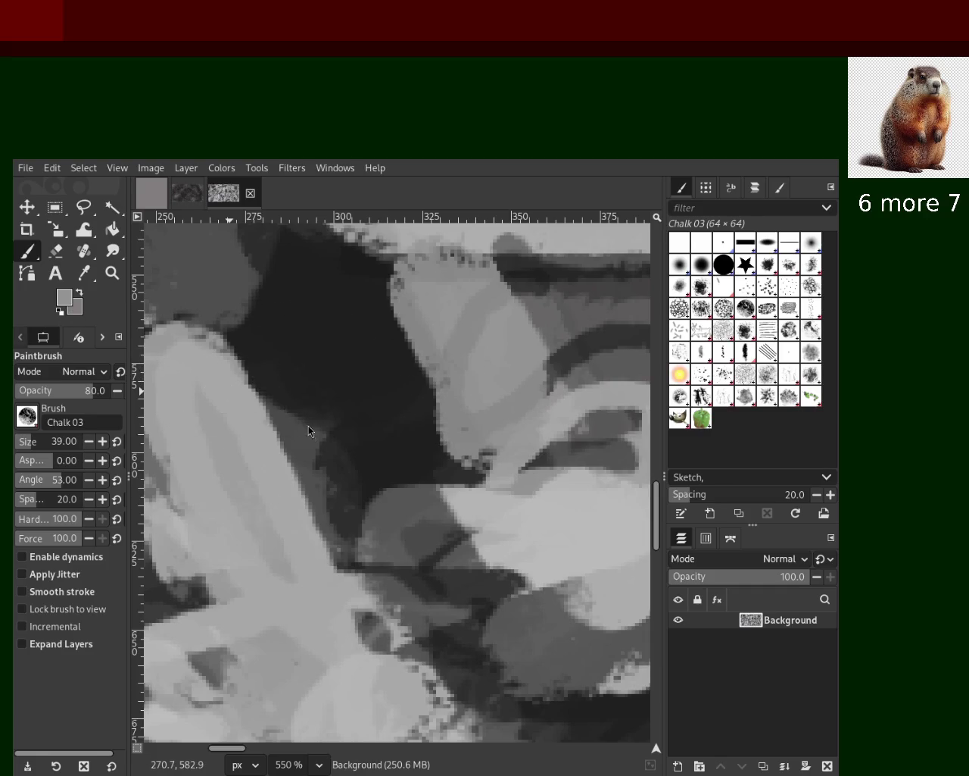
left_click(318, 326)
Step: Replace the white chalk dab with fainter dabs at brush opacity 54, then undo them
key("ctrl+z")
left_click(307, 325)
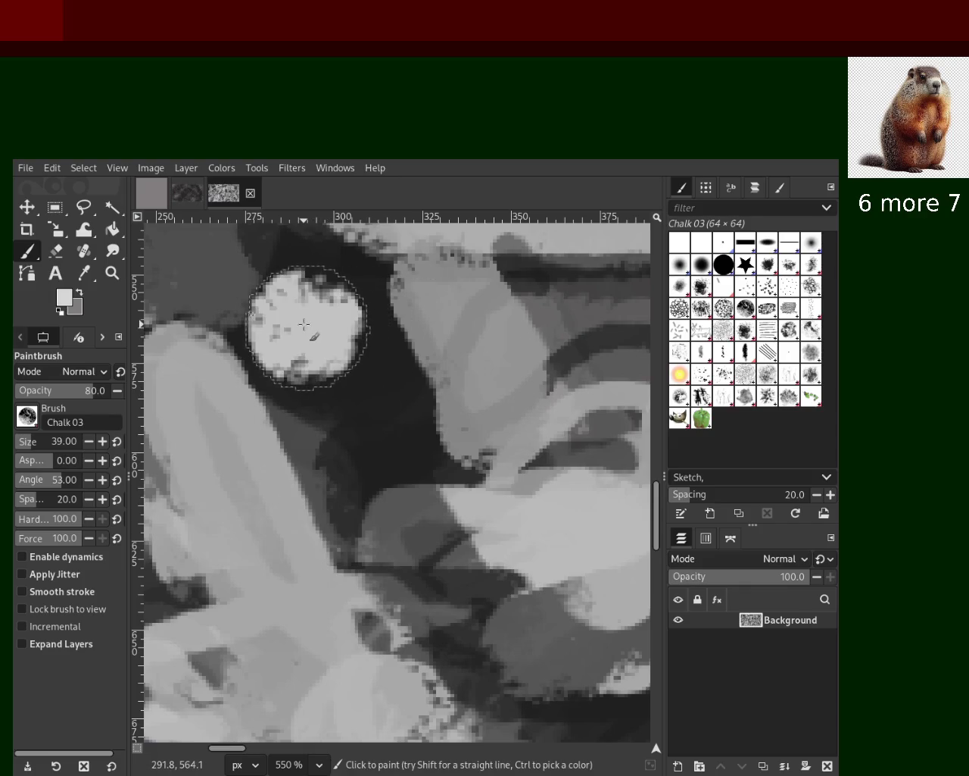
key("ctrl+z")
left_click(68, 390)
left_click(326, 336)
left_click(326, 336)
key("ctrl+z")
Step: Try and undo a built-up chalk dab on the left and another lower down
left_click(310, 331)
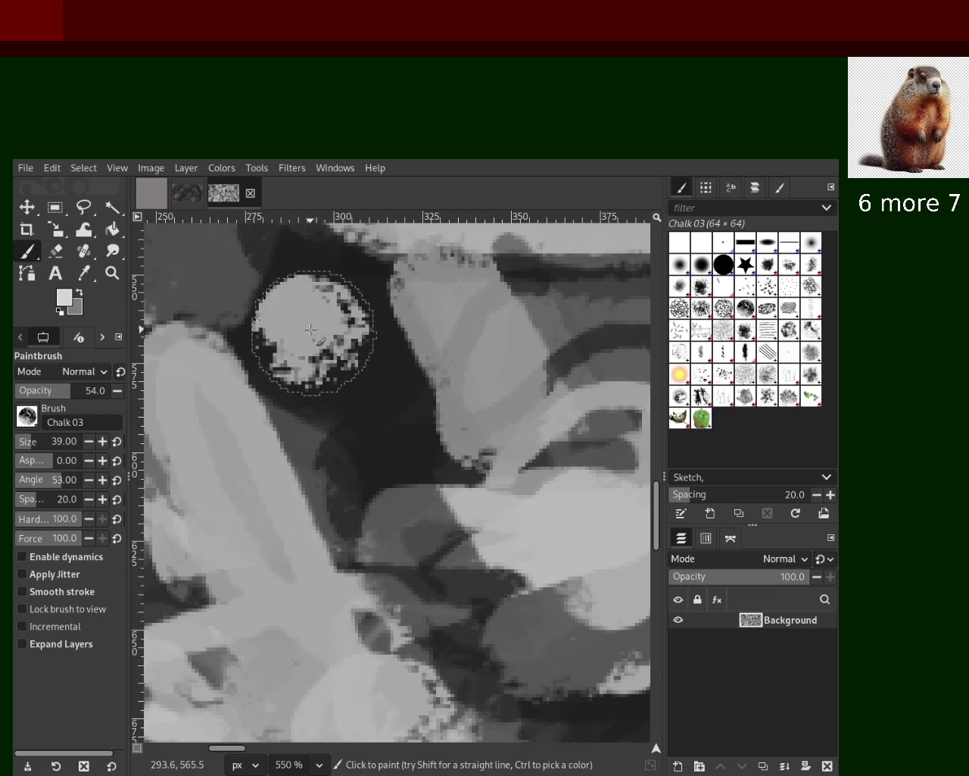
left_click(311, 330)
left_click(311, 330)
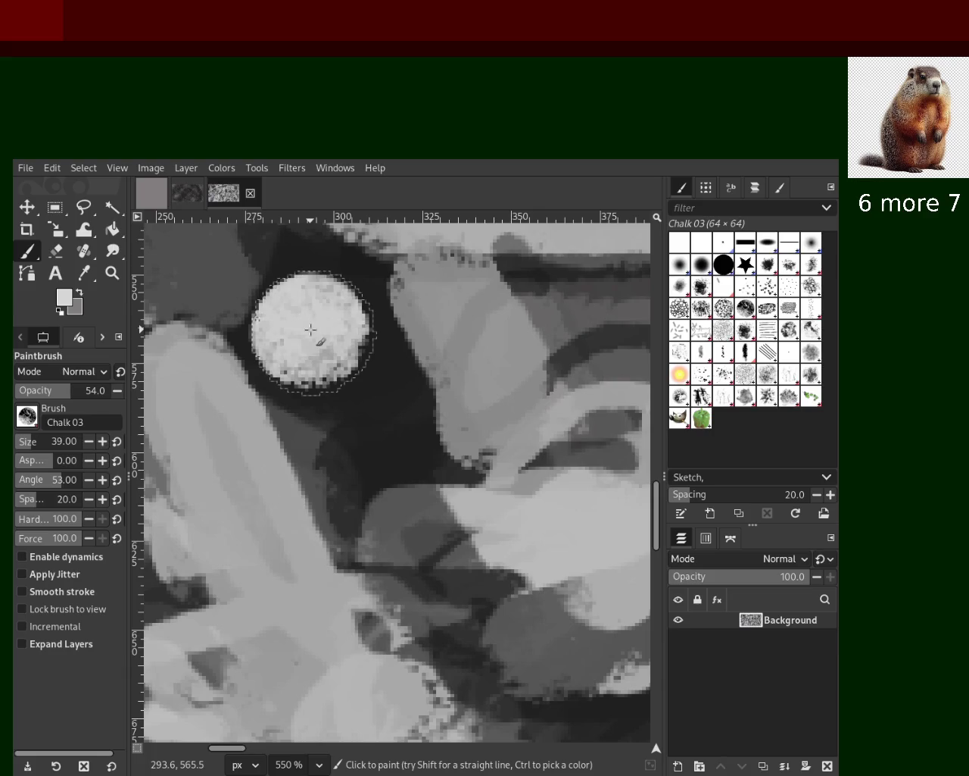
key("ctrl+z")
left_click(362, 398)
left_click(362, 398)
key("ctrl+z")
key("ctrl+z")
Step: Retry chalk dabs on the dark area until one stamped dab remains
key("ctrl+z")
key("ctrl+z")
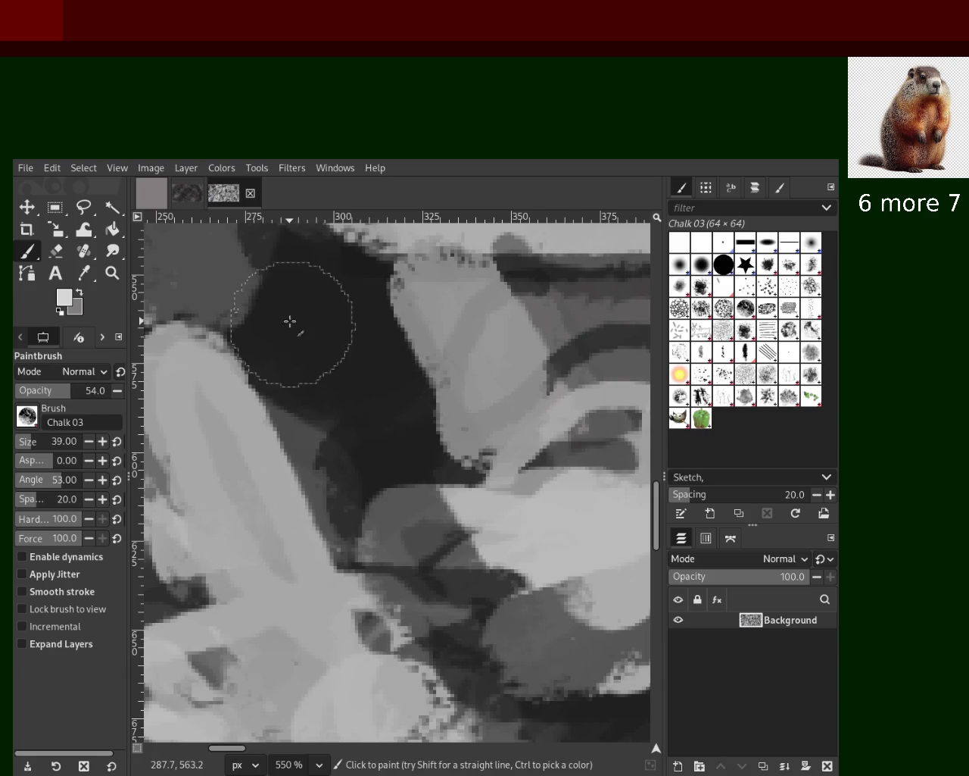
left_click(309, 336)
key("ctrl+z")
left_click(307, 333)
key("ctrl+z")
left_click(305, 333)
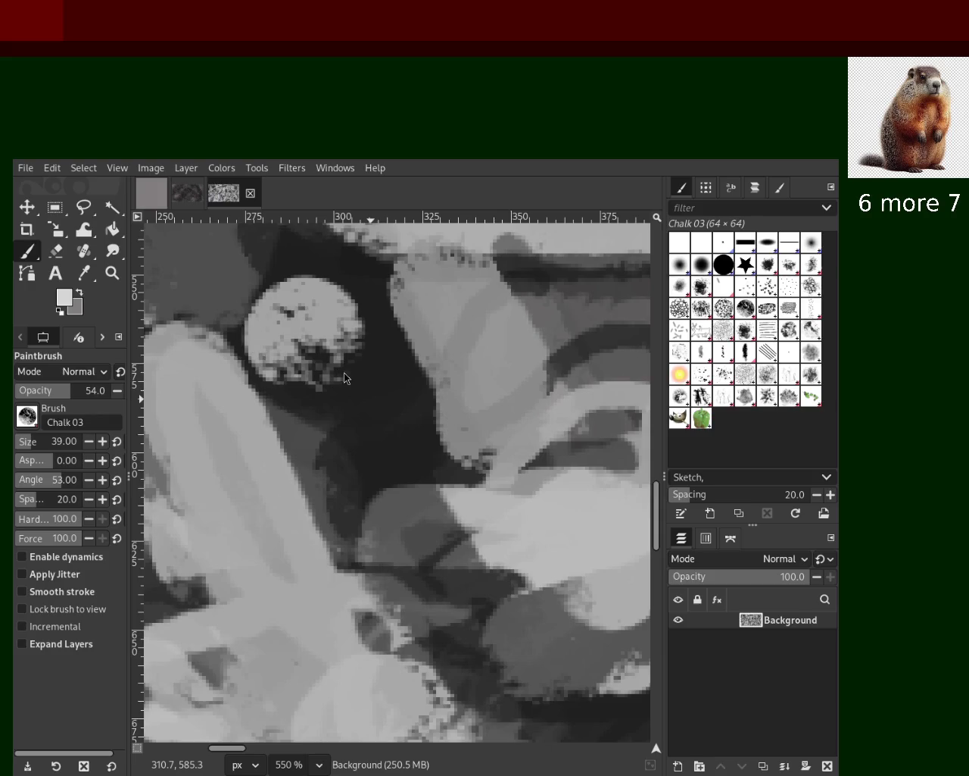
Step: Swap the chalk-dotted circle for a bright chalk circle on the dark area
key("ctrl+z")
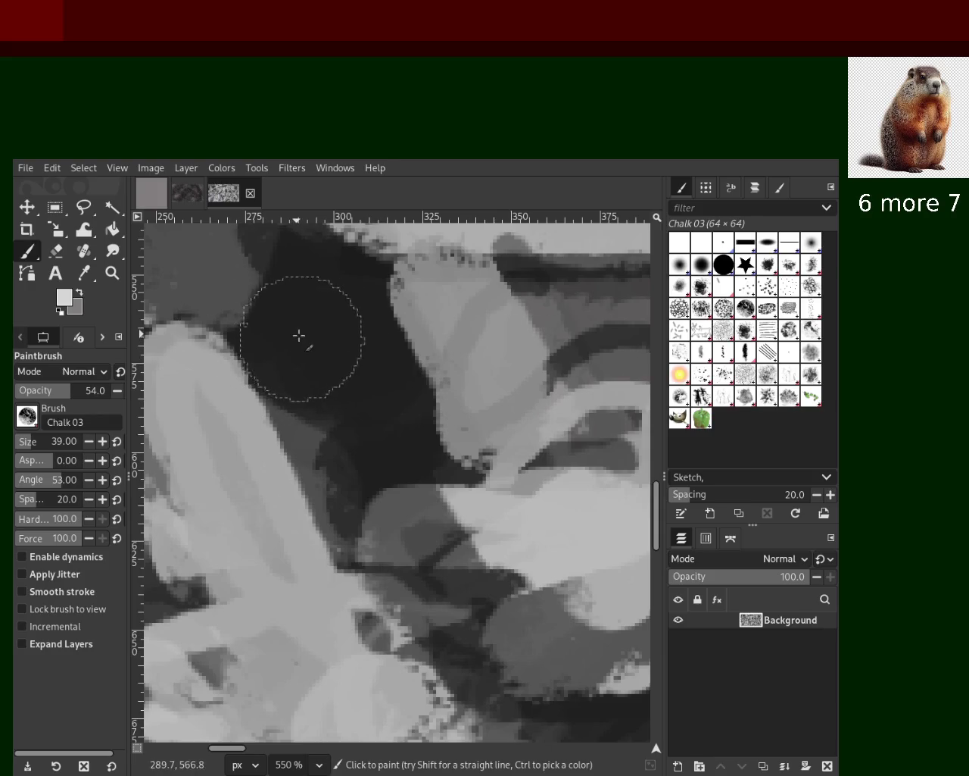
left_click(306, 340)
key("ctrl+z")
left_click(296, 340)
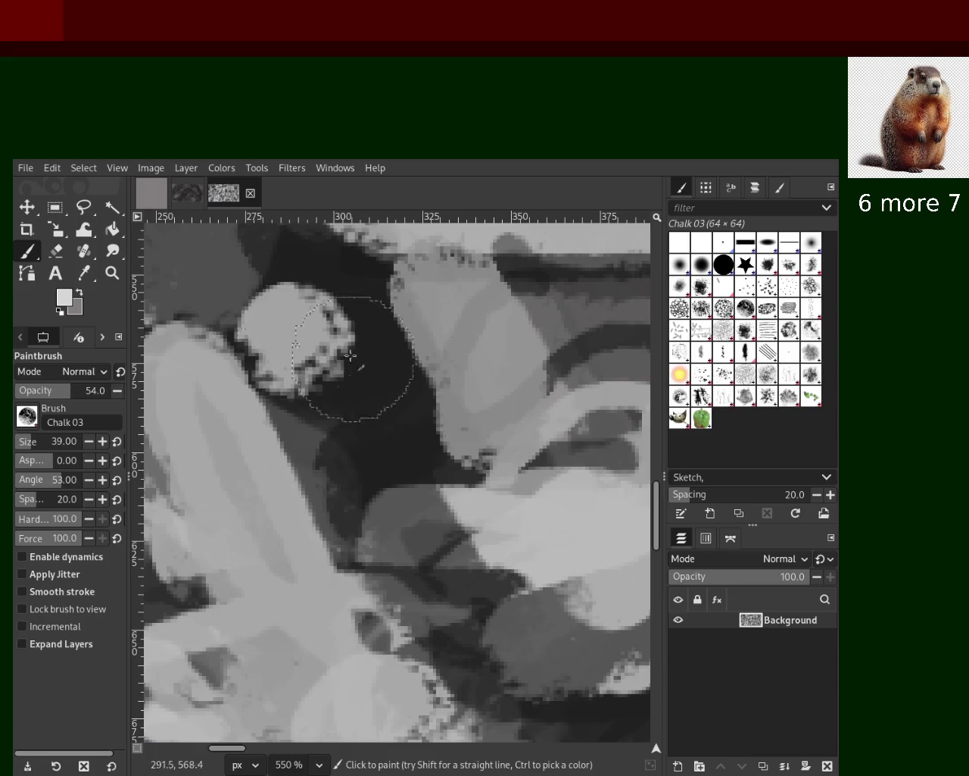
key("ctrl+z")
left_click(302, 338)
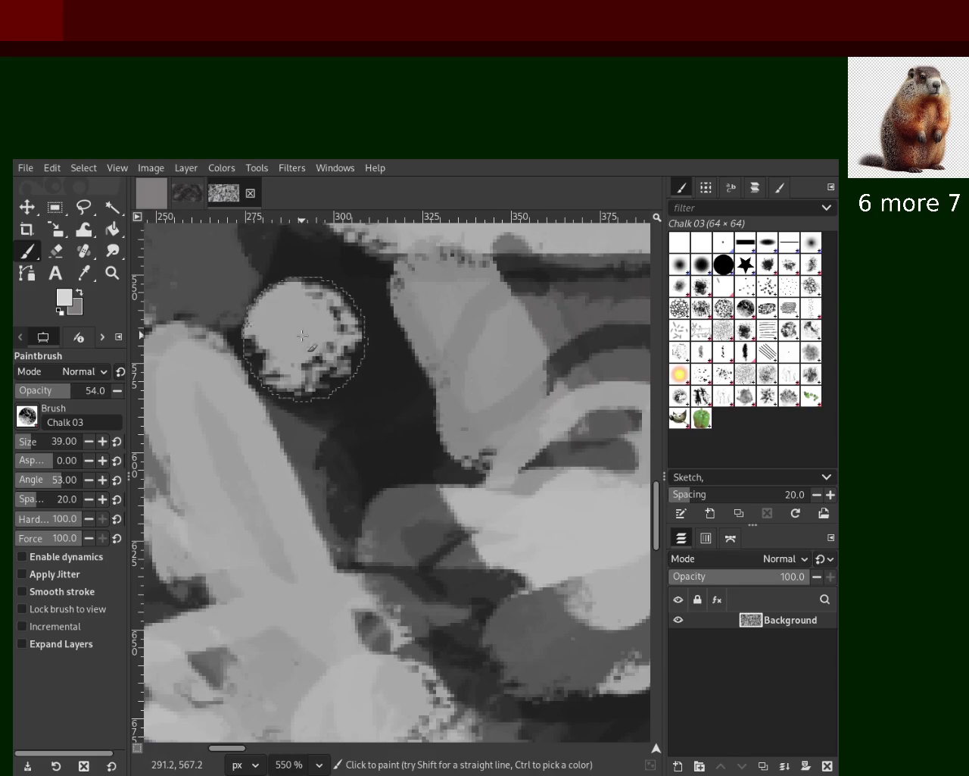
Step: Try second chalk circles and dabs lower down, undoing the unwanted ones
left_click(388, 399)
key("ctrl+z")
left_click(377, 423)
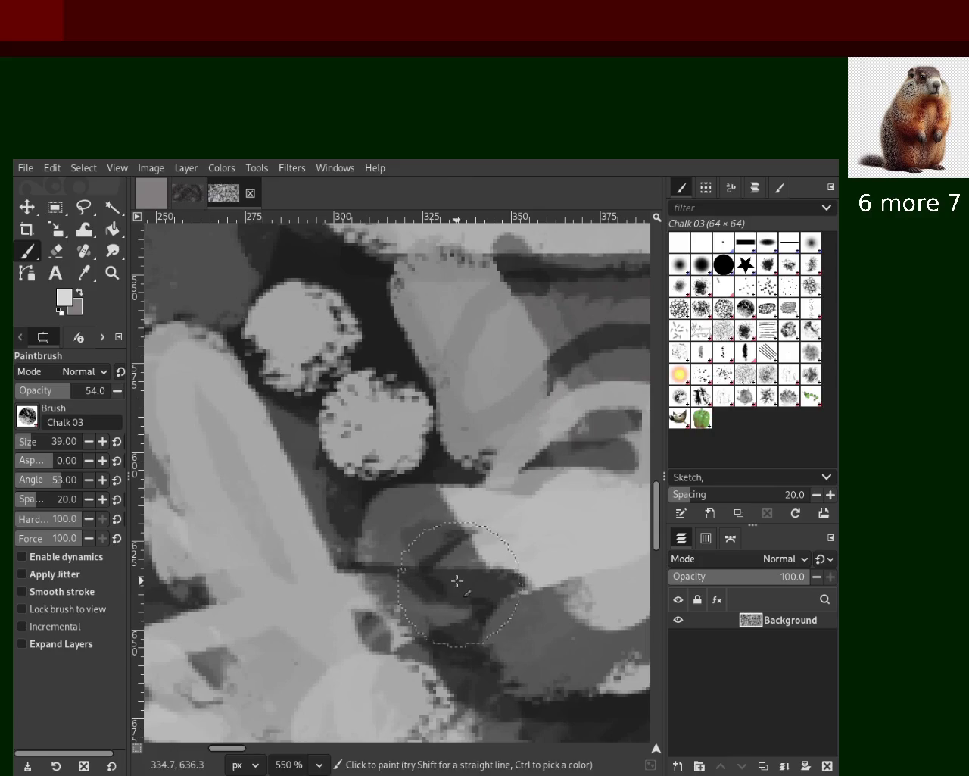
key("ctrl+z")
left_click(376, 411)
left_click(372, 403)
key("ctrl+z")
Step: Add chalk dabs toward the upper blob, undoing the misplaced ones
left_click(361, 356)
left_click(328, 315)
key("ctrl+z")
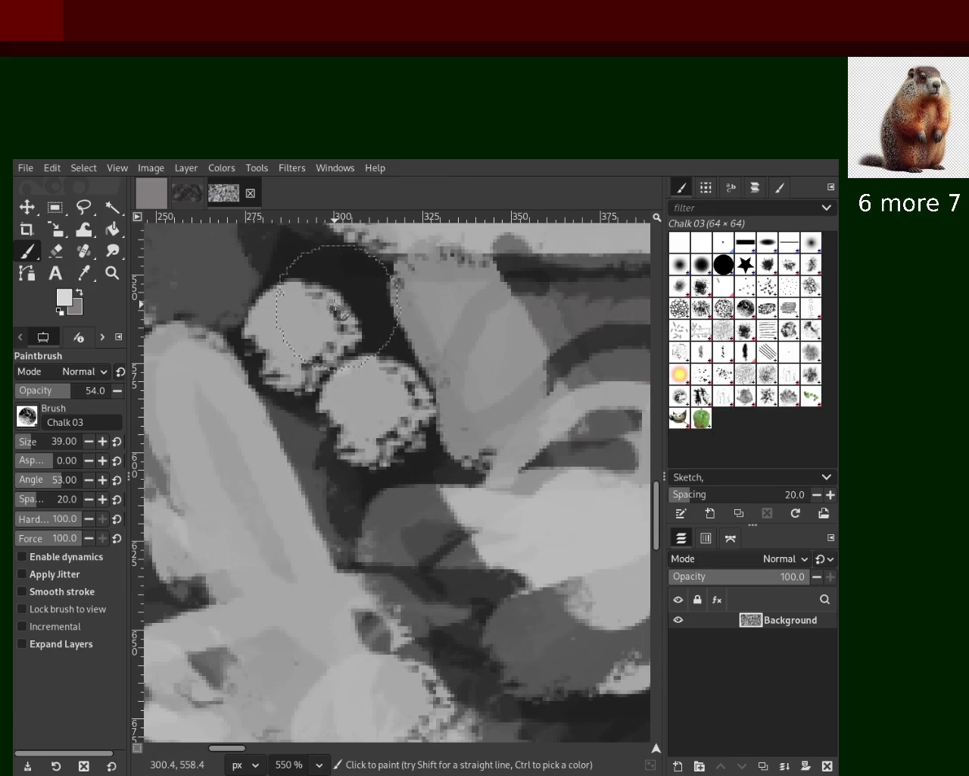
left_click(336, 305)
left_click(330, 287)
key("ctrl+z")
Step: Repaint the lower blob with chalk and add dabs further down and to the right
left_click(372, 422)
key("ctrl+z")
left_click(362, 406)
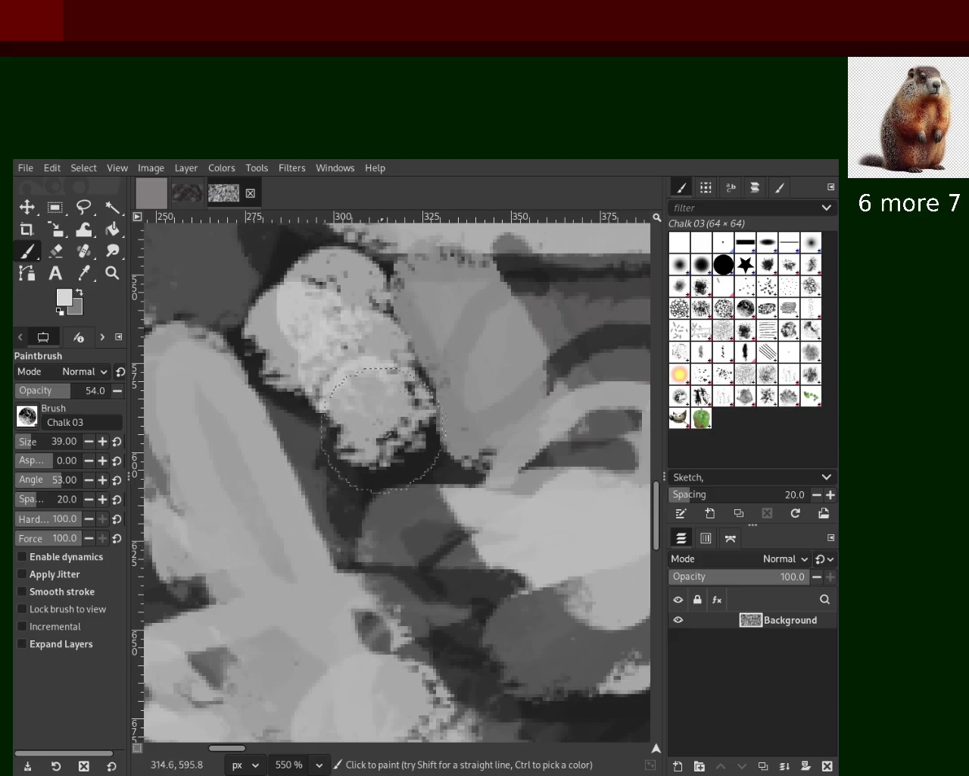
key("ctrl+z")
left_click(363, 377)
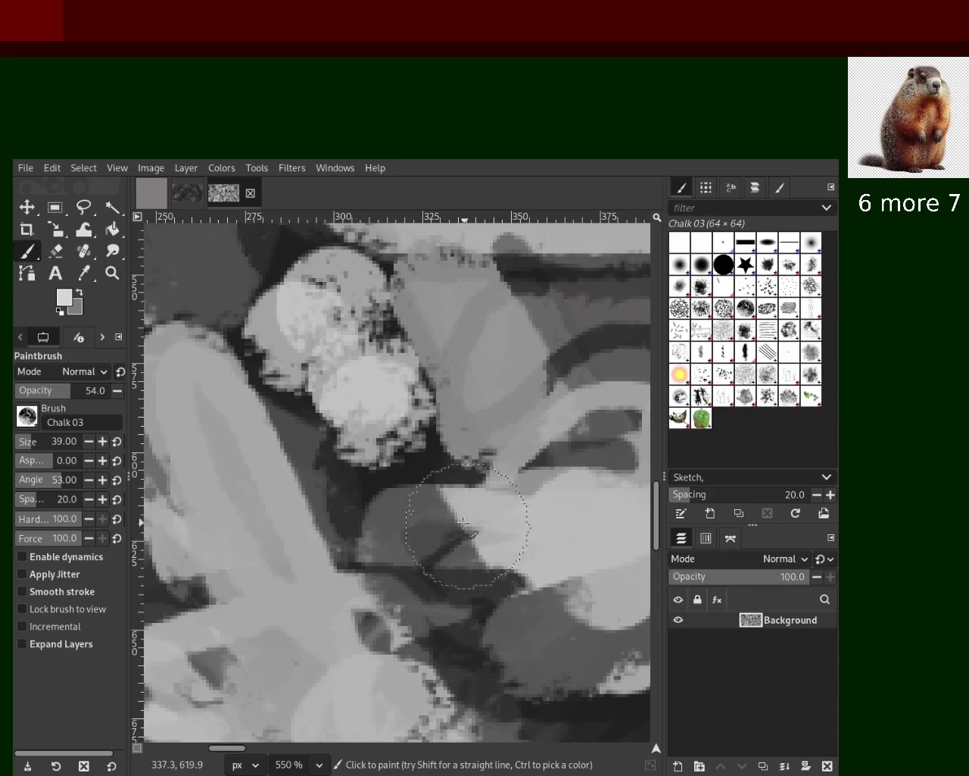
key("ctrl+z")
left_click(378, 496)
key("ctrl+z")
left_click(353, 531)
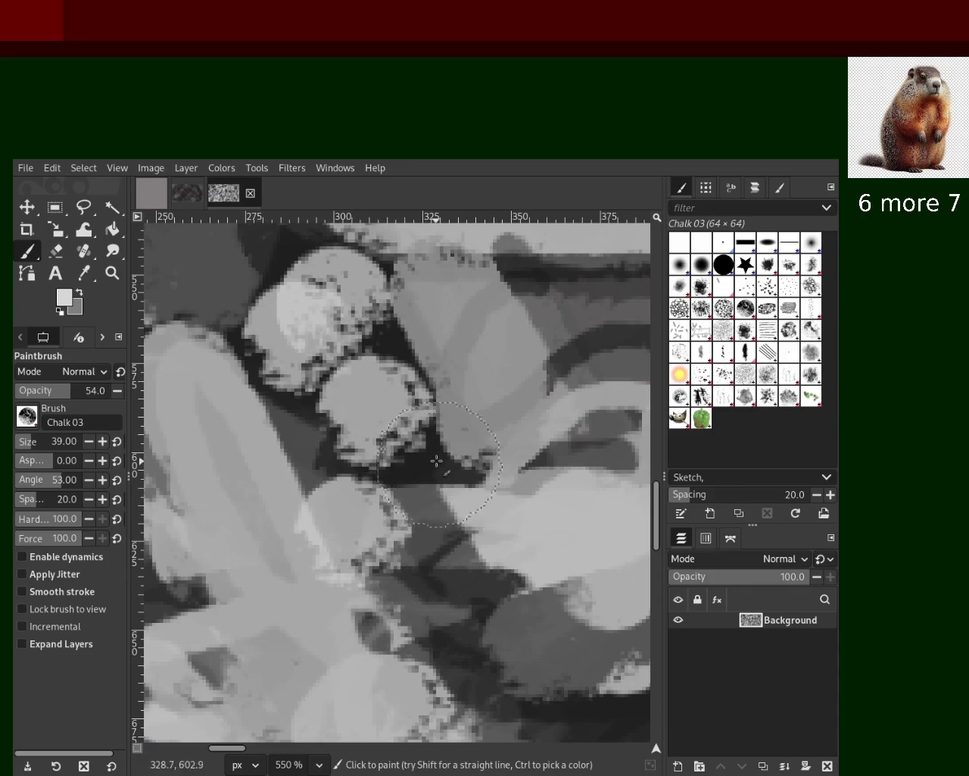
left_click(435, 462)
Step: Undo the grey dab and recent chalk dabs, leaving one, then zoom into the painting
left_click(358, 346, "ctrl")
left_click(358, 346)
key("ctrl+z")
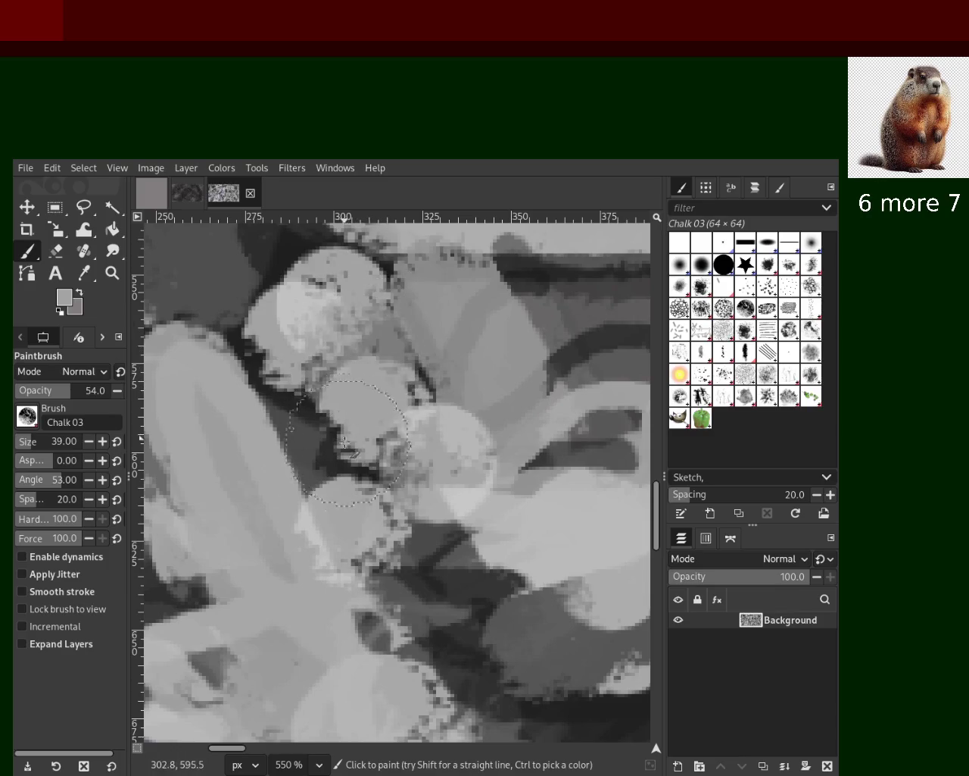
key("ctrl+z")
key("ctrl+z")
key("ctrl+z")
key("ctrl+z")
key("ctrl+z")
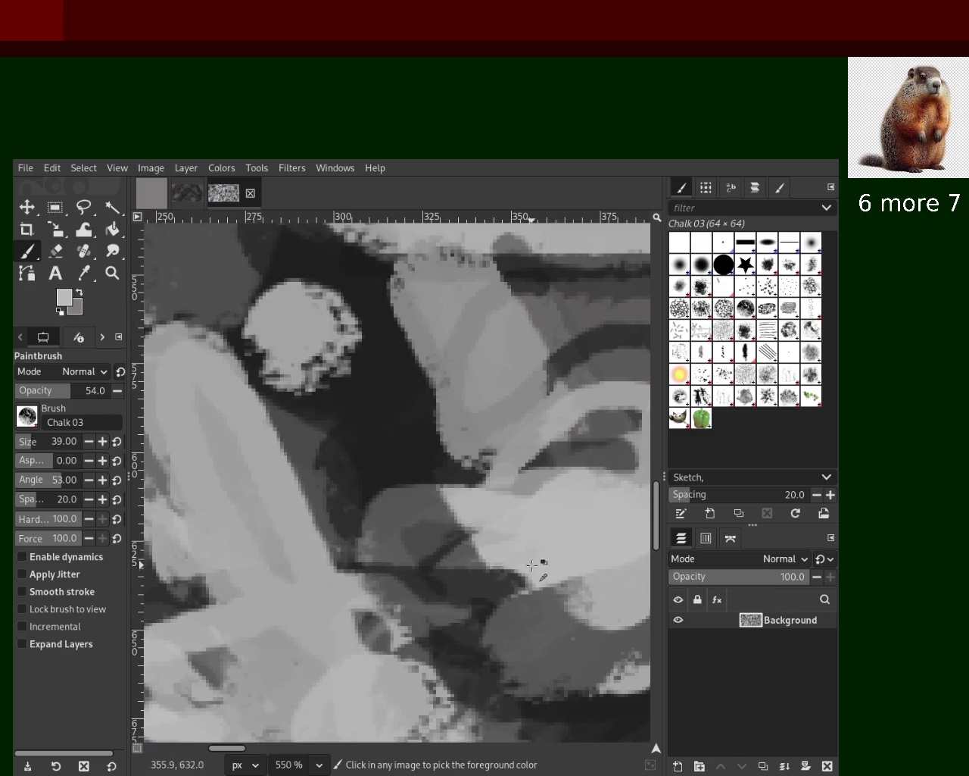
key("ctrl+z")
left_click(112, 273)
left_click(519, 426)
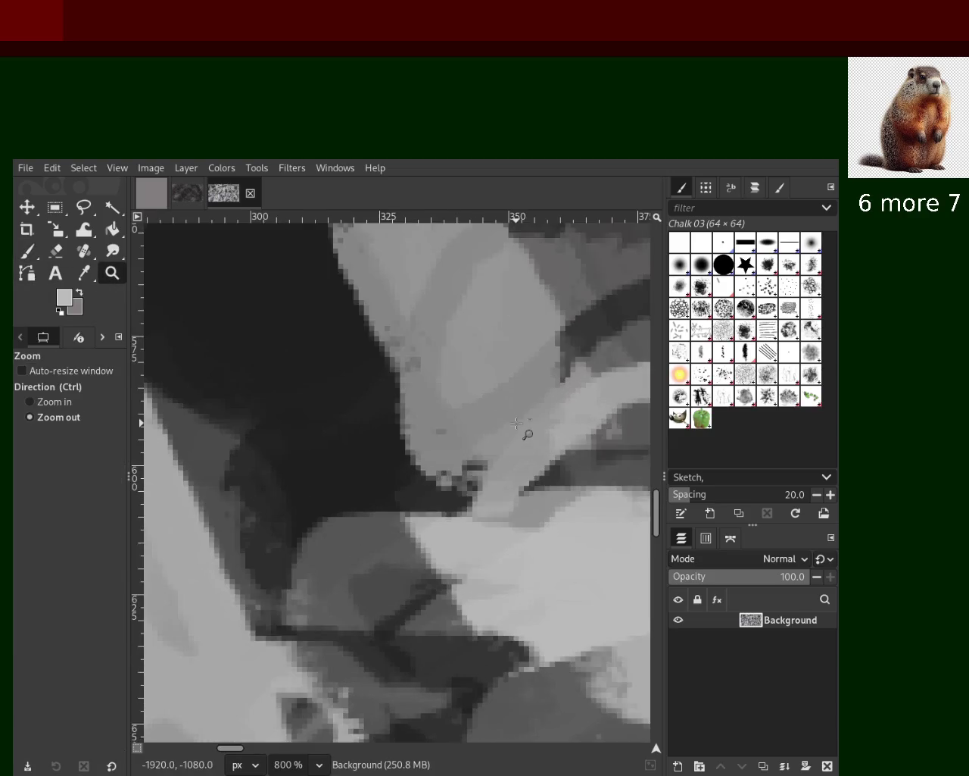
left_click(519, 426, "ctrl")
left_click(518, 426, "ctrl")
scroll(518, 425, "down", 1)
scroll(487, 452, "up", 8)
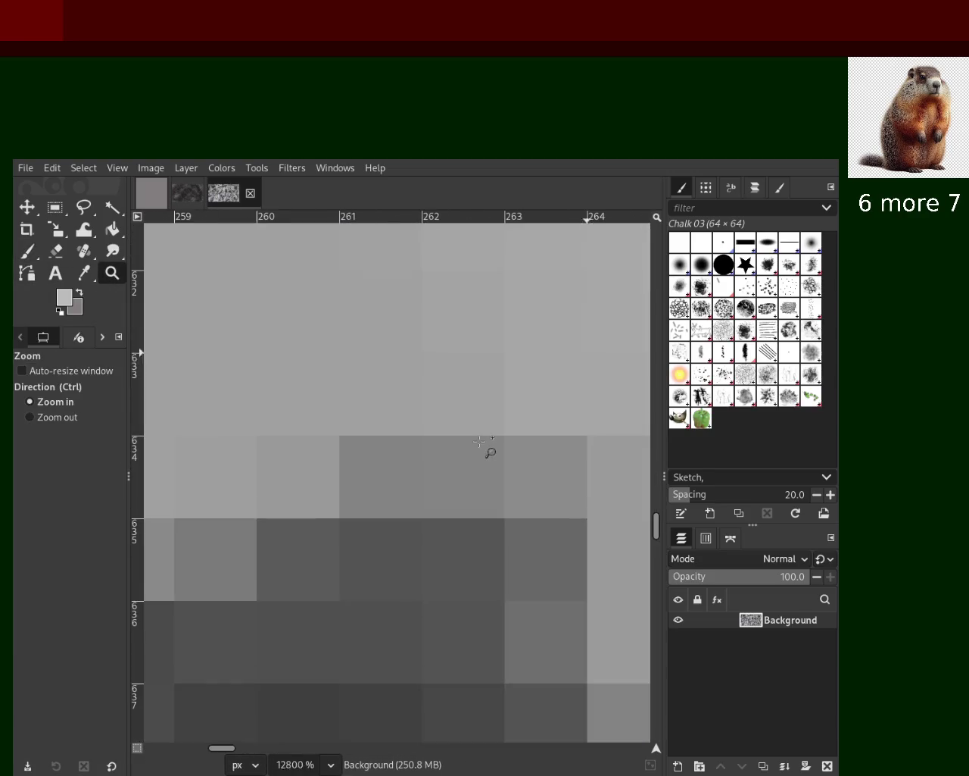
scroll(471, 452, "up", 1)
scroll(462, 443, "up", 2)
scroll(462, 443, "down", 3)
scroll(462, 443, "down", 3)
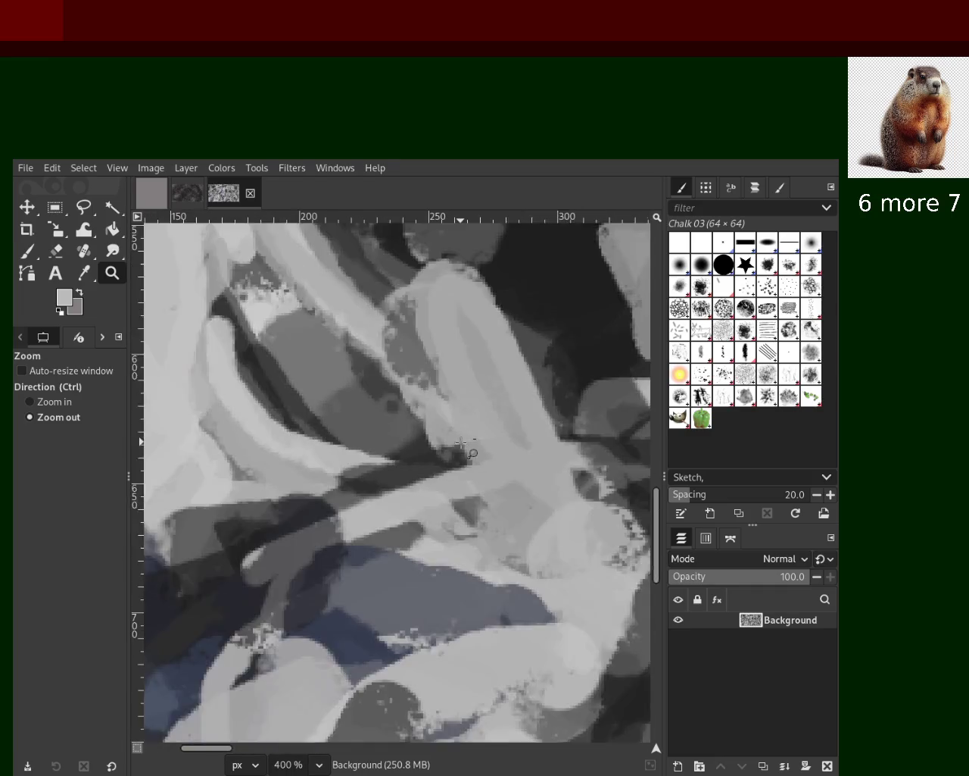
scroll(462, 443, "down", 2)
scroll(462, 443, "down", 3)
scroll(459, 443, "down", 1)
scroll(454, 469, "up", 2)
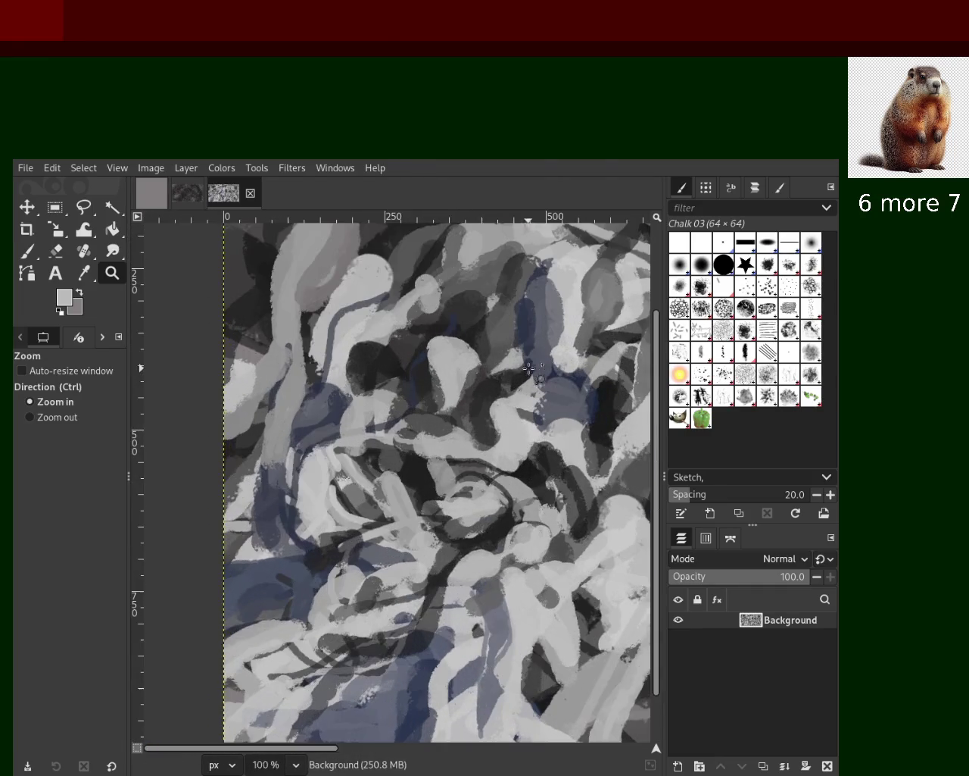
scroll(452, 492, "up", 1)
scroll(450, 512, "up", 2)
scroll(450, 512, "down", 3)
scroll(454, 503, "down", 2)
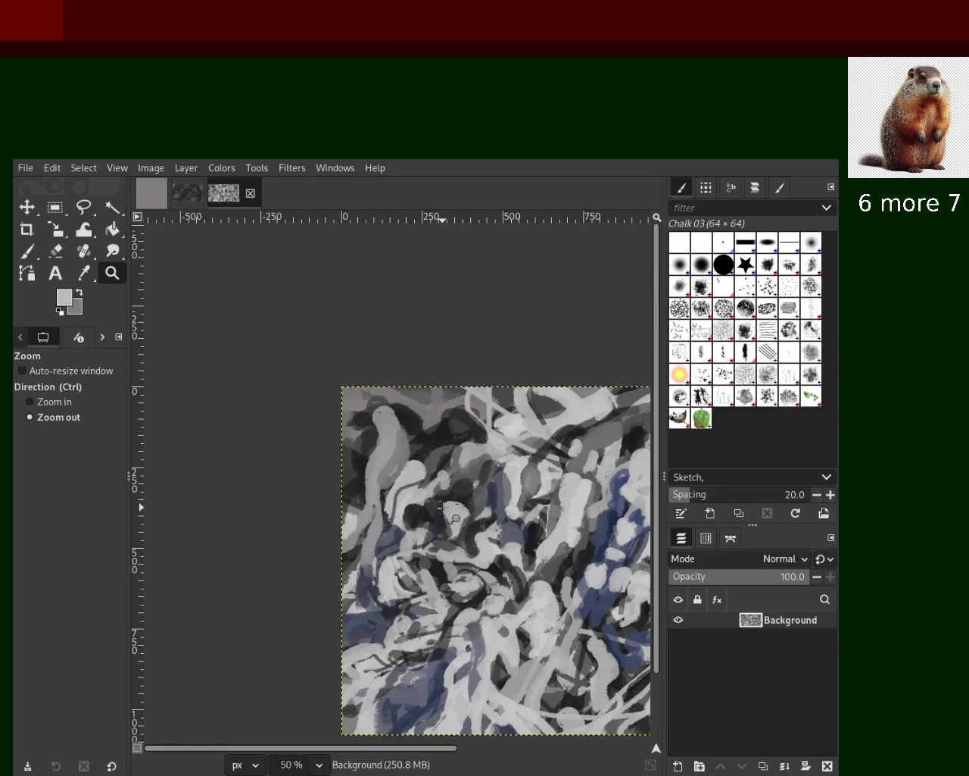
scroll(484, 481, "up", 3)
scroll(484, 481, "up", 1)
scroll(262, 395, "up", 1)
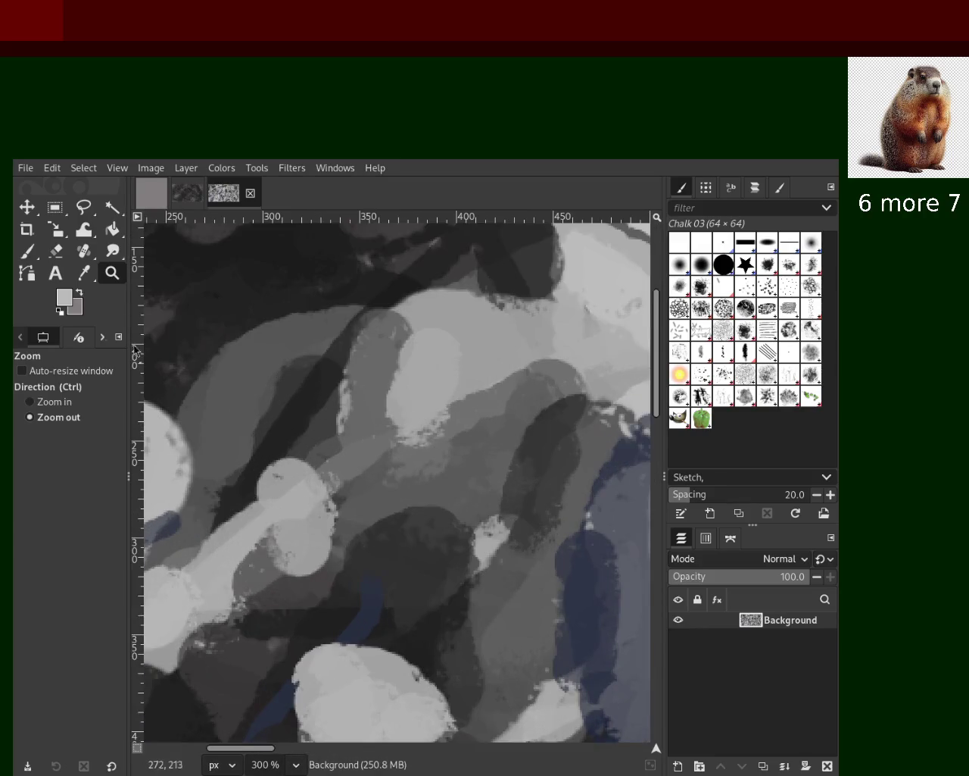
left_click(23, 256)
Step: Paint a darker vertical chalk stroke from a sampled grey and discard the lighter grey strokes
left_click(363, 303, "ctrl")
left_click_drag(385, 290, 389, 476)
left_click(455, 364, "ctrl")
left_click_drag(415, 322, 454, 439)
key("ctrl+z")
left_click_drag(406, 299, 413, 406)
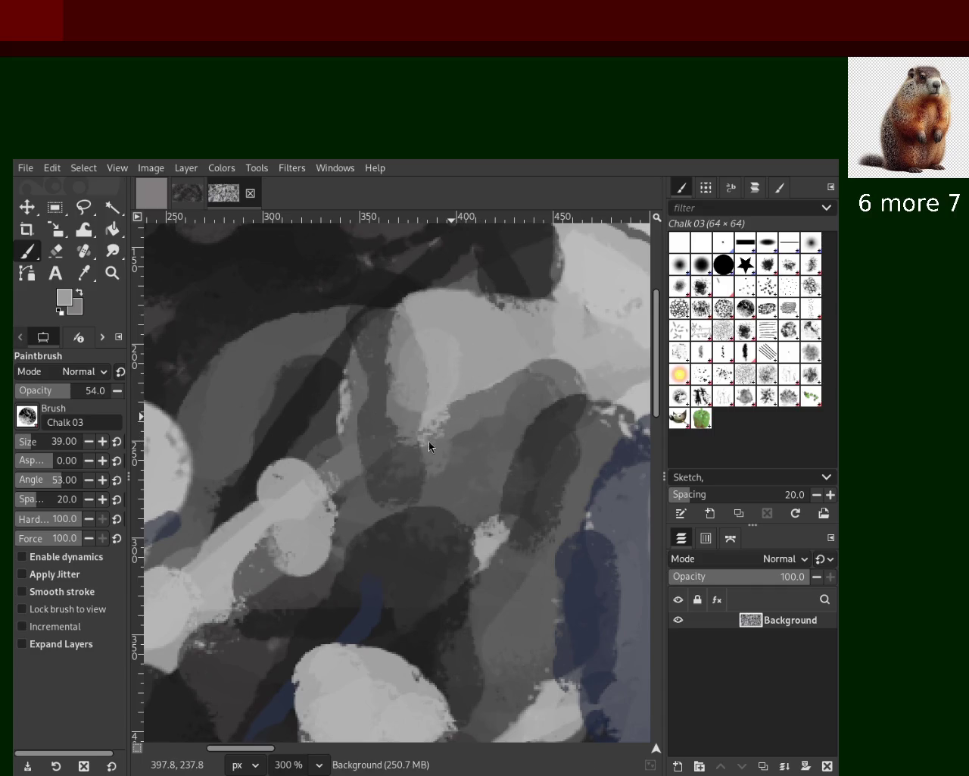
key("ctrl+z")
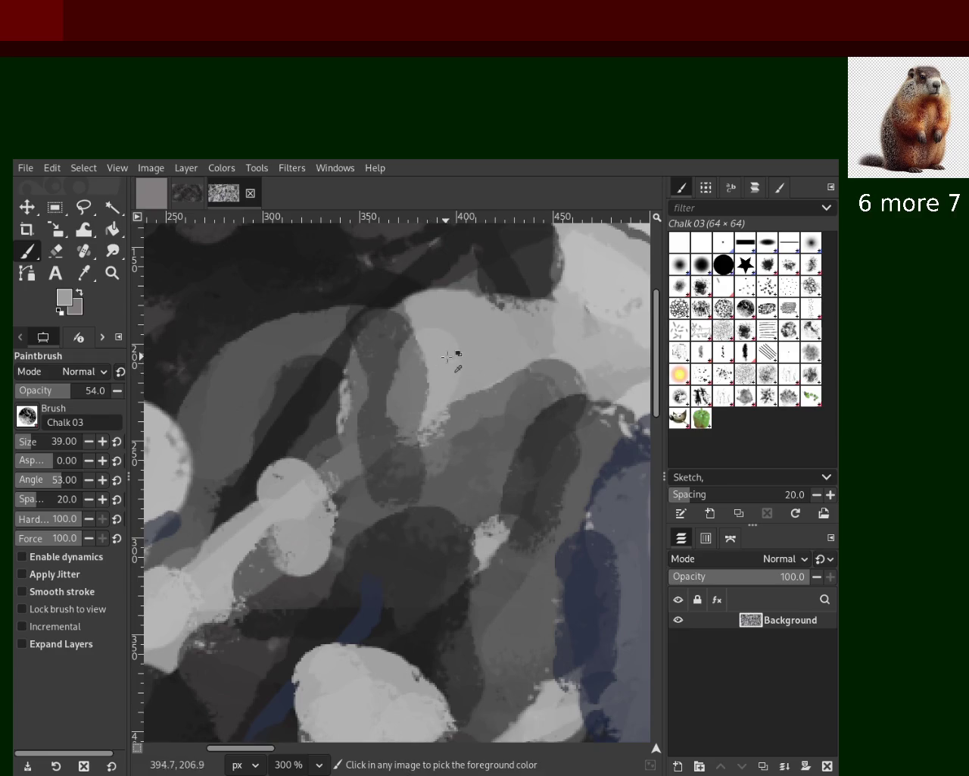
Step: Sample a lighter grey and try then undo chalk dabs over the dark stripe
left_click(441, 357, "ctrl")
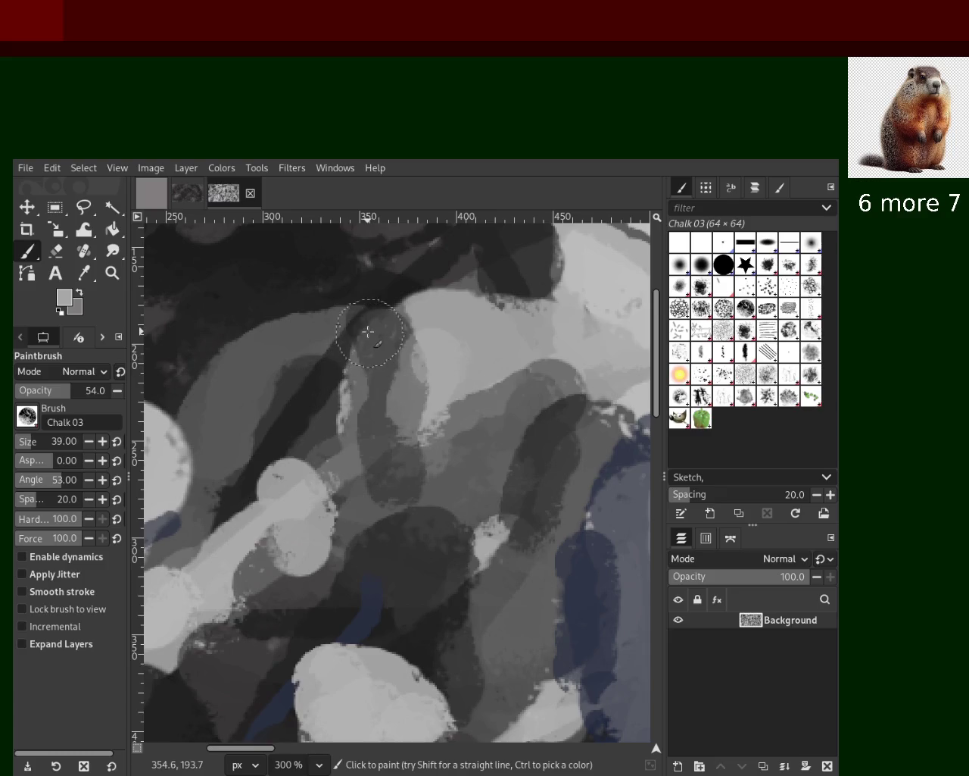
left_click(315, 413)
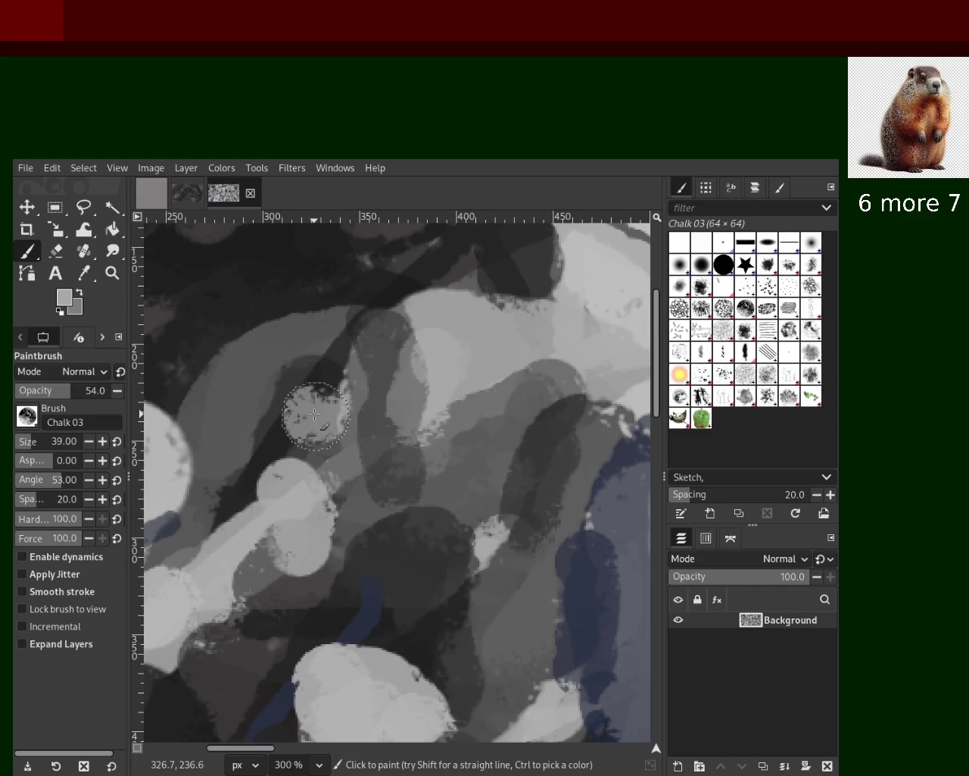
left_click(315, 413)
left_click(315, 413)
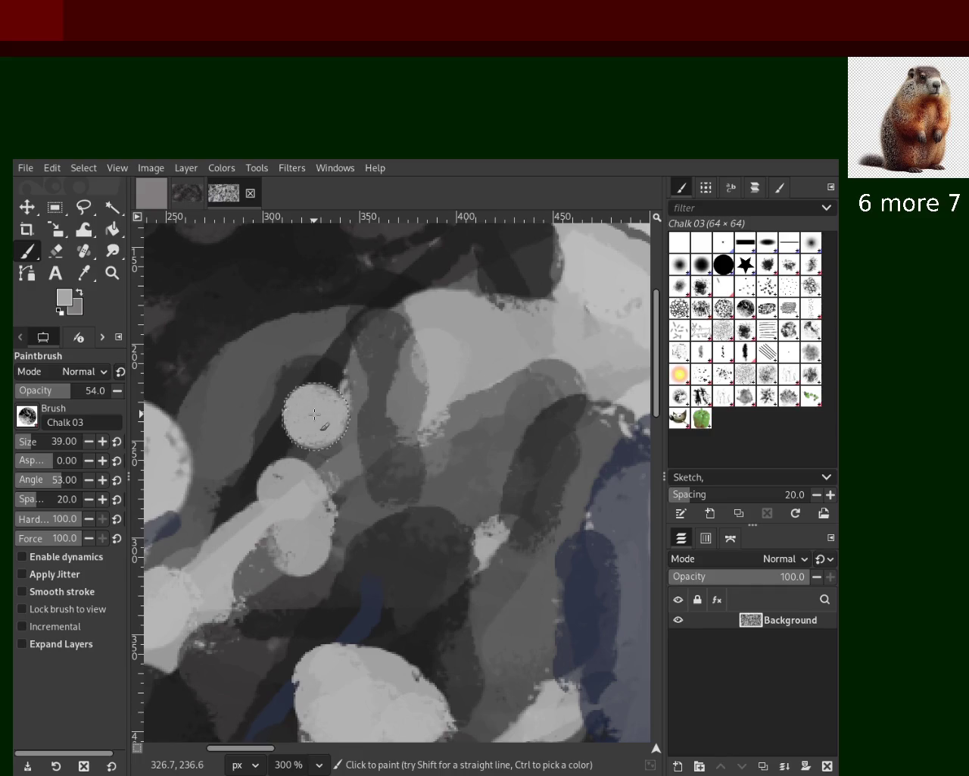
key("ctrl+z")
key("ctrl+z")
key("ctrl+z")
left_click(315, 415)
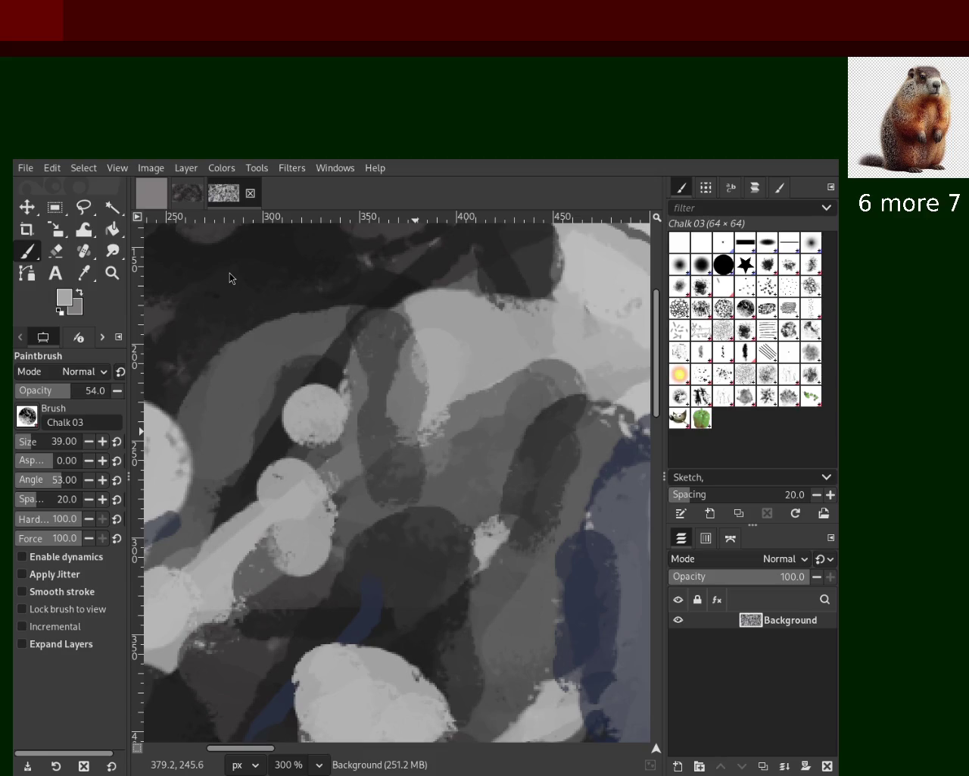
key("ctrl+z")
key("ctrl+z")
key("ctrl+z")
key("ctrl+z")
key("ctrl+z")
Step: Try and undo a light chalk circle on the stripe and light dabs to the right
left_click(312, 411)
left_click(311, 410)
left_click(309, 409)
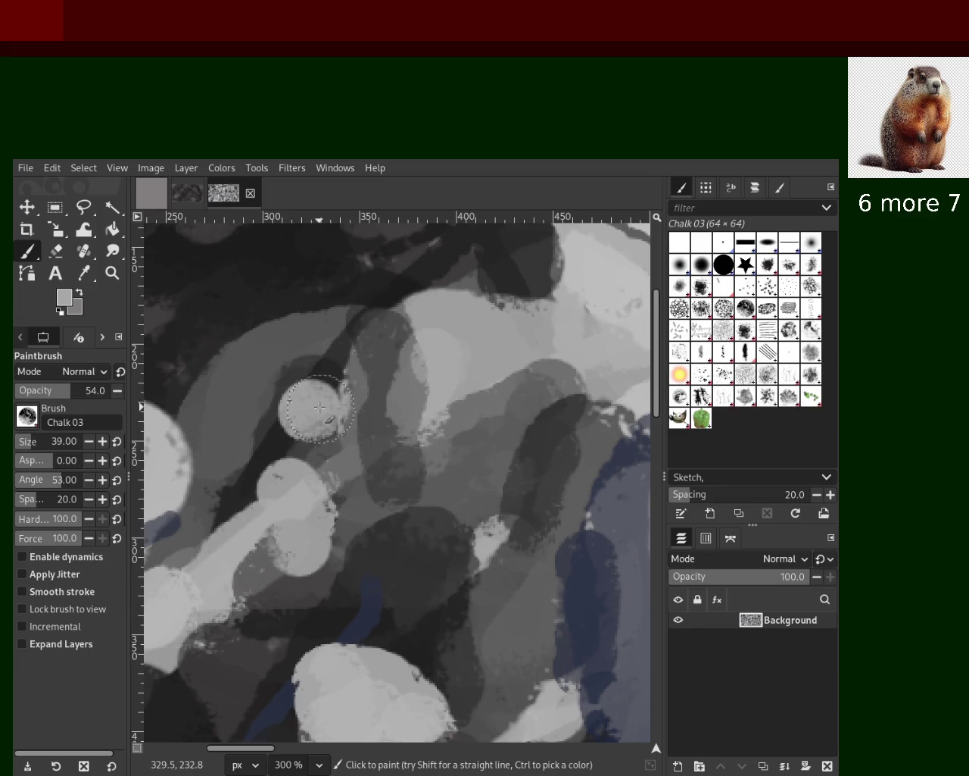
key("ctrl+z")
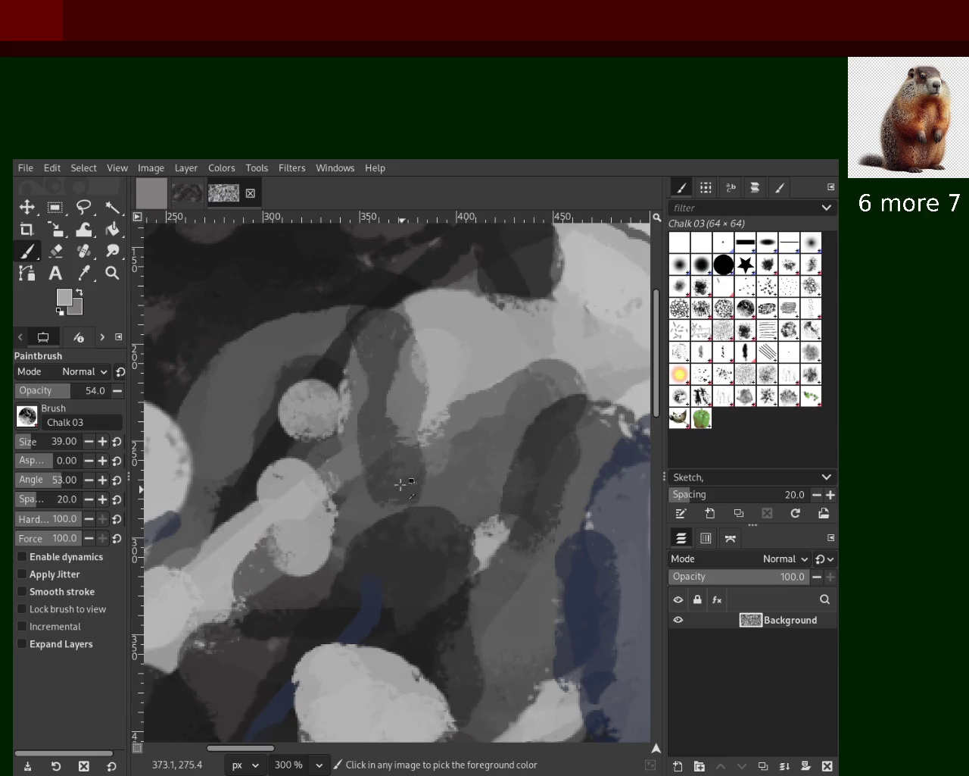
key("ctrl+z")
key("ctrl+z")
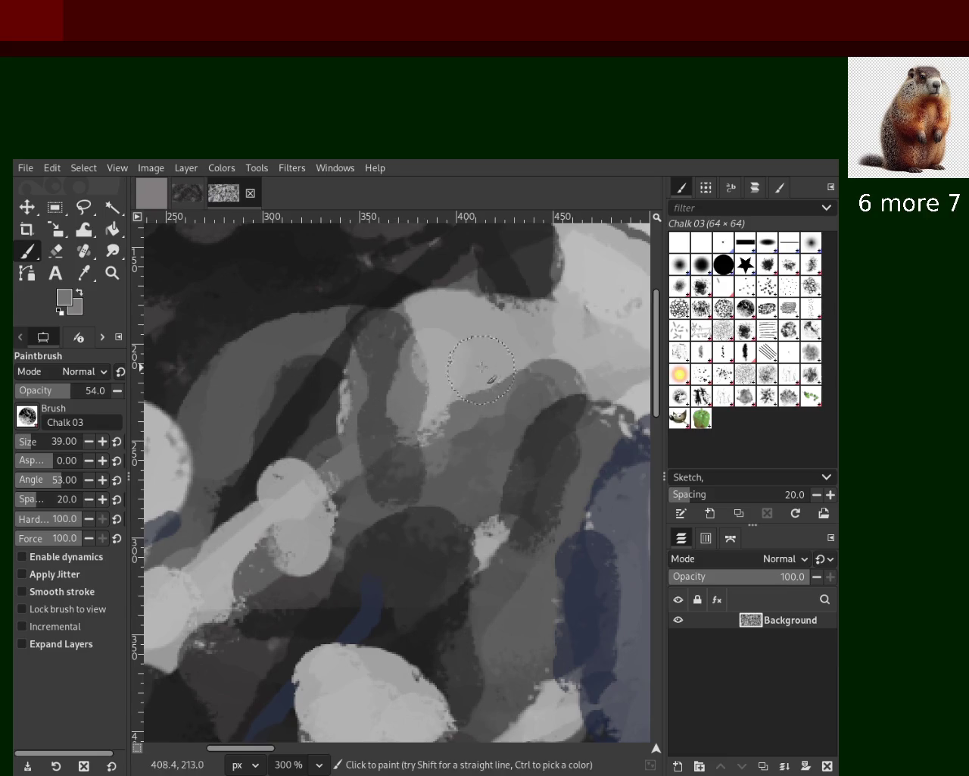
left_click(515, 409, "ctrl")
left_click(522, 410)
key("ctrl+z")
key("ctrl+z")
left_click(500, 393)
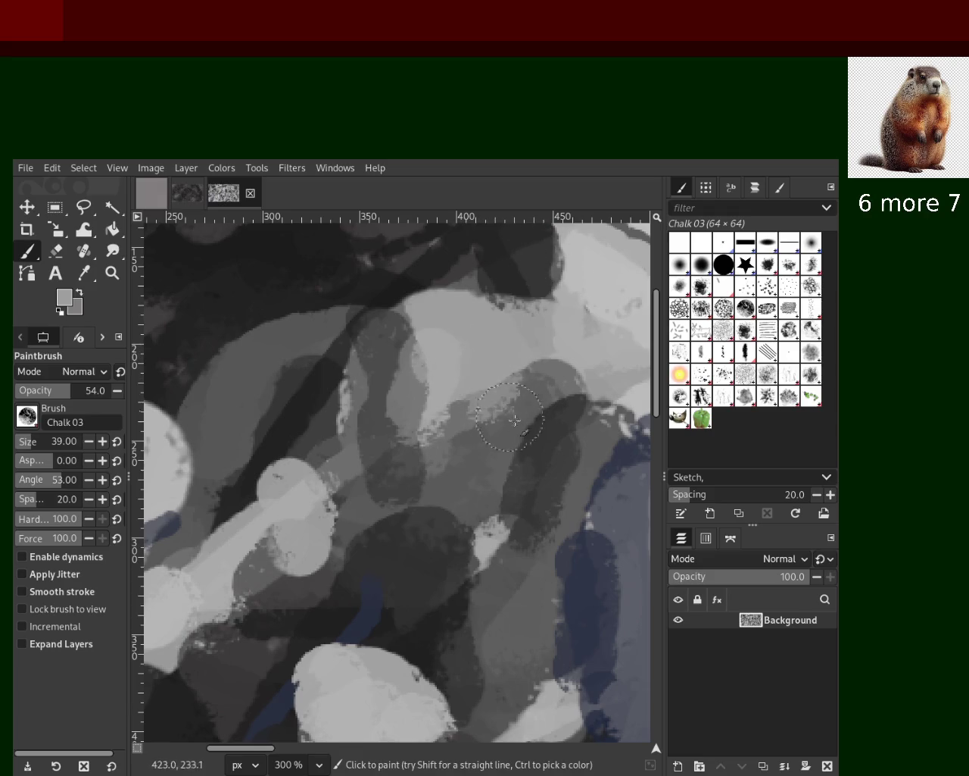
key("ctrl+z")
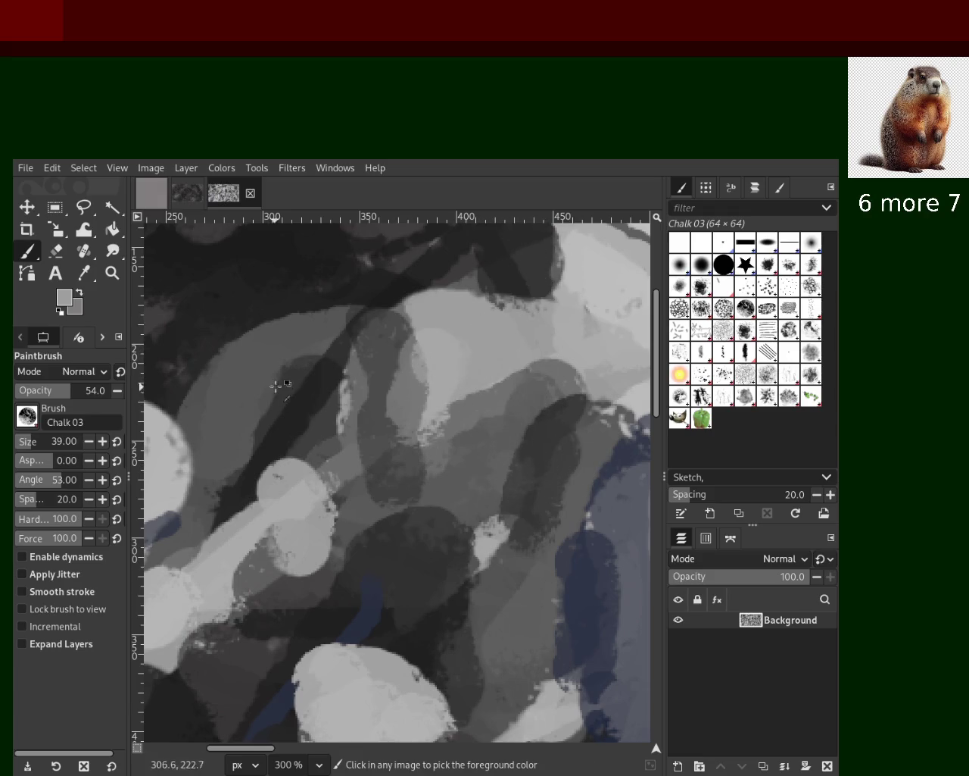
Step: Paint a lighter grey diagonal band over the dark stripe with a sampled grey
left_click(290, 341, "ctrl")
left_click_drag(371, 307, 203, 362)
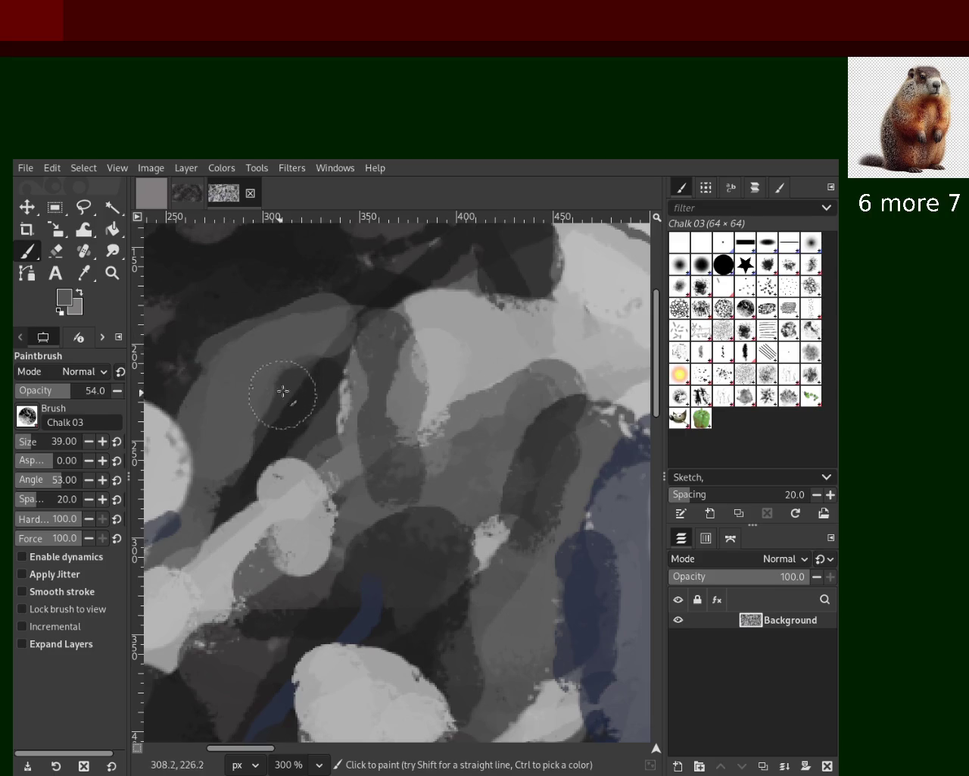
key("ctrl+z")
left_click_drag(334, 307, 201, 375)
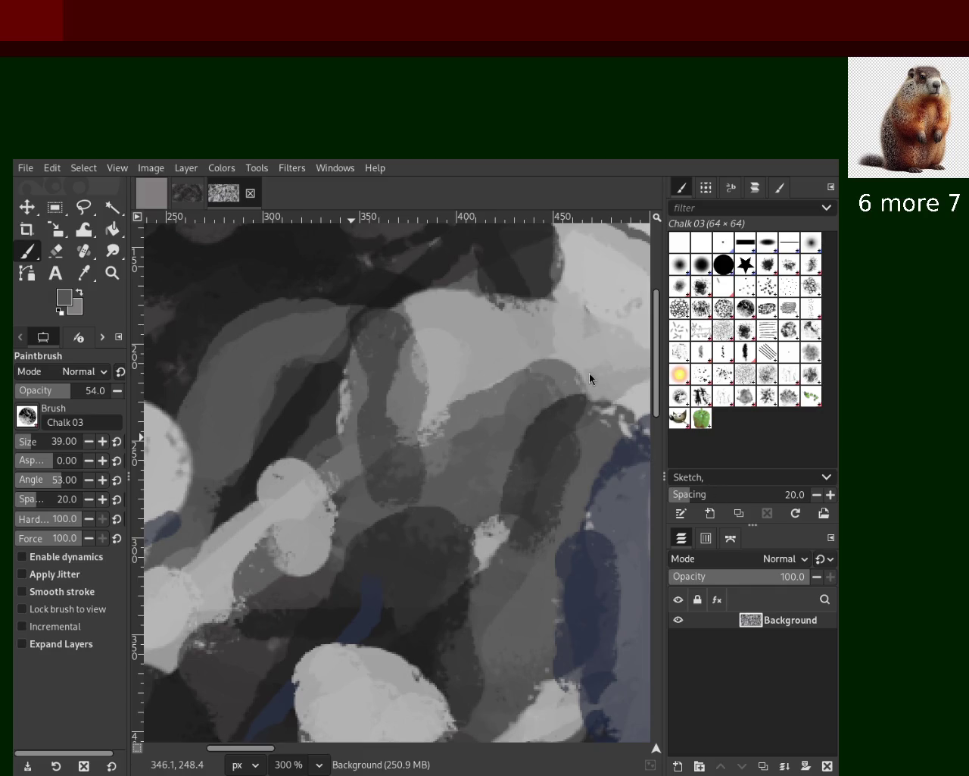
Step: Sample darker greys and stroke them over the bands, undoing the one across the light band
left_click(308, 437, "ctrl")
left_click_drag(333, 398, 269, 530)
left_click(302, 253, "ctrl")
left_click(325, 443, "ctrl")
left_click_drag(310, 432, 235, 523)
key("ctrl+z")
Step: Add a dark stroke from a sampled grey, toggling it with undo and redo before removing it
left_click(581, 566, "ctrl")
left_click_drag(322, 466, 256, 540)
key("ctrl+z")
key("ctrl+y")
key("ctrl+z")
key("ctrl+y")
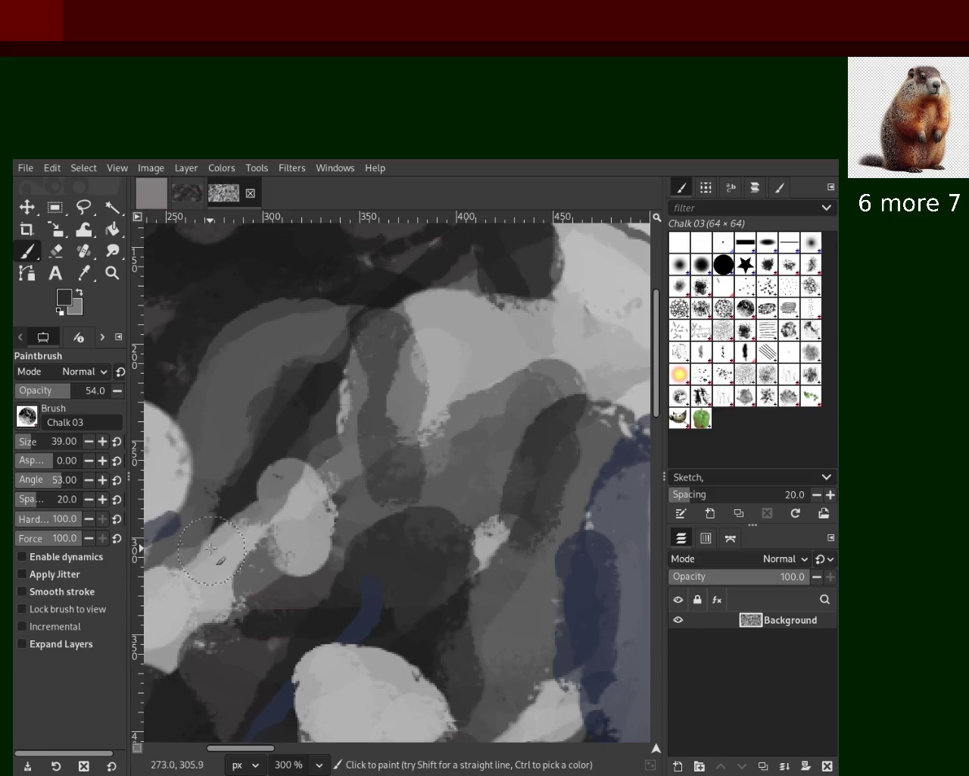
key("ctrl+z")
key("ctrl+y")
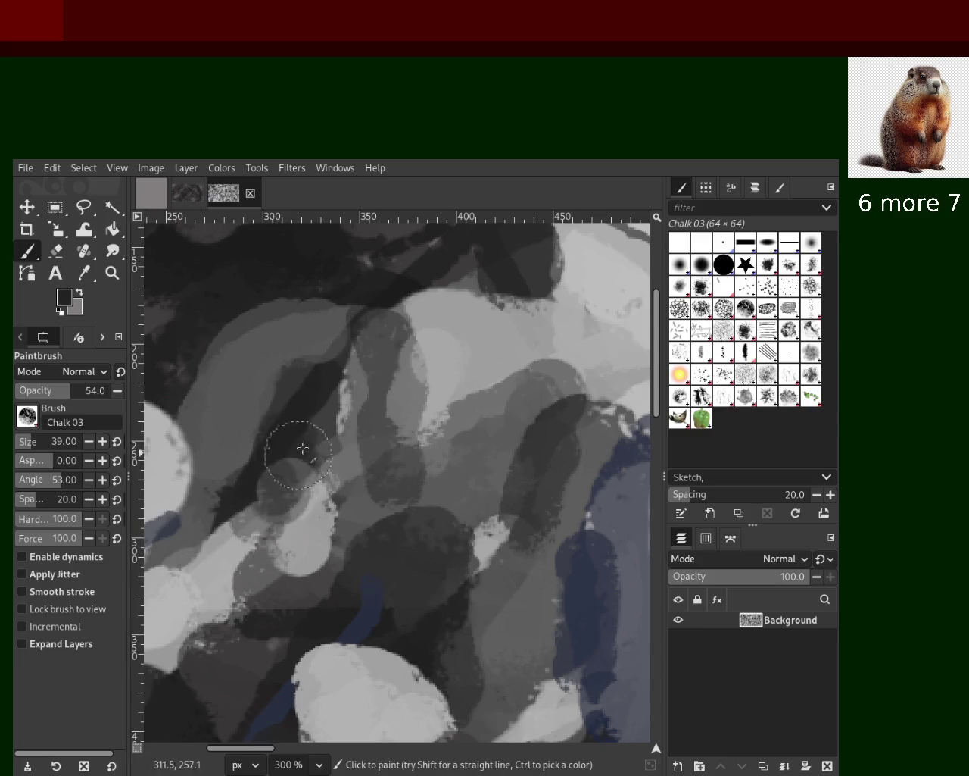
key("ctrl+z")
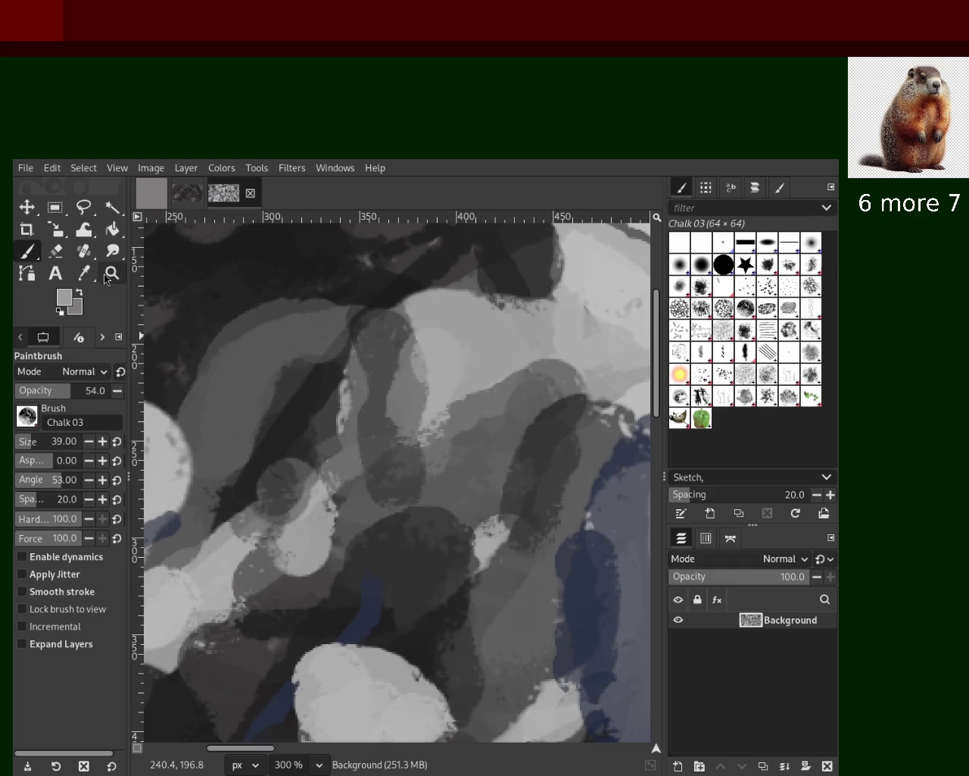
Step: Zoom to 100% and paint a light grey Chalk 03 stroke through the centre
left_click(111, 273)
left_click(299, 372)
scroll(298, 372, "down", 2, "ctrl")
scroll(299, 372, "down", 4, "ctrl")
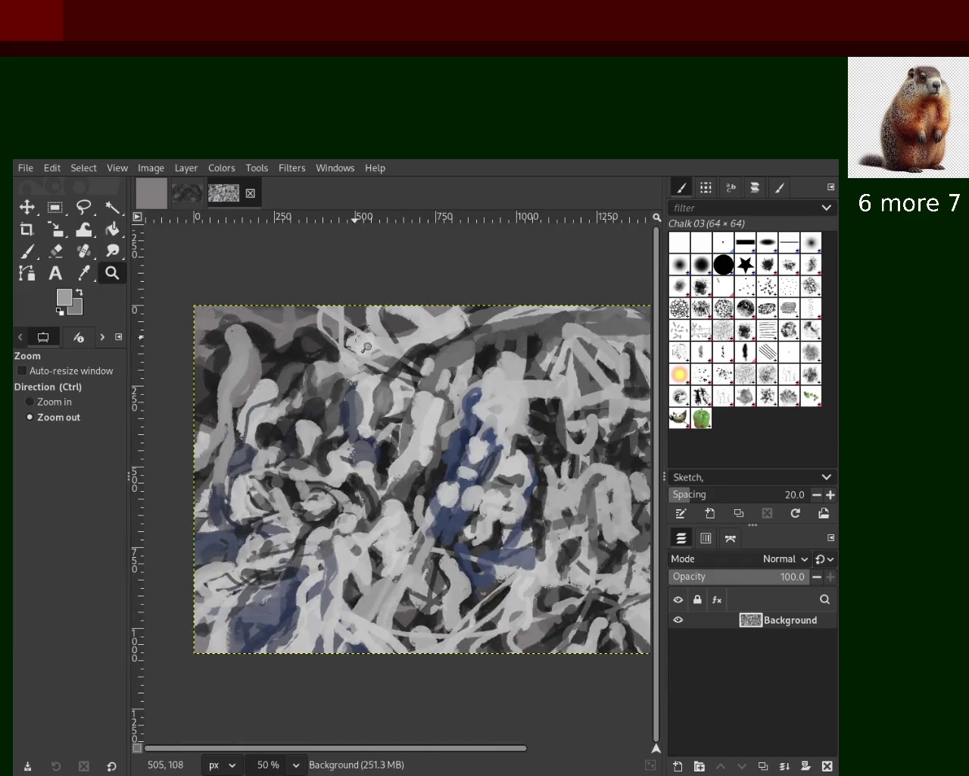
scroll(366, 346, "up", 1, "ctrl")
scroll(366, 346, "up", 1, "ctrl")
key("p")
left_click(369, 370, "ctrl")
mouse_move(359, 356)
left_mouse_down()
mouse_move(322, 315)
mouse_move(375, 299)
mouse_move(354, 379)
left_mouse_up()
key("ctrl+z")
mouse_move(334, 302)
left_mouse_down()
mouse_move(318, 294)
mouse_move(339, 418)
left_mouse_up()
Step: Raise the brush opacity to 80 and sample a brighter grey from the painting
left_click(393, 417, "ctrl")
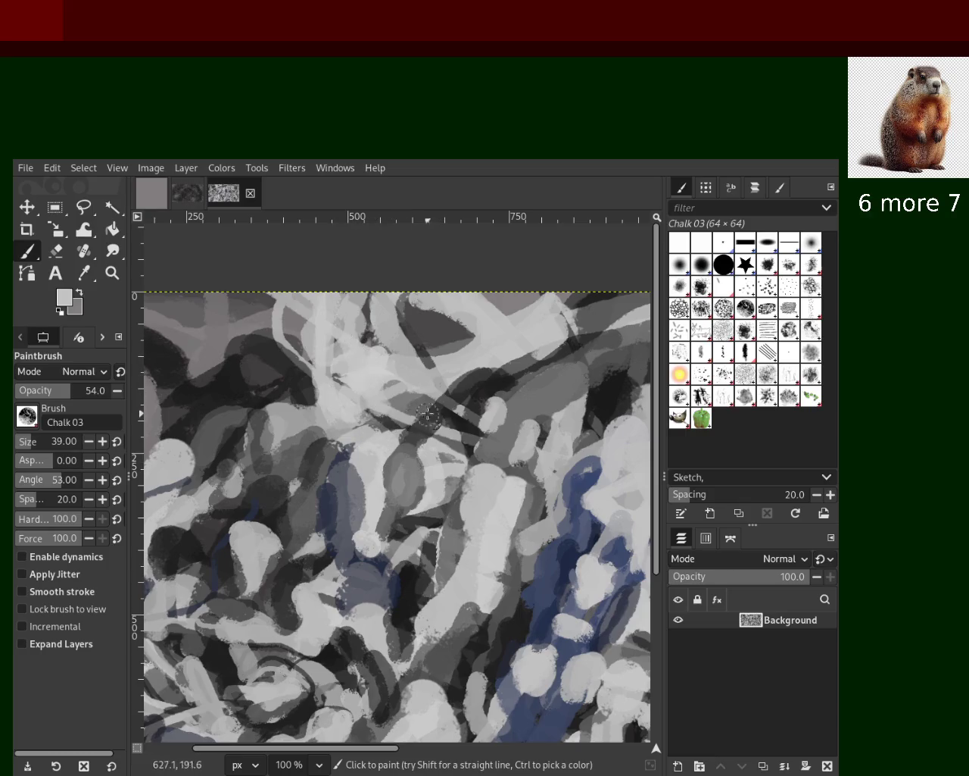
left_click(496, 407, "ctrl")
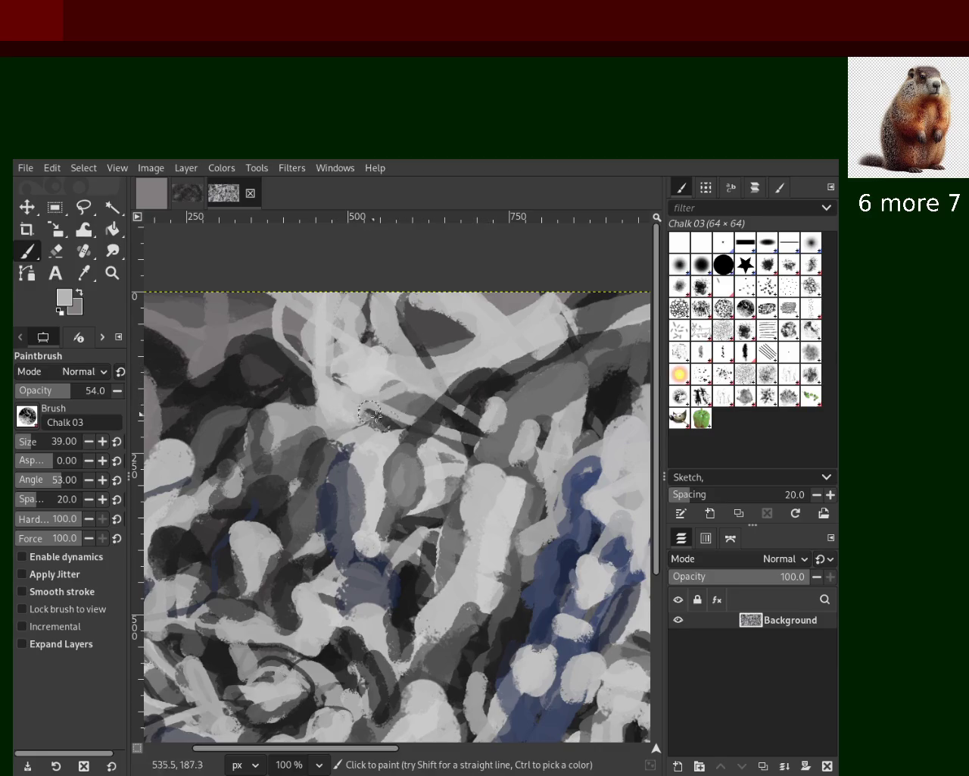
left_click_drag(74, 397, 94, 395)
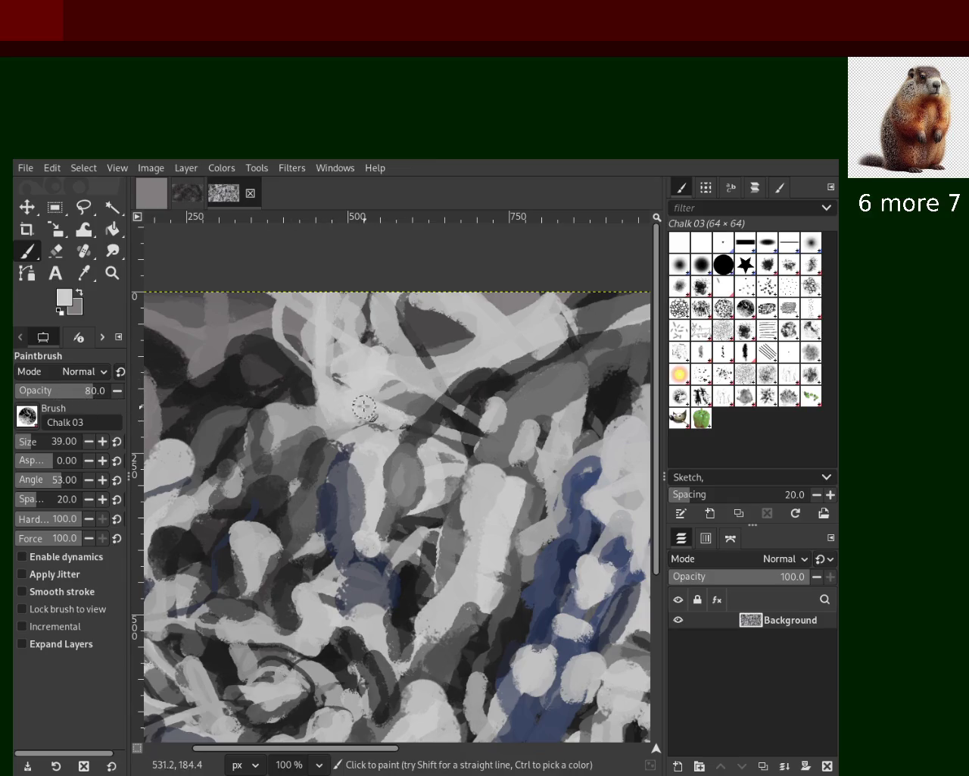
left_click(481, 342, "ctrl")
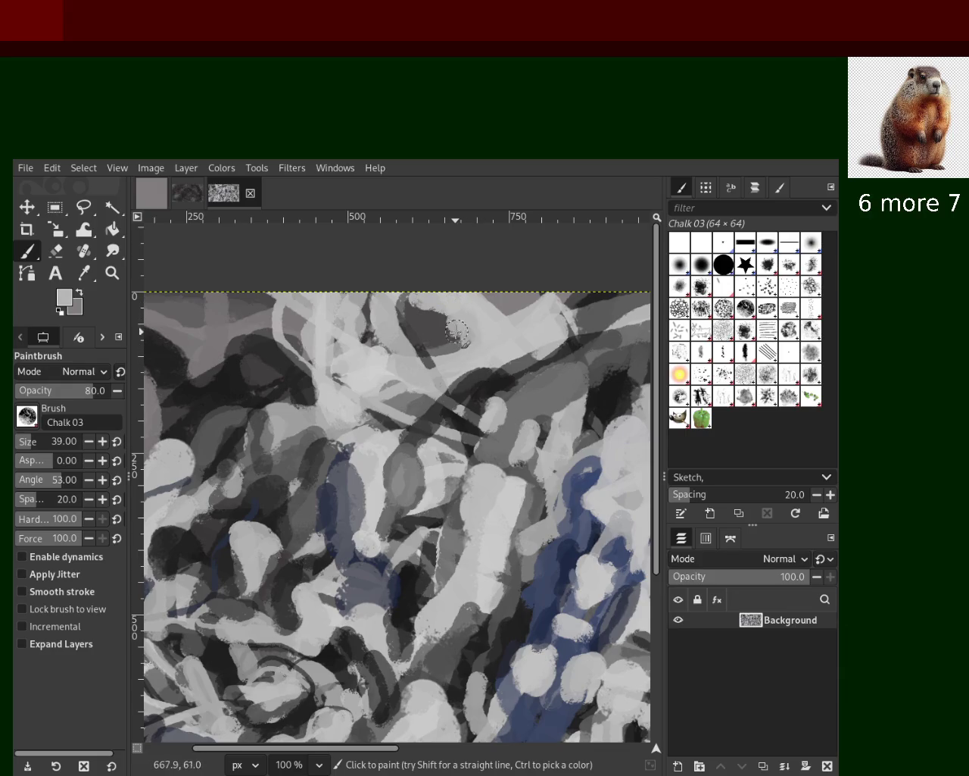
left_click(557, 331, "ctrl")
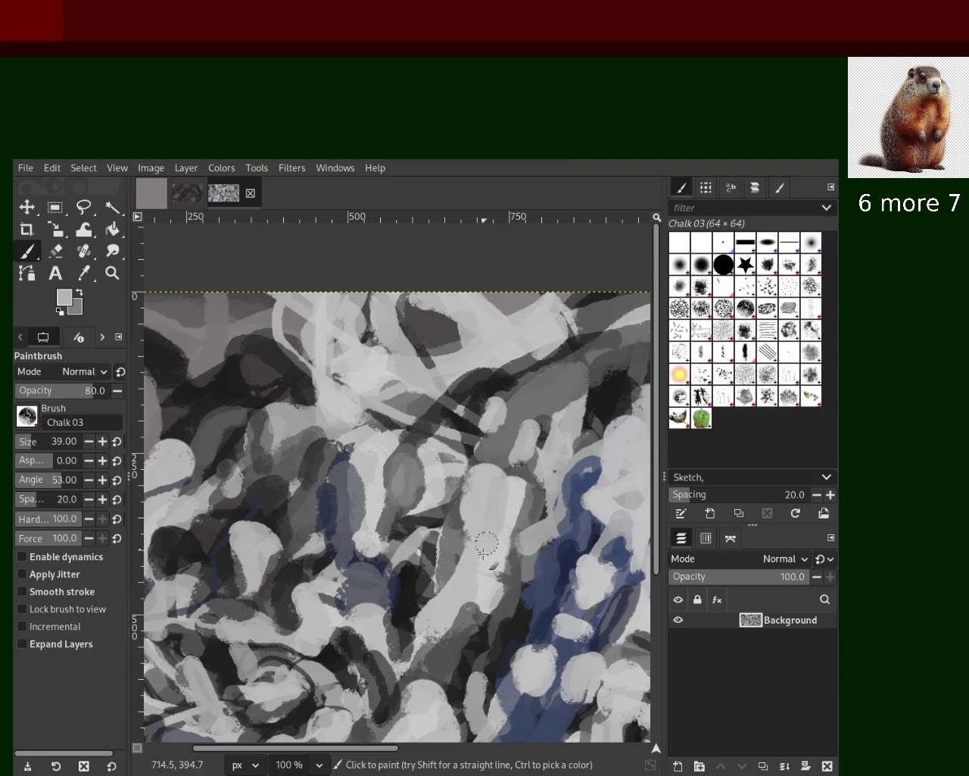
left_click(512, 482, "ctrl")
Step: Paint light and dark grey chalk strokes across the middle and toward the upper right
mouse_move(451, 465)
left_mouse_down()
mouse_move(429, 513)
mouse_move(366, 388)
mouse_move(402, 412)
mouse_move(362, 437)
left_mouse_up()
left_click_drag(309, 333, 301, 485)
key("ctrl+z")
mouse_move(297, 310)
left_mouse_down()
mouse_move(289, 456)
mouse_move(303, 454)
left_mouse_up()
left_click(283, 476, "ctrl")
left_click_drag(516, 430, 525, 380)
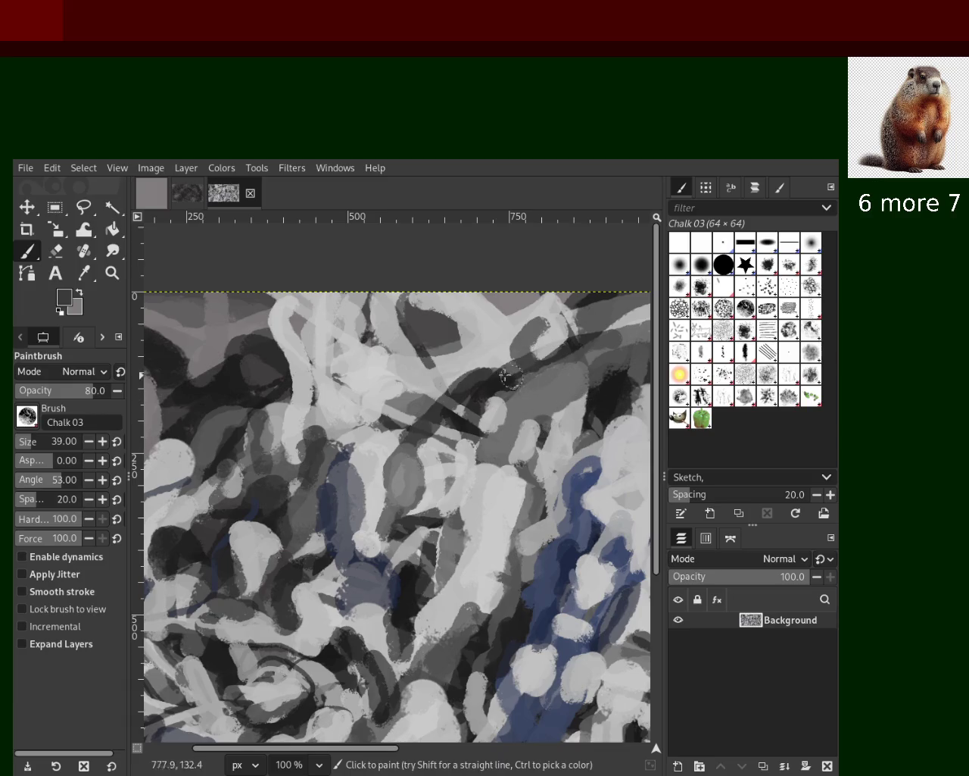
left_click(549, 334, "ctrl")
left_click_drag(556, 339, 607, 343)
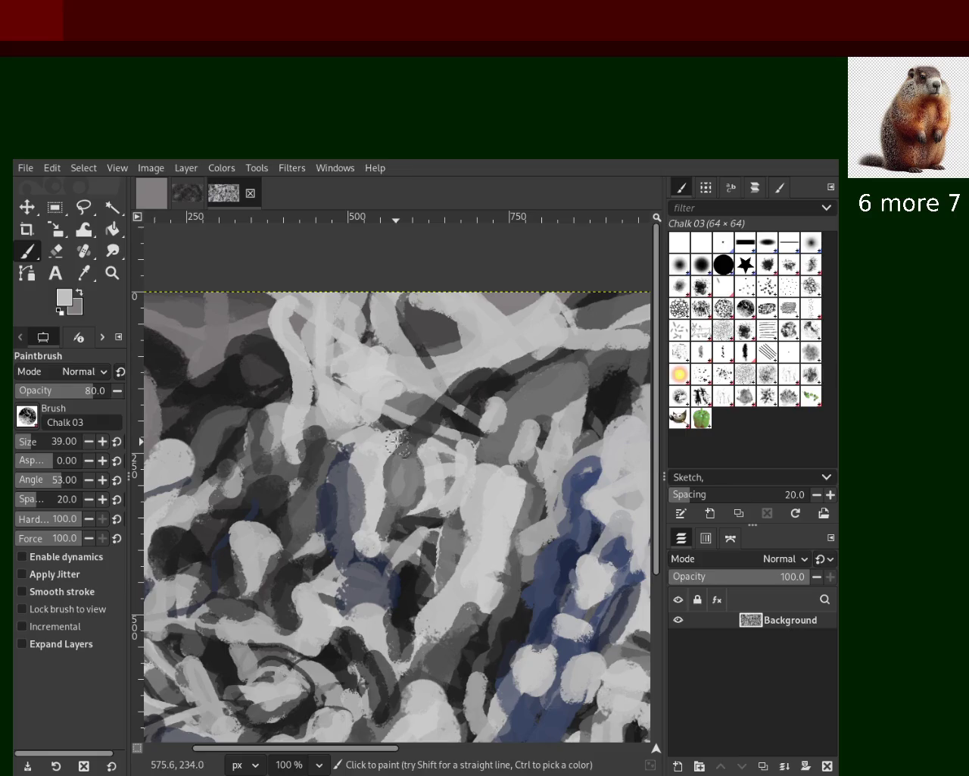
left_click(112, 272)
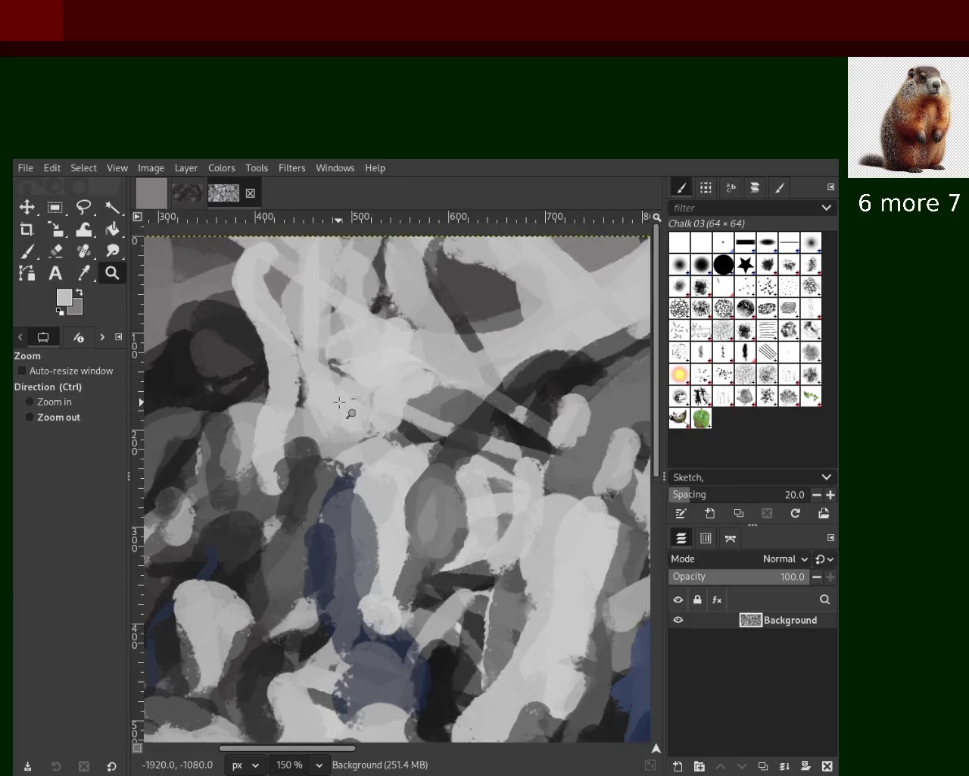
key("minus")
key("minus")
key("minus")
key("minus")
key("minus")
left_click(379, 473)
left_click(375, 470)
left_click(371, 466)
left_click(368, 462)
left_click(362, 456, "ctrl")
left_click(356, 450, "ctrl")
left_click(353, 452)
left_click(347, 455)
left_click(334, 459, "ctrl")
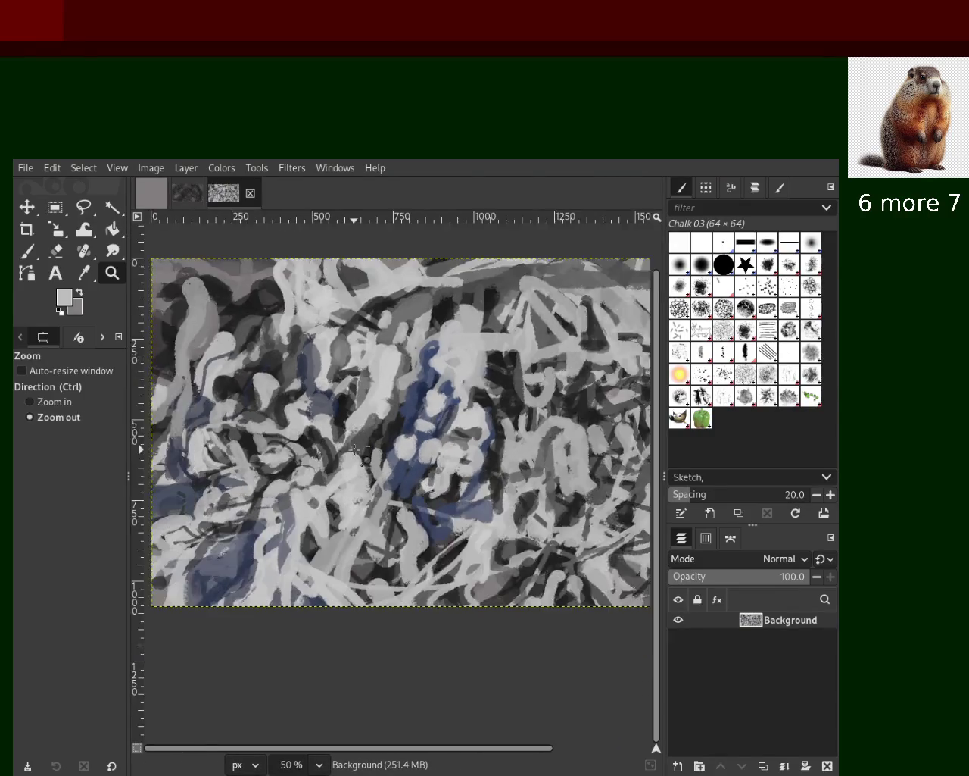
left_click(319, 465, "ctrl")
left_click(285, 473)
left_click(291, 473)
left_click(314, 473, "ctrl")
left_click(325, 474, "ctrl")
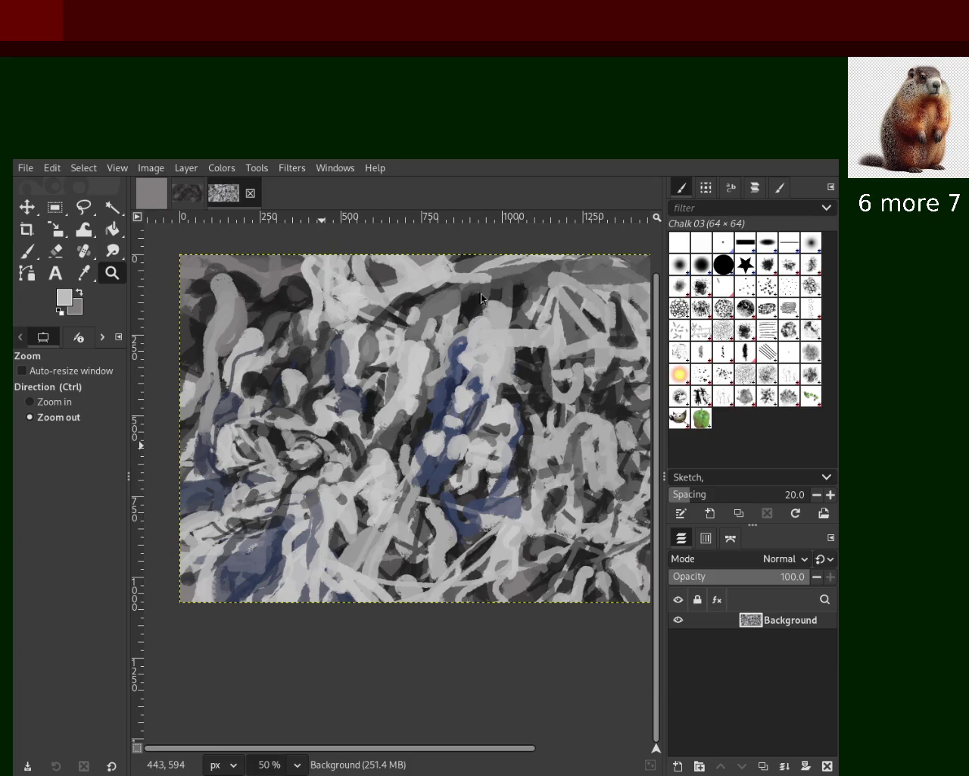
left_click(394, 387)
left_click(416, 356, "ctrl")
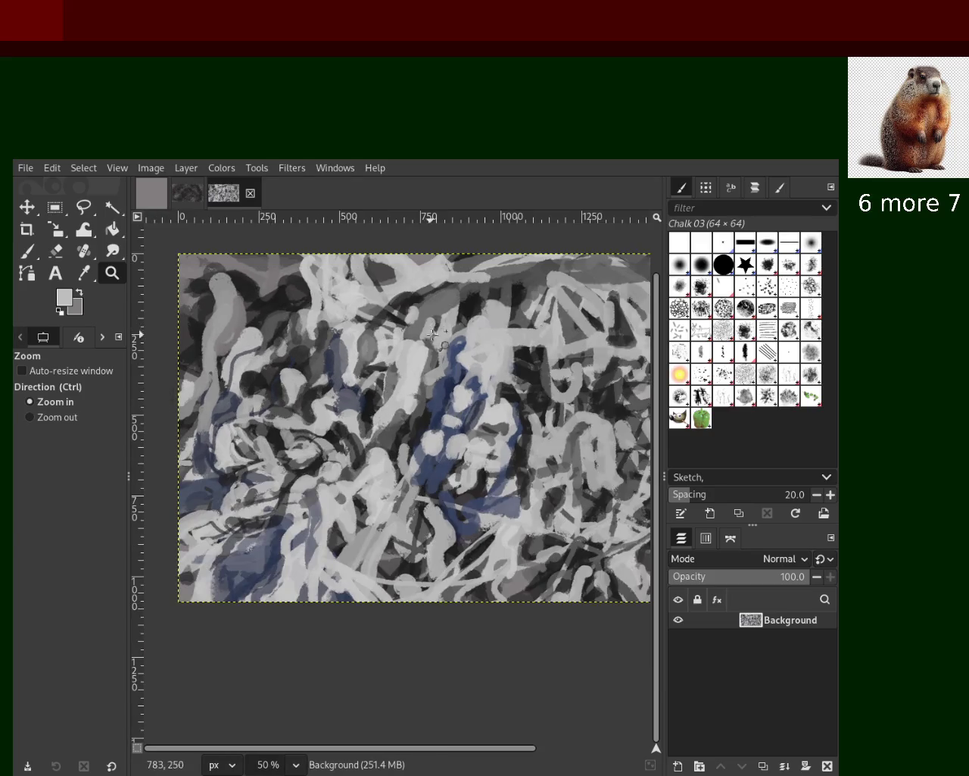
left_click(404, 301)
left_click(28, 251)
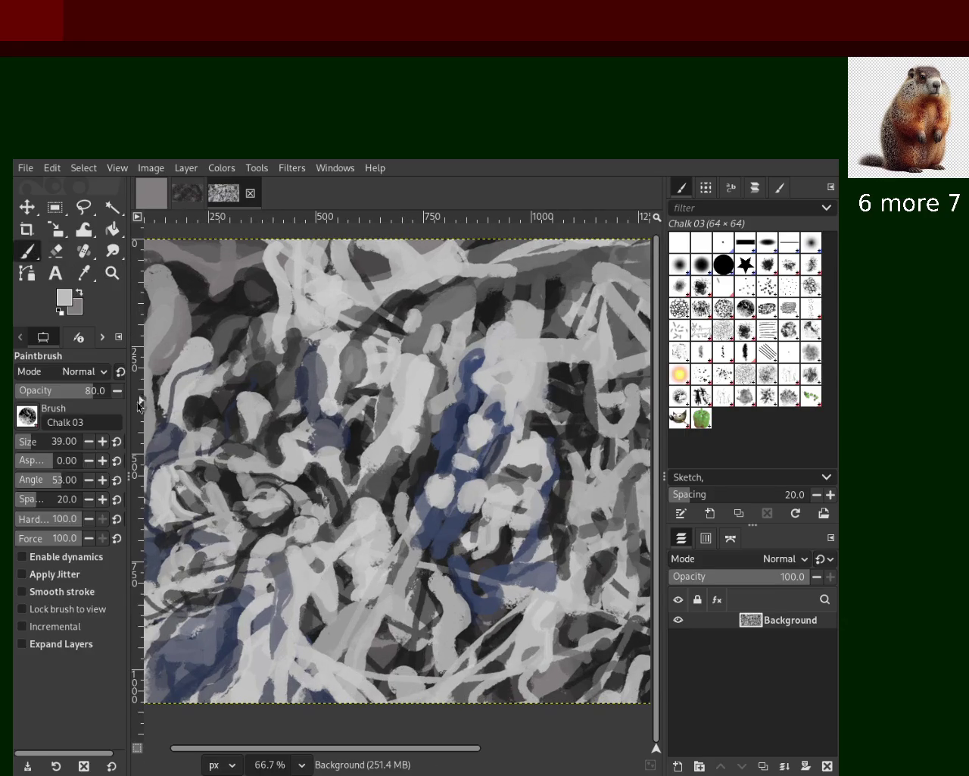
Step: Set the brush size to 221 and brush a broad near-black chalk band along the top edge
left_click(42, 445)
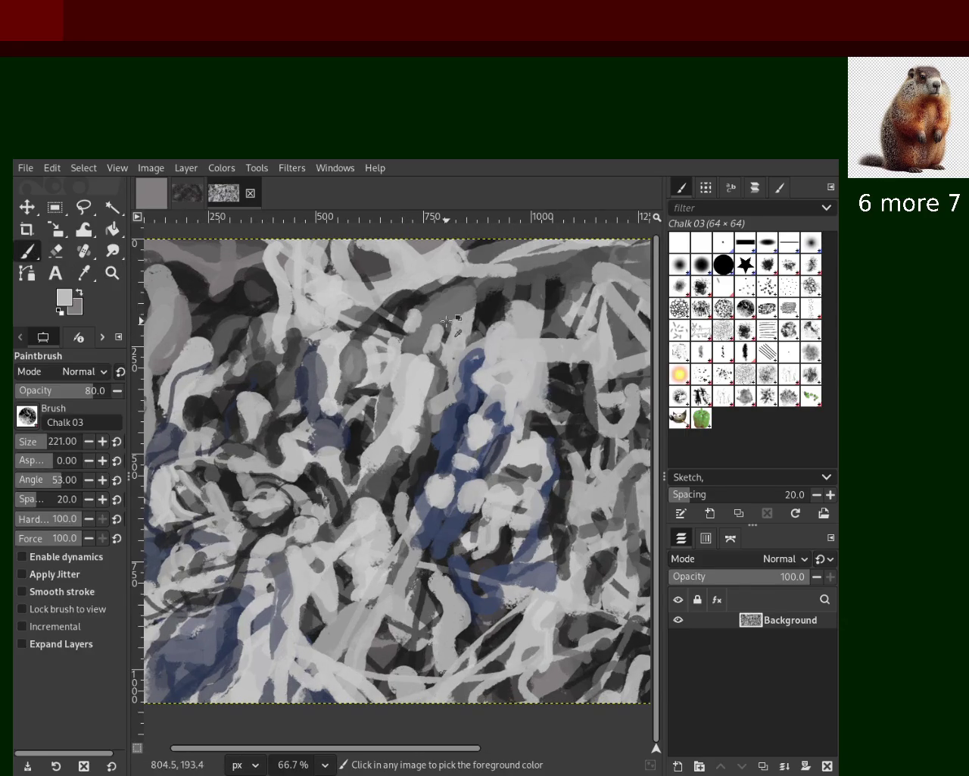
left_click_drag(485, 309, 481, 295)
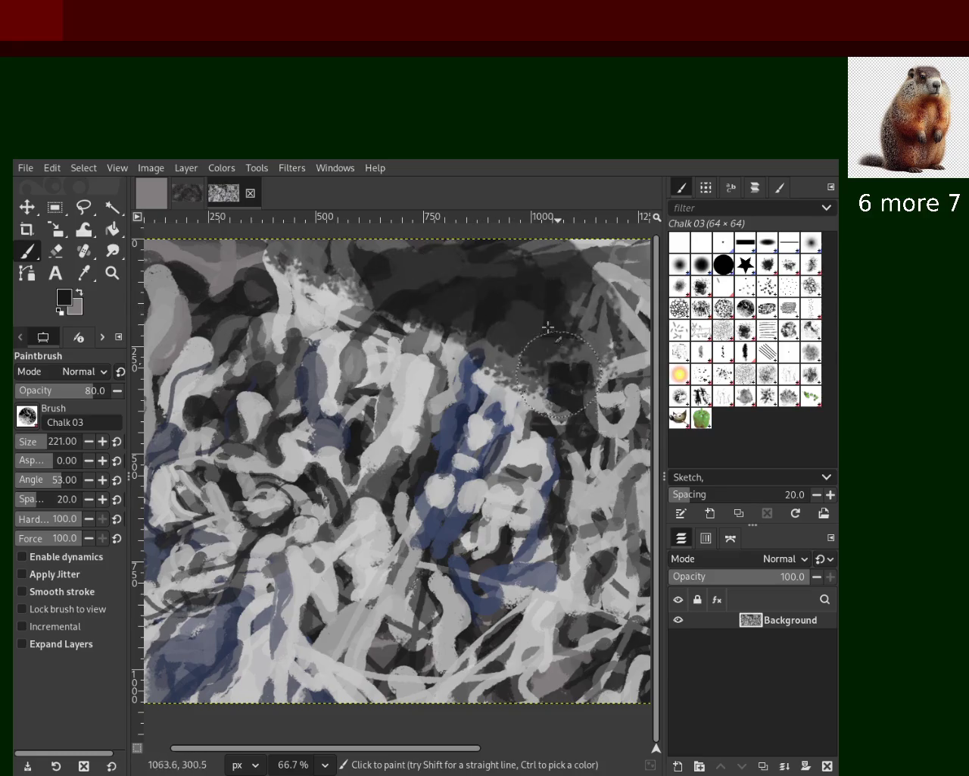
left_click_drag(480, 295, 406, 315)
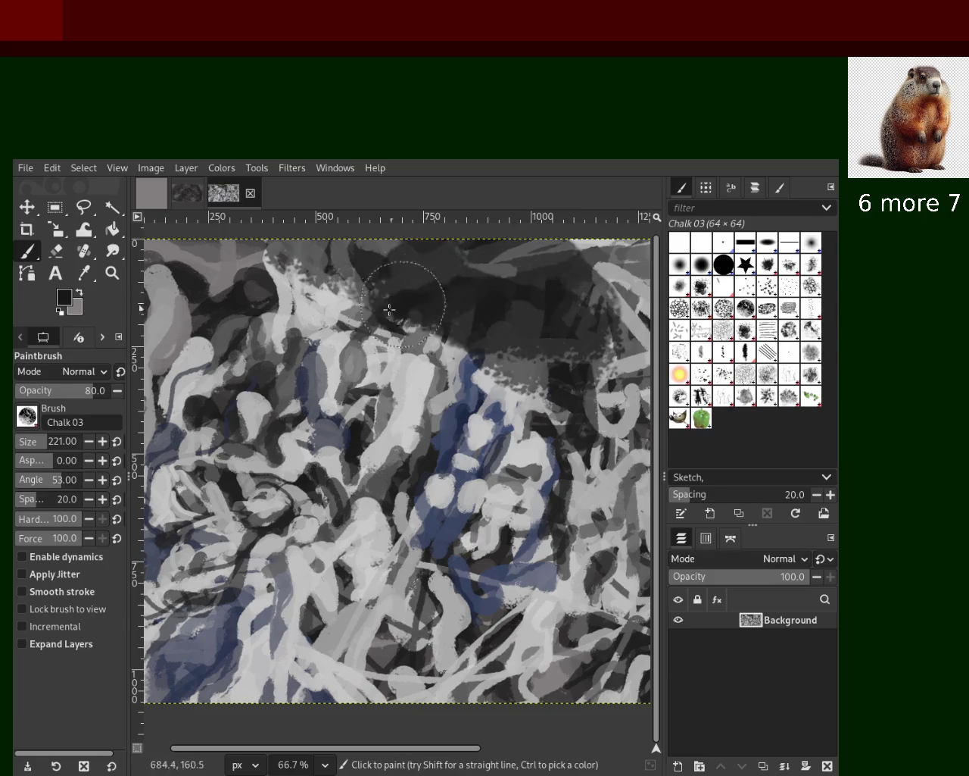
key("ctrl+z")
key("ctrl+z")
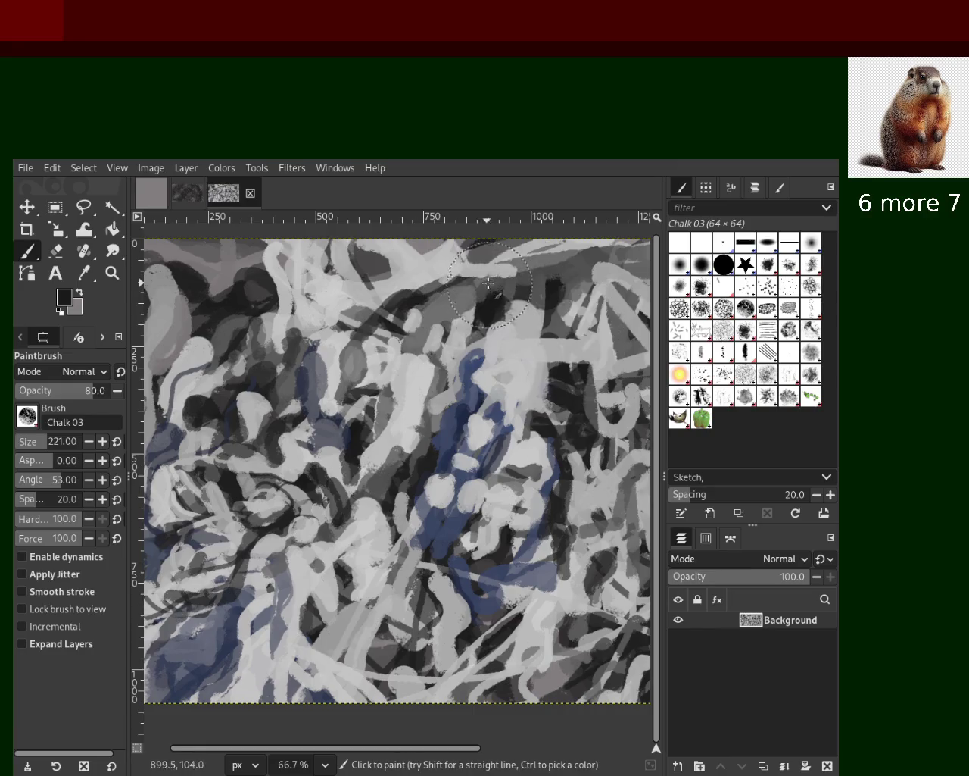
mouse_move(270, 266)
left_mouse_down()
mouse_move(290, 253)
mouse_move(174, 274)
mouse_move(441, 262)
mouse_move(324, 207)
left_mouse_up()
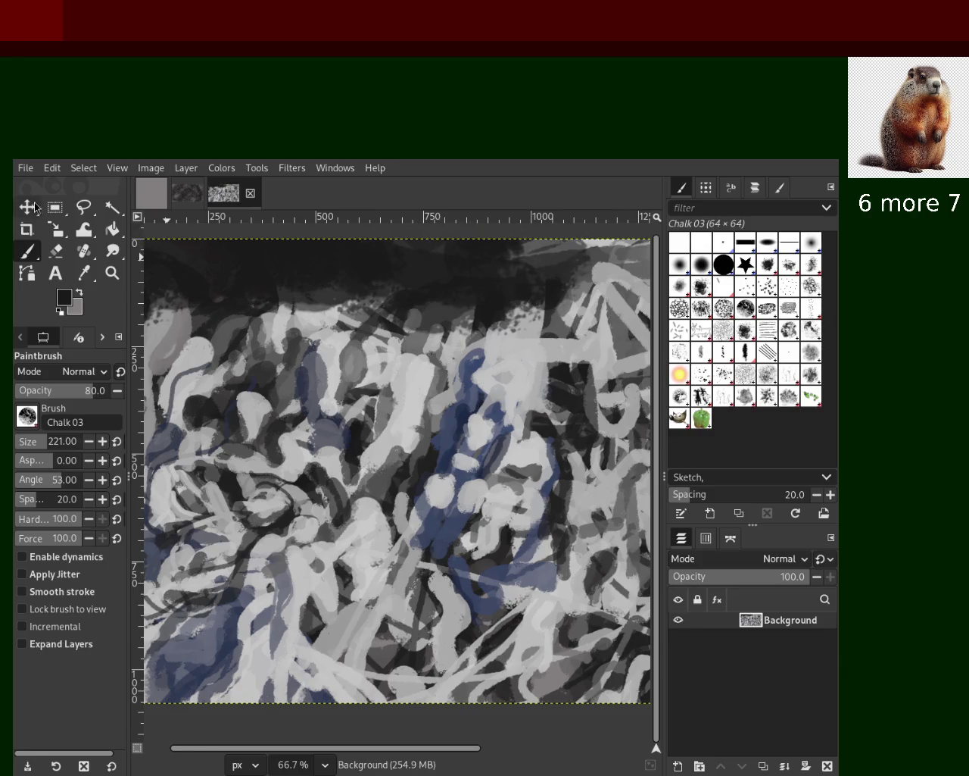
Step: Zoom to 33.3%, save the painting as 29.xcf, and create a new plain grey canvas
left_click(112, 273)
left_click(352, 364)
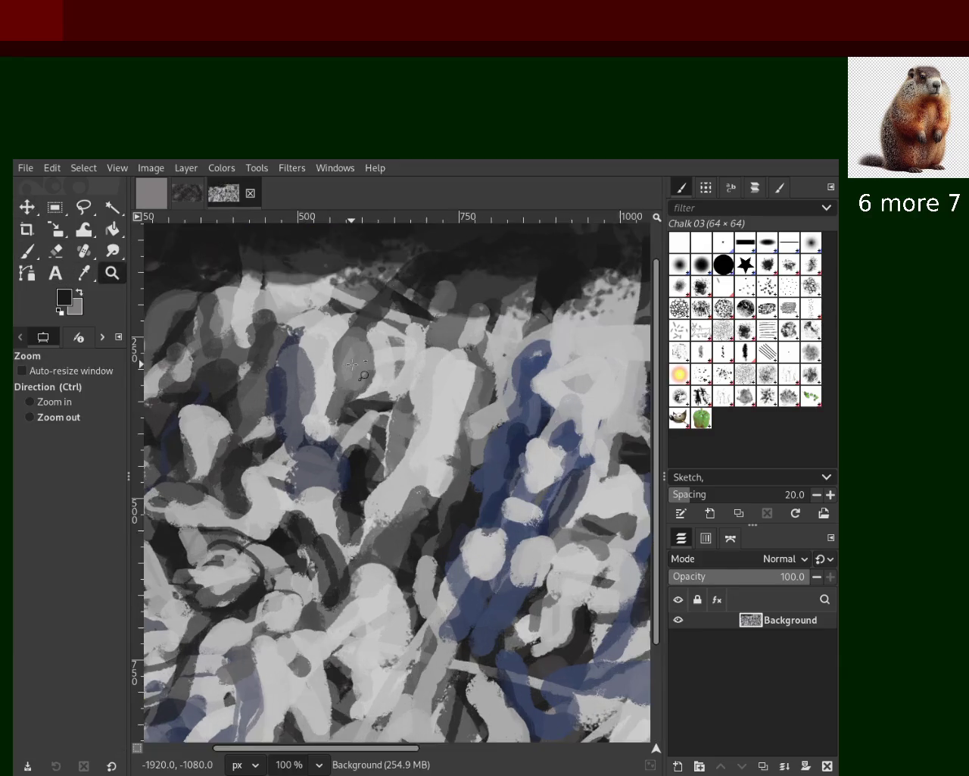
scroll(352, 364, "down", 3)
left_click(352, 365)
left_click(336, 409, "ctrl")
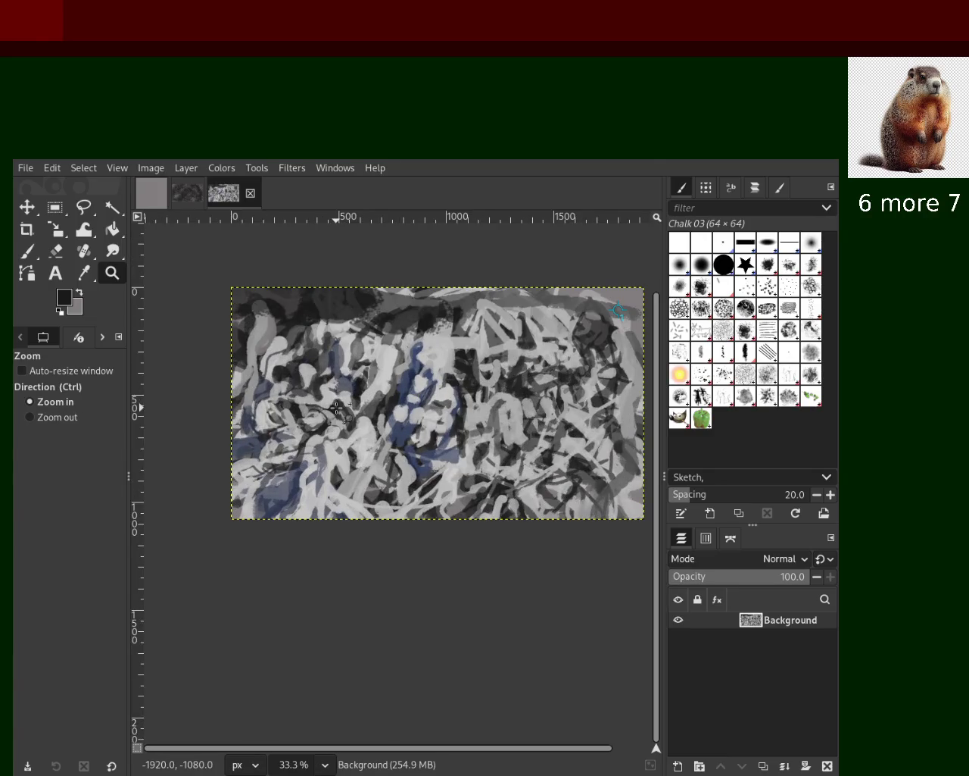
key("ctrl+s")
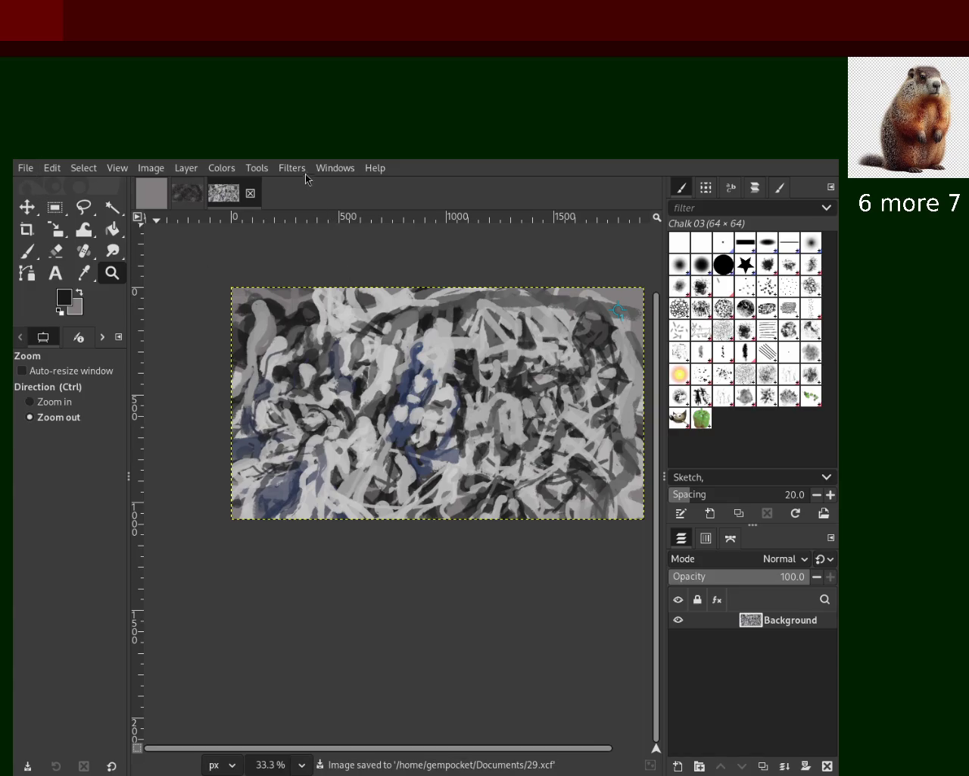
key("ctrl+n")
key("Return")
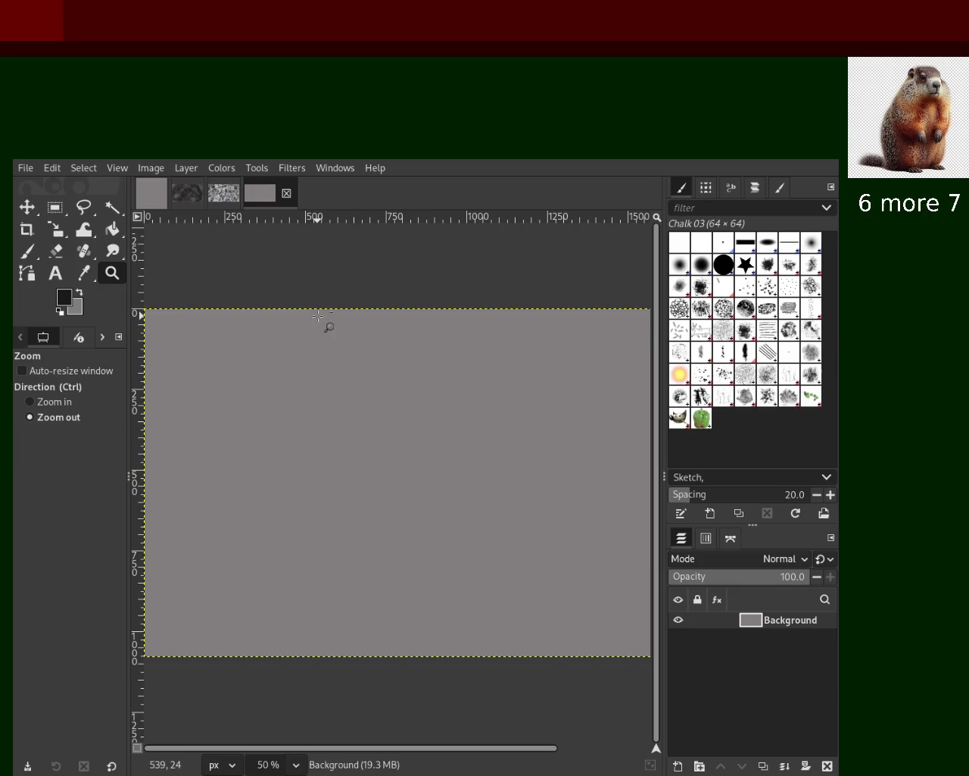
Step: Test Chalk 03 strokes with the Paintbrush and settle on brush size 67
left_click(27, 252)
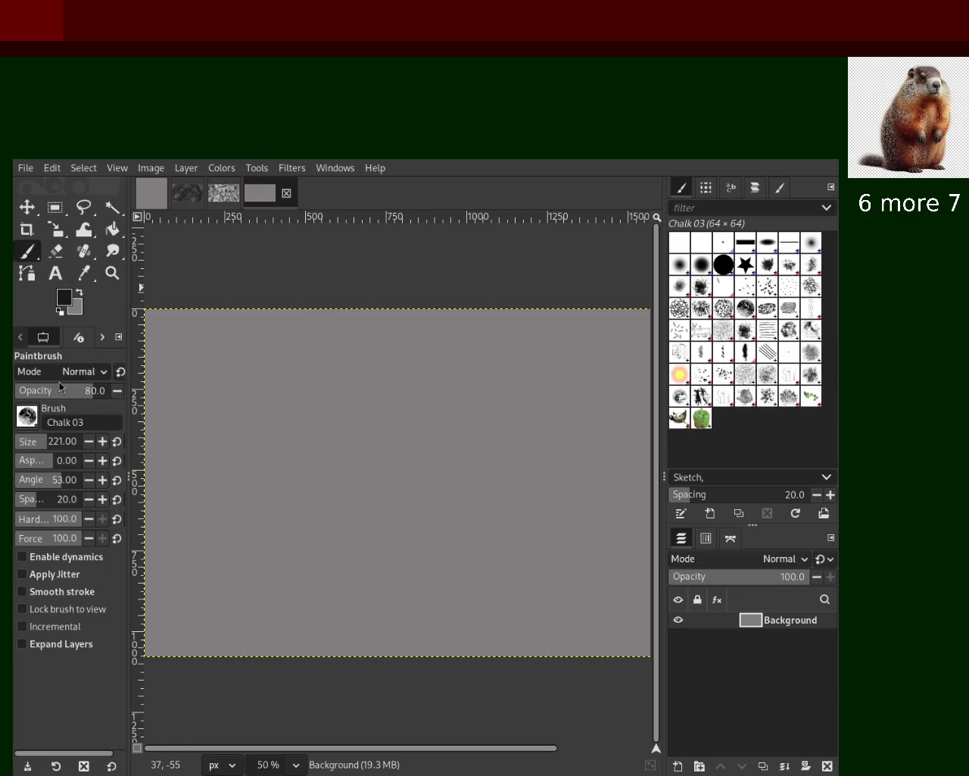
left_click_drag(427, 392, 257, 550)
key("ctrl+z")
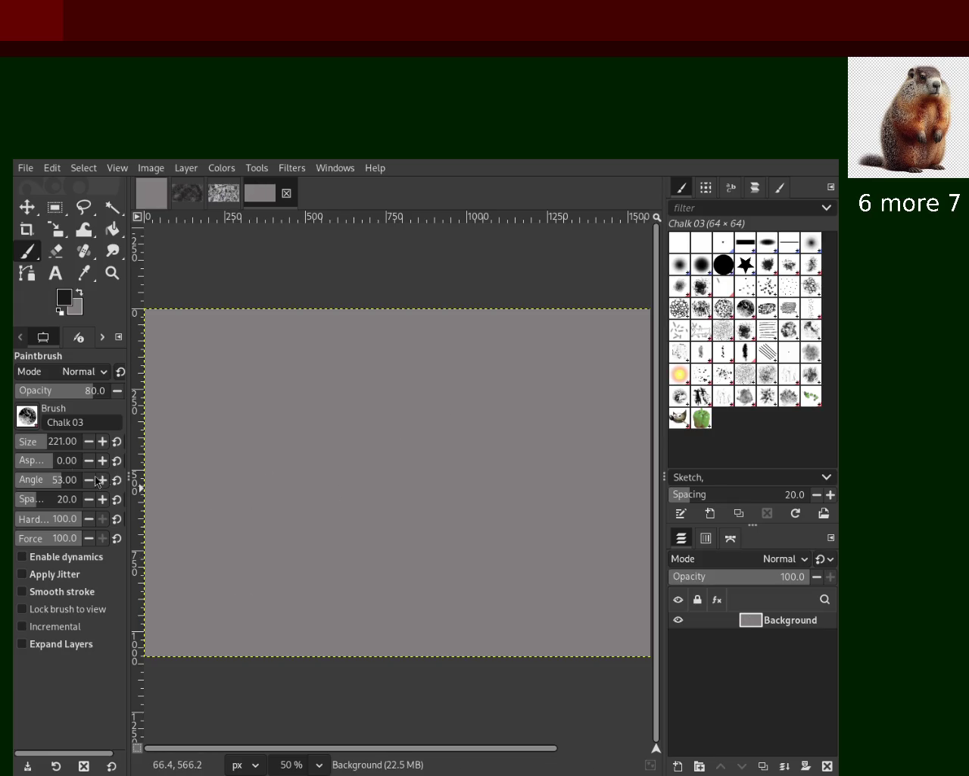
left_click(24, 447)
mouse_move(621, 377)
left_mouse_down()
mouse_move(433, 400)
mouse_move(162, 502)
mouse_move(365, 441)
mouse_move(443, 541)
mouse_move(325, 568)
mouse_move(291, 565)
left_mouse_up()
key("ctrl+z")
mouse_move(294, 363)
left_mouse_down()
mouse_move(341, 457)
mouse_move(576, 375)
mouse_move(370, 581)
mouse_move(144, 413)
mouse_move(648, 447)
mouse_move(195, 599)
mouse_move(173, 485)
mouse_move(530, 401)
mouse_move(651, 424)
left_mouse_up()
key("ctrl+z")
left_click(34, 441)
left_click(570, 402)
key("ctrl+z")
left_click_drag(580, 314, 189, 576)
key("ctrl+z")
key("ctrl+z")
key("ctrl+z")
key("ctrl+z")
Step: Paint a long dark diagonal, a large loop crossing it, and a second lower-left diagonal
left_click_drag(502, 328, 186, 729)
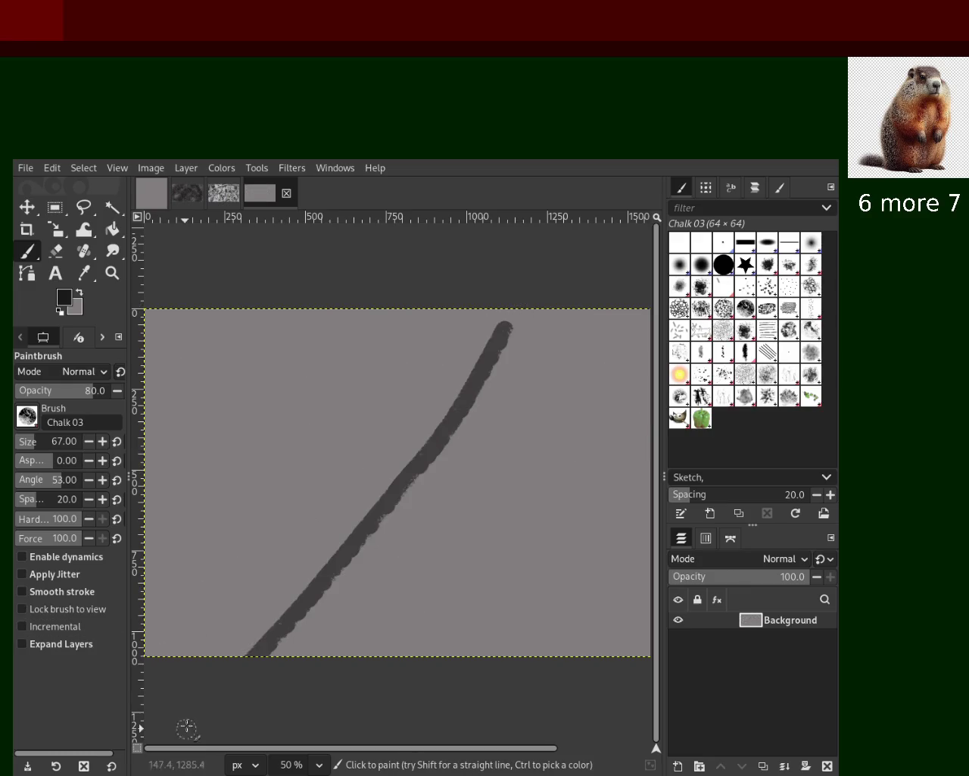
mouse_move(341, 416)
left_mouse_down()
mouse_move(531, 509)
mouse_move(535, 531)
mouse_move(368, 427)
left_mouse_up()
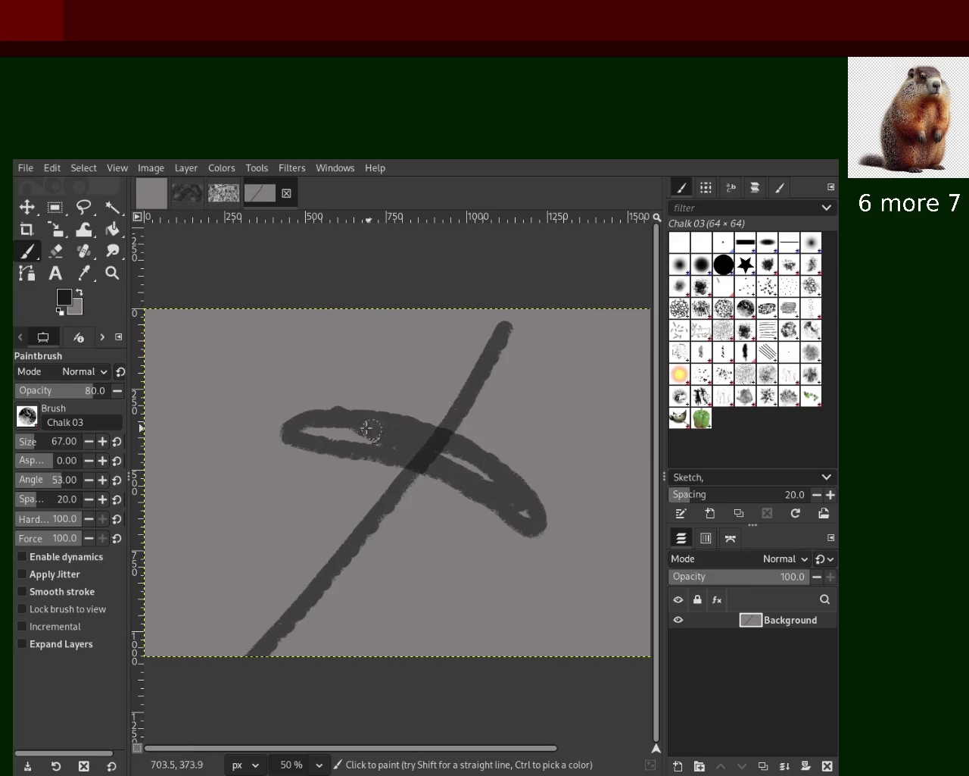
key("ctrl+z")
mouse_move(317, 384)
left_mouse_down()
mouse_move(398, 430)
mouse_move(393, 459)
mouse_move(363, 391)
mouse_move(452, 512)
left_mouse_up()
left_click_drag(369, 423, 254, 640)
left_click_drag(394, 484, 250, 634)
key("ctrl+z")
left_click_drag(390, 466, 306, 621)
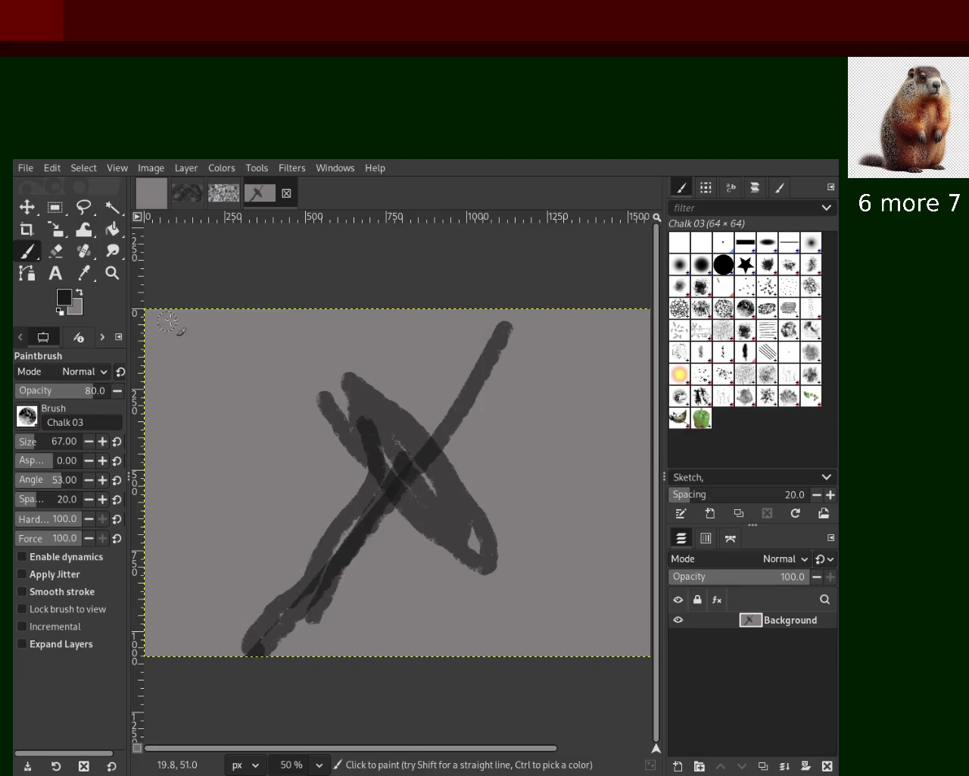
left_click_drag(519, 323, 310, 473)
key("ctrl+z")
mouse_move(503, 331)
left_mouse_down()
mouse_move(423, 443)
mouse_move(452, 443)
mouse_move(515, 569)
left_mouse_up()
key("ctrl+z")
mouse_move(133, 368)
left_mouse_down()
mouse_move(375, 428)
mouse_move(132, 409)
left_mouse_up()
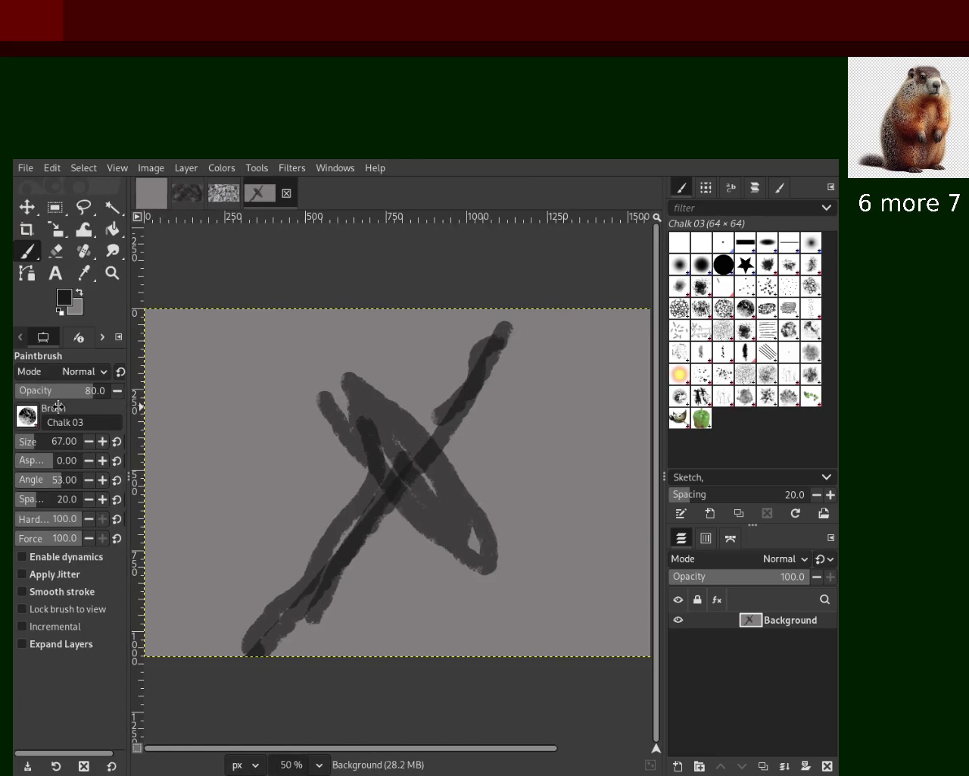
Step: Zoom to 50% and paint a dark horizontal stroke with a downward curve right of the loop
left_click(112, 272)
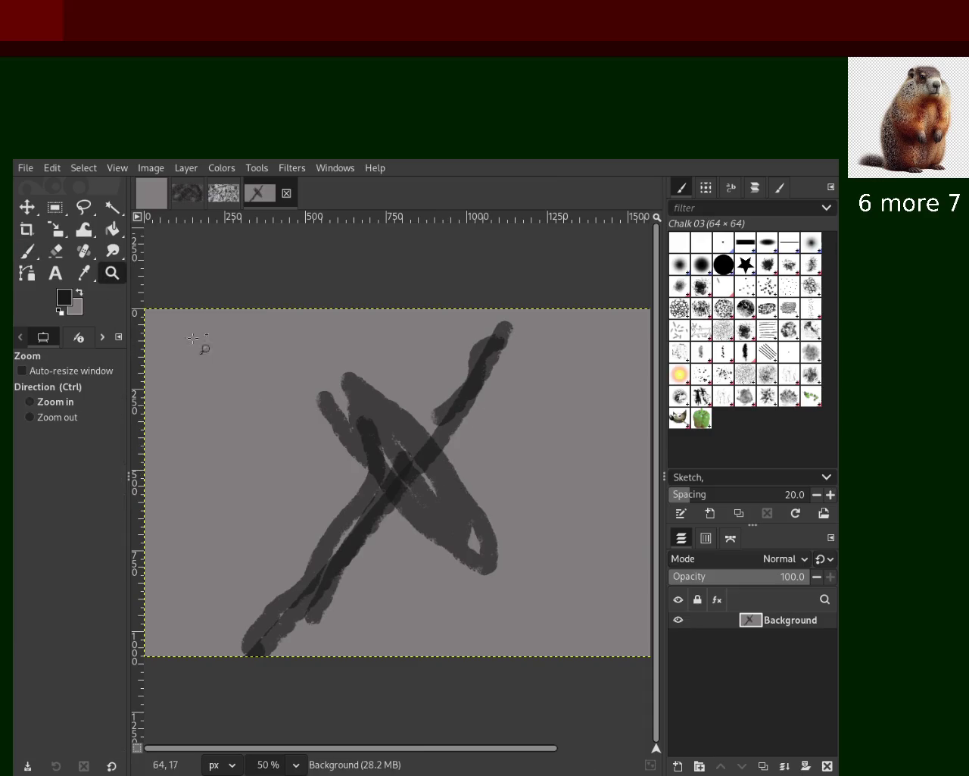
left_click(277, 424)
left_click(278, 424, "ctrl")
left_click(277, 424, "ctrl")
left_click(281, 427)
left_click(215, 426)
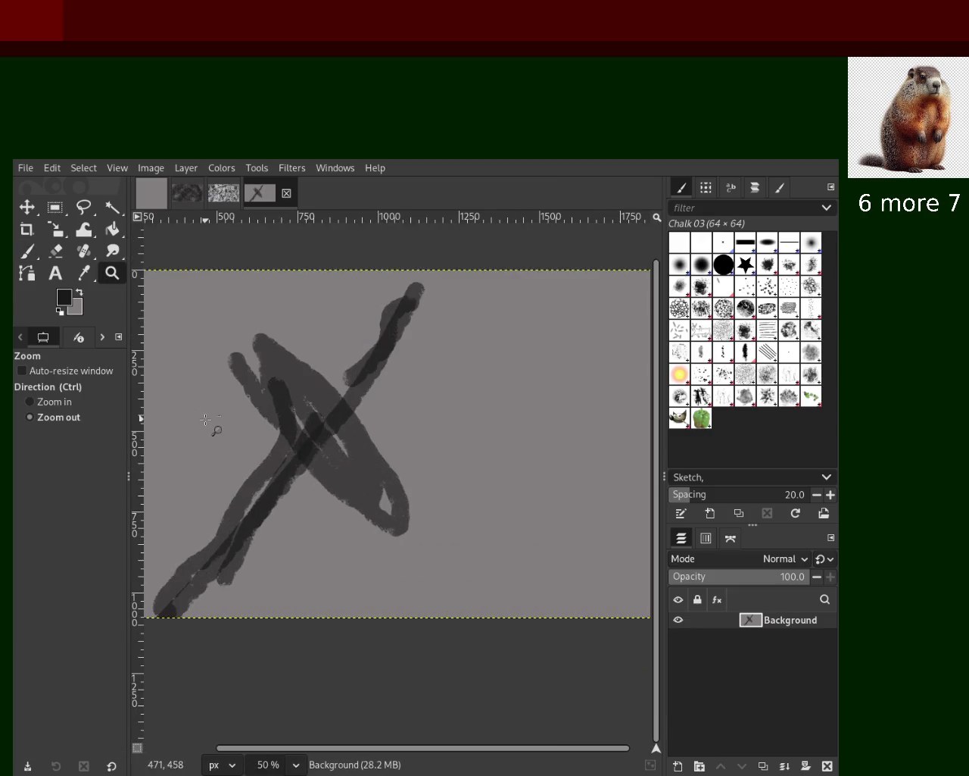
left_click(429, 424, "ctrl")
left_click(429, 425)
left_click(27, 250)
mouse_move(569, 447)
left_mouse_down()
mouse_move(336, 446)
mouse_move(364, 522)
mouse_move(427, 612)
left_mouse_up()
mouse_move(350, 453)
left_mouse_down()
mouse_move(567, 400)
mouse_move(455, 359)
left_mouse_up()
key("ctrl+z")
Step: Paint dark upper curves toward the right edge, undoing the unwanted attempts
left_click_drag(568, 324, 285, 501)
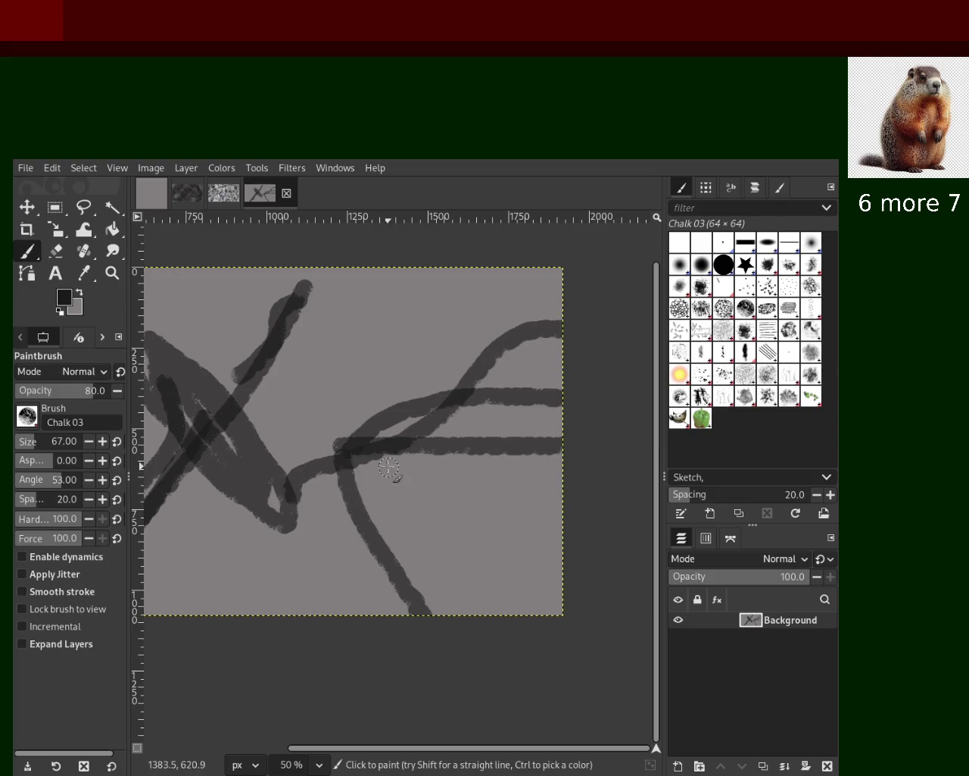
key("ctrl+z")
mouse_move(573, 333)
left_mouse_down()
mouse_move(386, 428)
mouse_move(536, 356)
mouse_move(555, 326)
mouse_move(424, 340)
mouse_move(254, 455)
left_mouse_up()
key("ctrl+z")
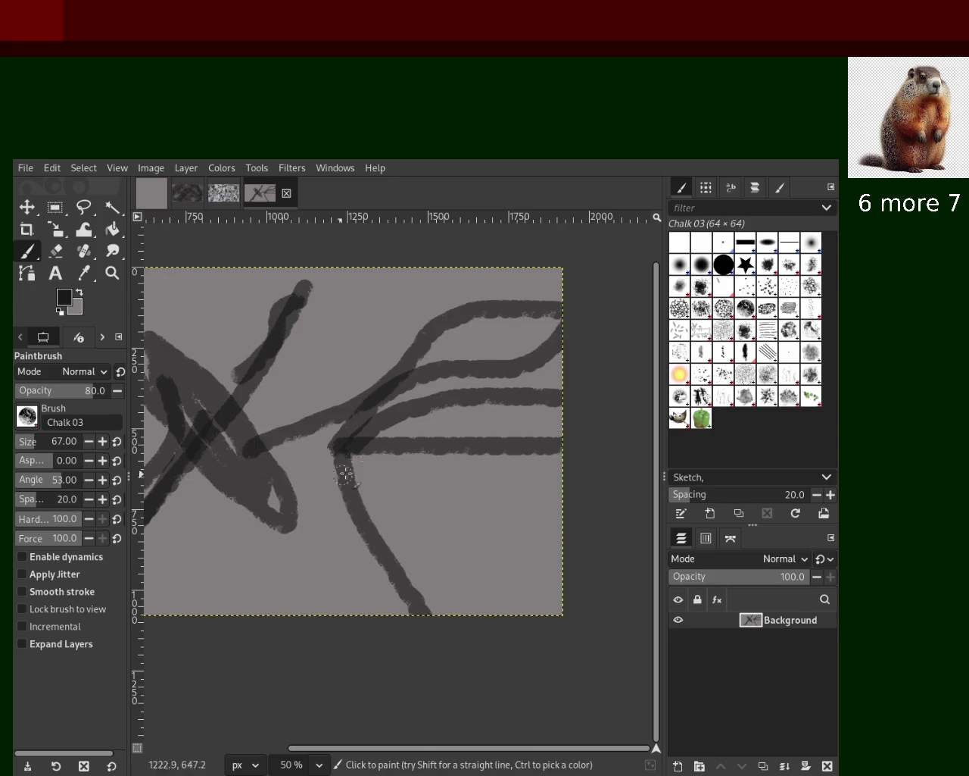
key("ctrl+z")
mouse_move(565, 322)
left_mouse_down()
mouse_move(435, 395)
mouse_move(428, 604)
left_mouse_up()
key("ctrl+z")
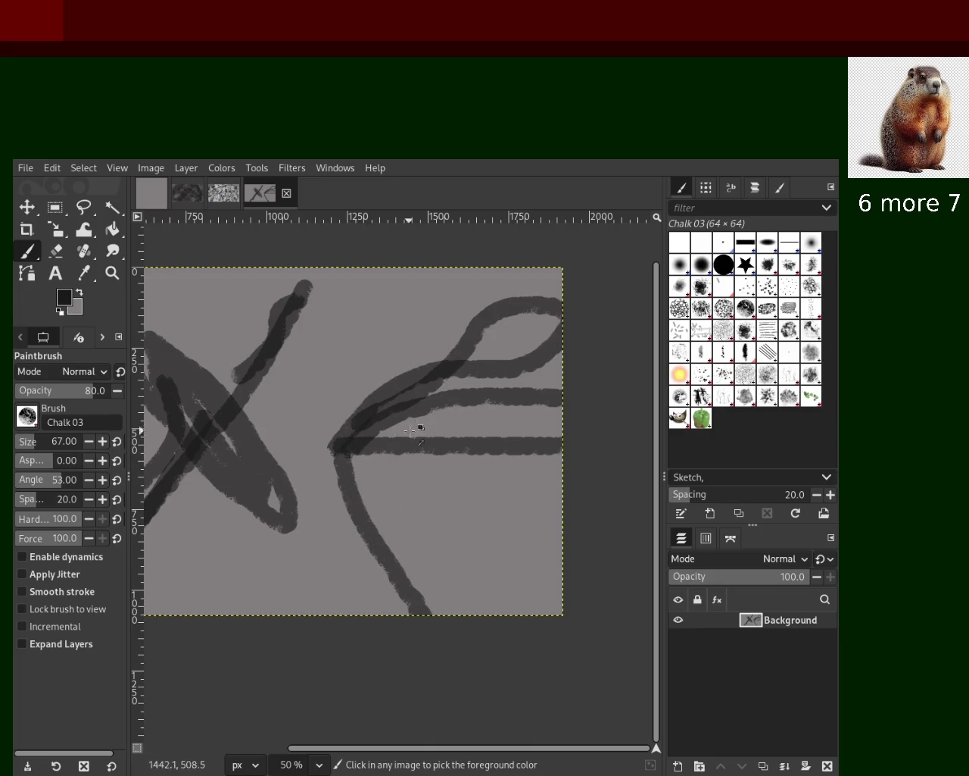
Step: Sample a canvas grey and lighten the junction lines and top-right loop, then zoom out
left_click(416, 427, "ctrl")
mouse_move(337, 449)
left_mouse_down()
mouse_move(446, 447)
mouse_move(390, 409)
left_mouse_up()
left_click_drag(535, 415, 539, 418)
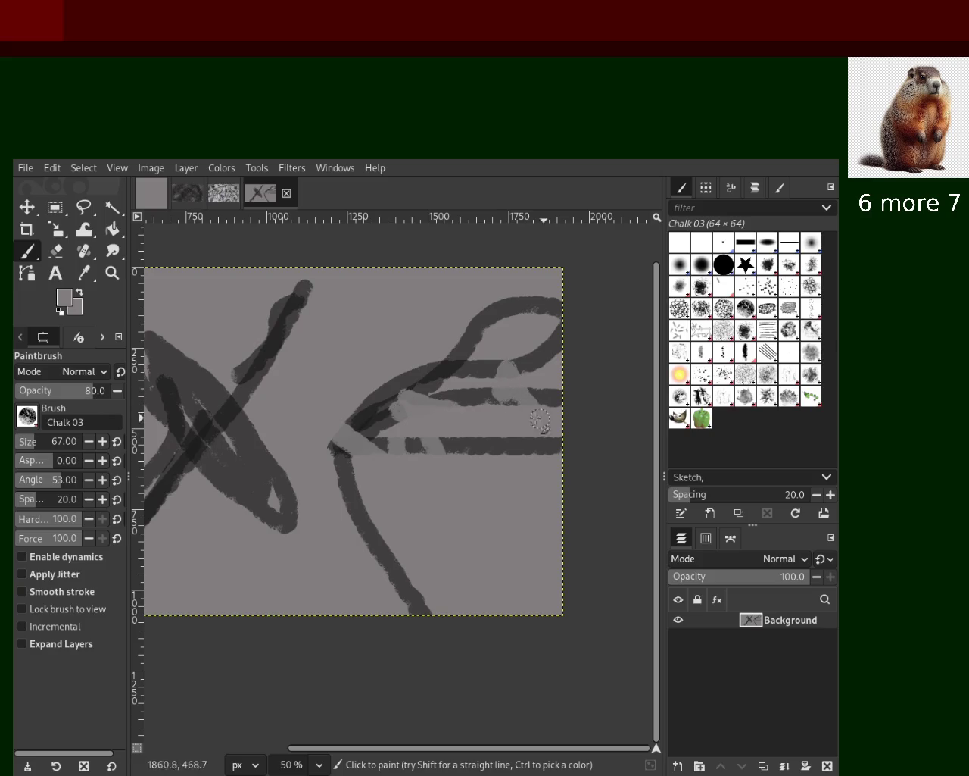
left_click_drag(519, 302, 549, 360)
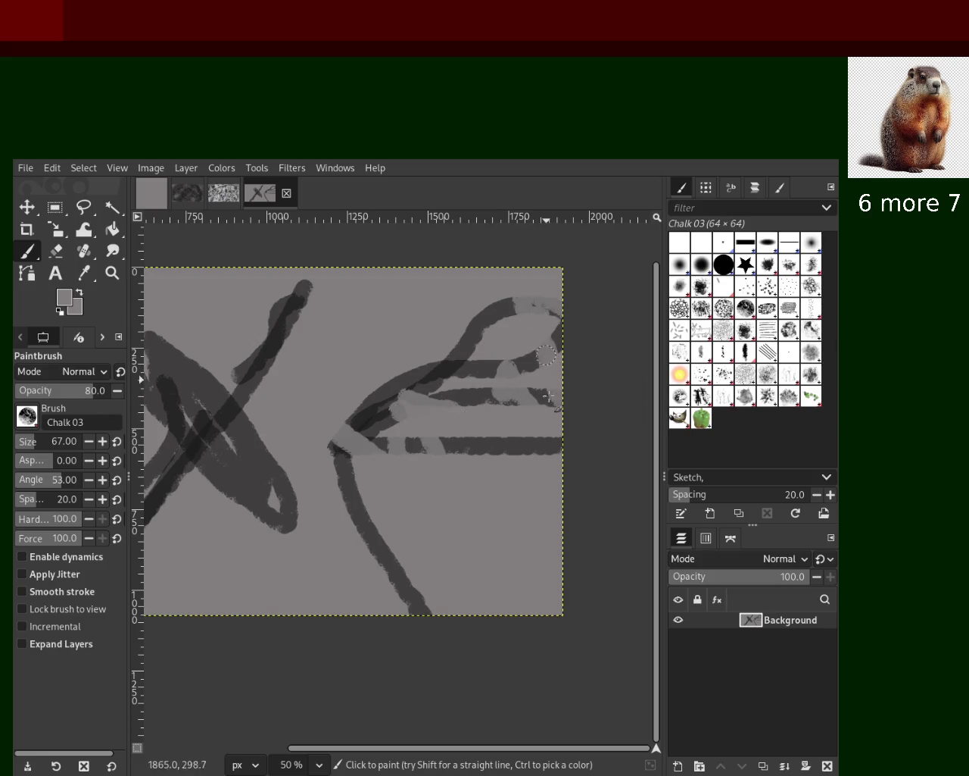
left_click(112, 273)
left_click(305, 350, "ctrl")
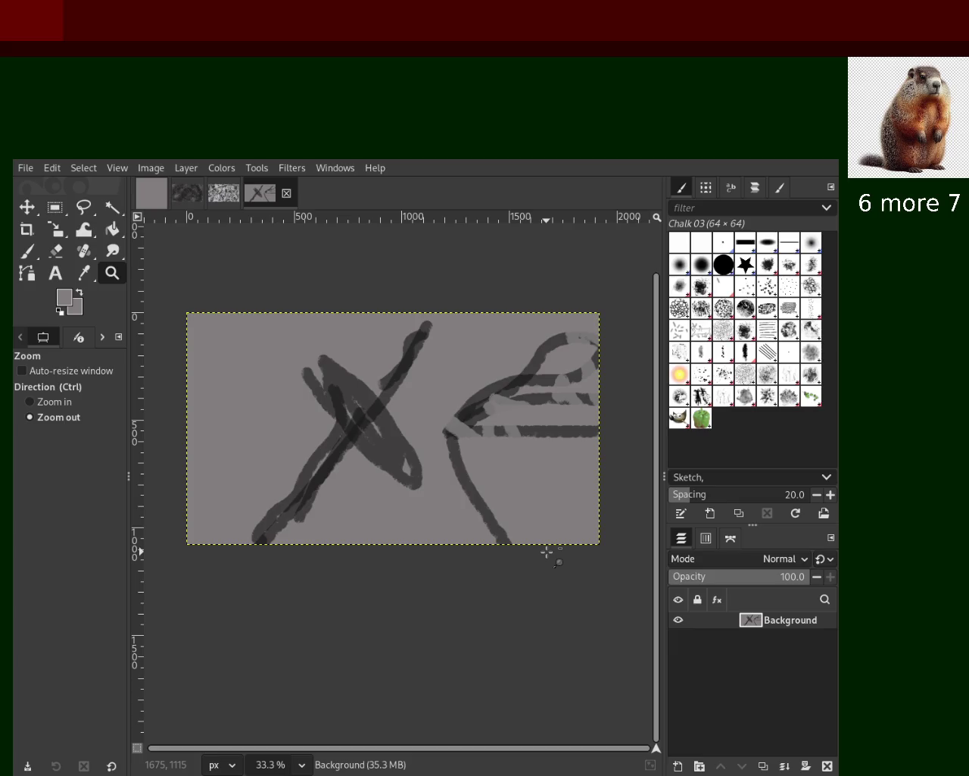
Step: Delete the scribbled Background layer, leaving one empty transparent layer named Layer
left_click(828, 766)
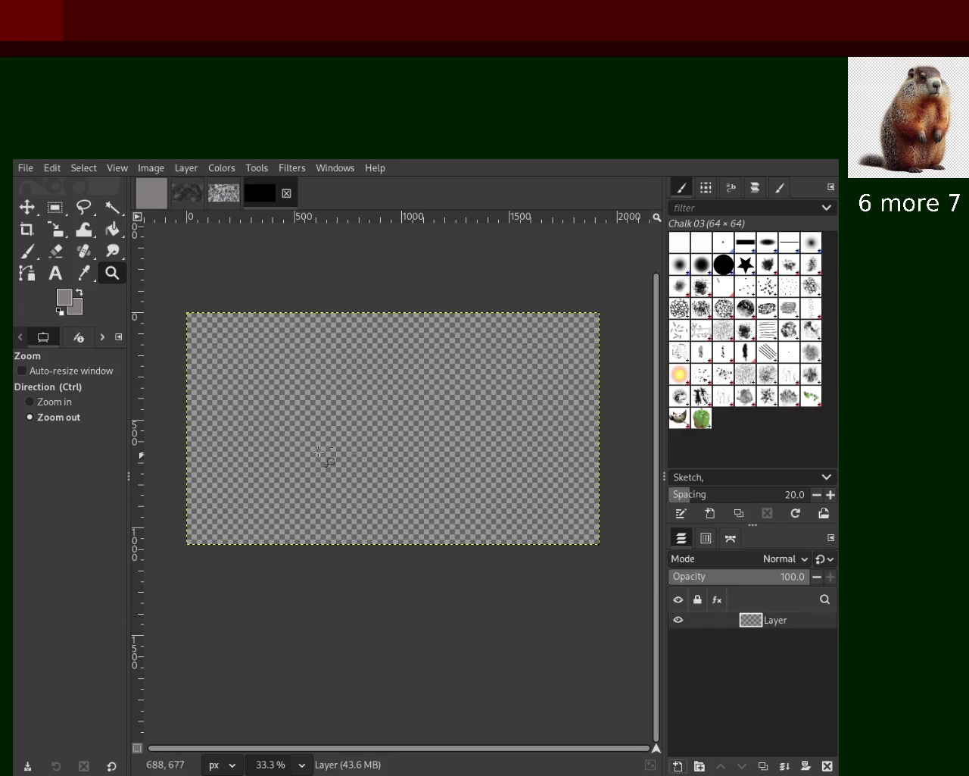
left_click(27, 251)
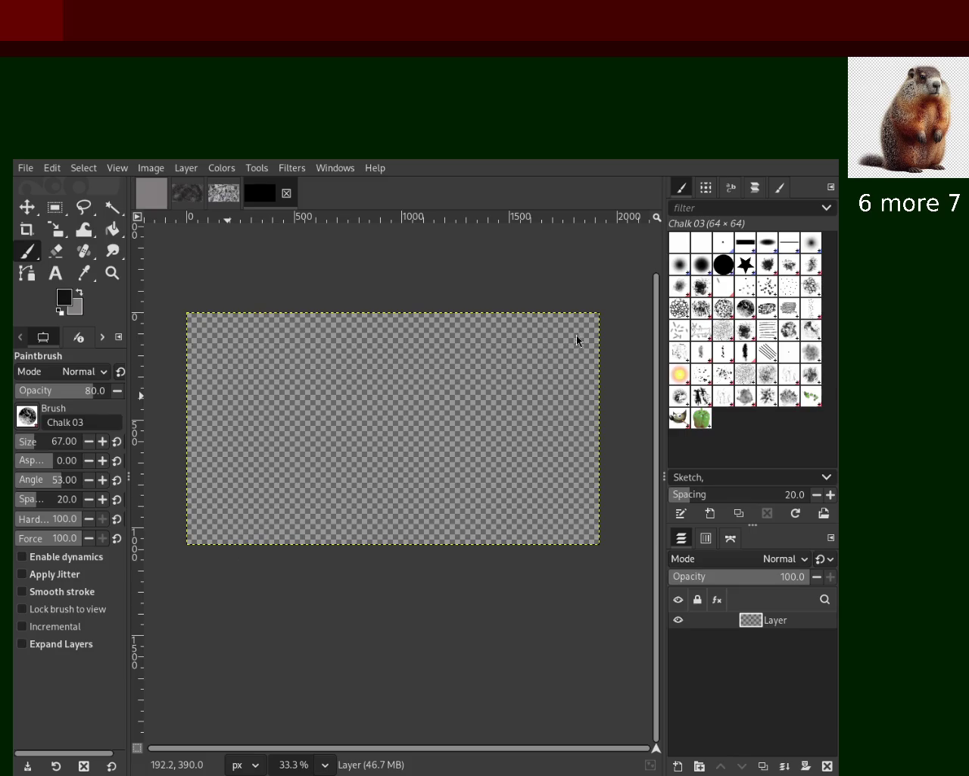
Step: Paint a crossed diagonal tangle of dark chalk strands from the top of the canvas
left_click_drag(433, 311, 262, 564)
mouse_move(342, 390)
left_mouse_down()
mouse_move(383, 425)
mouse_move(280, 379)
mouse_move(261, 532)
left_mouse_up()
key("ctrl+z")
left_click_drag(356, 390, 277, 539)
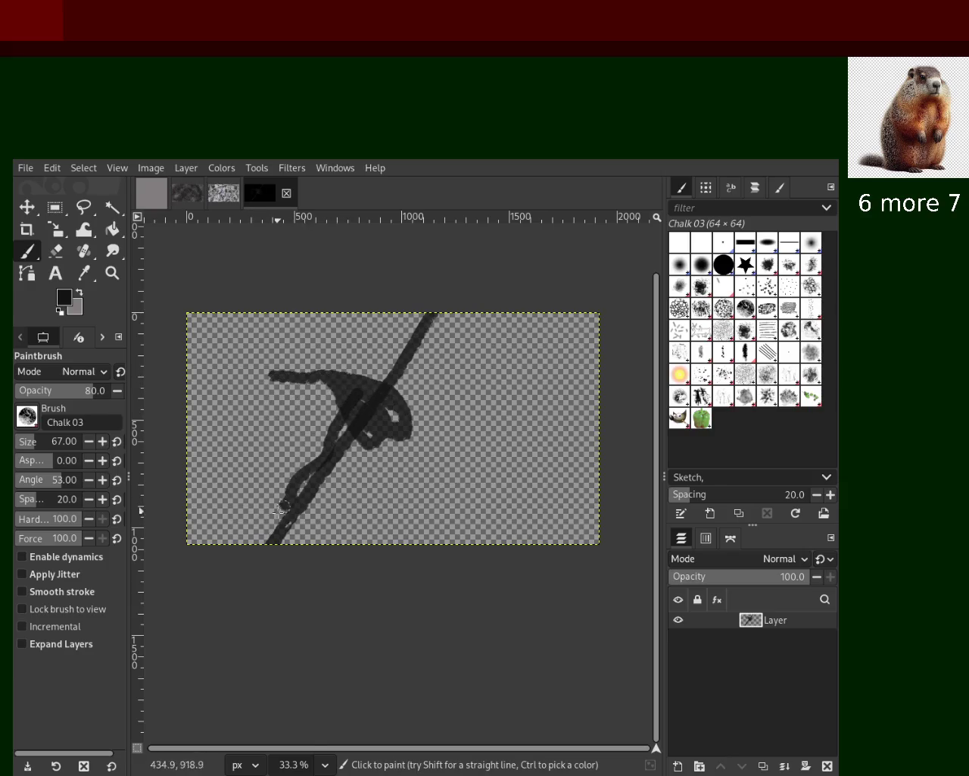
mouse_move(395, 368)
left_mouse_down()
mouse_move(456, 344)
mouse_move(413, 388)
left_mouse_up()
key("ctrl+z")
mouse_move(441, 308)
left_mouse_down()
mouse_move(446, 334)
mouse_move(414, 383)
mouse_move(384, 371)
left_mouse_up()
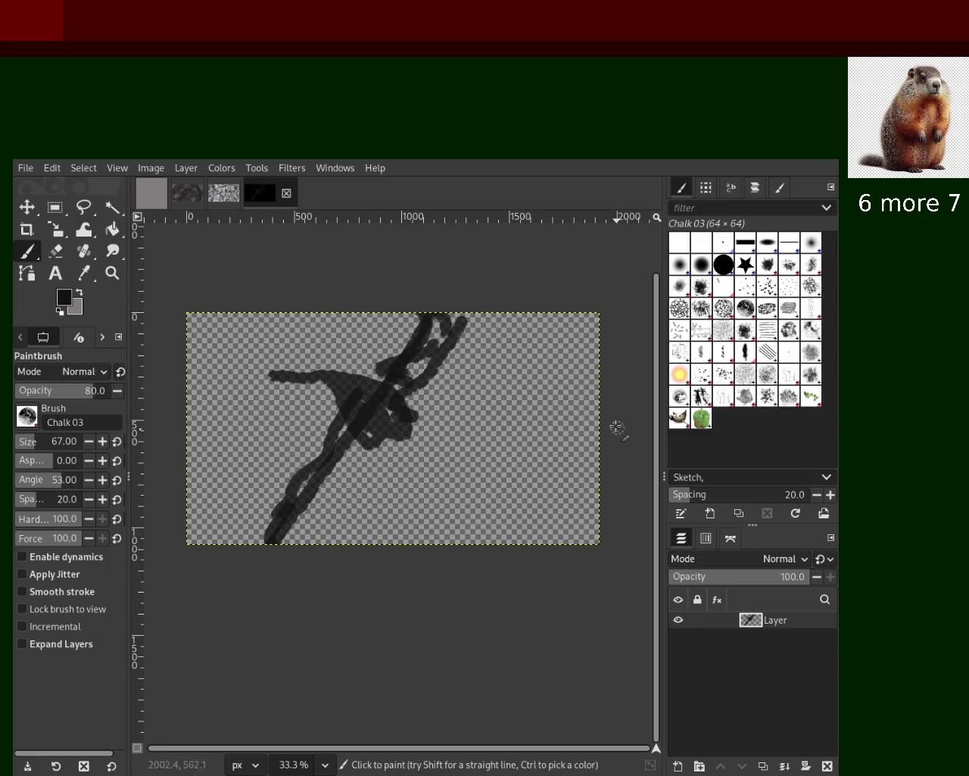
Step: Add looping dark chalk strokes and a downward arc in the lower right
left_click_drag(618, 429, 365, 543)
key("ctrl+z")
mouse_move(588, 465)
left_mouse_down()
mouse_move(410, 521)
mouse_move(560, 477)
mouse_move(525, 502)
mouse_move(488, 461)
mouse_move(537, 492)
mouse_move(546, 534)
mouse_move(454, 530)
left_mouse_up()
left_click_drag(534, 492, 492, 535)
key("ctrl+z")
left_click_drag(406, 449, 428, 524)
mouse_move(530, 452)
left_mouse_down()
mouse_move(412, 473)
mouse_move(458, 530)
left_mouse_up()
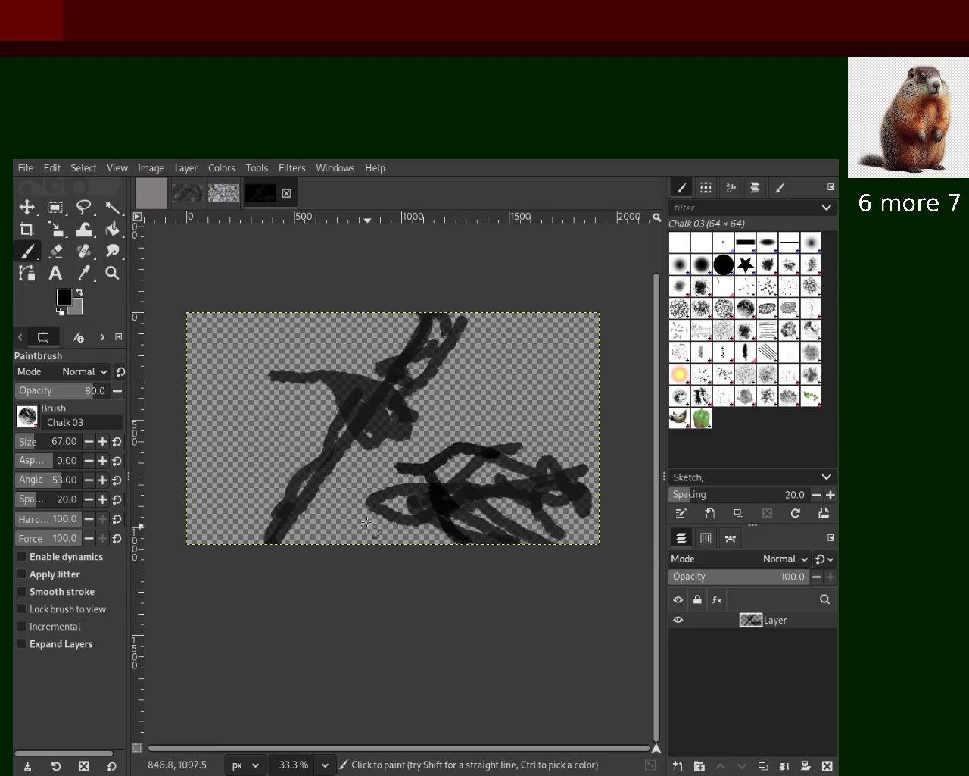
left_click_drag(391, 462, 361, 544)
key("ctrl+z")
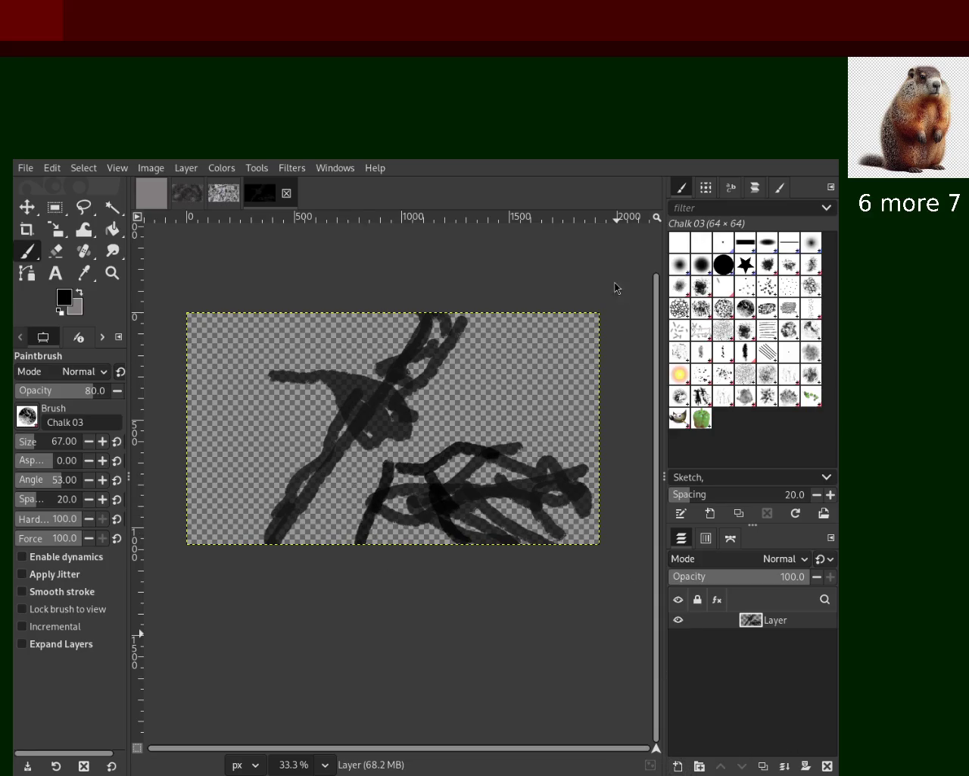
Step: Add Layer #1 below the chalk Layer, hide the chalk Layer, and set brush size 15
key("shift+ctrl+n")
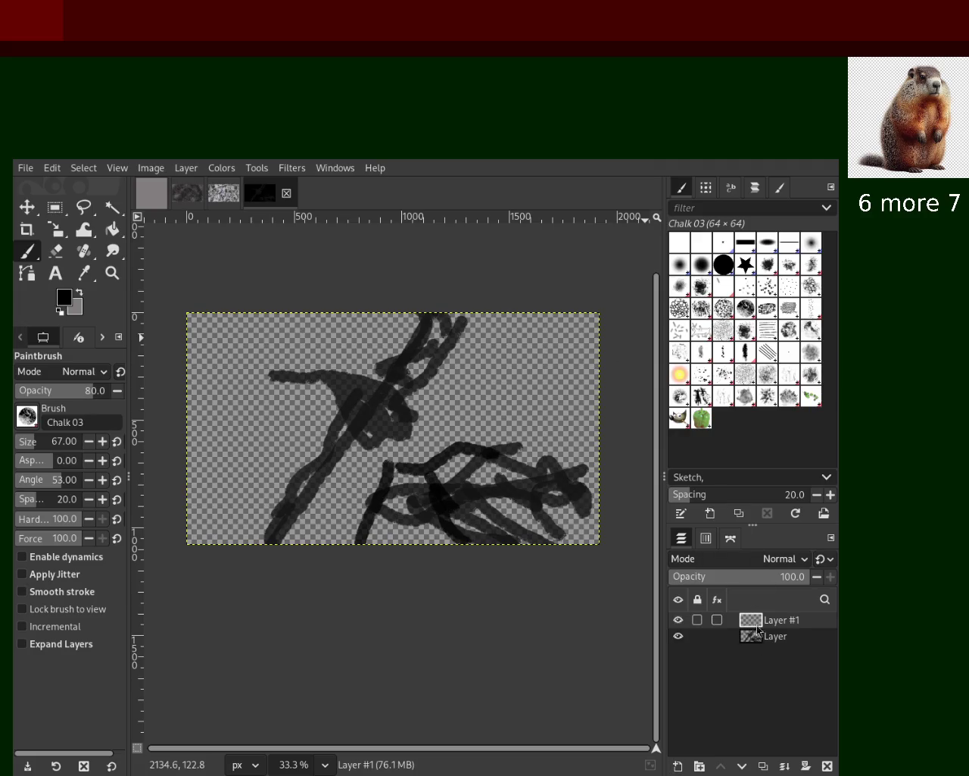
left_click_drag(757, 620, 754, 652)
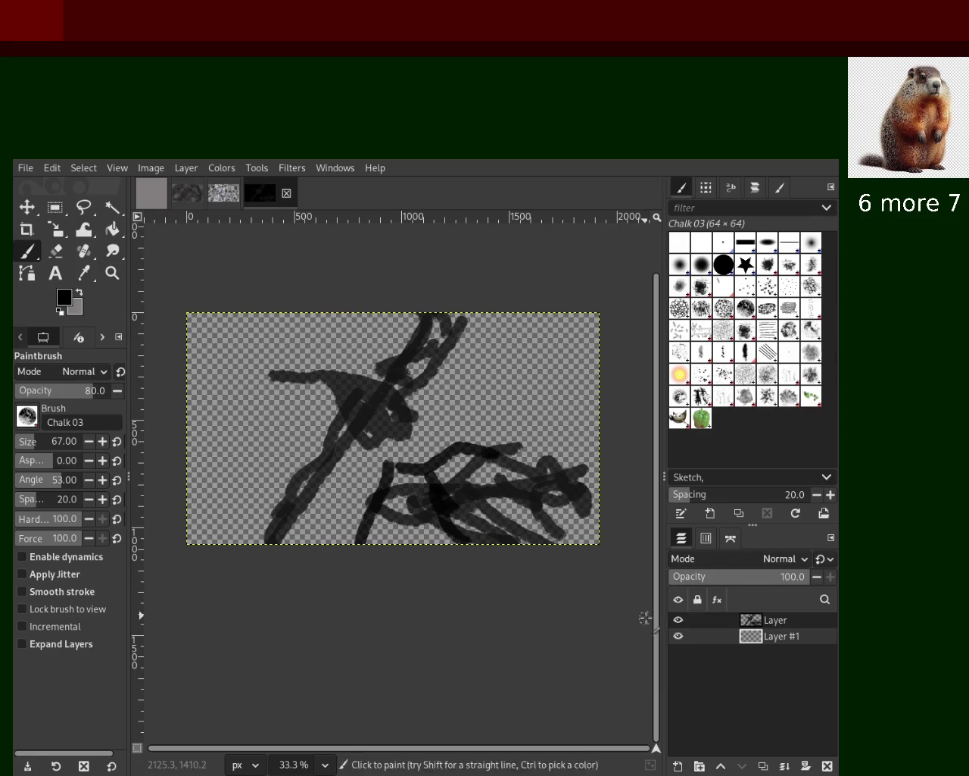
left_click(679, 621)
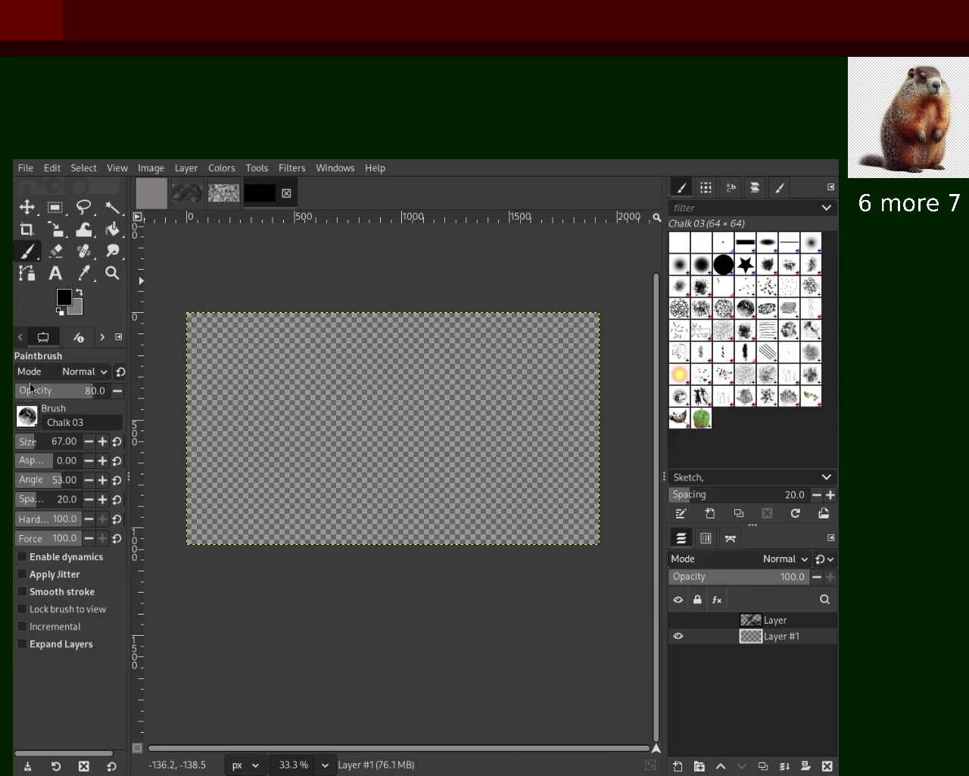
type("15")
key("Return")
Step: Paint a curved blue stroke and blue curves on the right and left sides
left_click_drag(188, 530, 599, 321)
key("ctrl+z")
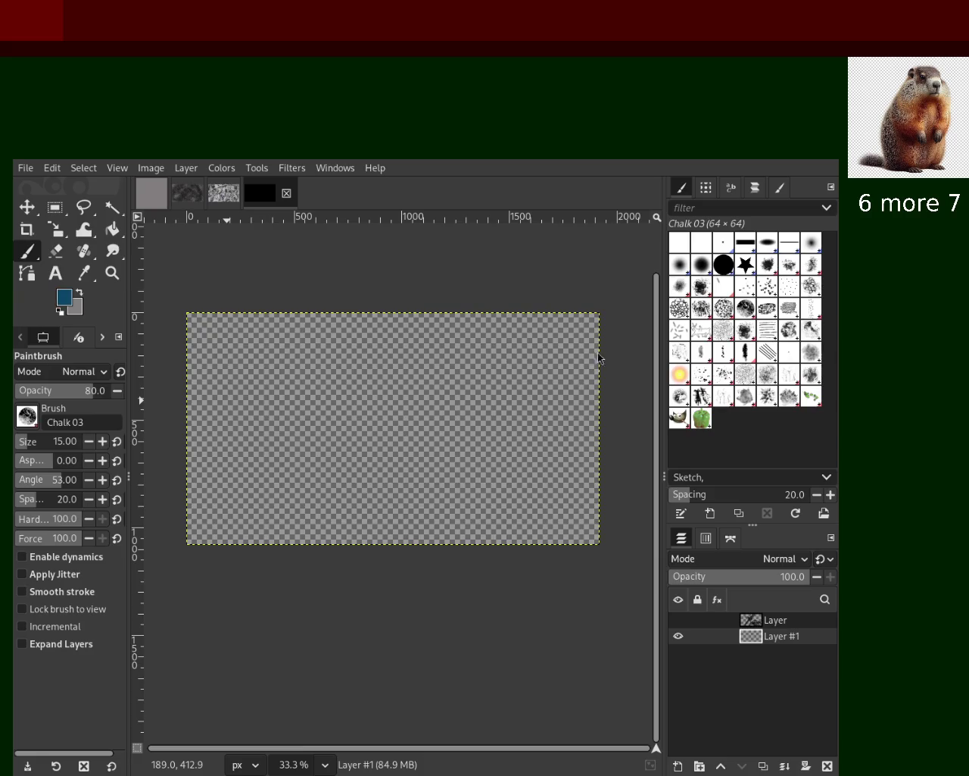
key("ctrl+y")
left_click_drag(313, 313, 404, 626)
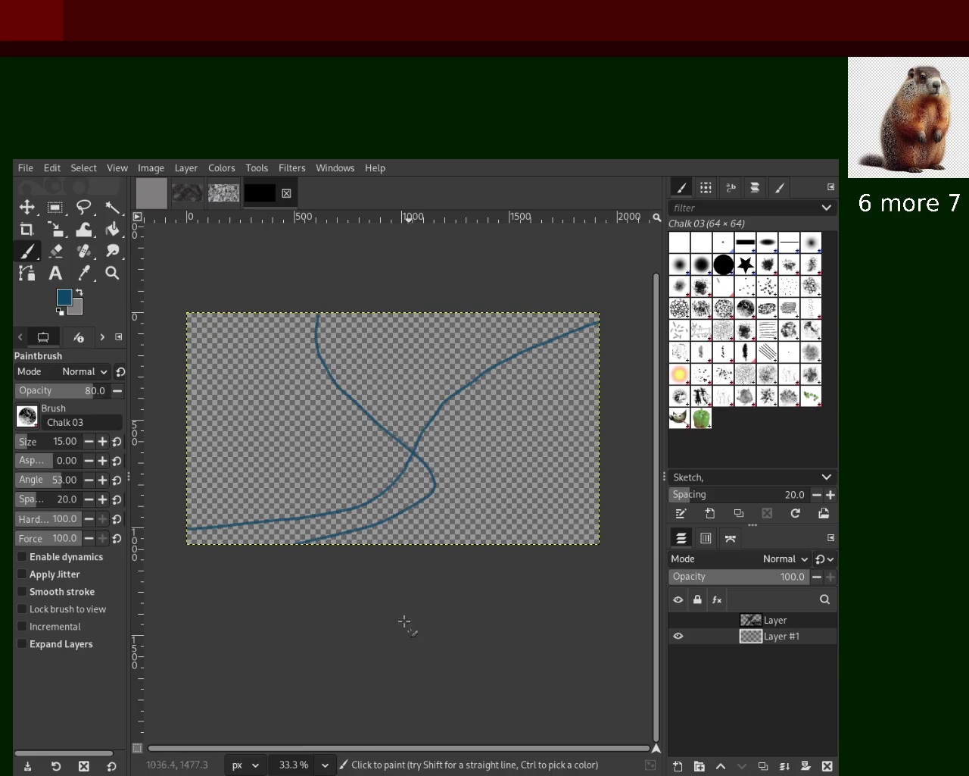
key("ctrl+z")
key("ctrl+z")
mouse_move(583, 360)
left_mouse_down()
mouse_move(557, 405)
mouse_move(426, 547)
left_mouse_up()
left_click_drag(371, 309, 415, 547)
key("ctrl+z")
key("ctrl+z")
Step: Add crossing blue strokes from the upper left and right, then add Layer #2 below Layer #1
left_click_drag(222, 311, 411, 569)
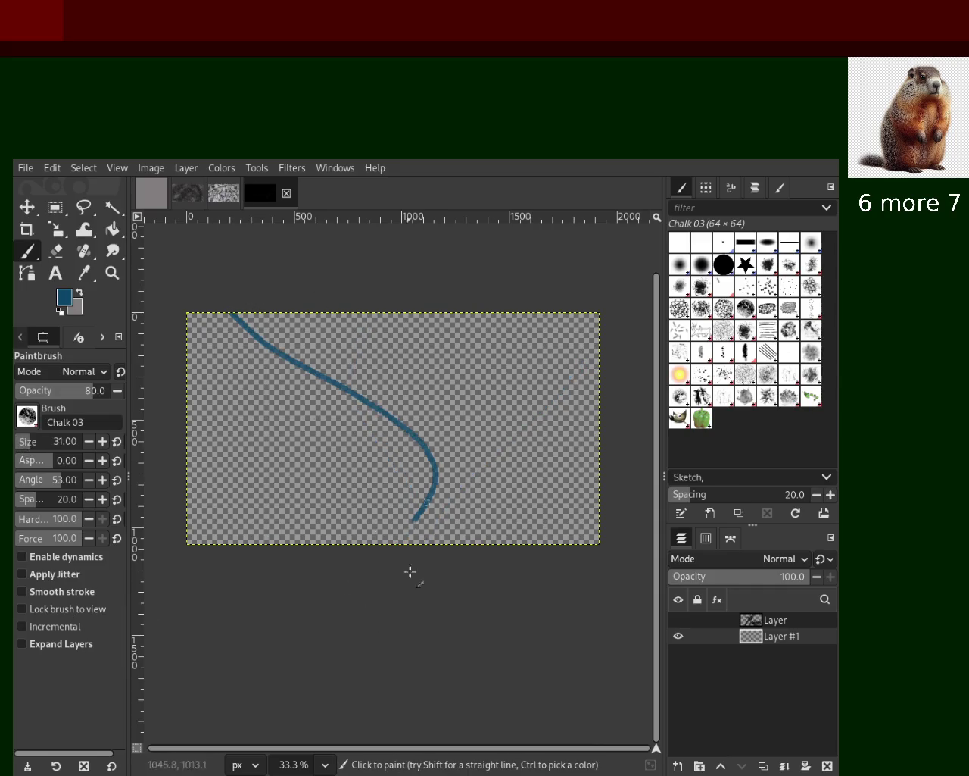
left_click_drag(527, 307, 364, 556)
left_click_drag(350, 337, 243, 545)
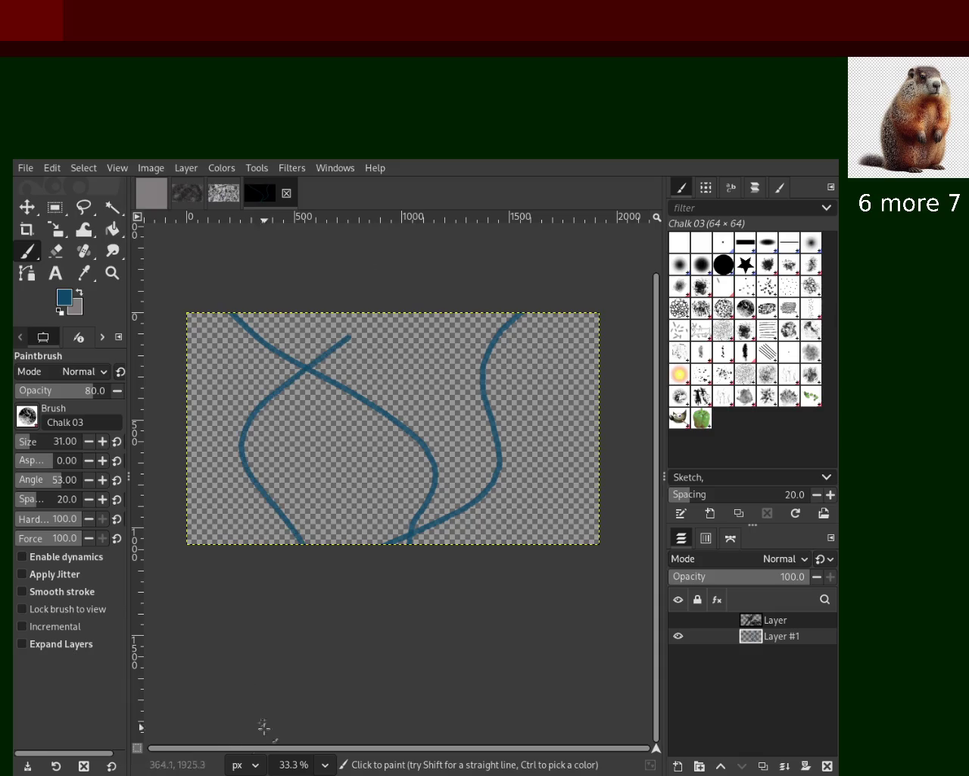
key("ctrl+z")
left_click_drag(371, 311, 252, 519)
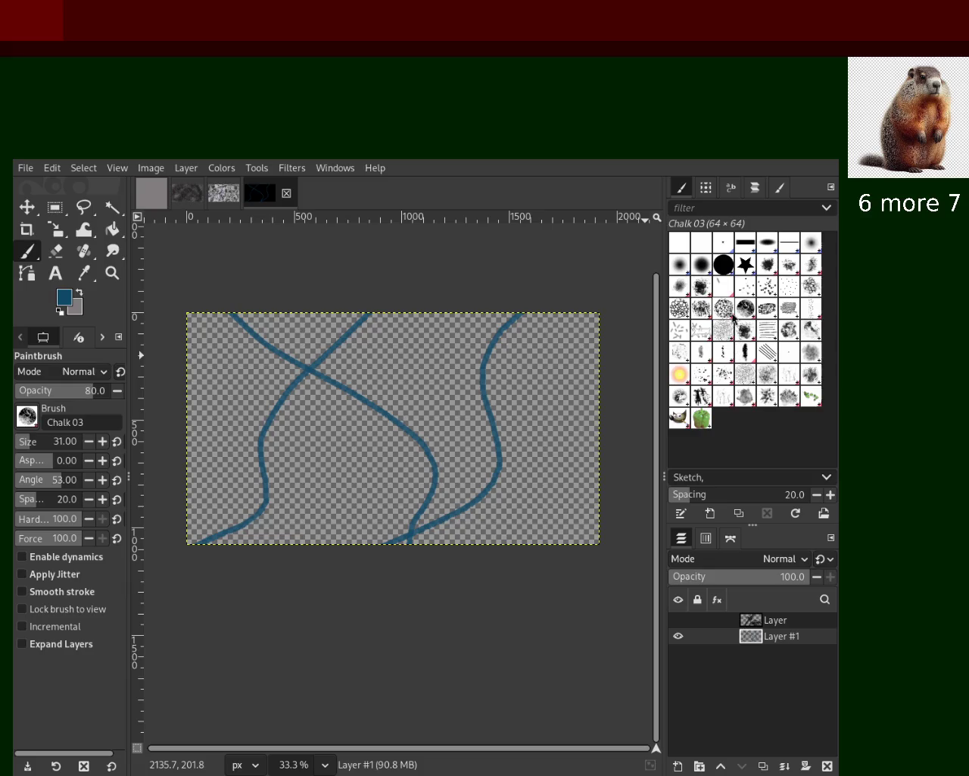
left_click(113, 273)
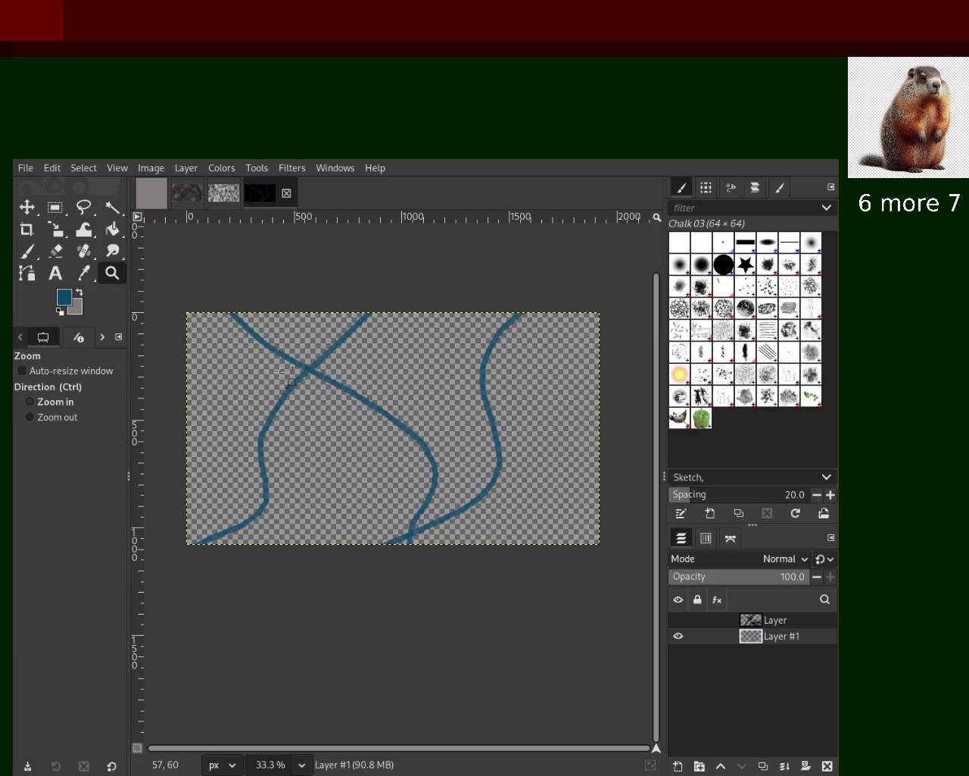
left_click(421, 438)
left_click(422, 438)
left_click(422, 438, "ctrl")
left_click(421, 438, "ctrl")
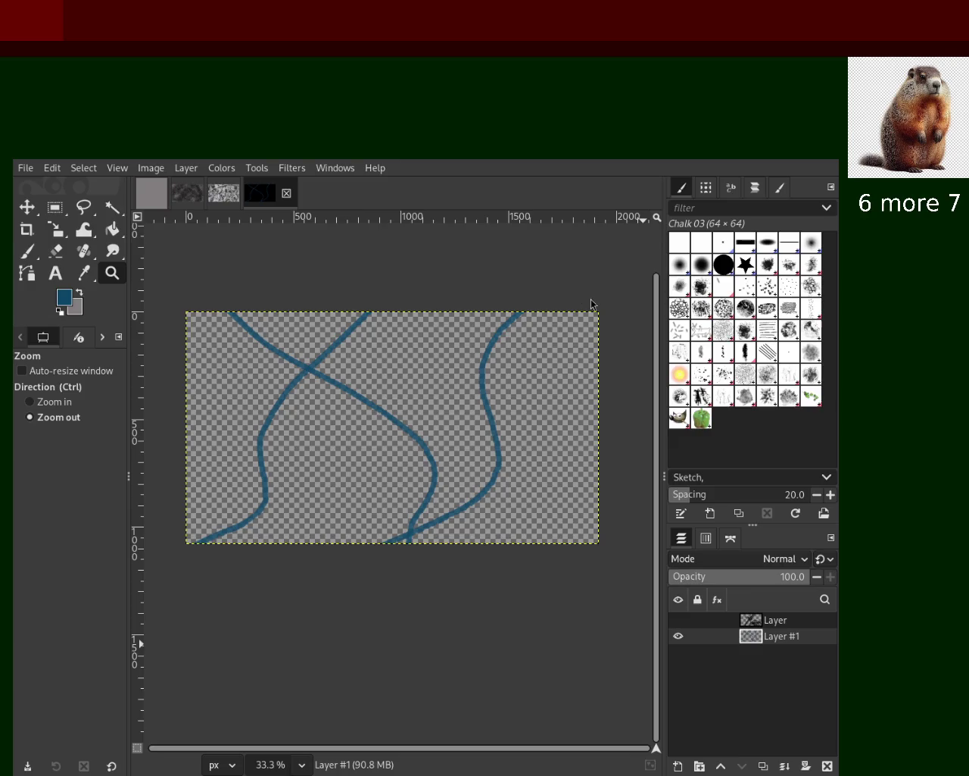
key("shift+ctrl+n")
left_click_drag(760, 642, 759, 672)
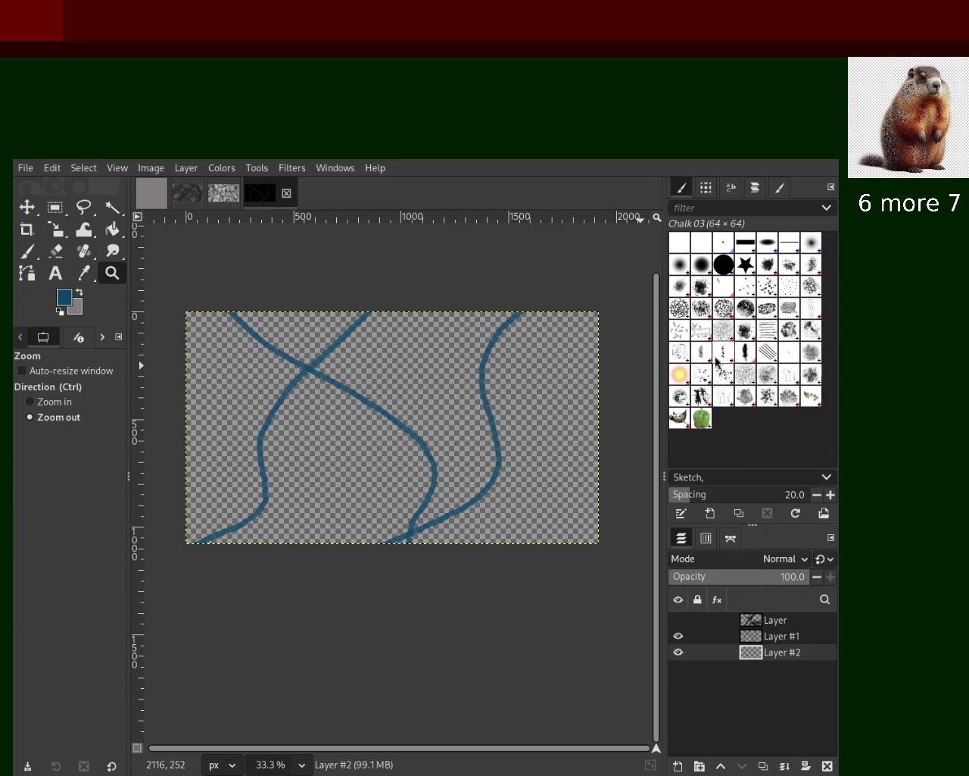
Step: Bucket-fill the bottom Layer #2 with solid black
left_click(112, 228)
left_click(679, 636)
left_click(465, 423)
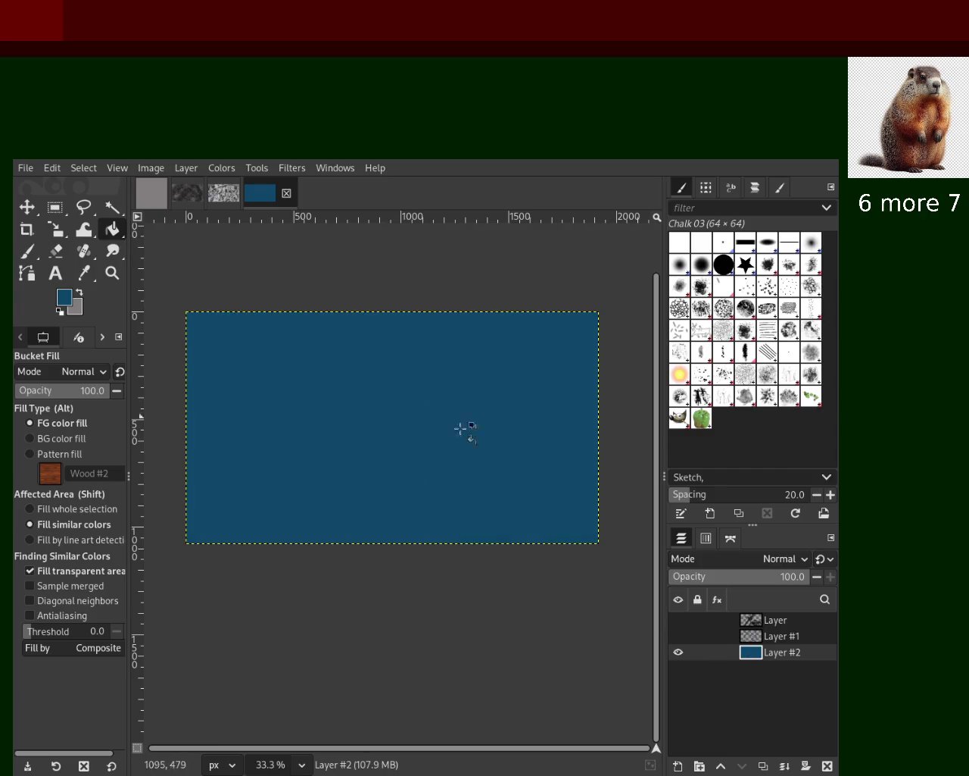
key("d")
left_click(322, 362)
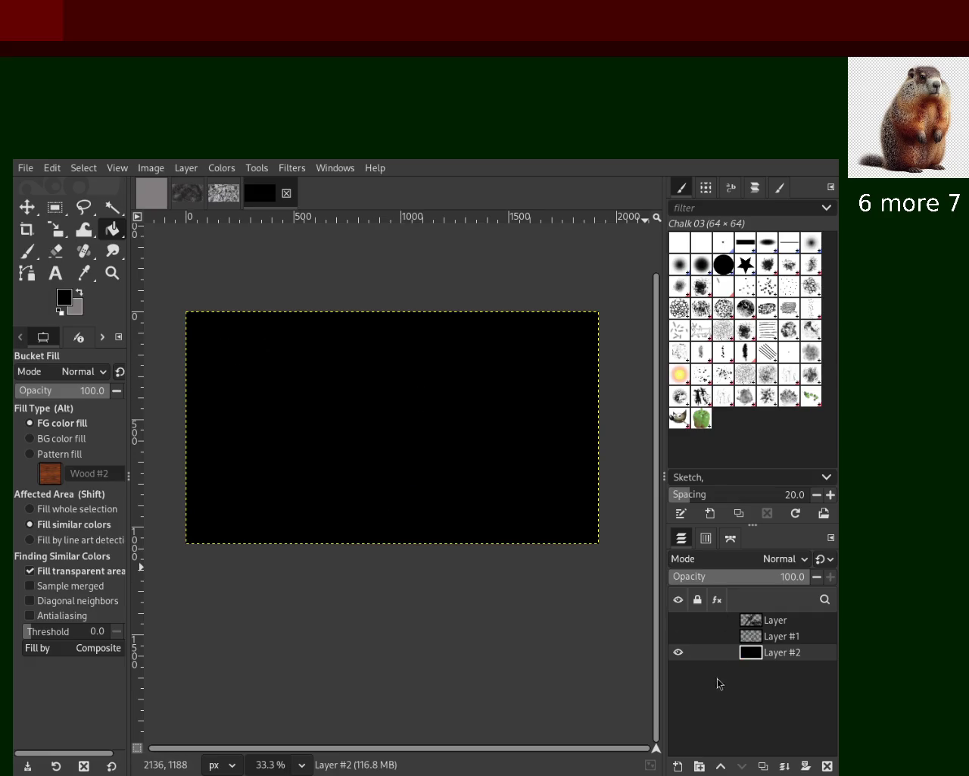
Step: Delete the blue stroke layer, add a new empty layer, and set the Paintbrush opacity to 17
left_click_drag(677, 637, 678, 619)
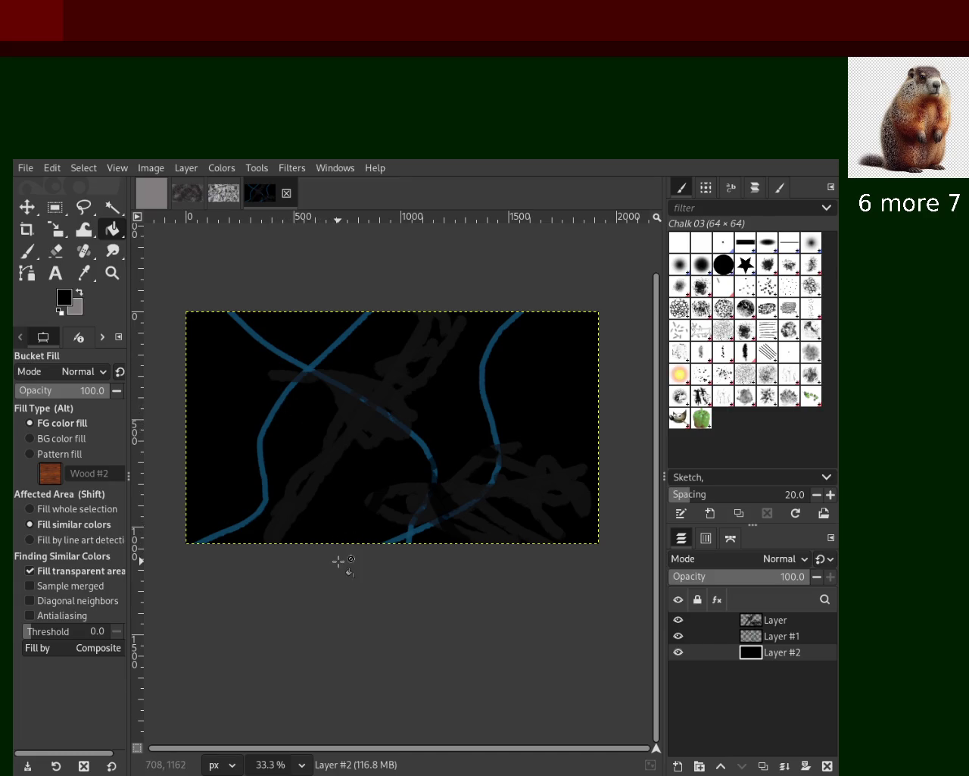
left_click(758, 640)
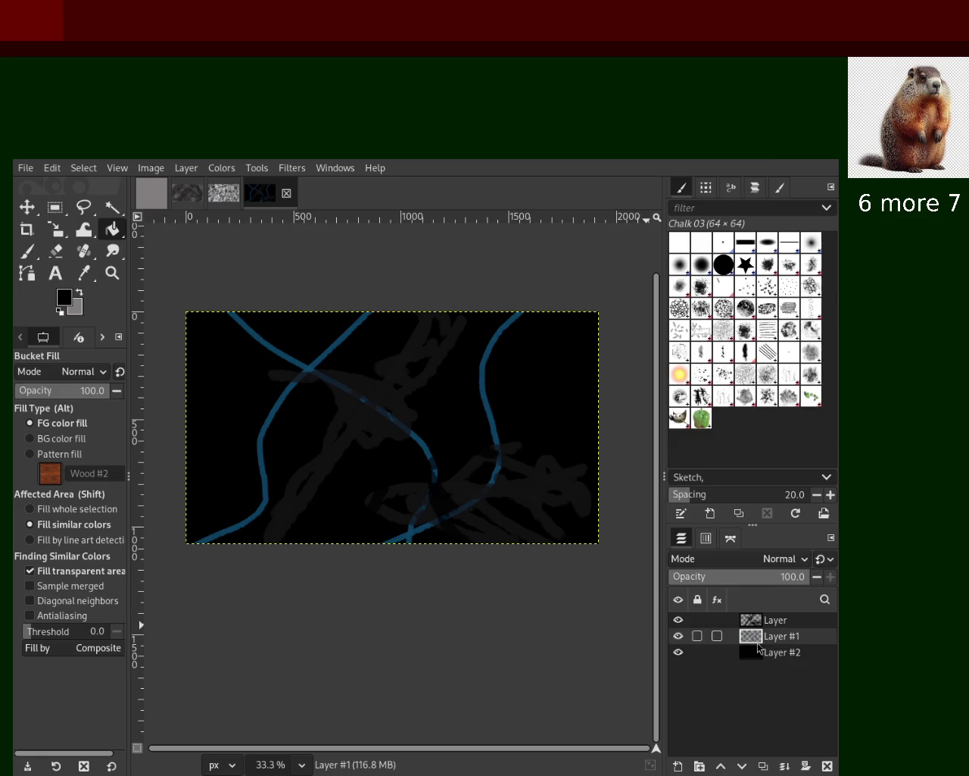
left_click(827, 764)
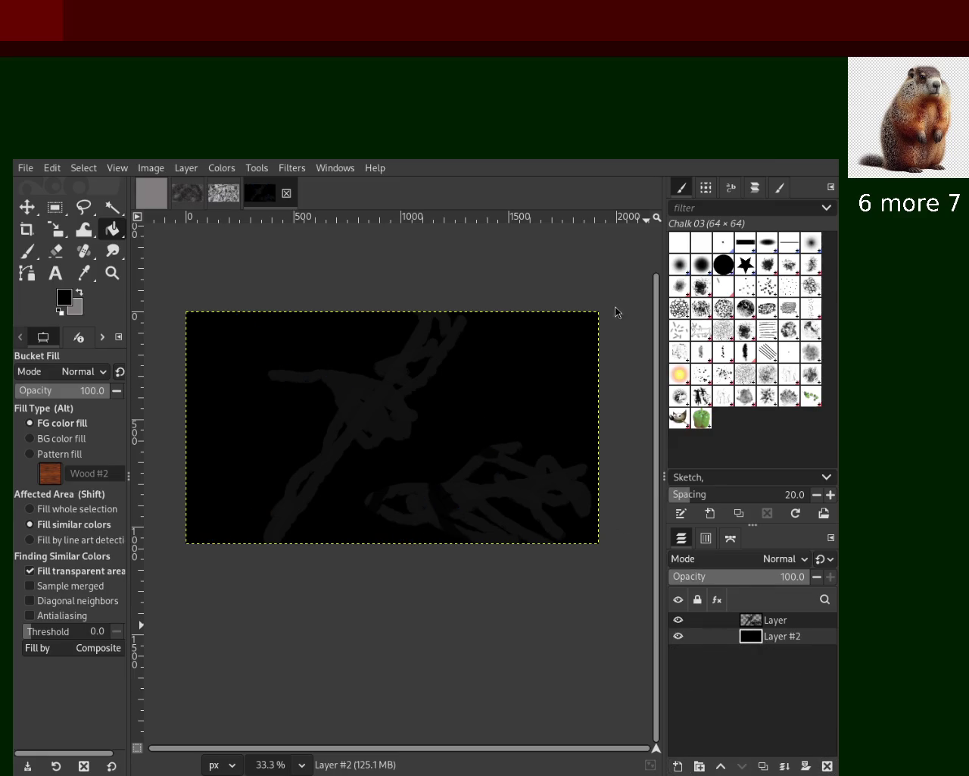
key("shift+ctrl+n")
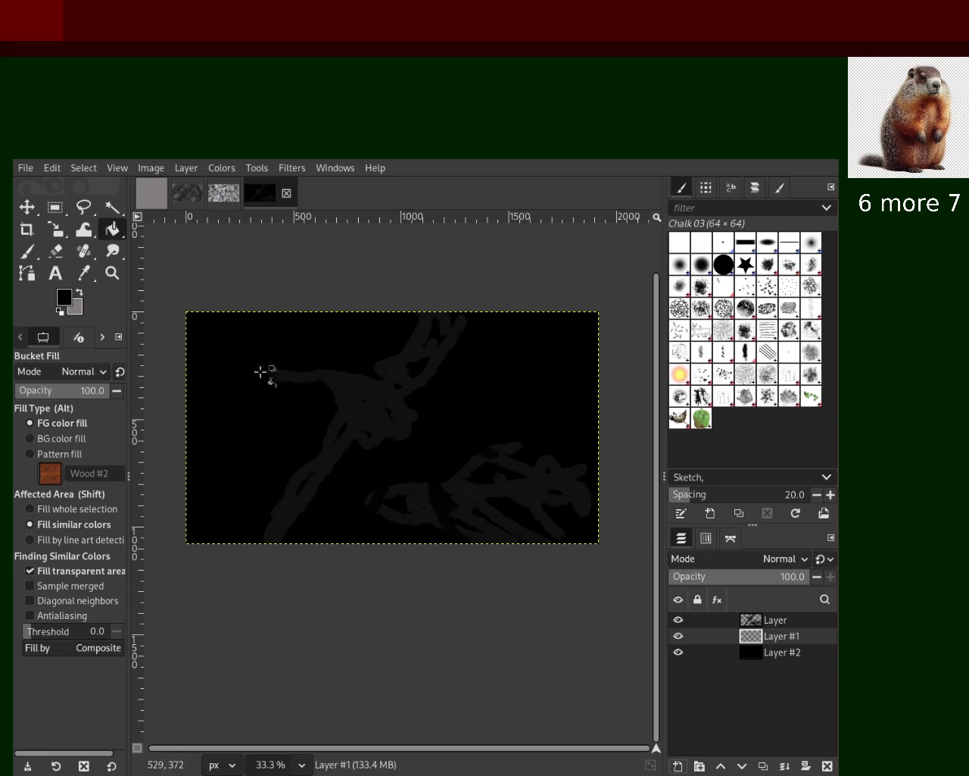
left_click(27, 250)
left_click(35, 391)
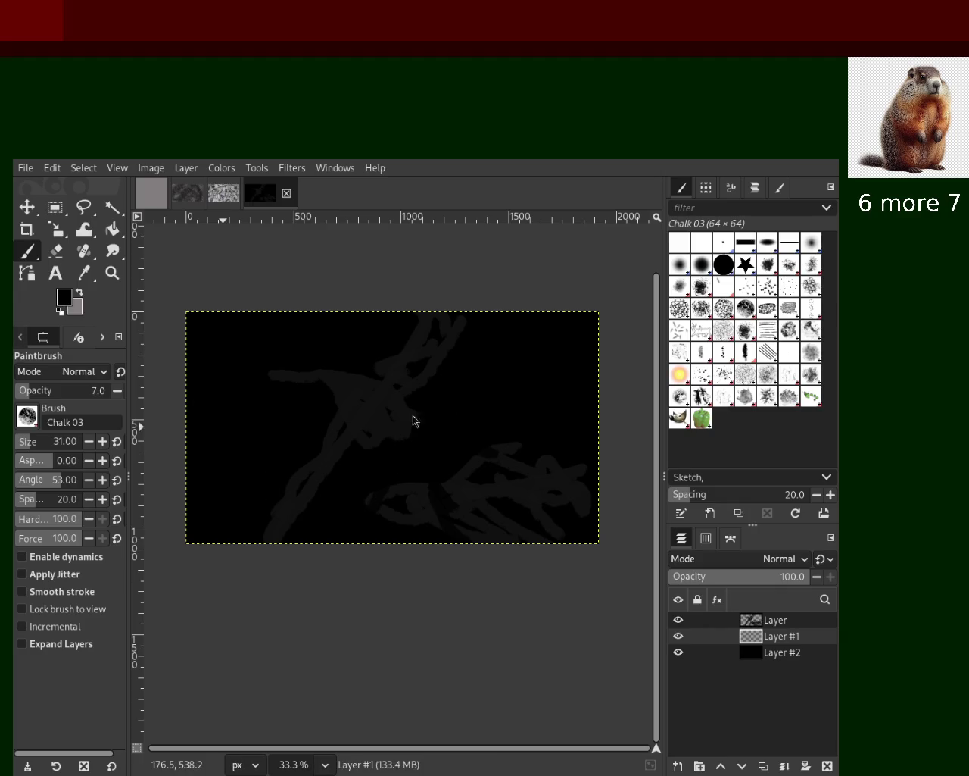
Step: Paint faint purple diagonal strokes and a yellow curve at opacity 2, then add empty Layer #3
left_click_drag(636, 303, 199, 568)
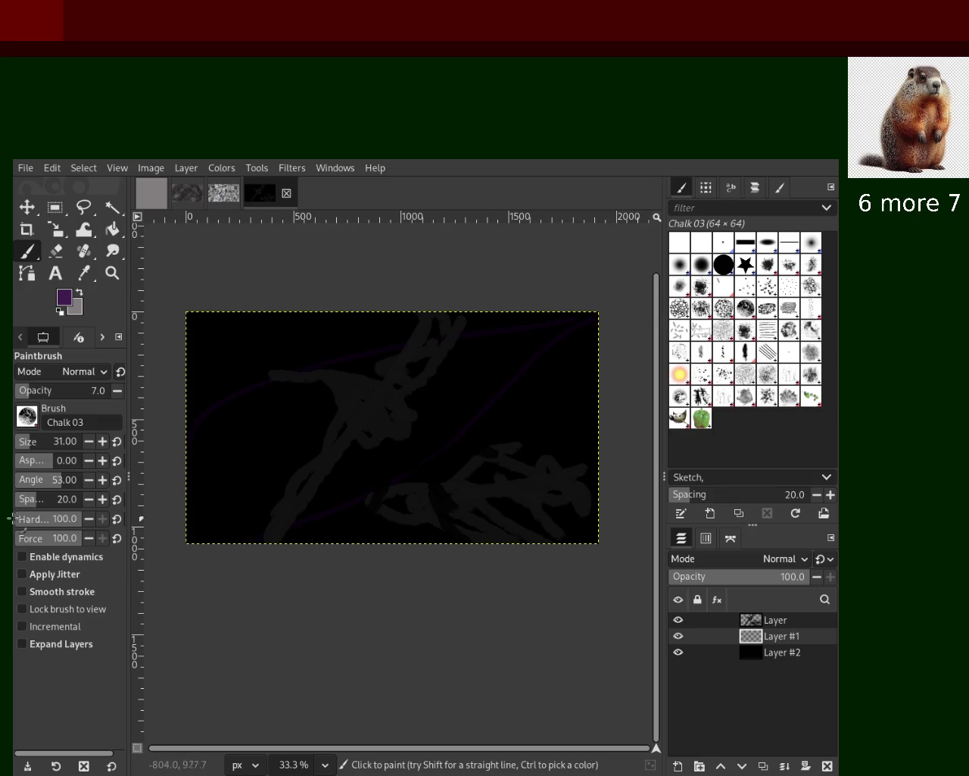
left_click_drag(194, 482, 361, 445)
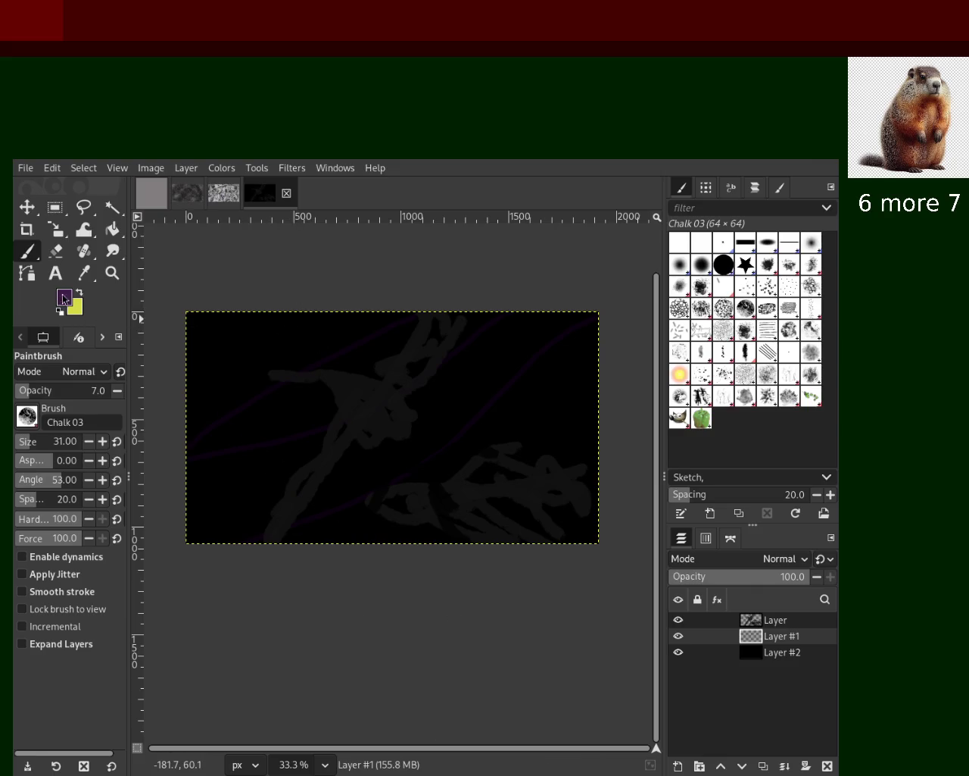
left_click(80, 291)
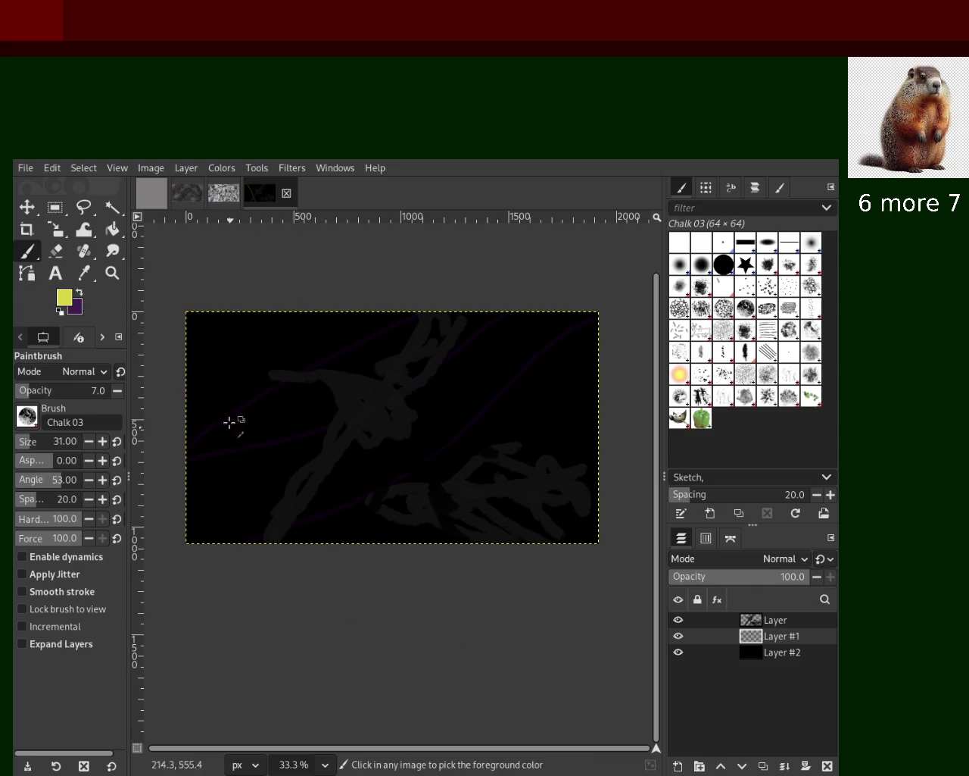
left_click_drag(22, 402, 17, 403)
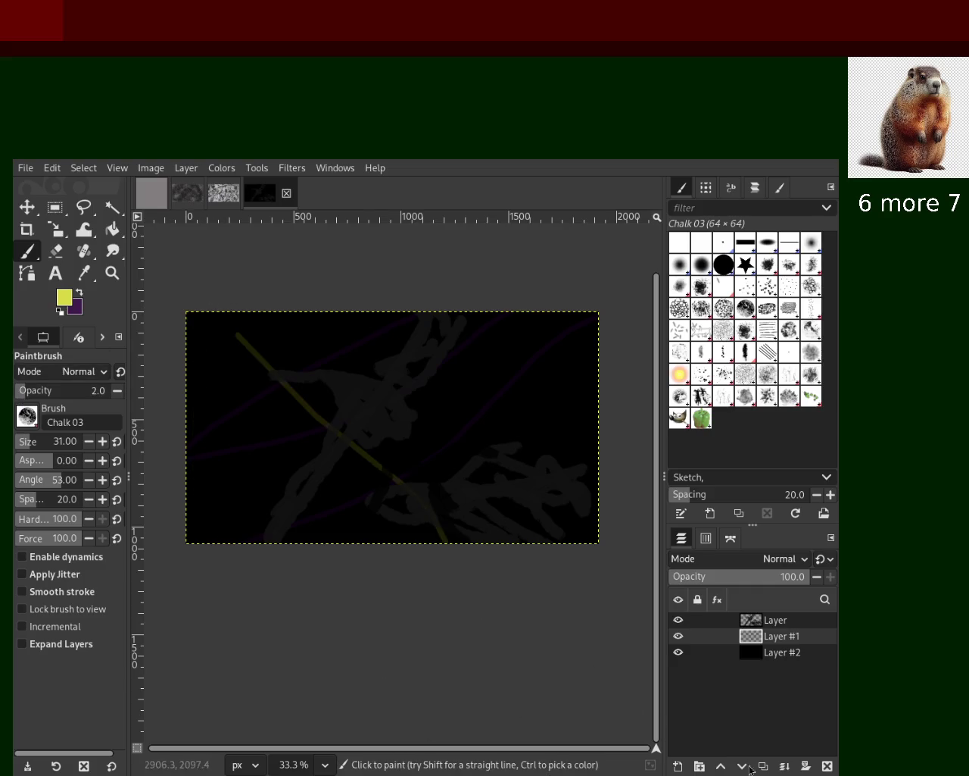
left_click_drag(189, 313, 490, 654)
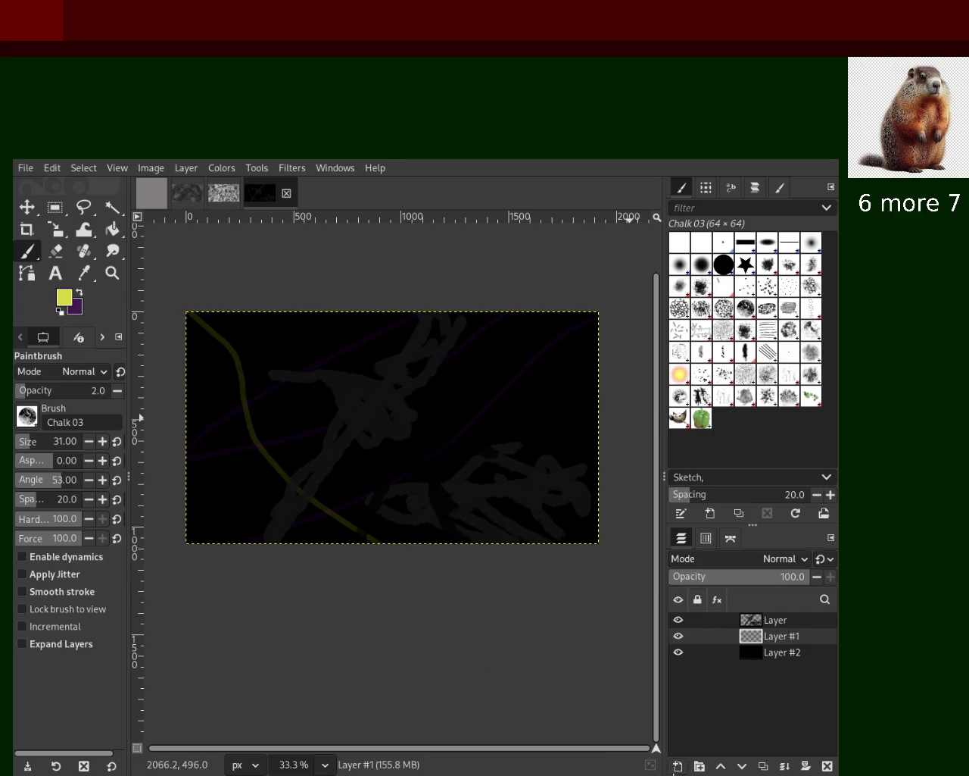
key("shift+ctrl+n")
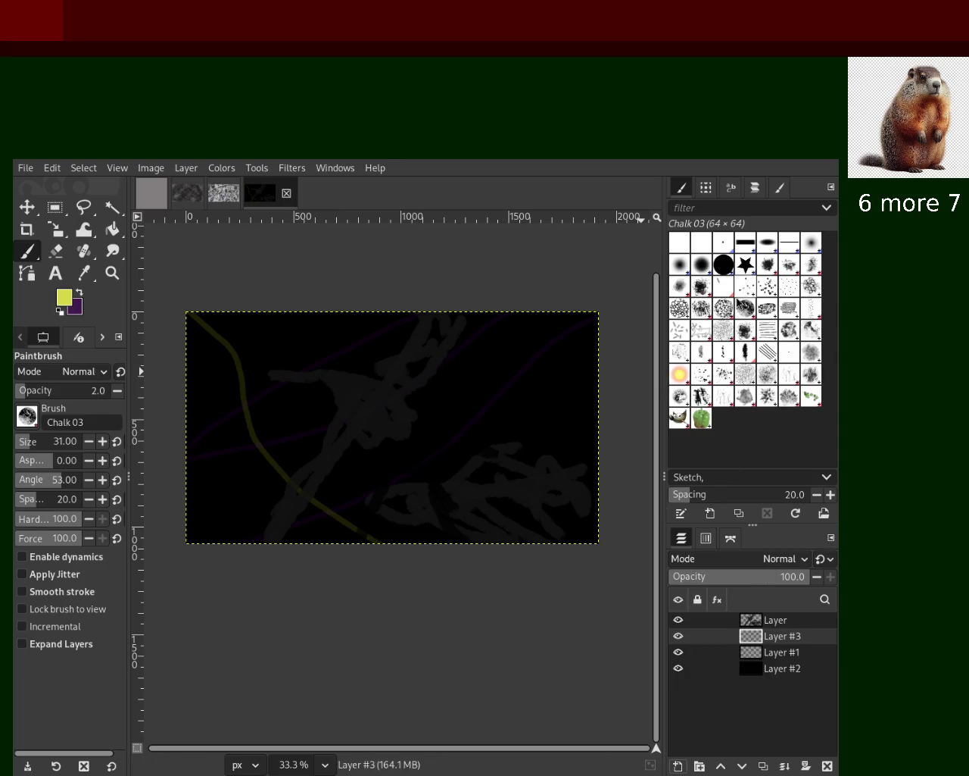
left_click(748, 288)
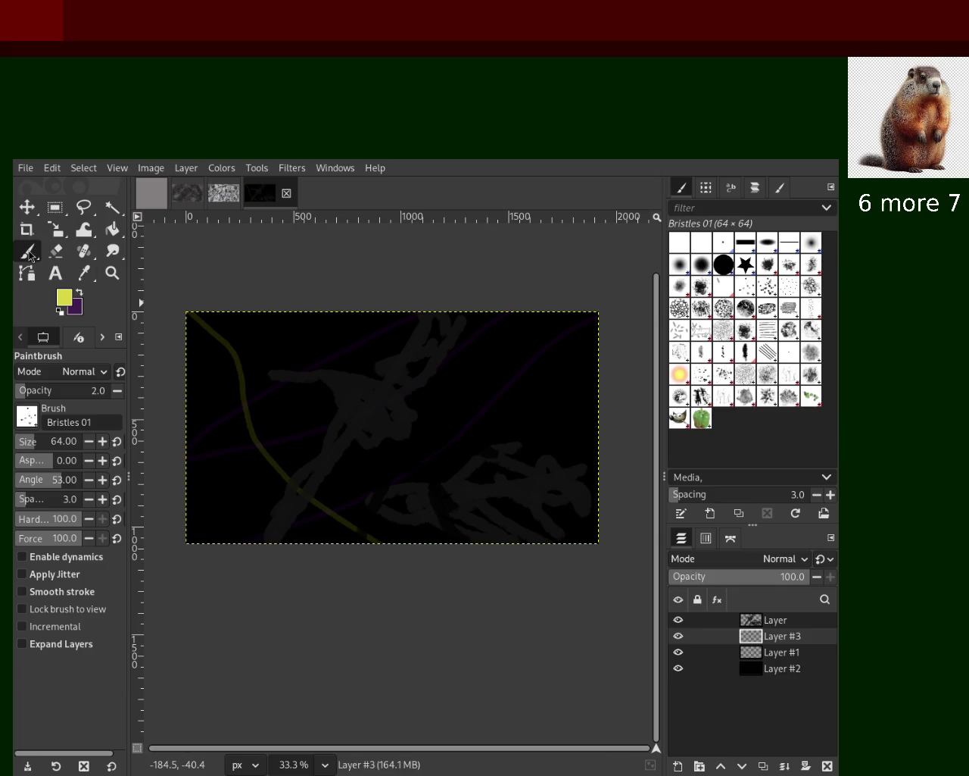
Step: Turn on brush dynamics and Apply Jitter, undoing the yellow test strokes
mouse_move(424, 342)
left_mouse_down()
mouse_move(195, 543)
mouse_move(336, 432)
left_mouse_up()
key("ctrl+z")
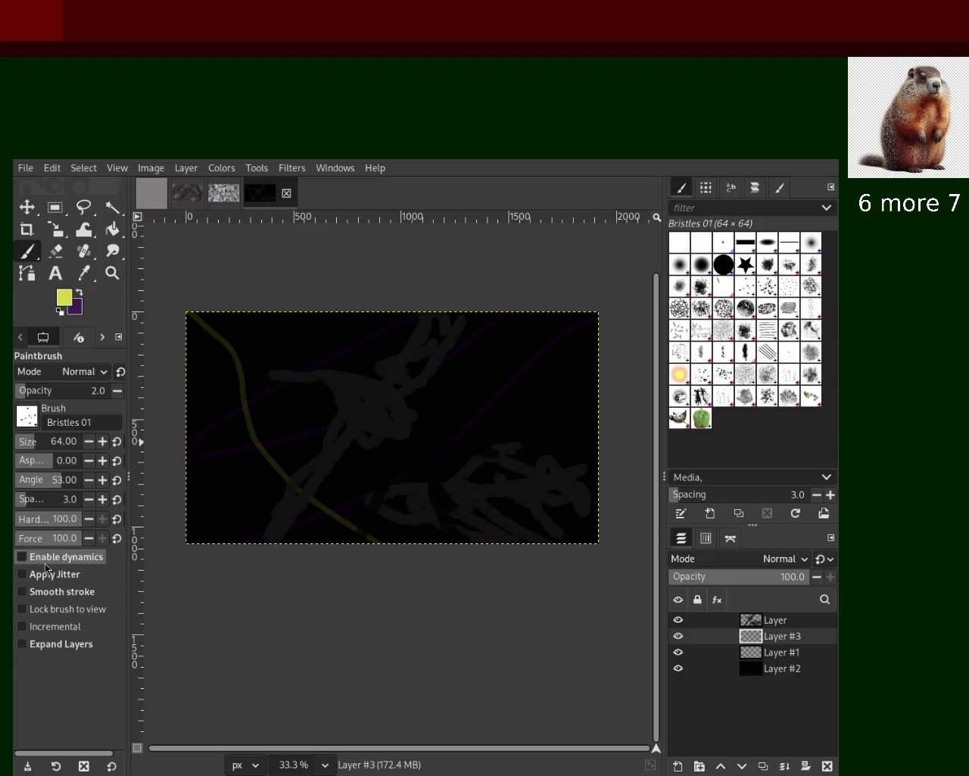
left_click(43, 555)
scroll(117, 598, "down", 1)
scroll(118, 598, "down", 2)
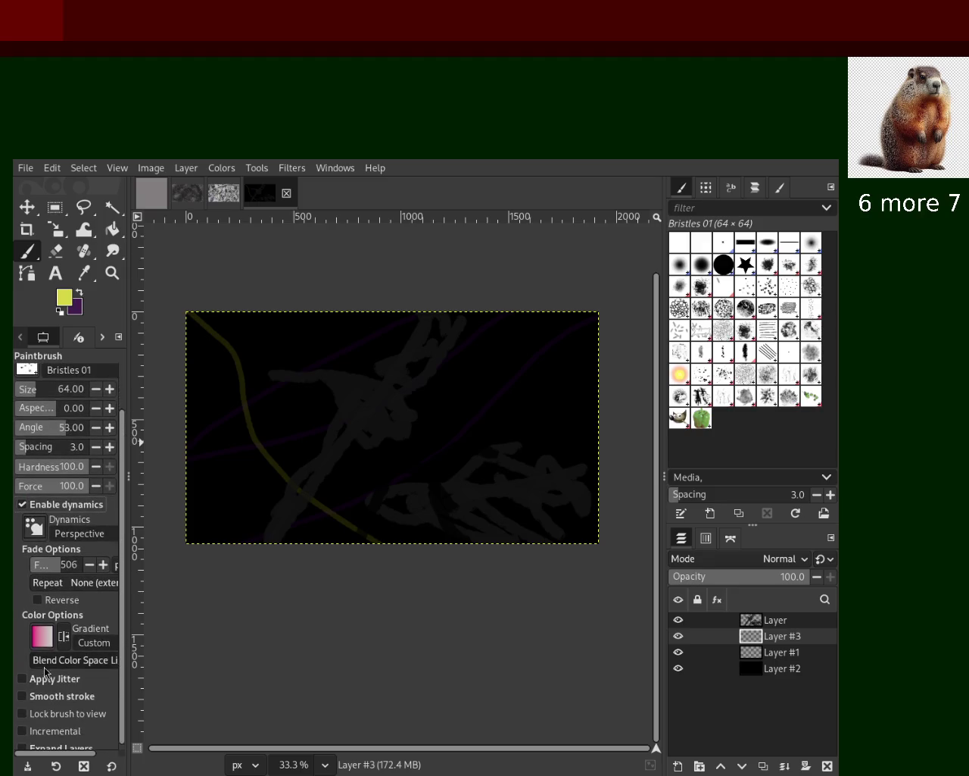
left_click(23, 676)
key("ctrl+z")
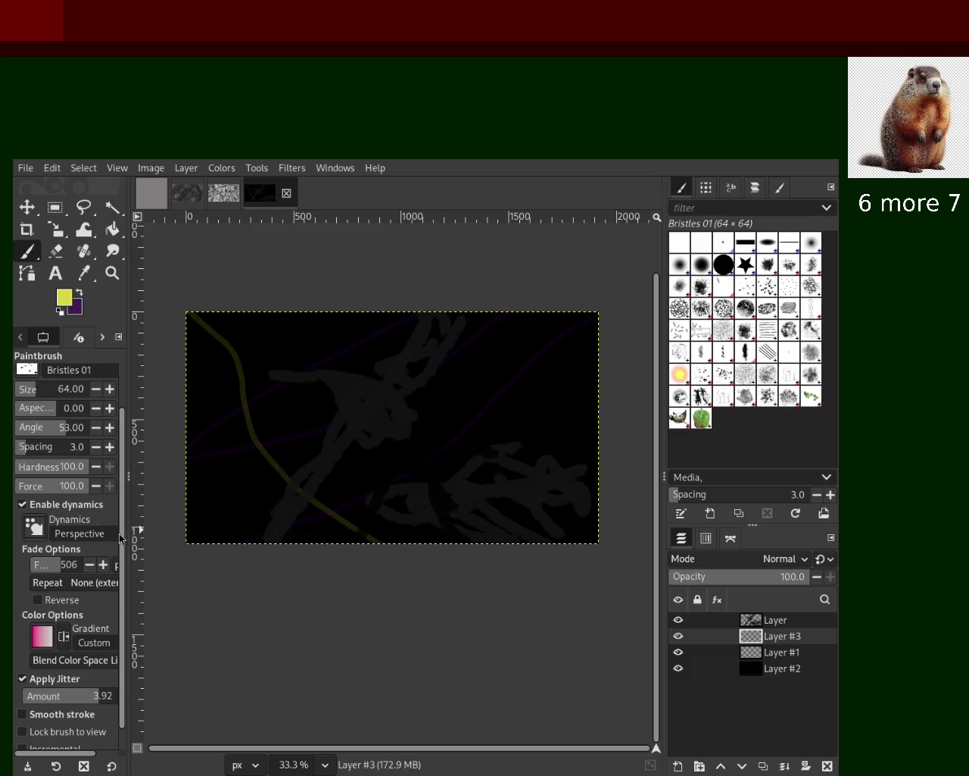
Step: Undo further jitter test strokes with dynamics back on, and enlarge the brush to size 104
left_click(31, 393)
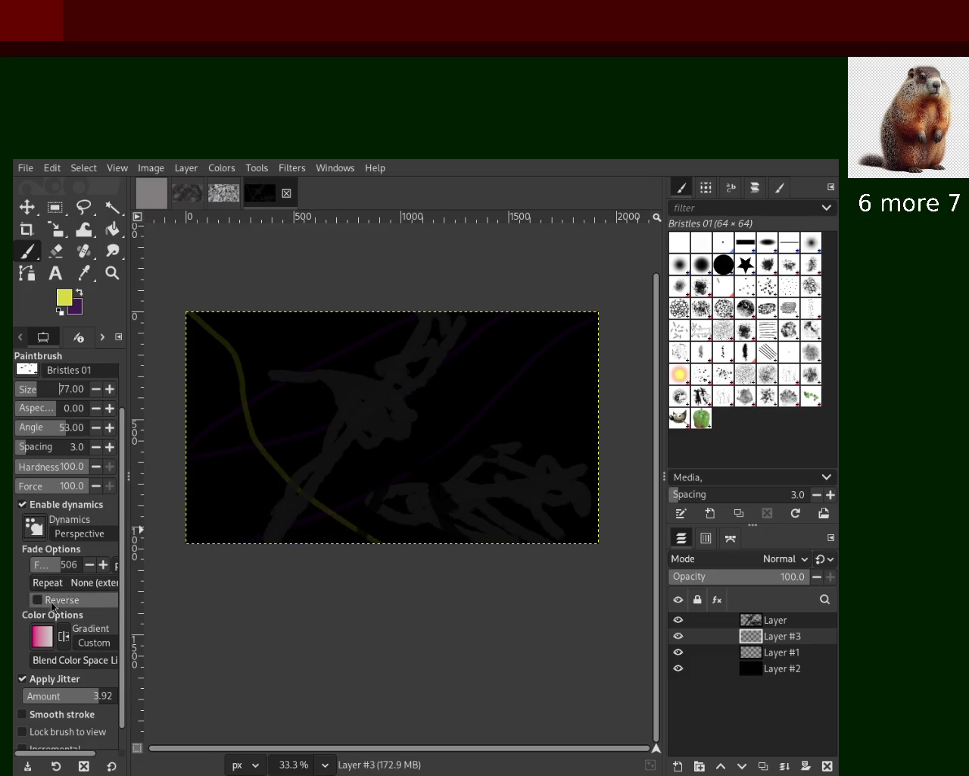
left_click(30, 504)
left_click_drag(265, 500, 328, 308)
key("ctrl+z")
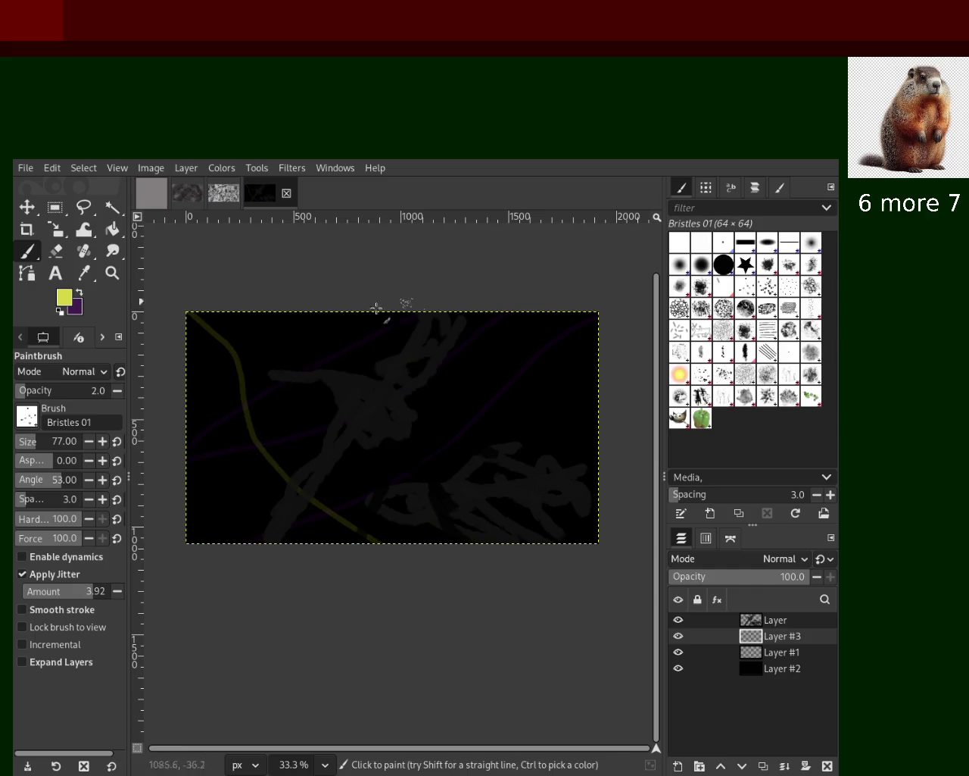
key("ctrl+y")
key("ctrl+z")
left_click(22, 556)
left_click_drag(440, 477, 279, 442)
key("ctrl+z")
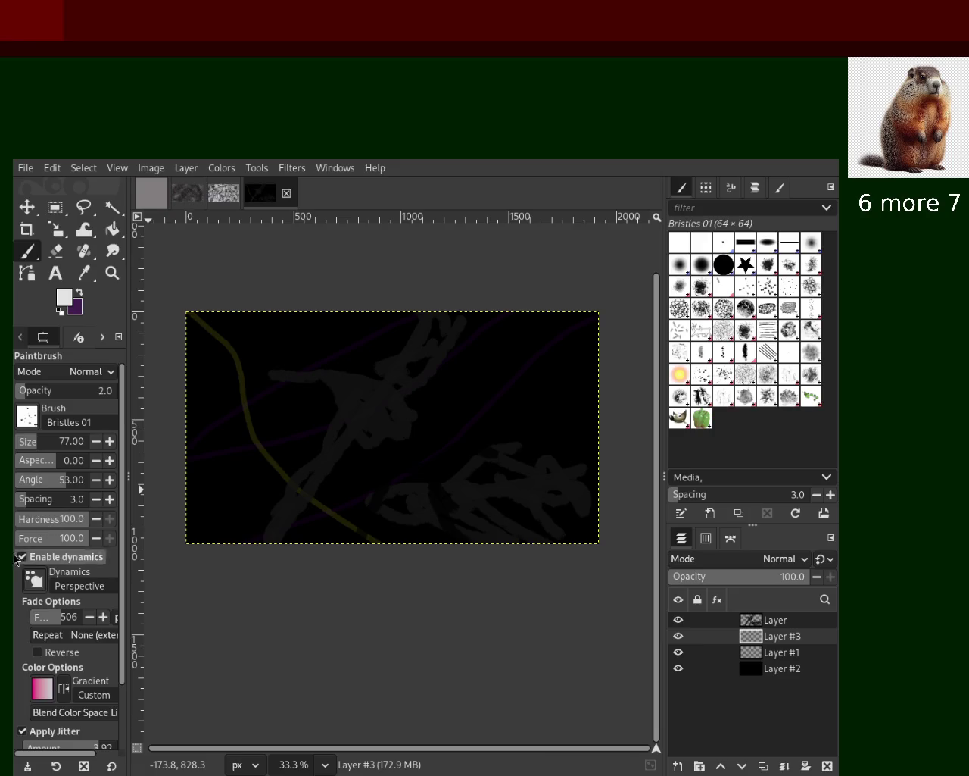
scroll(21, 448, "up", 1)
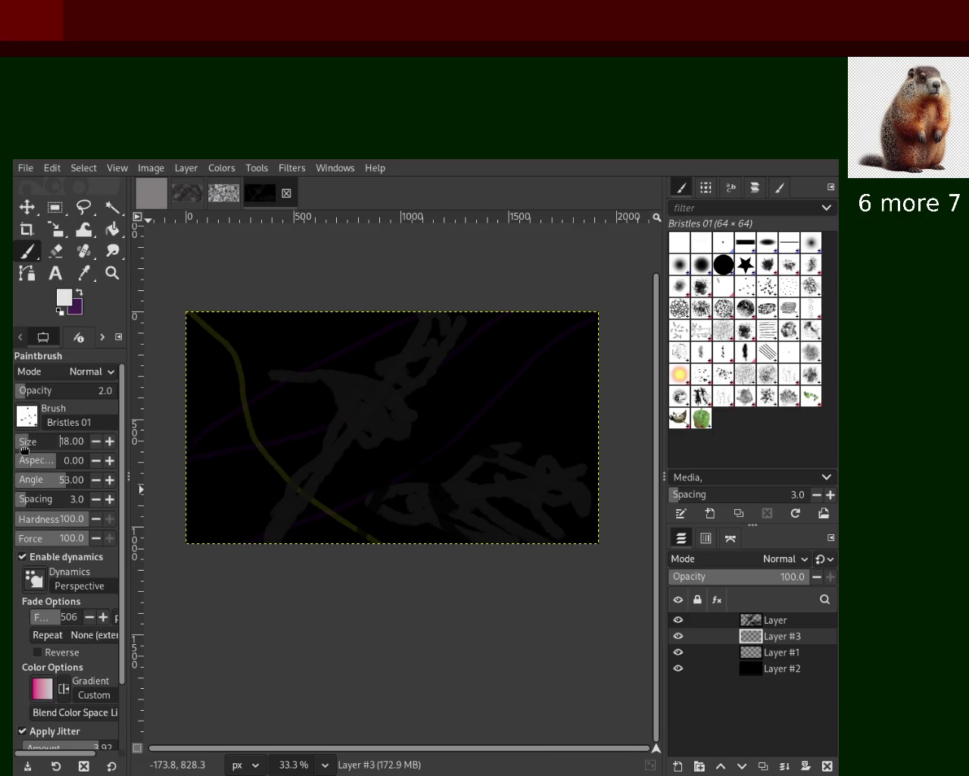
left_click_drag(22, 449, 40, 452)
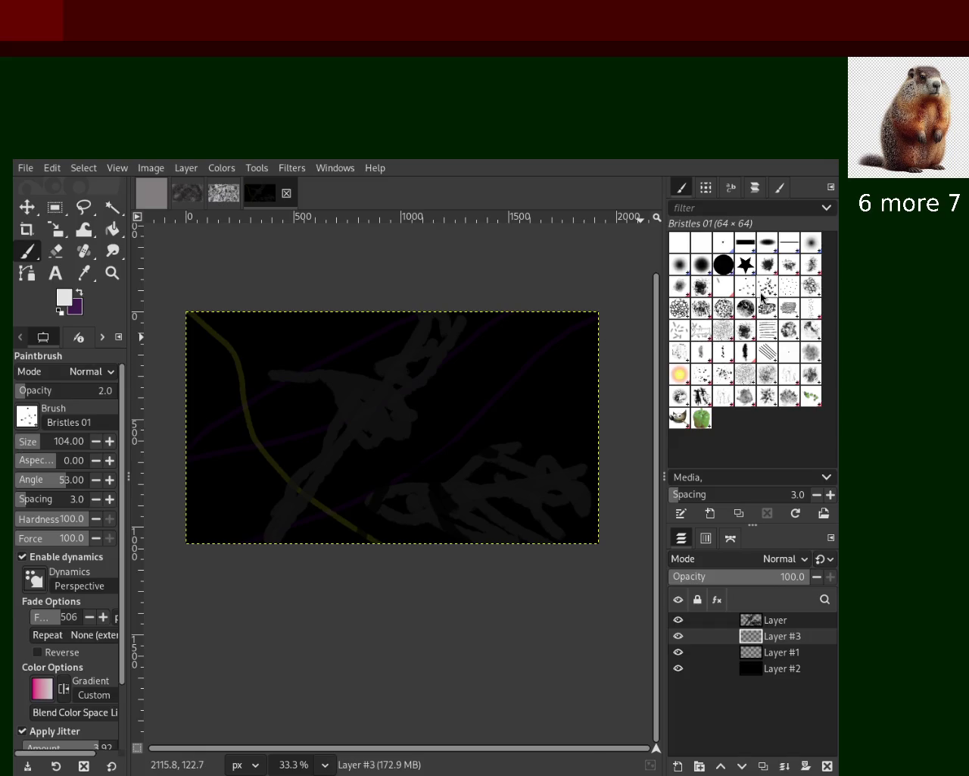
left_click(789, 286)
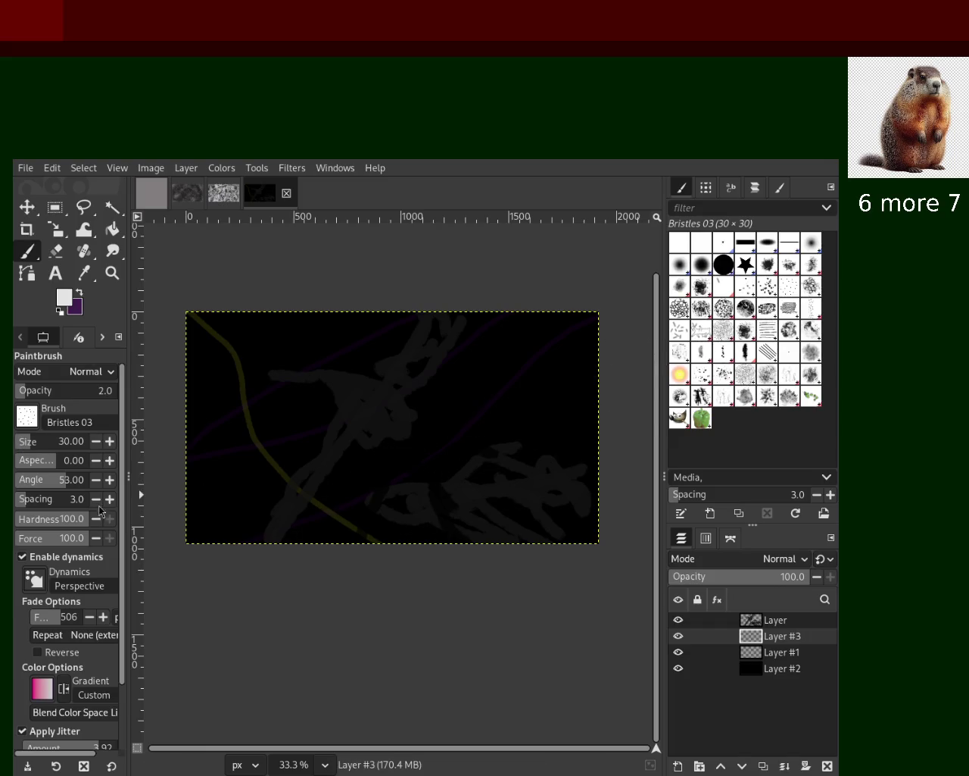
Step: Raise the Bristles 03 size to 234 and scatter faint speckles, undoing the unwanted strokes
left_click_drag(34, 451, 50, 443)
left_click_drag(318, 394, 454, 363)
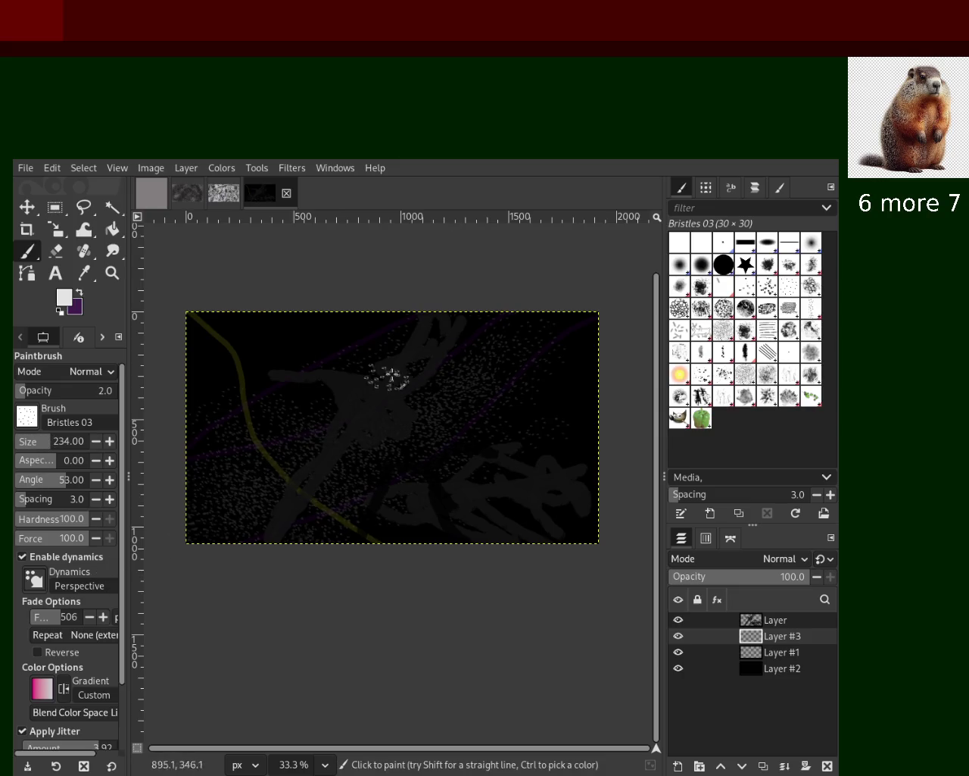
left_click_drag(260, 515, 439, 285)
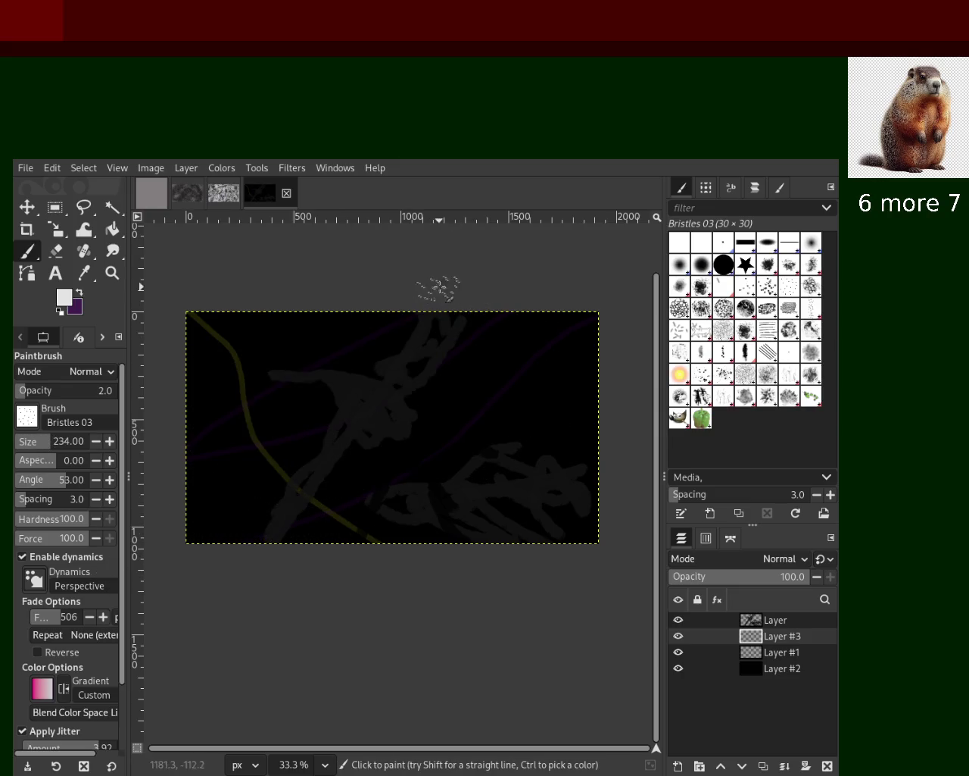
key("ctrl+z")
left_click_drag(236, 390, 205, 628)
left_click_drag(587, 391, 364, 469)
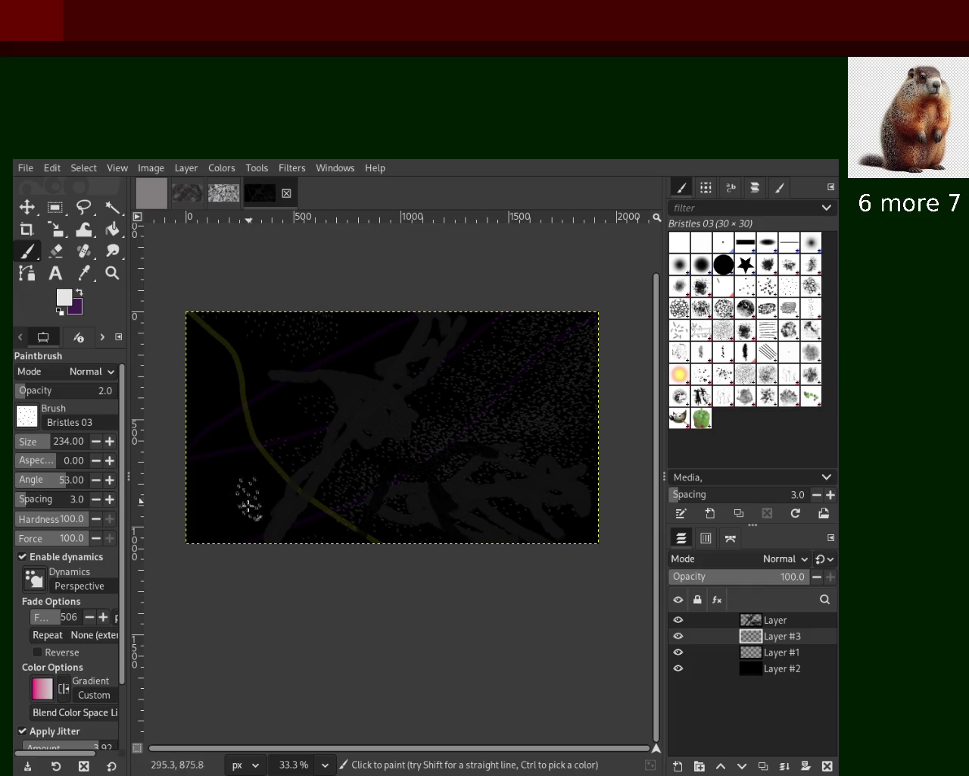
key("ctrl+z")
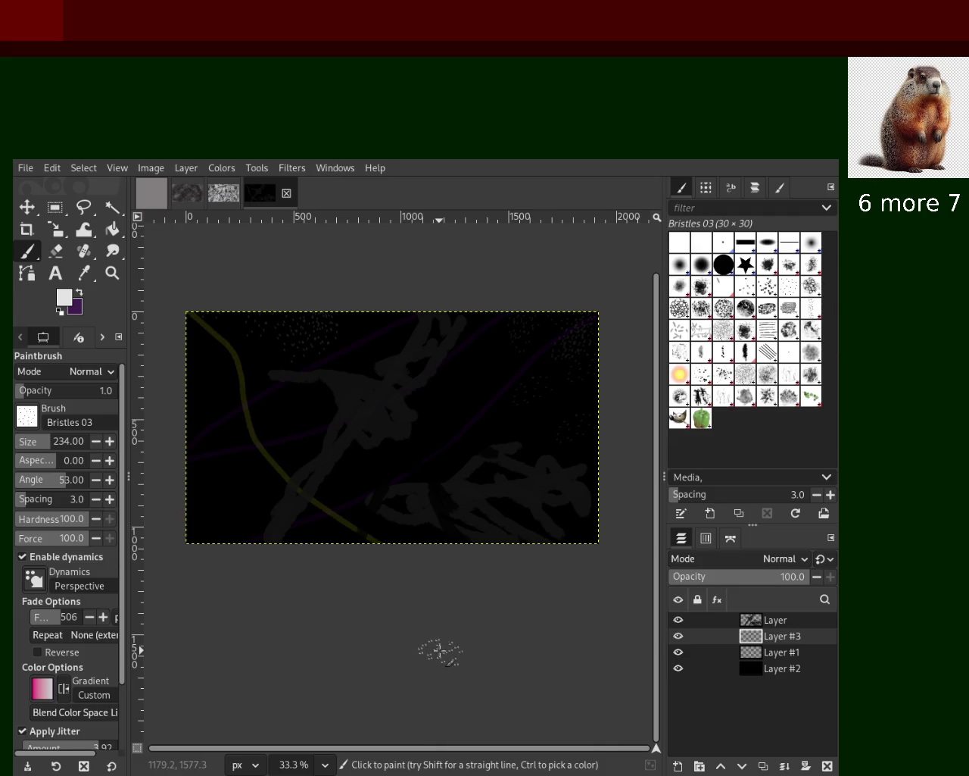
Step: Dab more speckles at the upper right, undo the mid-canvas dab, and add Layer #4
left_click(539, 407)
left_click(534, 327)
left_click(324, 498)
key("ctrl+z")
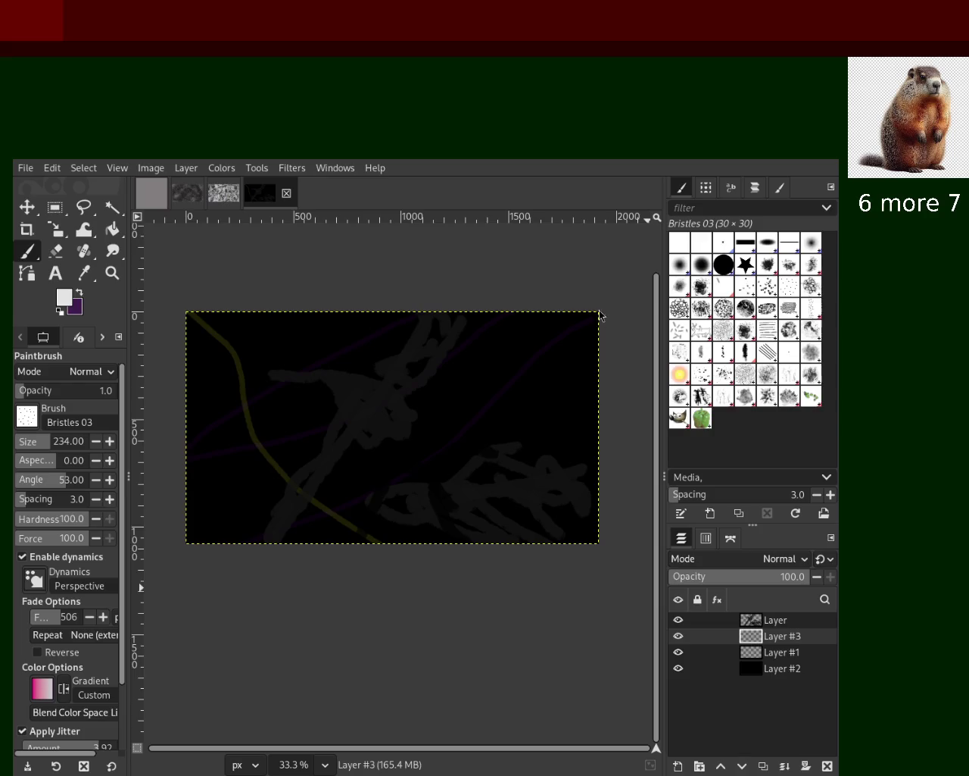
key("shift+ctrl+n")
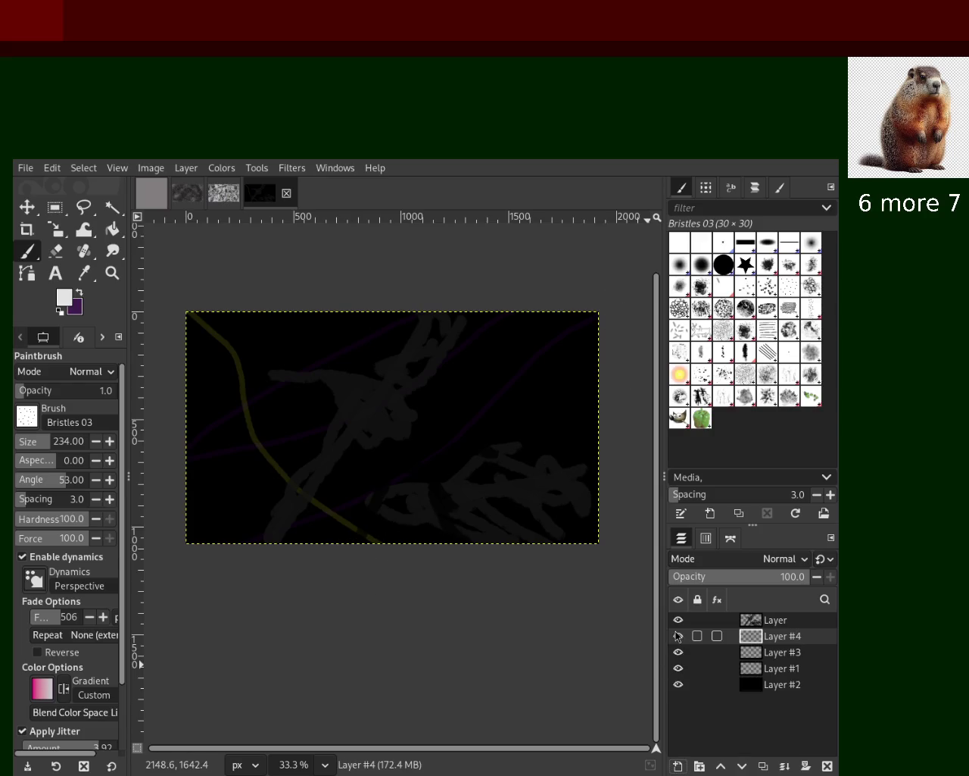
Step: Hide every layer except Layer #4 and the black Layer #2
left_click(678, 620)
left_click(679, 652)
left_click(678, 668)
left_click(678, 684)
left_click(678, 635)
left_click(678, 684)
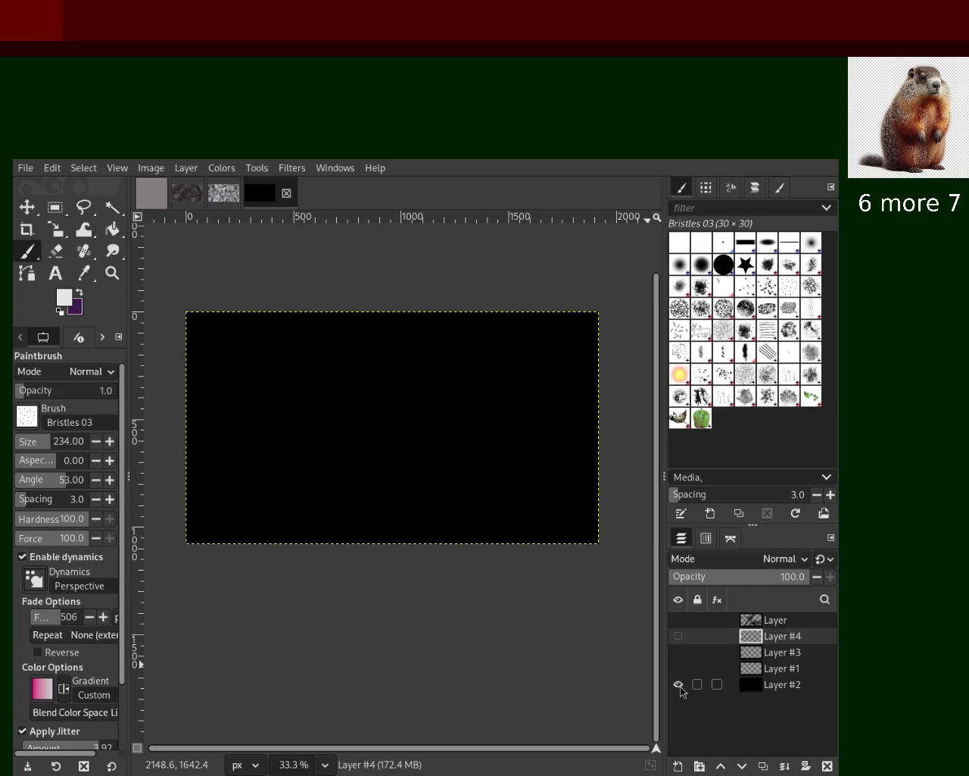
left_click(679, 684)
left_click(678, 635)
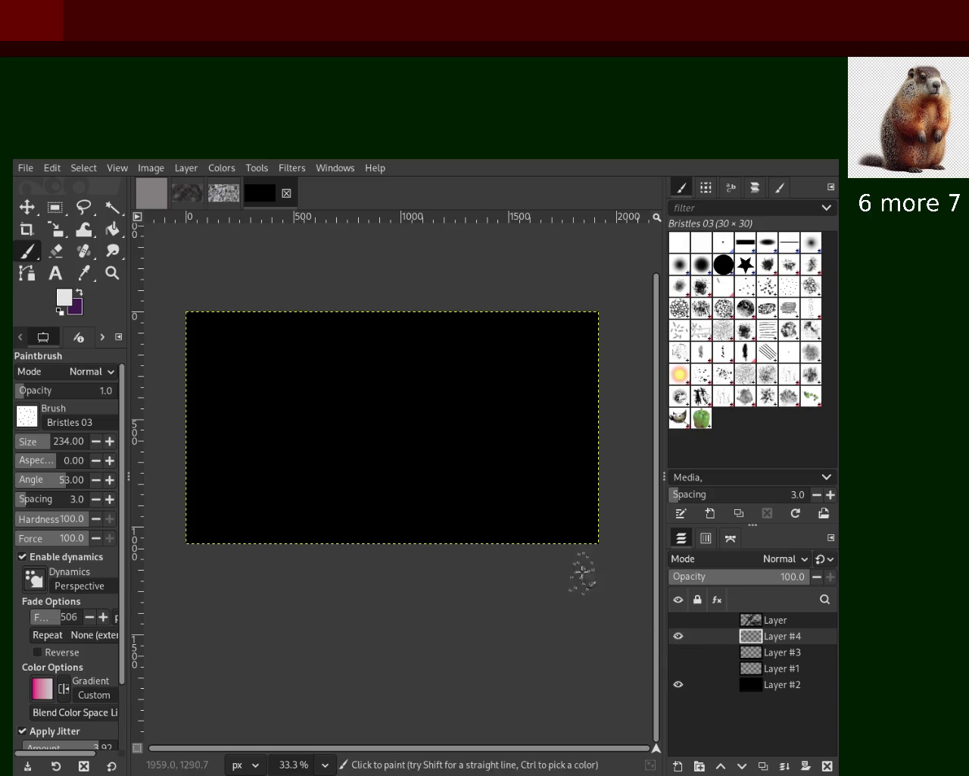
Step: Try the Chalk 03 and Oils 02 brushes, undoing the oil test strokes
left_click(746, 309)
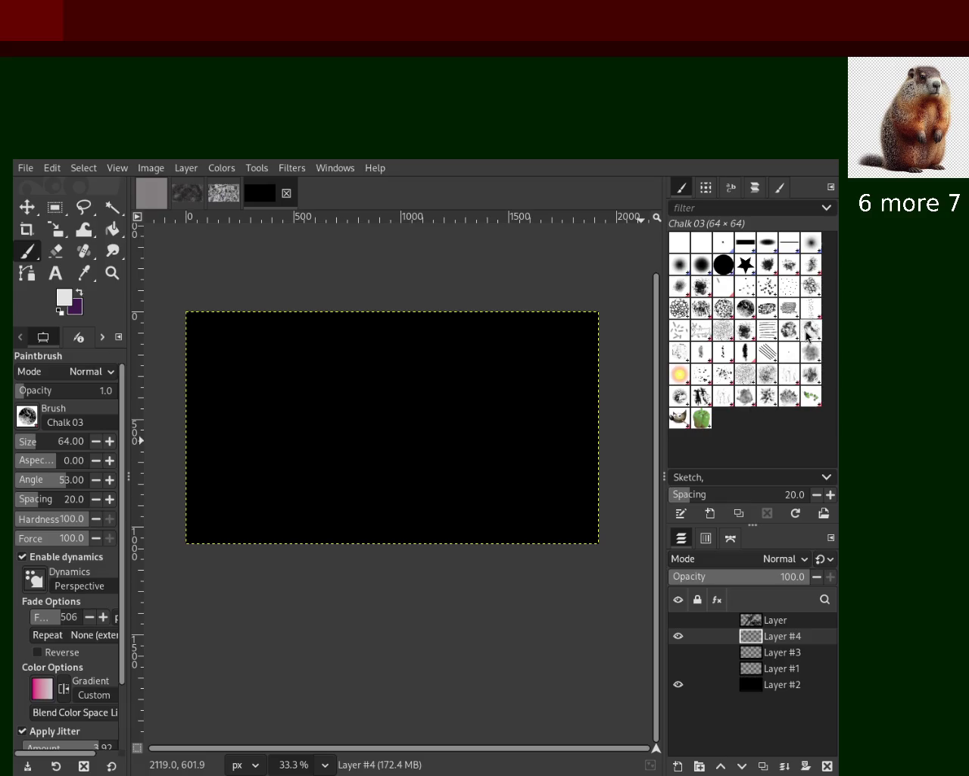
left_click(768, 351)
mouse_move(504, 373)
left_mouse_down()
mouse_move(493, 402)
mouse_move(459, 402)
mouse_move(546, 356)
left_mouse_up()
key("ctrl+z")
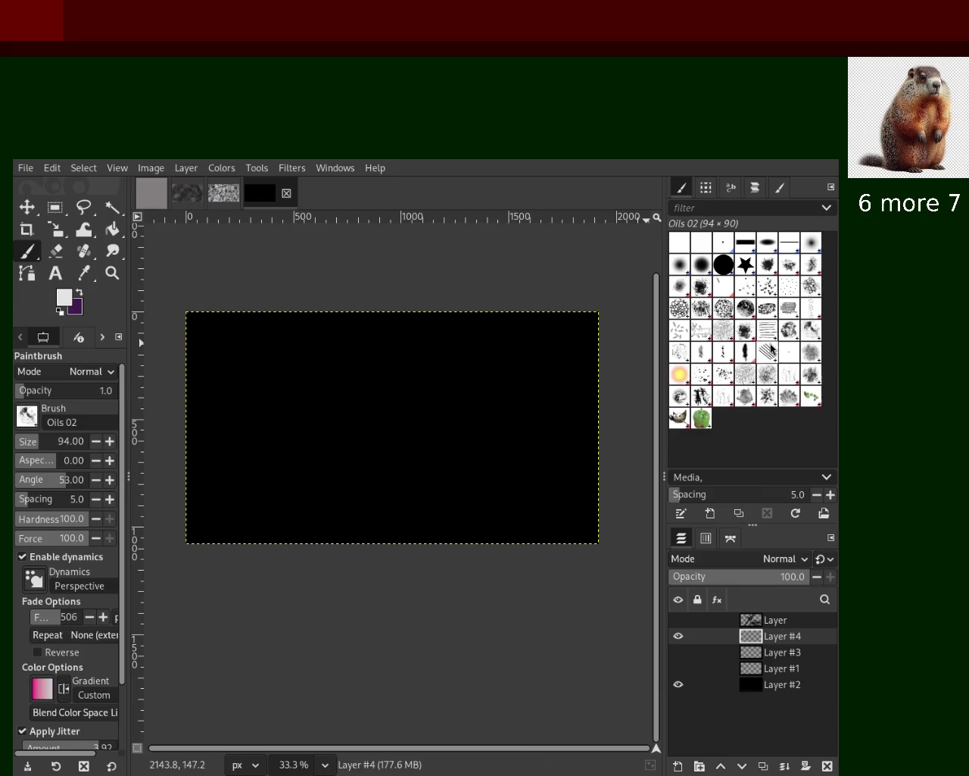
left_click_drag(393, 485, 515, 454)
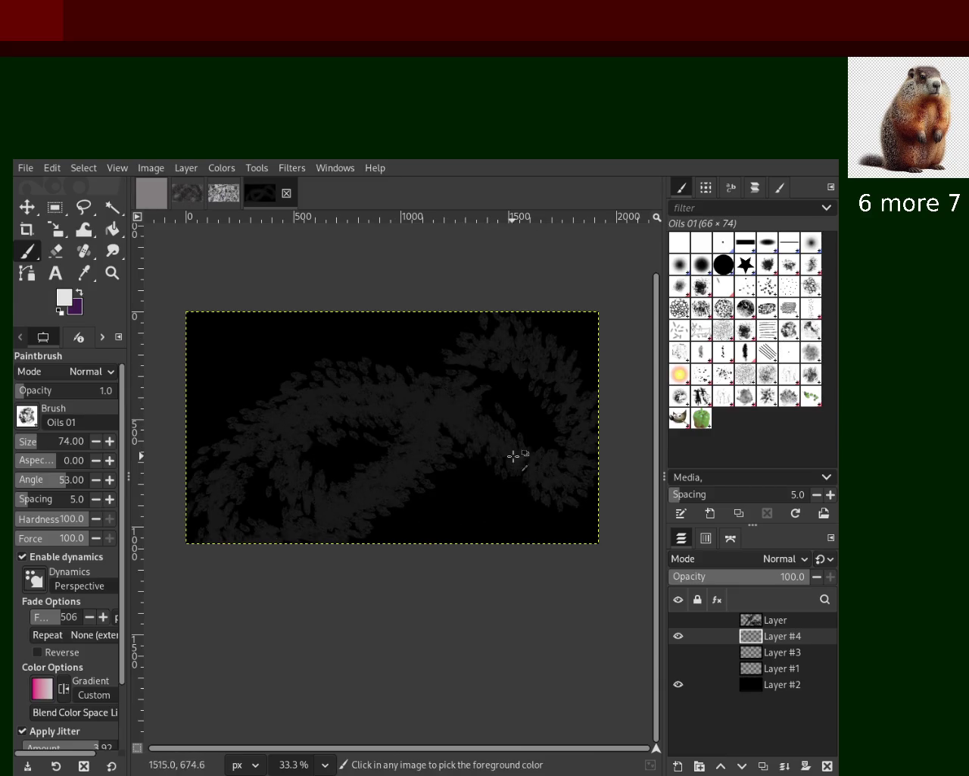
key("ctrl+z")
Step: Test Oils 02 swirls at size 185 and opacity 27, undoing them to leave plain black
left_click(43, 447)
mouse_move(537, 369)
left_mouse_down()
mouse_move(275, 390)
mouse_move(264, 530)
mouse_move(228, 523)
left_mouse_up()
mouse_move(400, 236)
left_mouse_down()
mouse_move(562, 389)
mouse_move(359, 330)
mouse_move(549, 503)
left_mouse_up()
key("ctrl+z")
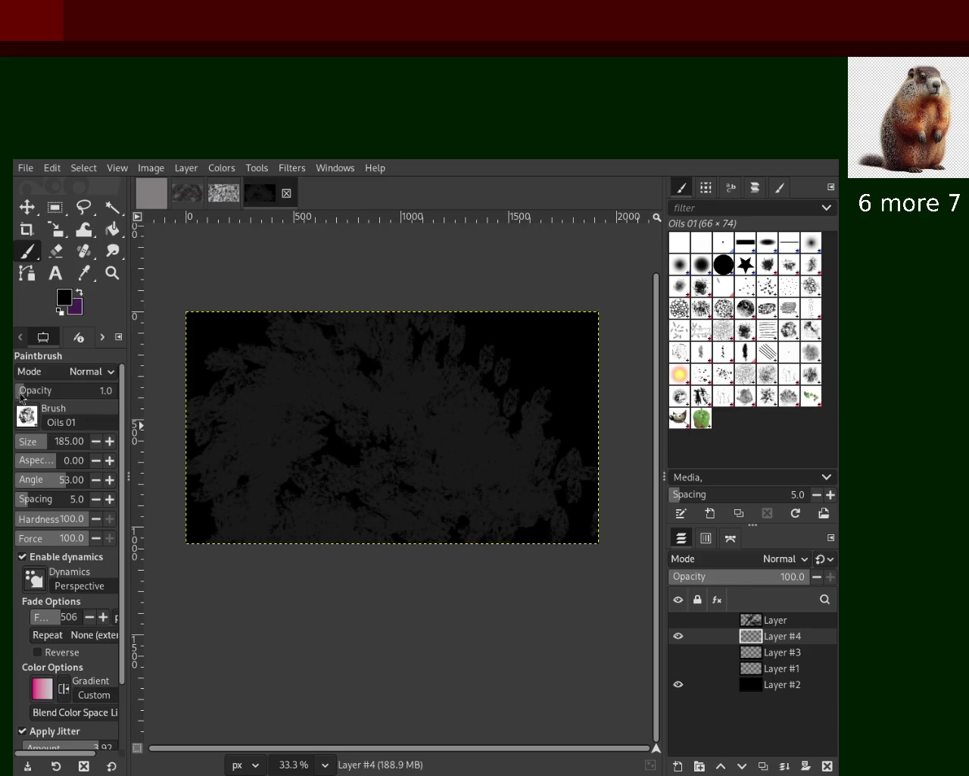
left_click(44, 392)
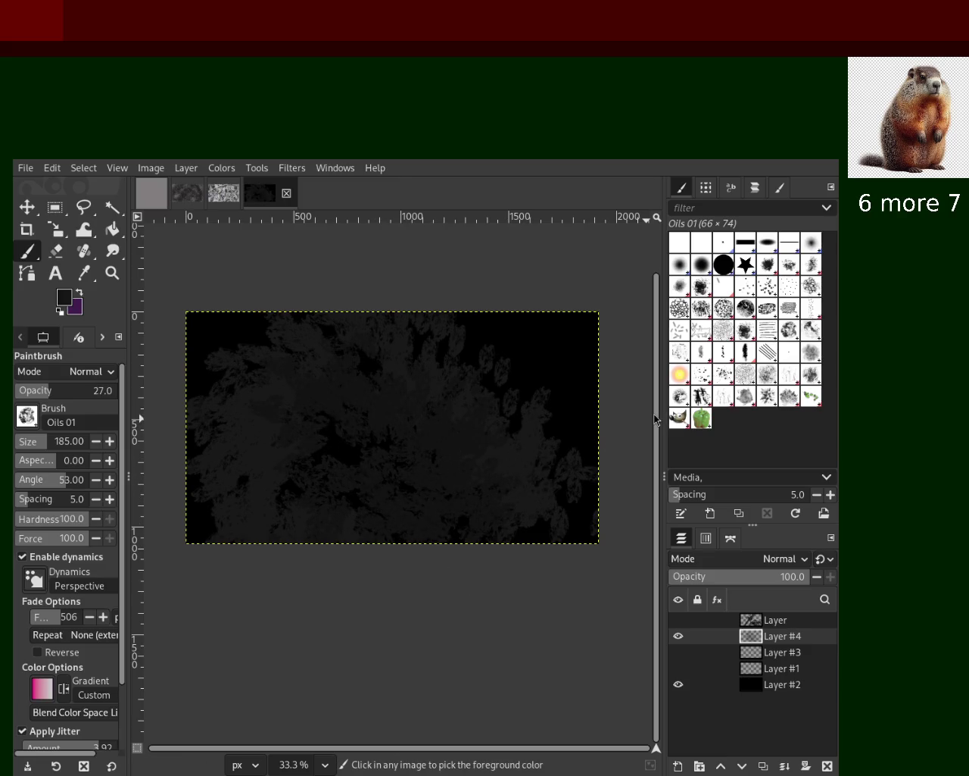
key("ctrl+z")
left_click(768, 311)
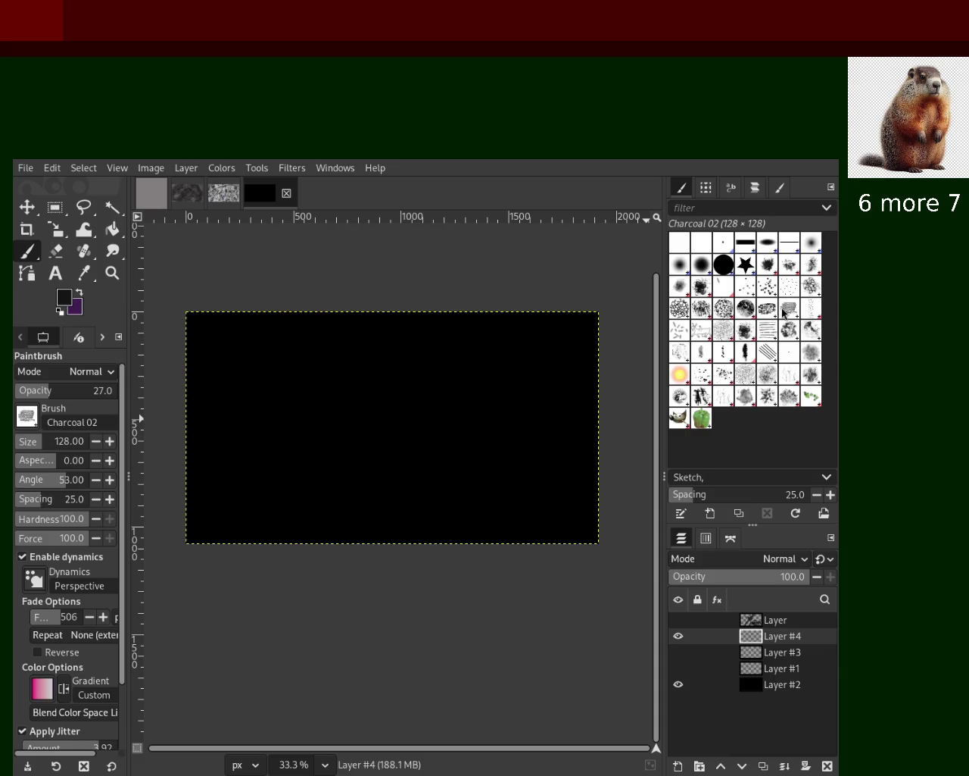
Step: Test faint Charcoal 02 strokes at size 369, then undo them
left_click_drag(584, 356, 289, 453)
left_click_drag(37, 444, 51, 444)
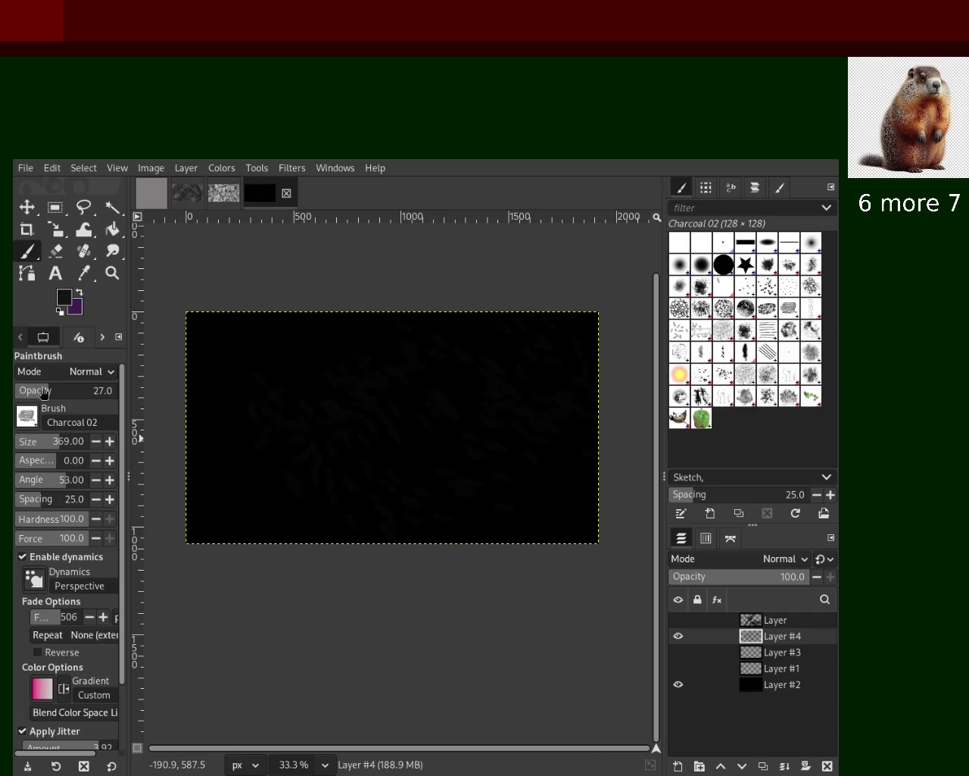
left_click_drag(422, 364, 392, 498)
key("ctrl+z")
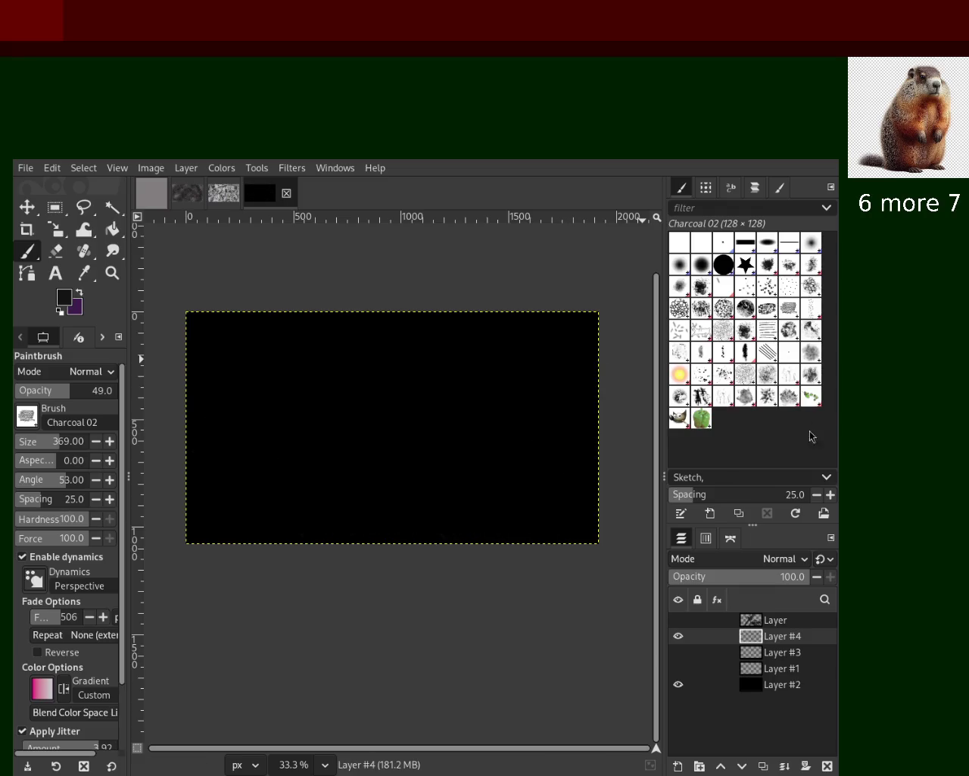
Step: Try the Oils 02 and Sponge 02 brushes, undoing the sponge test strokes
left_click(811, 336)
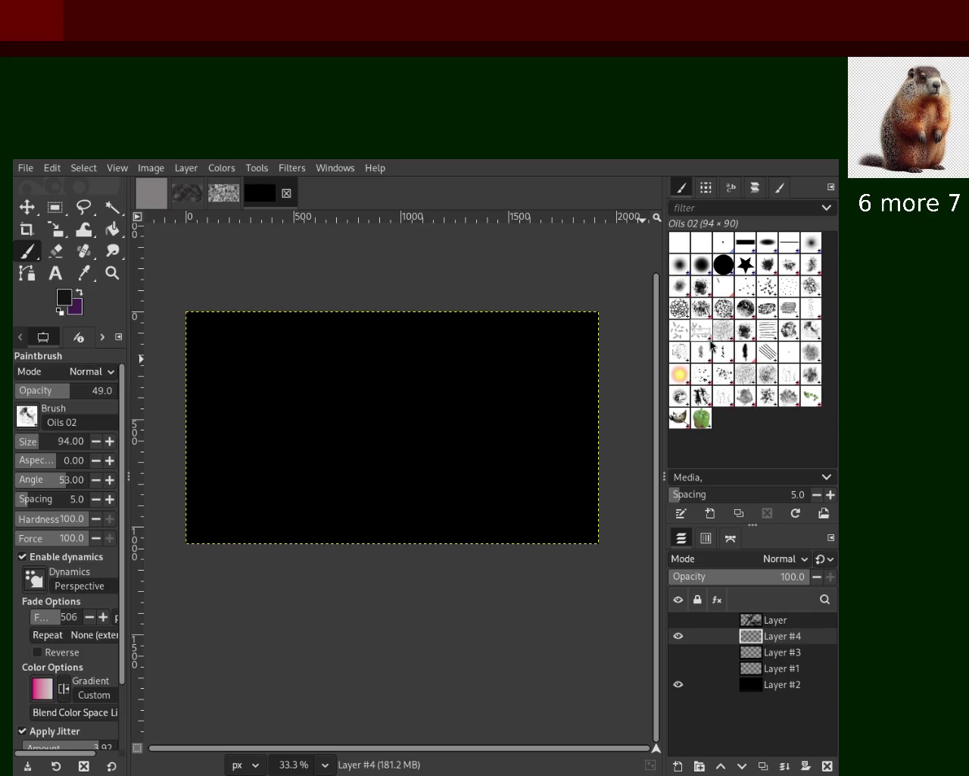
left_click(767, 375)
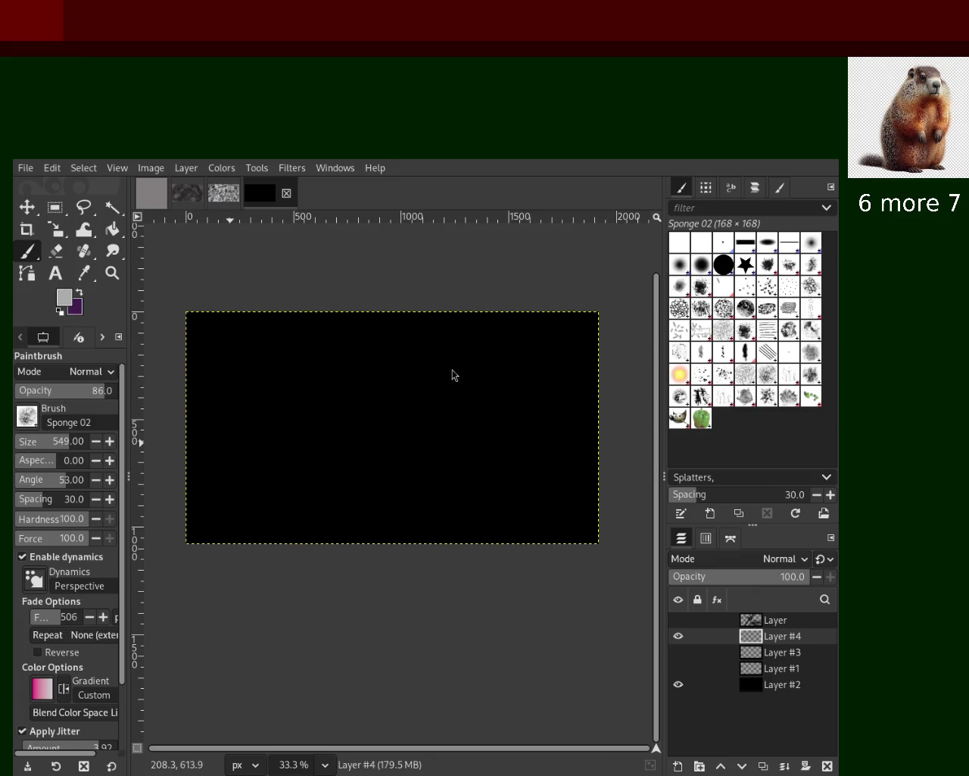
mouse_move(581, 342)
left_mouse_down()
mouse_move(262, 519)
mouse_move(561, 568)
left_mouse_up()
key("ctrl+z")
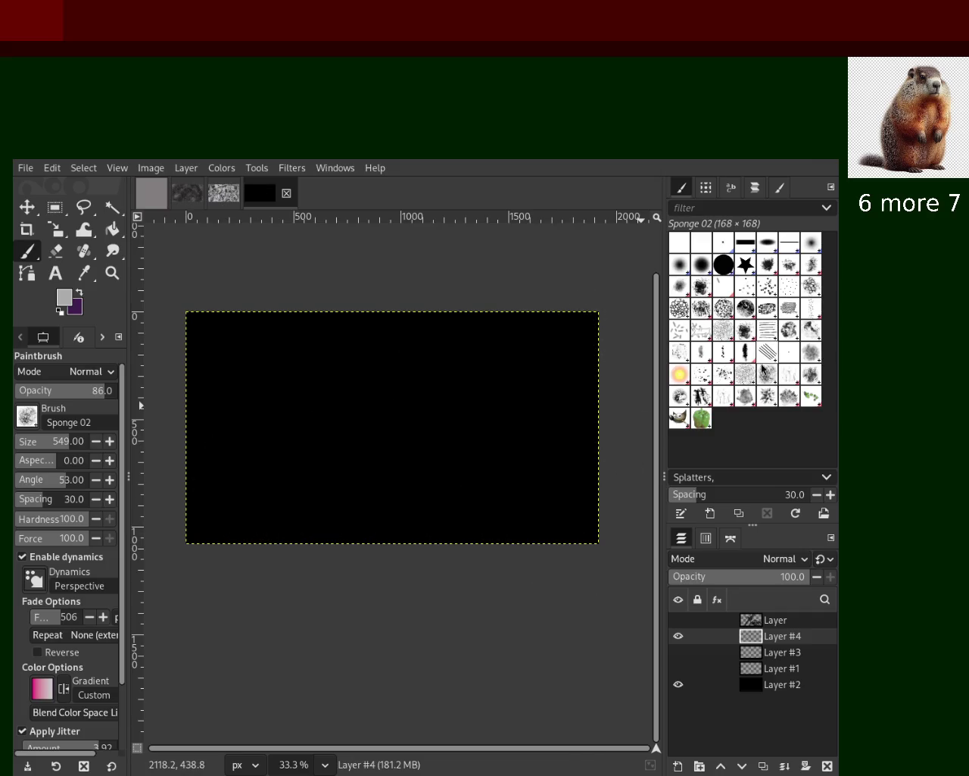
Step: Switch to the Smoke brush, undo a trial stroke, and paint grey smoke dabs at opacity 86
left_click(811, 353)
mouse_move(447, 413)
left_mouse_down()
mouse_move(223, 523)
mouse_move(471, 353)
mouse_move(556, 463)
mouse_move(506, 415)
left_mouse_up()
key("ctrl+z")
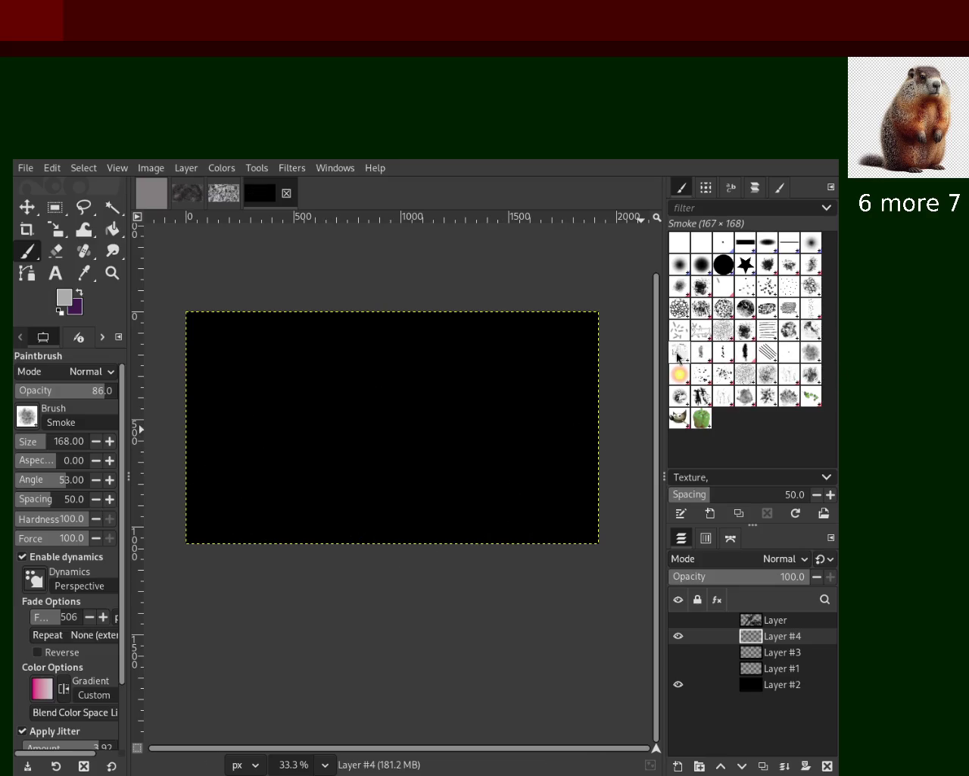
mouse_move(567, 389)
left_mouse_down()
mouse_move(567, 535)
mouse_move(541, 265)
mouse_move(498, 288)
mouse_move(631, 376)
mouse_move(455, 282)
mouse_move(497, 531)
mouse_move(574, 555)
mouse_move(340, 484)
mouse_move(249, 601)
mouse_move(641, 490)
left_mouse_up()
Step: Paint grey and dark-grey Smoke dabs across the right, middle and upper canvas
mouse_move(550, 576)
left_mouse_down()
mouse_move(577, 387)
mouse_move(316, 404)
mouse_move(275, 363)
mouse_move(227, 345)
mouse_move(477, 393)
mouse_move(410, 479)
mouse_move(325, 510)
mouse_move(480, 473)
mouse_move(530, 440)
mouse_move(364, 363)
mouse_move(250, 356)
mouse_move(185, 379)
left_mouse_up()
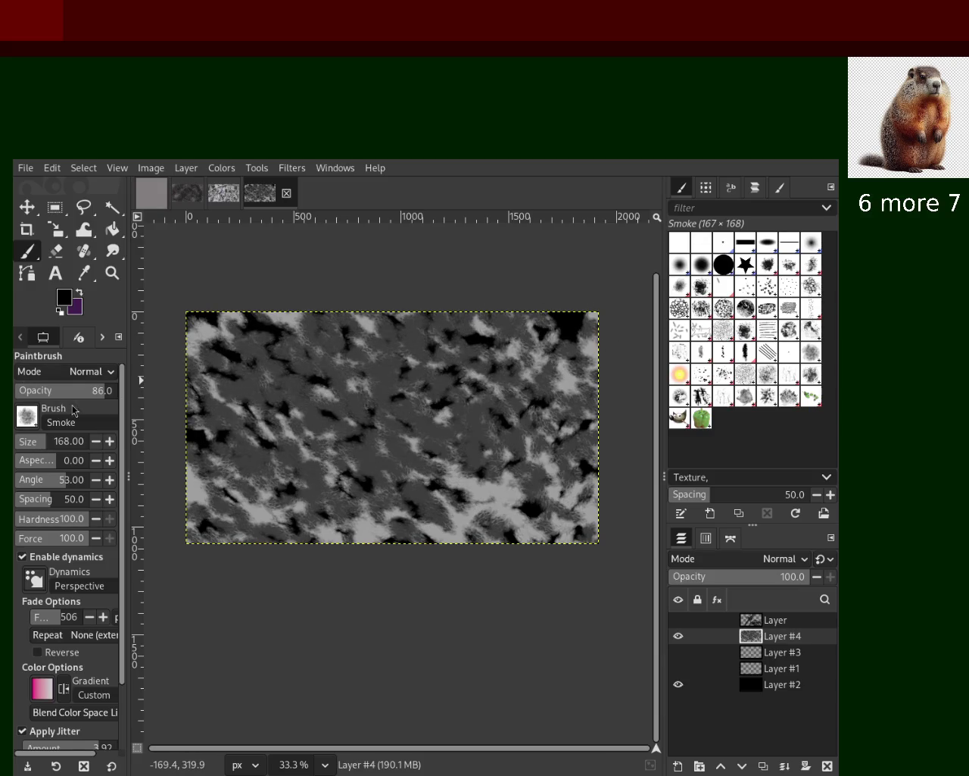
mouse_move(424, 428)
left_mouse_down()
mouse_move(492, 492)
mouse_move(454, 462)
mouse_move(455, 575)
mouse_move(335, 503)
mouse_move(294, 363)
mouse_move(301, 545)
left_mouse_up()
mouse_move(338, 477)
left_mouse_down()
mouse_move(558, 589)
mouse_move(597, 584)
mouse_move(537, 596)
mouse_move(522, 371)
mouse_move(424, 472)
mouse_move(595, 411)
mouse_move(461, 428)
mouse_move(318, 542)
mouse_move(326, 565)
mouse_move(228, 507)
mouse_move(250, 493)
mouse_move(284, 518)
left_mouse_up()
mouse_move(256, 407)
left_mouse_down()
mouse_move(326, 333)
mouse_move(227, 338)
mouse_move(572, 466)
mouse_move(604, 350)
mouse_move(474, 432)
left_mouse_up()
mouse_move(429, 497)
left_mouse_down()
mouse_move(320, 439)
mouse_move(314, 404)
mouse_move(424, 507)
mouse_move(242, 454)
mouse_move(454, 402)
mouse_move(575, 519)
left_mouse_up()
Step: Pick black and grey from the canvas and paint smoke strokes, undoing a stray grey one
left_click(509, 413, "ctrl")
mouse_move(480, 417)
left_mouse_down()
mouse_move(372, 386)
mouse_move(363, 499)
mouse_move(553, 493)
mouse_move(552, 432)
mouse_move(433, 411)
mouse_move(431, 293)
mouse_move(380, 346)
mouse_move(374, 572)
mouse_move(385, 456)
mouse_move(474, 402)
left_mouse_up()
key("ctrl")
left_click(371, 408, "ctrl")
mouse_move(288, 515)
left_mouse_down()
mouse_move(528, 558)
mouse_move(422, 424)
mouse_move(537, 527)
left_mouse_up()
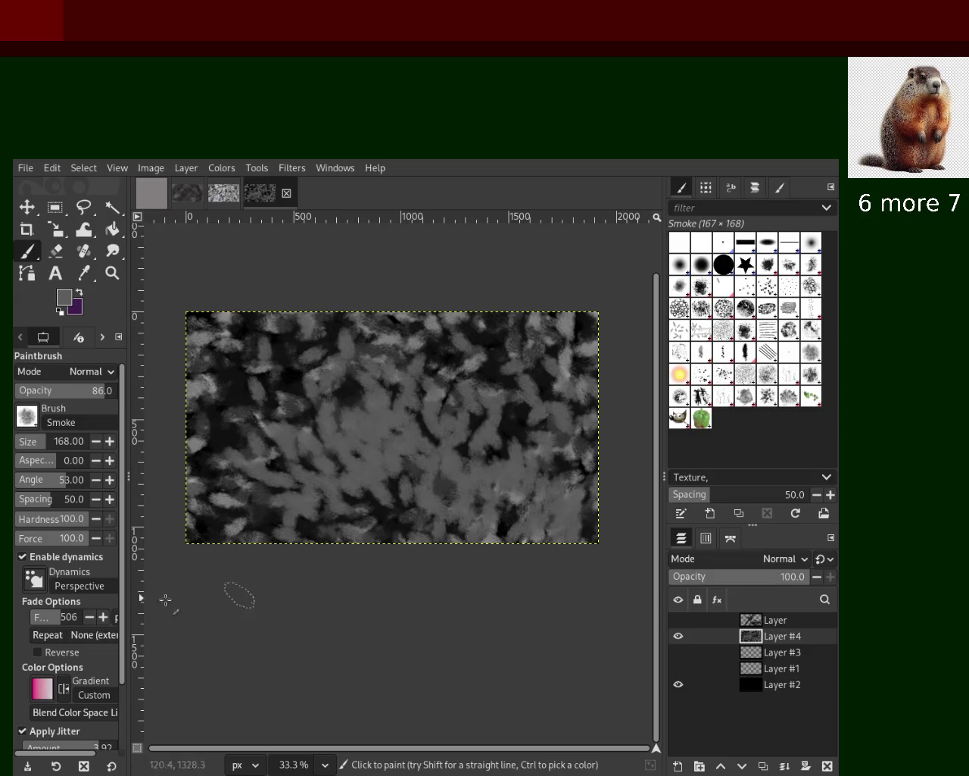
key("ctrl+z")
mouse_move(305, 623)
left_mouse_down()
mouse_move(337, 490)
mouse_move(405, 451)
mouse_move(236, 317)
mouse_move(587, 513)
mouse_move(396, 278)
mouse_move(281, 396)
mouse_move(326, 416)
left_mouse_up()
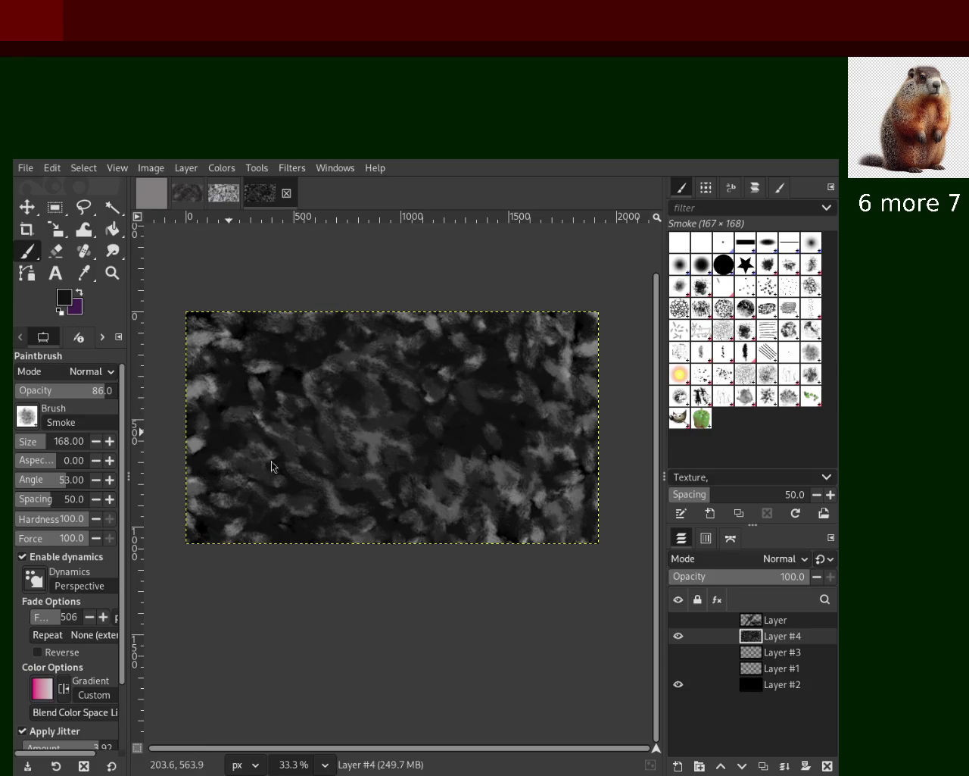
Step: Alternate light-grey and black Smoke dabs to darken the bright patches into a denser mottle
mouse_move(588, 345)
left_mouse_down()
mouse_move(426, 576)
mouse_move(546, 419)
mouse_move(501, 396)
mouse_move(376, 544)
mouse_move(326, 326)
left_mouse_up()
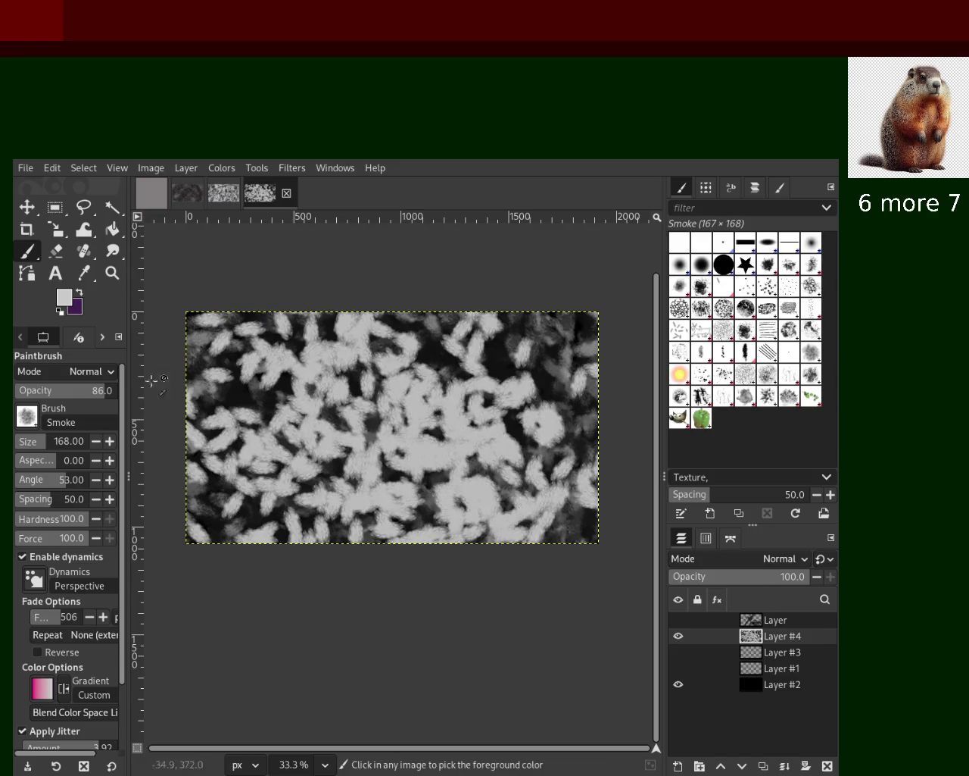
mouse_move(574, 352)
left_mouse_down()
mouse_move(522, 484)
mouse_move(339, 475)
mouse_move(273, 420)
mouse_move(370, 548)
mouse_move(375, 493)
mouse_move(261, 394)
mouse_move(341, 424)
mouse_move(419, 536)
mouse_move(629, 477)
mouse_move(402, 457)
mouse_move(154, 343)
mouse_move(311, 422)
mouse_move(559, 520)
mouse_move(321, 422)
mouse_move(612, 493)
mouse_move(497, 472)
mouse_move(424, 404)
left_mouse_up()
left_click(293, 409, "ctrl")
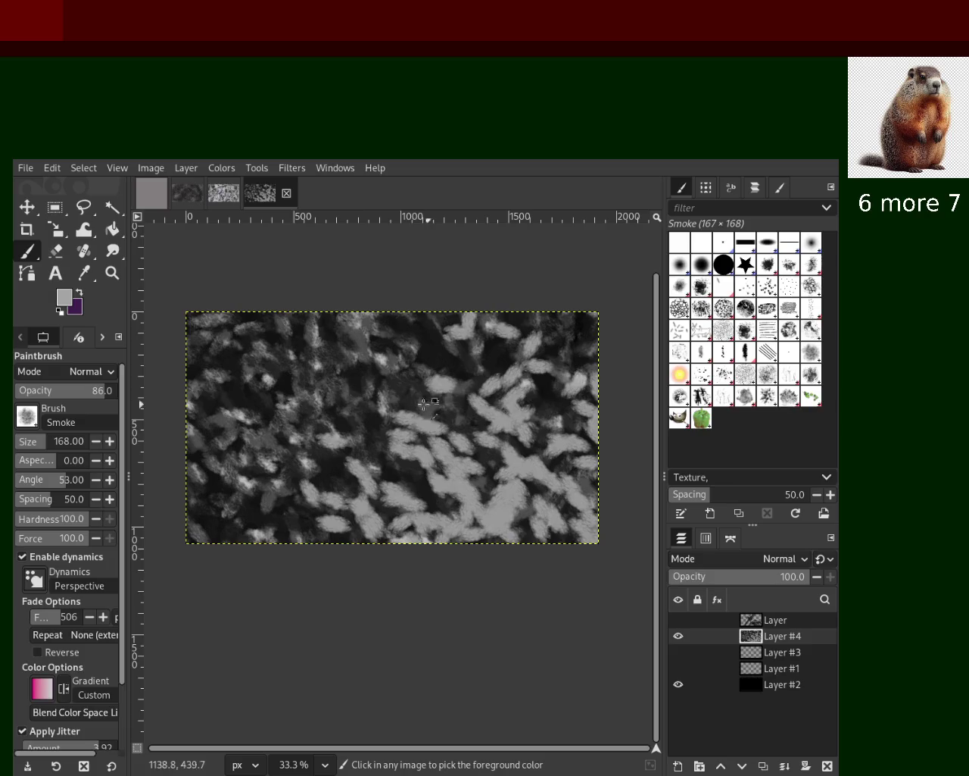
mouse_move(397, 330)
left_mouse_down()
mouse_move(493, 458)
mouse_move(400, 597)
mouse_move(476, 589)
mouse_move(232, 583)
left_mouse_up()
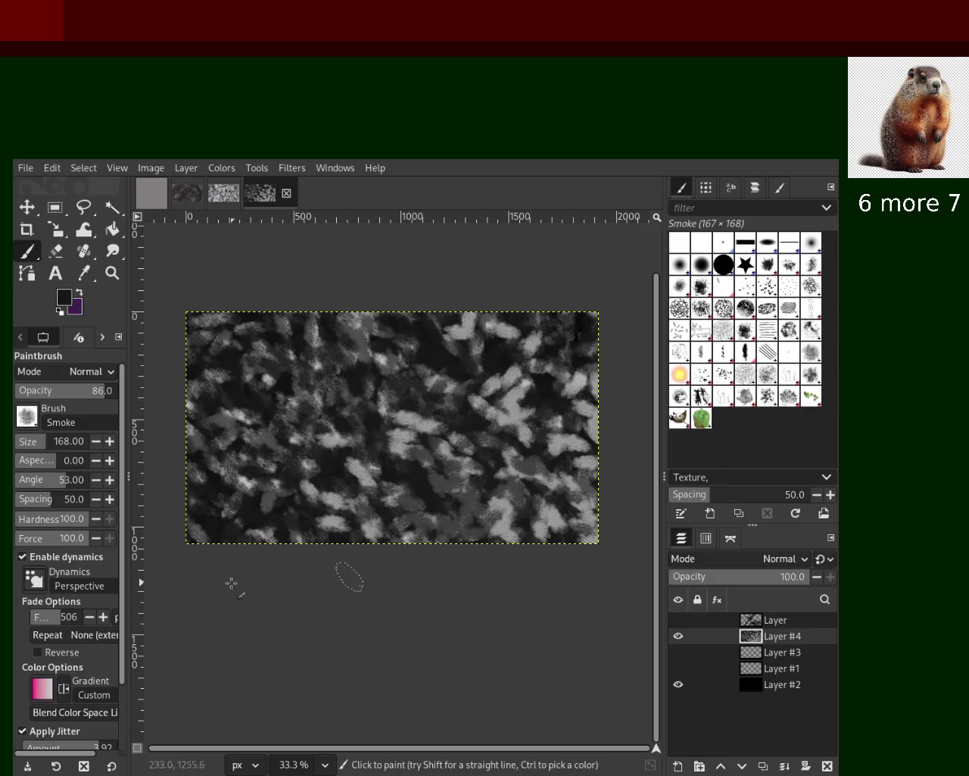
mouse_move(434, 444)
left_mouse_down()
mouse_move(340, 472)
mouse_move(598, 459)
mouse_move(324, 530)
mouse_move(423, 518)
mouse_move(454, 502)
mouse_move(526, 526)
mouse_move(342, 551)
mouse_move(357, 482)
mouse_move(622, 531)
mouse_move(581, 434)
mouse_move(469, 398)
mouse_move(315, 463)
left_mouse_up()
left_click(506, 331, "ctrl")
mouse_move(485, 463)
left_mouse_down()
mouse_move(444, 573)
mouse_move(560, 477)
mouse_move(455, 492)
mouse_move(418, 418)
left_mouse_up()
left_click(346, 439, "ctrl")
mouse_move(346, 439)
left_mouse_down()
mouse_move(420, 470)
mouse_move(531, 409)
mouse_move(325, 479)
mouse_move(440, 469)
mouse_move(291, 367)
left_mouse_up()
Step: Zoom in to 50% to inspect the smoke texture, then return to the paintbrush
left_click(112, 273)
scroll(288, 353, "up", 3, "ctrl")
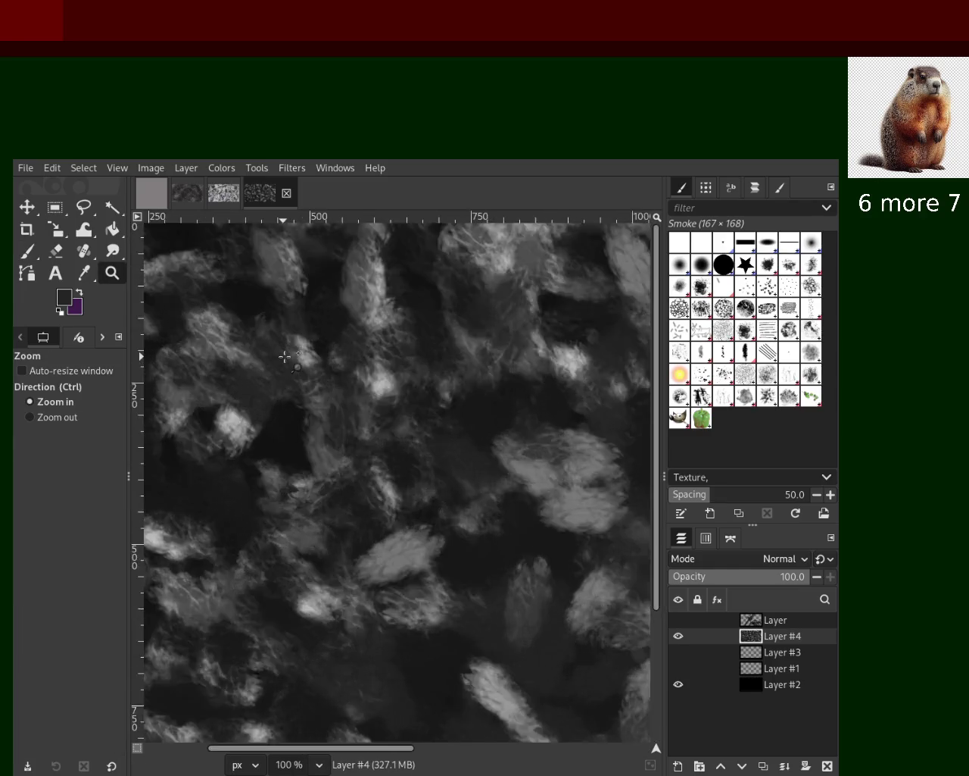
scroll(296, 353, "up", 1, "ctrl")
scroll(303, 354, "down", 2, "ctrl")
scroll(304, 354, "down", 2, "ctrl")
left_click(304, 354)
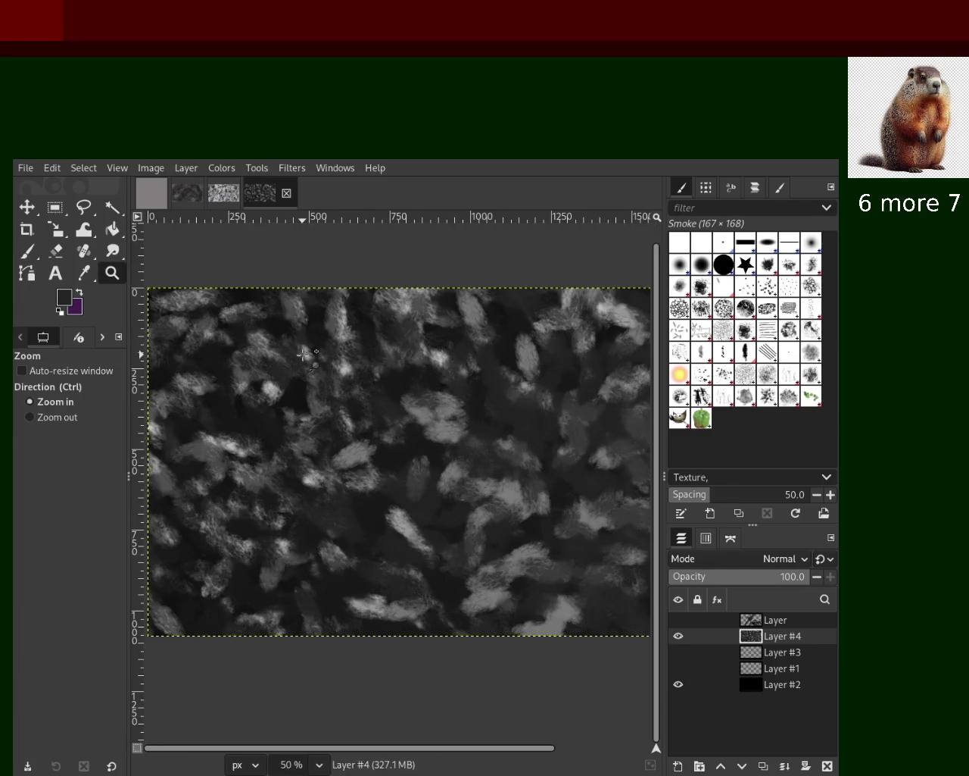
left_click(304, 354)
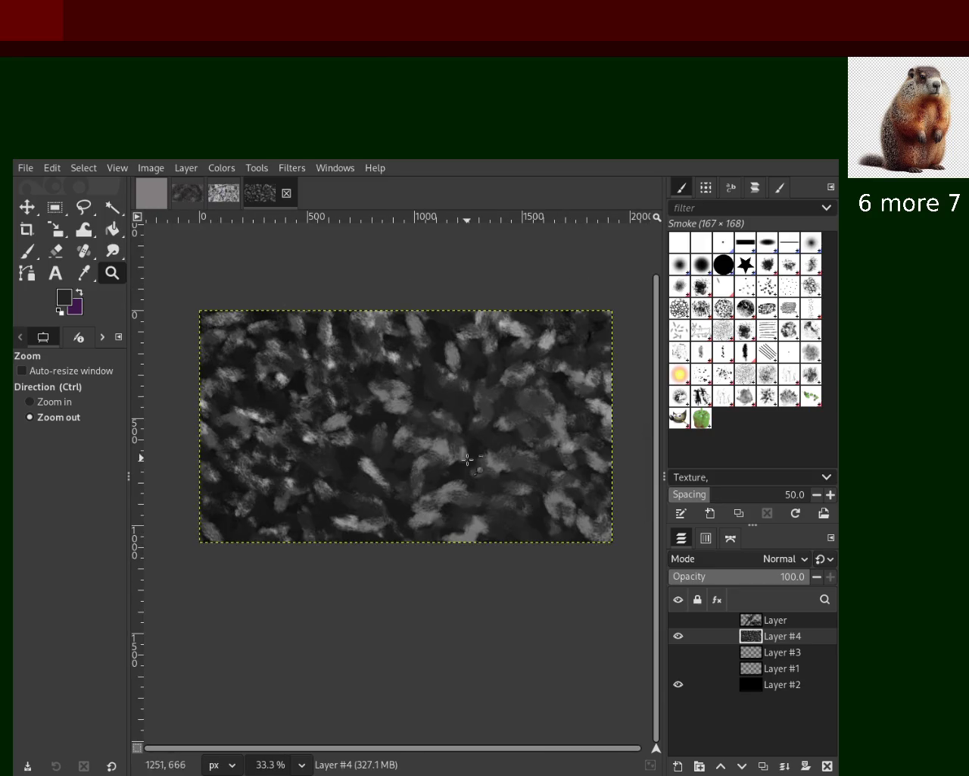
left_click(28, 251)
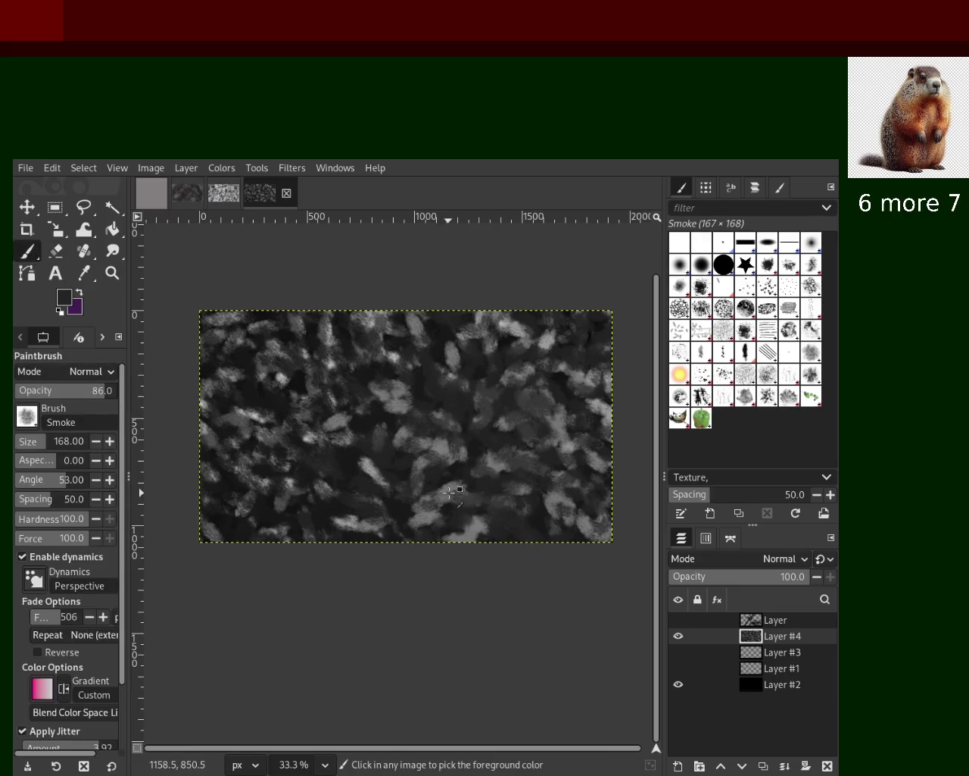
Step: Undo two light trial strokes, then pick black and add dark smoke dabs across the canvas
mouse_move(449, 529)
left_mouse_down()
mouse_move(558, 381)
mouse_move(545, 416)
left_mouse_up()
key("ctrl+z")
left_click_drag(516, 329, 465, 566)
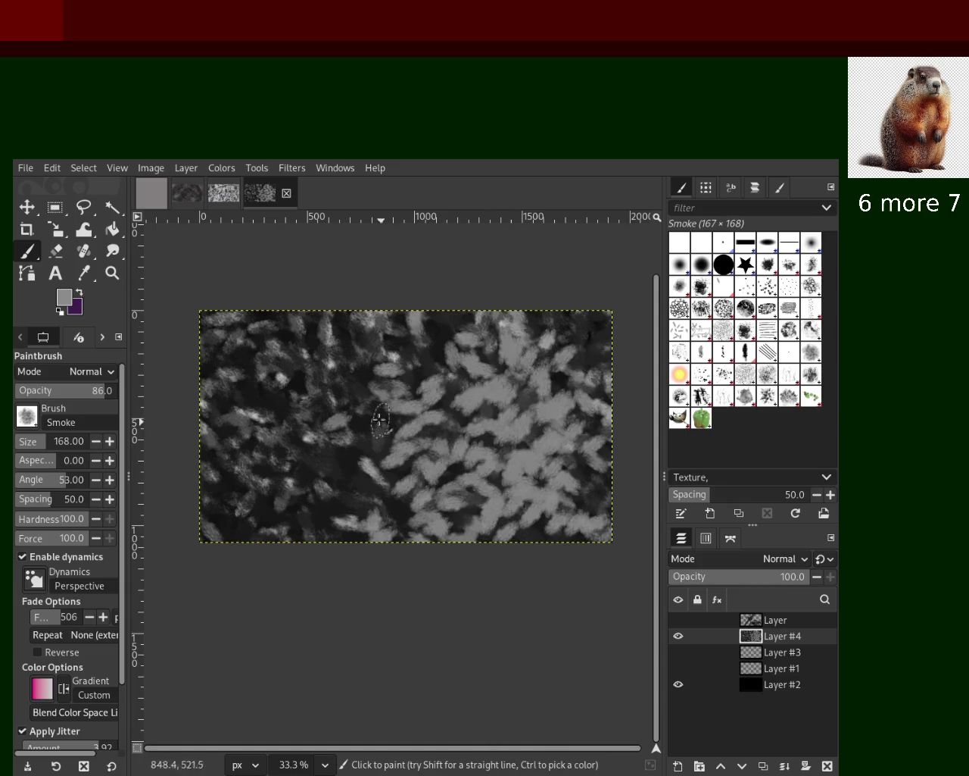
key("ctrl+z")
left_click(430, 331, "ctrl")
mouse_move(462, 379)
left_mouse_down()
mouse_move(484, 558)
mouse_move(454, 471)
mouse_move(602, 475)
mouse_move(357, 466)
mouse_move(530, 404)
mouse_move(433, 383)
mouse_move(513, 461)
mouse_move(419, 545)
left_mouse_up()
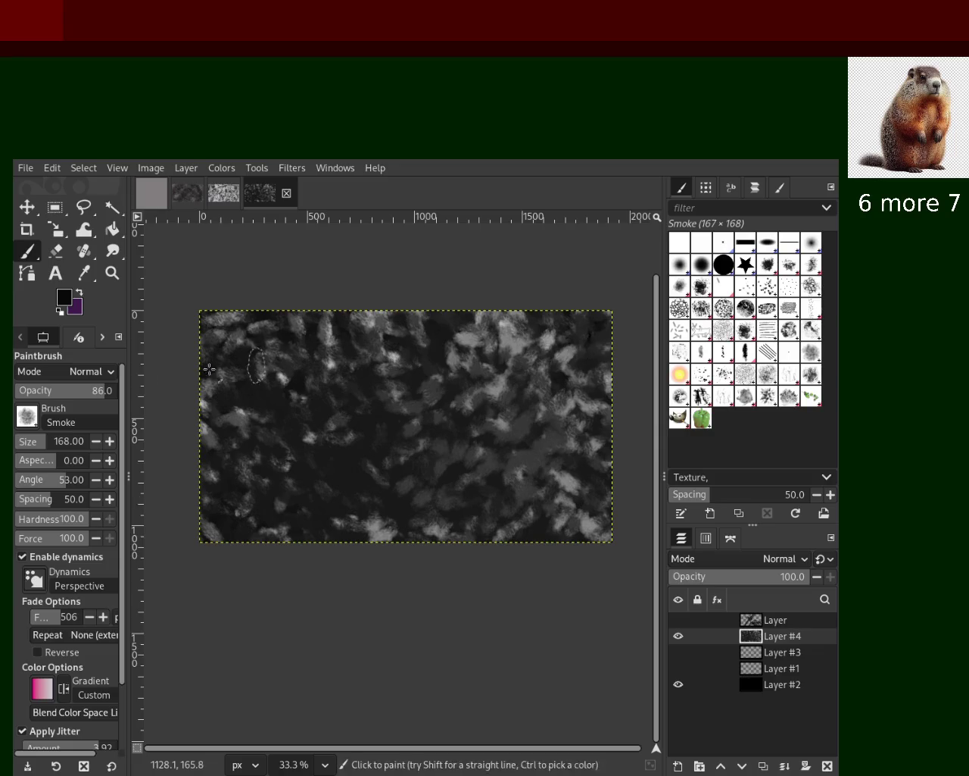
mouse_move(470, 345)
left_mouse_down()
mouse_move(444, 465)
mouse_move(356, 534)
mouse_move(194, 493)
mouse_move(459, 339)
mouse_move(472, 487)
mouse_move(535, 439)
mouse_move(493, 340)
mouse_move(173, 404)
mouse_move(424, 386)
left_mouse_up()
mouse_move(160, 369)
left_mouse_down()
mouse_move(502, 444)
mouse_move(603, 560)
left_mouse_up()
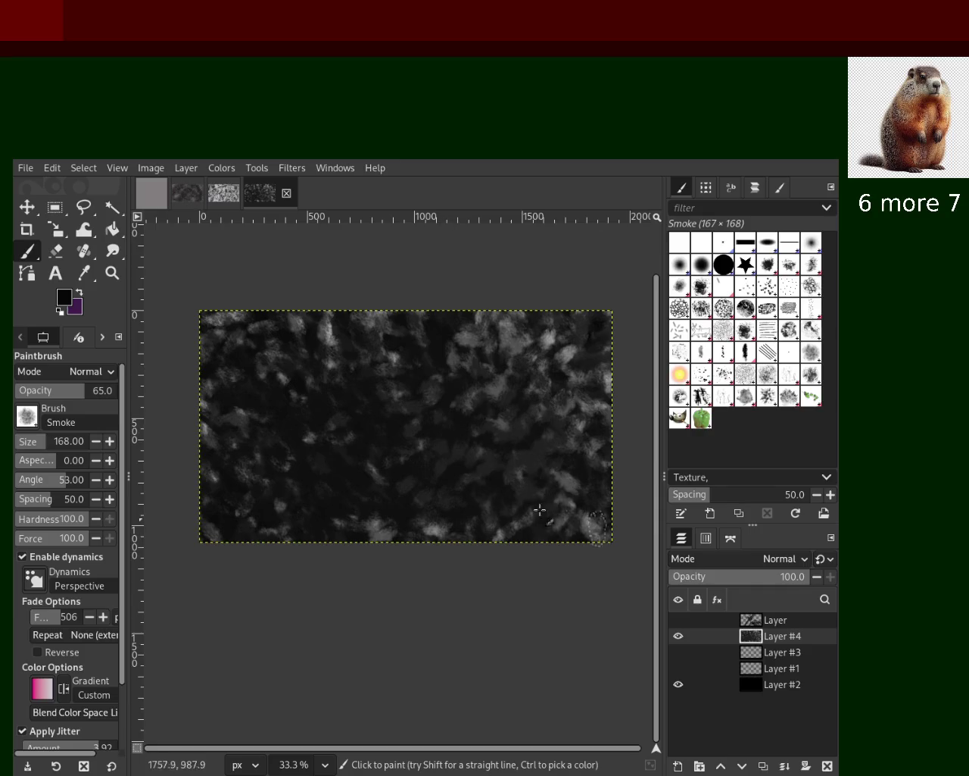
mouse_move(490, 390)
left_mouse_down()
mouse_move(465, 414)
mouse_move(567, 372)
mouse_move(488, 407)
left_mouse_up()
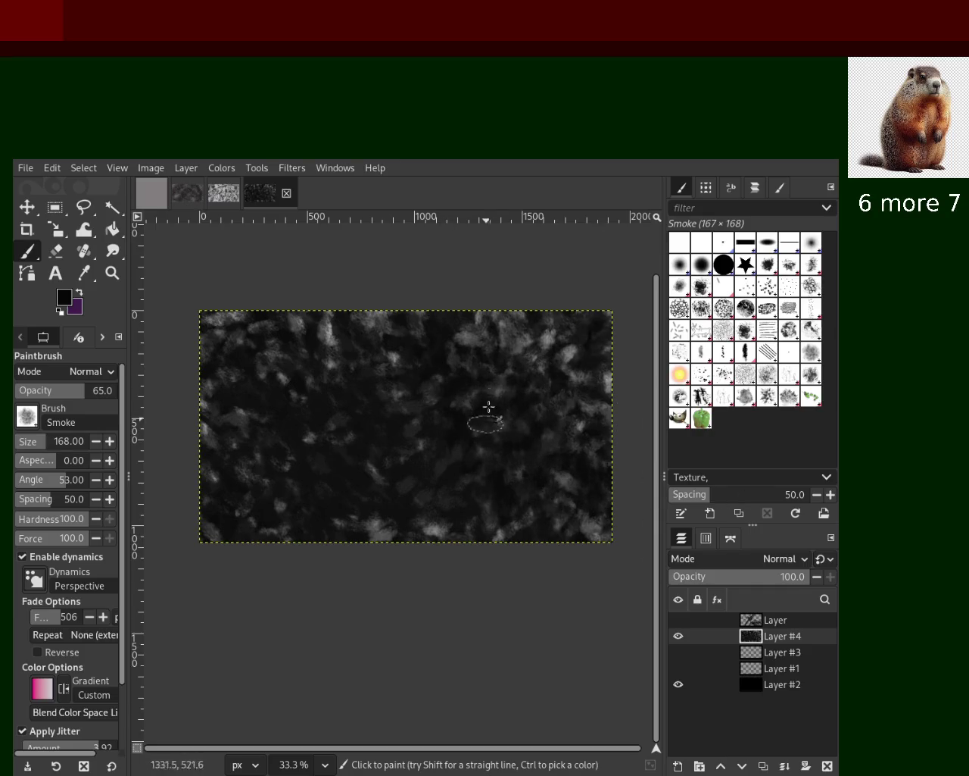
left_click_drag(607, 544, 345, 428)
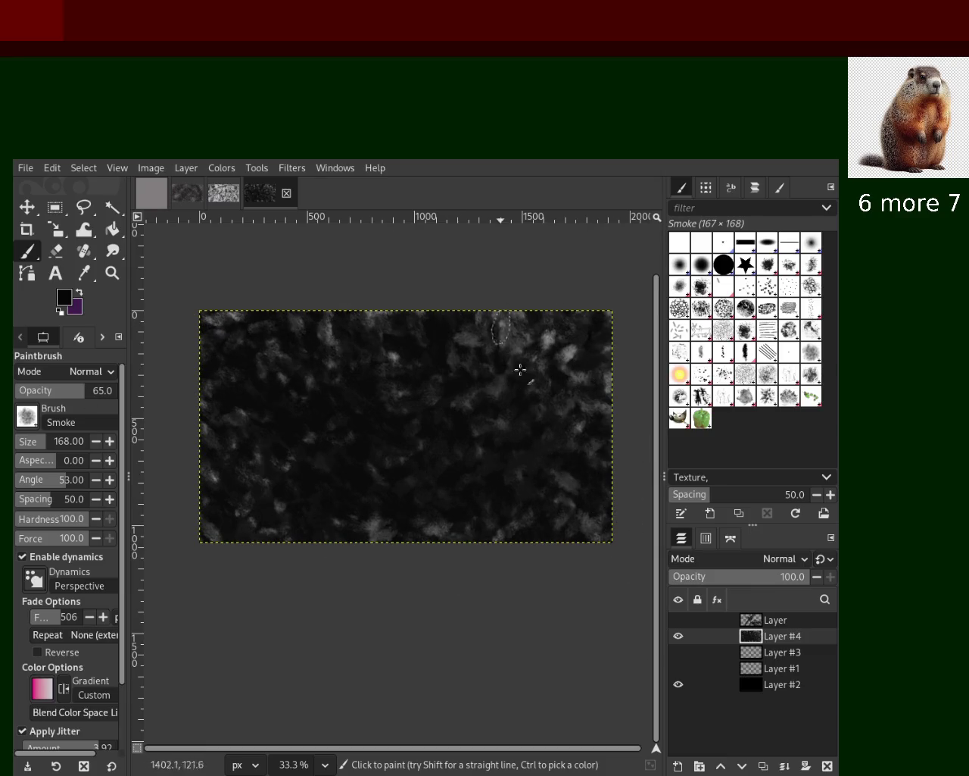
Step: Zoom in and out on the smoke texture to inspect its detail and the whole image
left_click(112, 273)
left_click(449, 413)
double_click(449, 414)
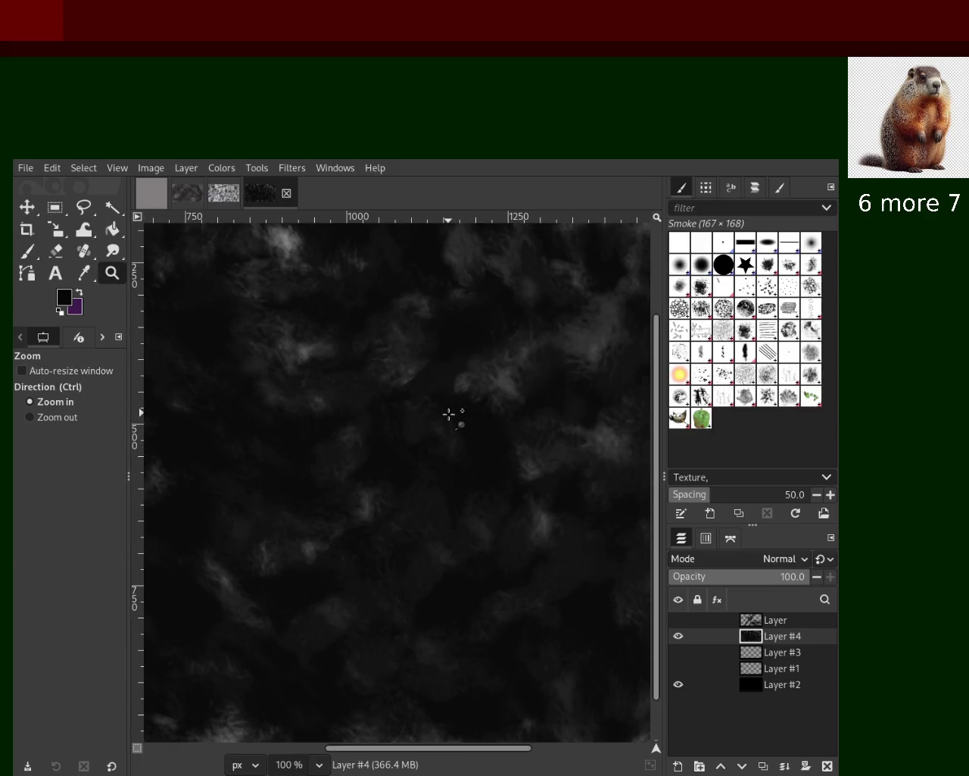
double_click(449, 413)
left_click(449, 414)
left_click(449, 414, "ctrl")
left_click(449, 414, "ctrl")
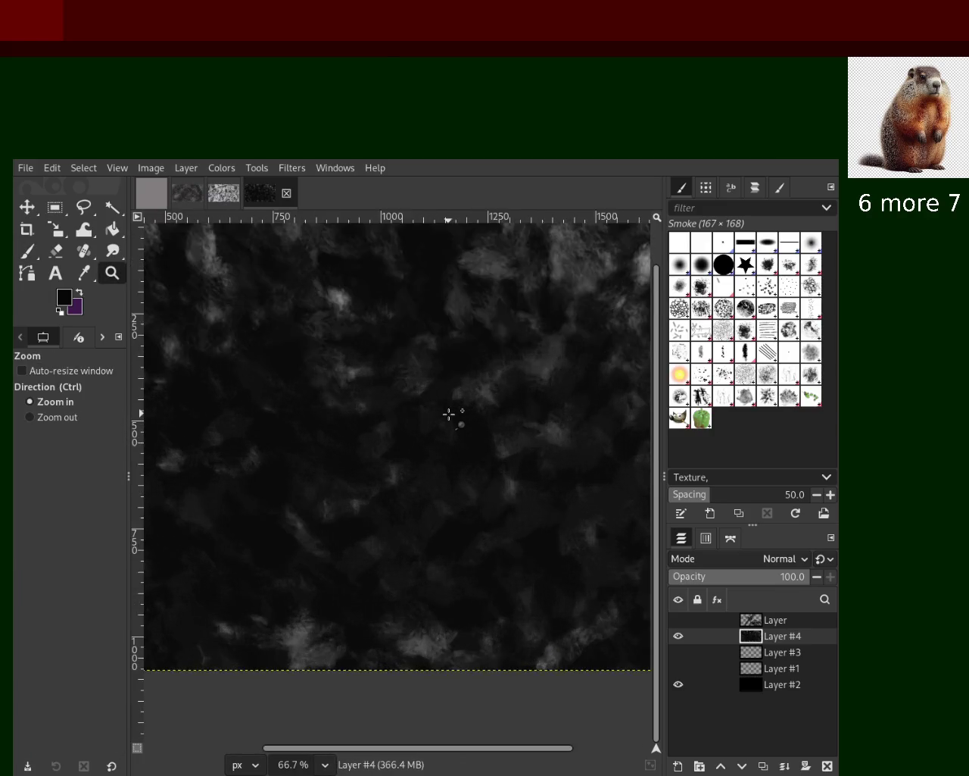
left_click(449, 414, "ctrl")
left_click(449, 413)
left_click(449, 414)
left_click(449, 414)
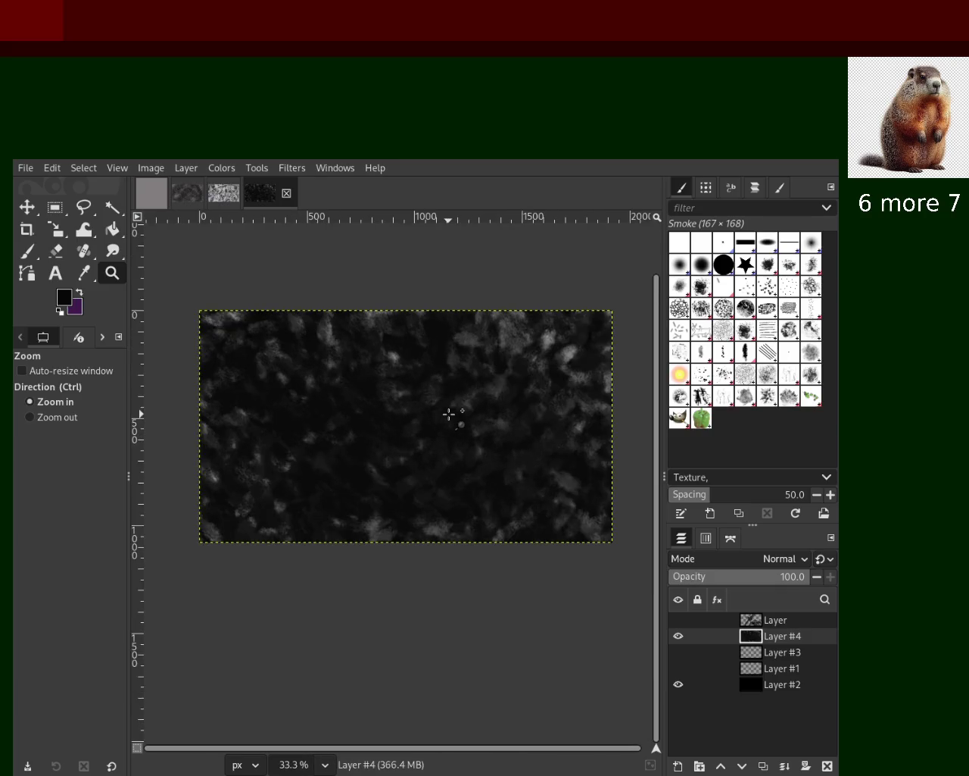
left_click(449, 413)
left_click(449, 414)
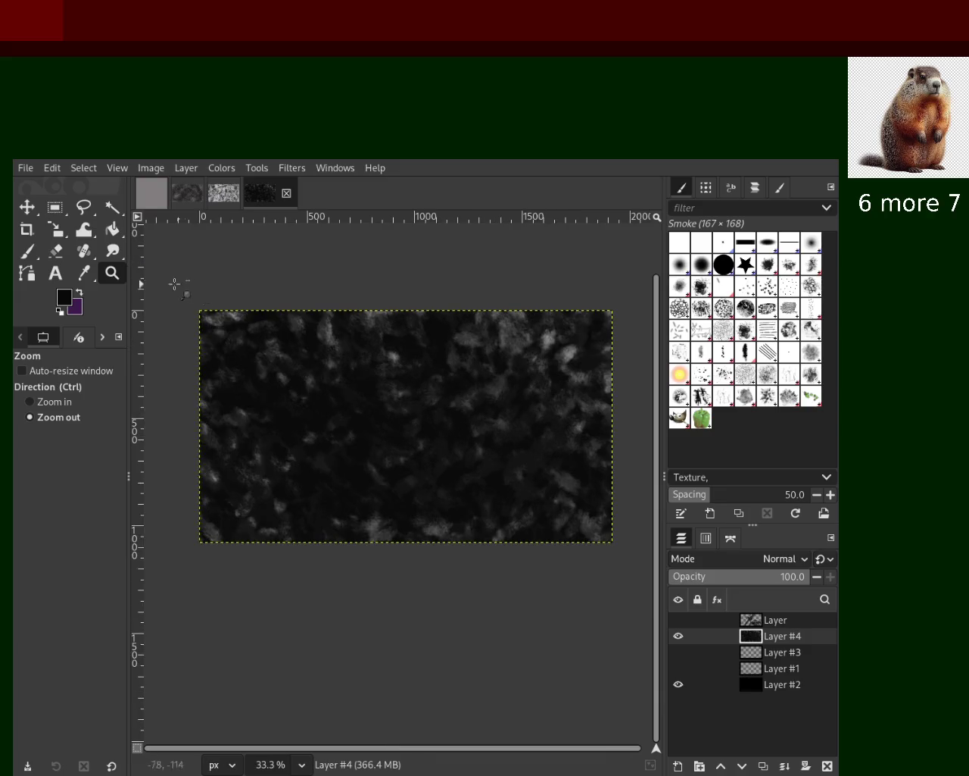
Step: Pick a grey from the canvas, paint more smoke dabs, then delete smoke Layer #4
left_click(26, 254)
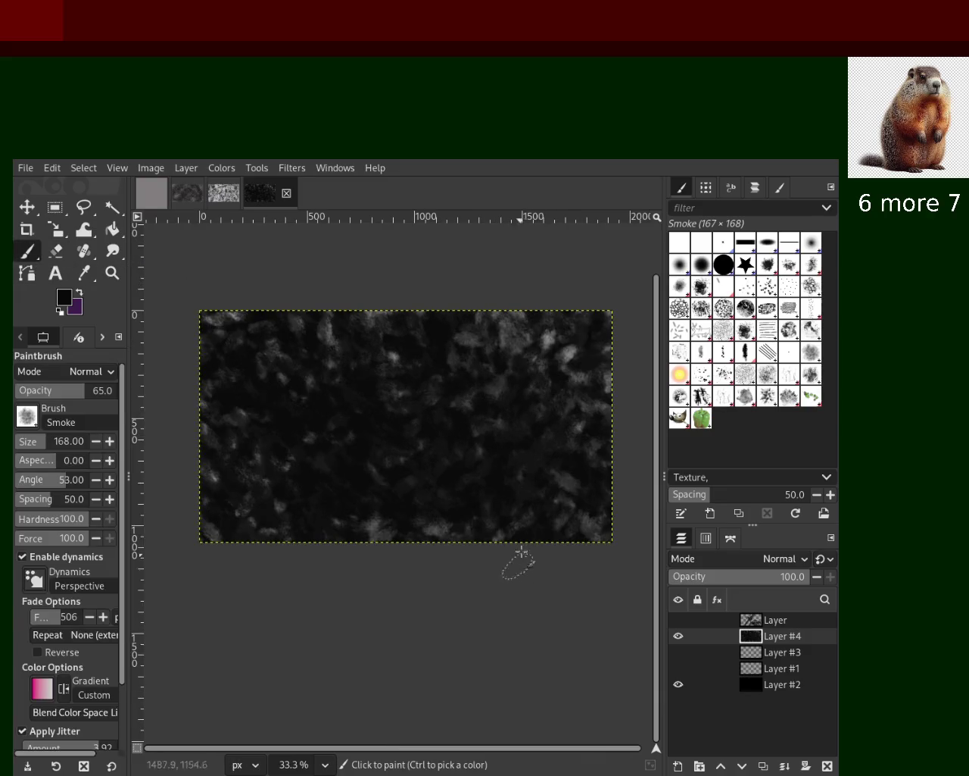
left_click(564, 360, "ctrl")
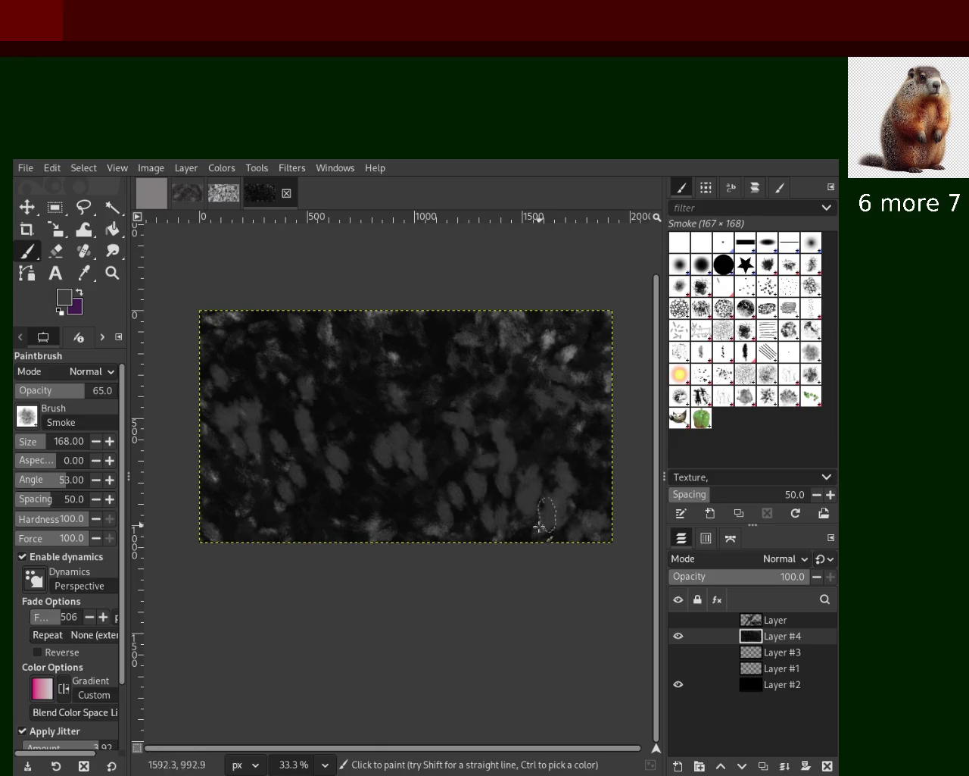
mouse_move(545, 343)
left_mouse_down()
mouse_move(422, 537)
mouse_move(531, 573)
mouse_move(543, 398)
left_mouse_up()
mouse_move(444, 335)
left_mouse_down()
mouse_move(519, 508)
mouse_move(488, 484)
left_mouse_up()
mouse_move(400, 496)
left_mouse_down()
mouse_move(320, 350)
mouse_move(368, 442)
mouse_move(281, 386)
mouse_move(360, 339)
left_mouse_up()
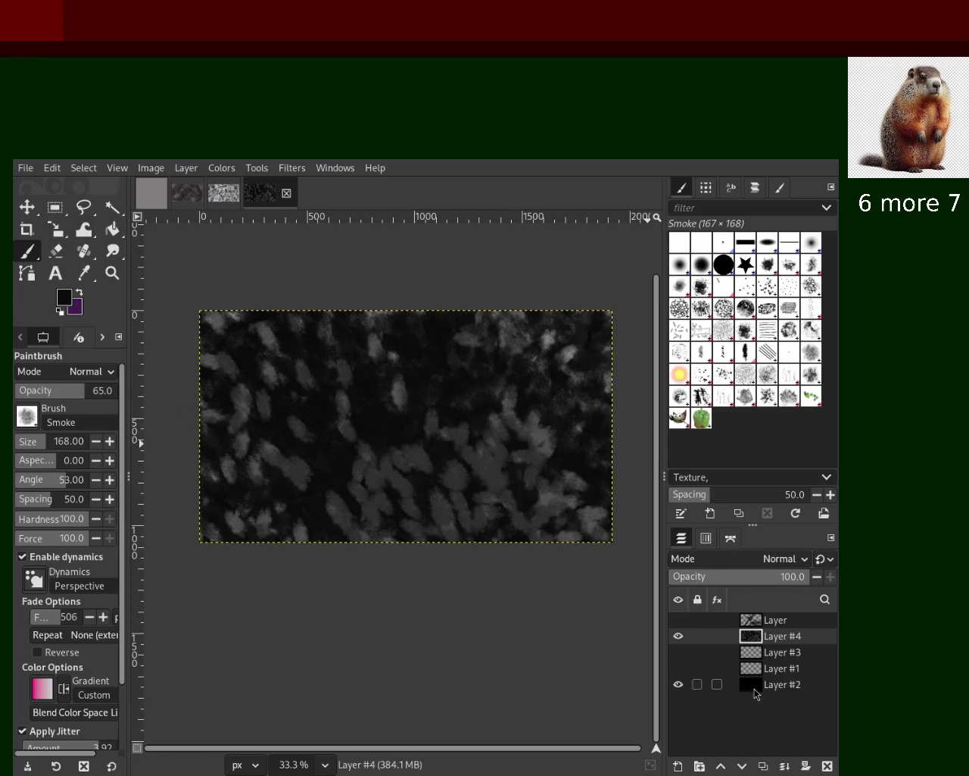
left_click(827, 765)
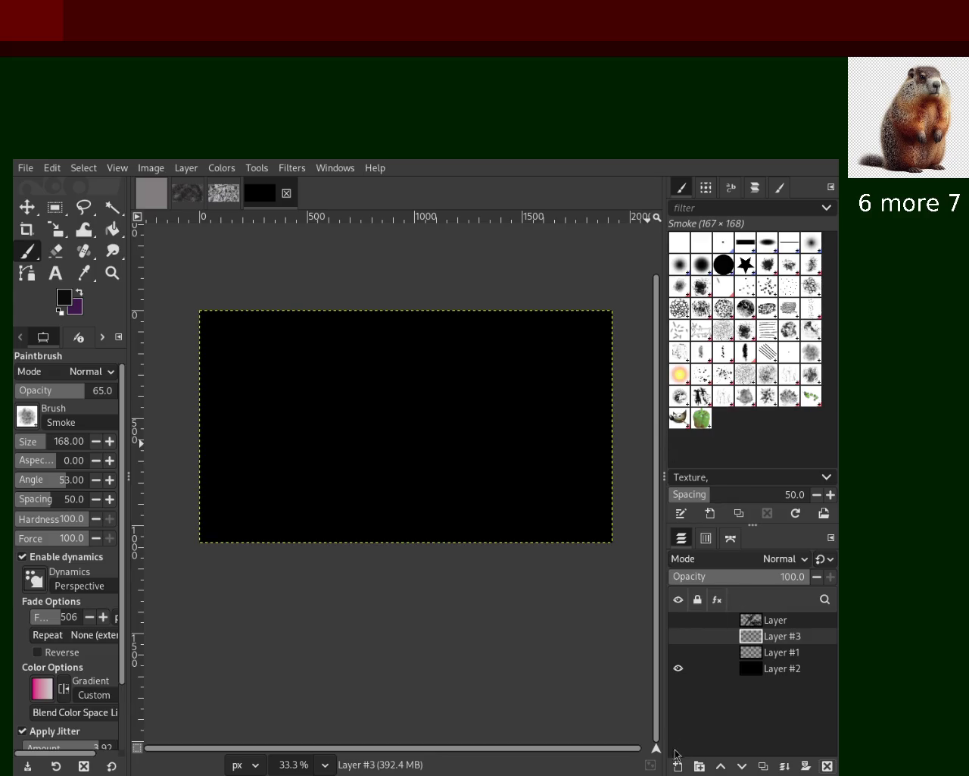
Step: Add a new layer and paint purple Splats 01 splatters across the black canvas
key("ctrl+z")
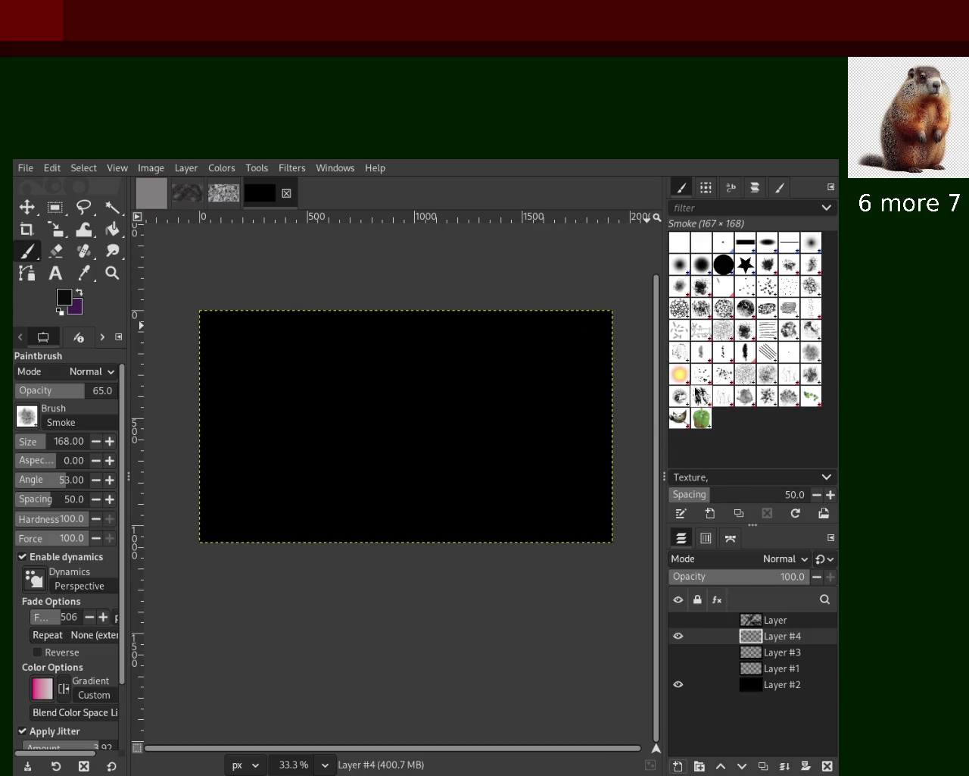
left_click(709, 384)
left_click_drag(465, 368, 424, 459)
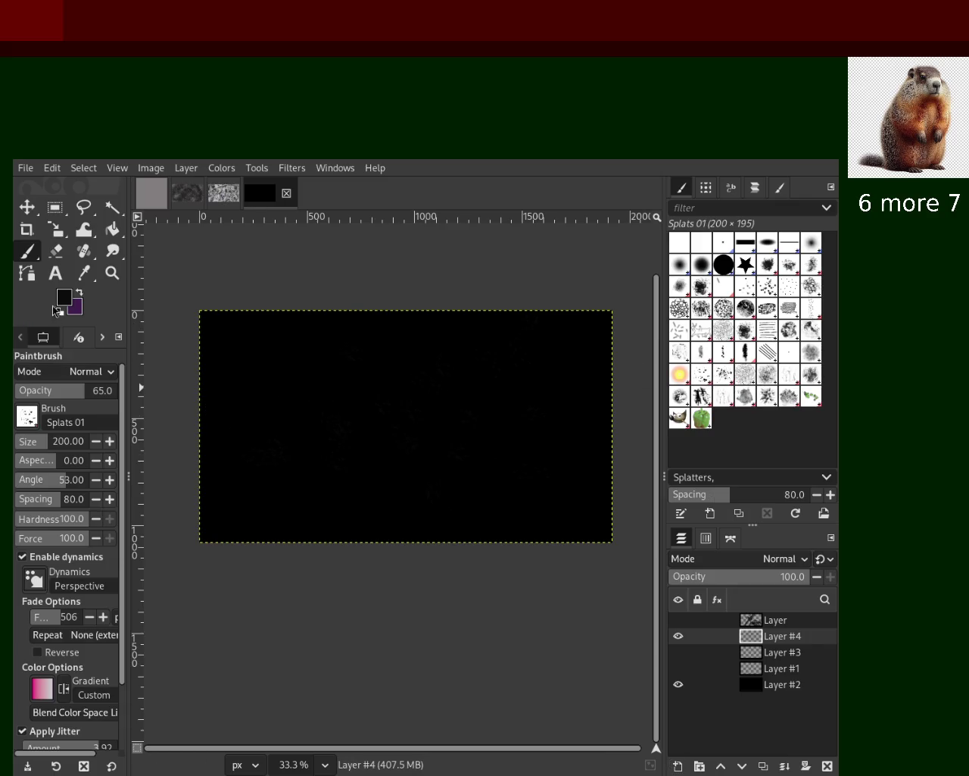
left_click(78, 293)
left_click(453, 409)
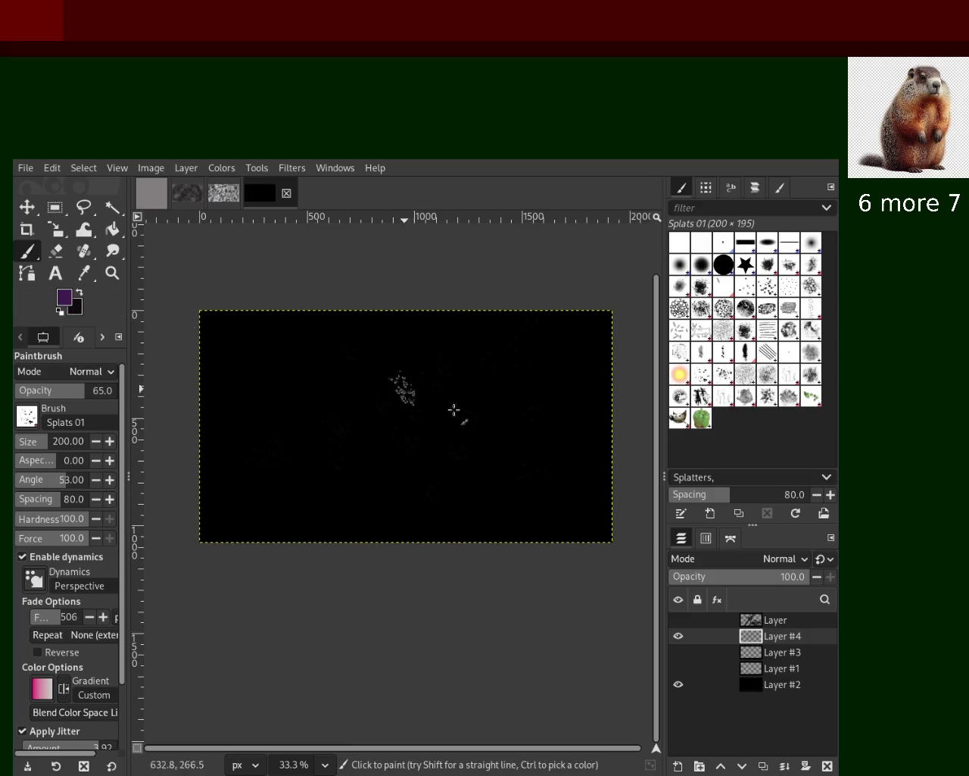
key("ctrl+z")
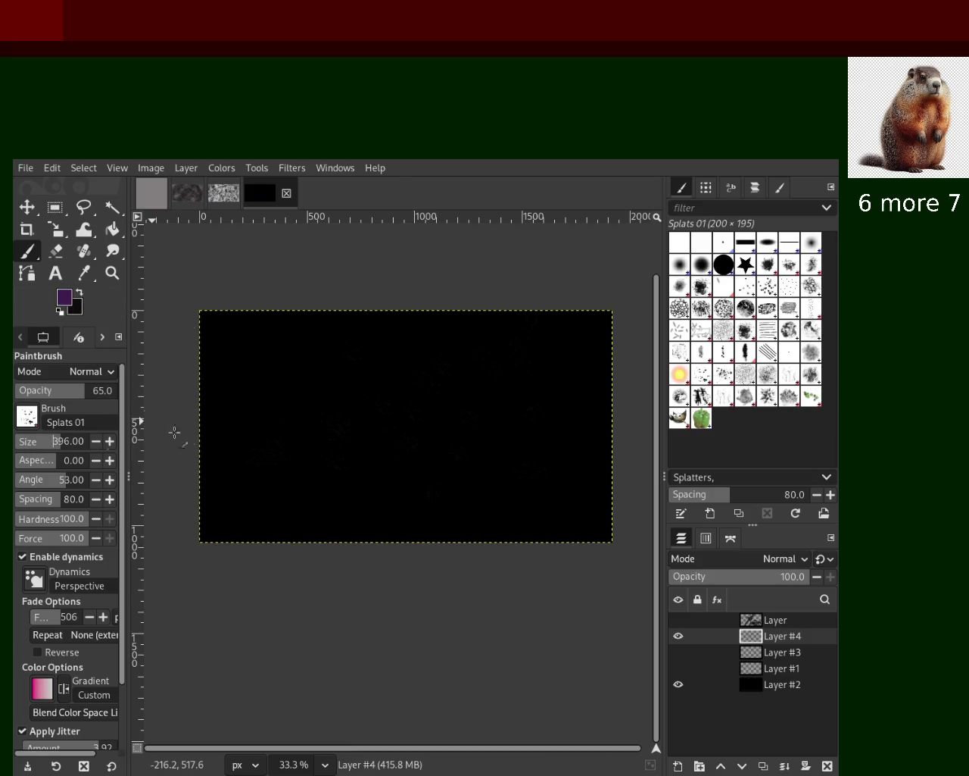
left_click_drag(590, 454, 318, 492)
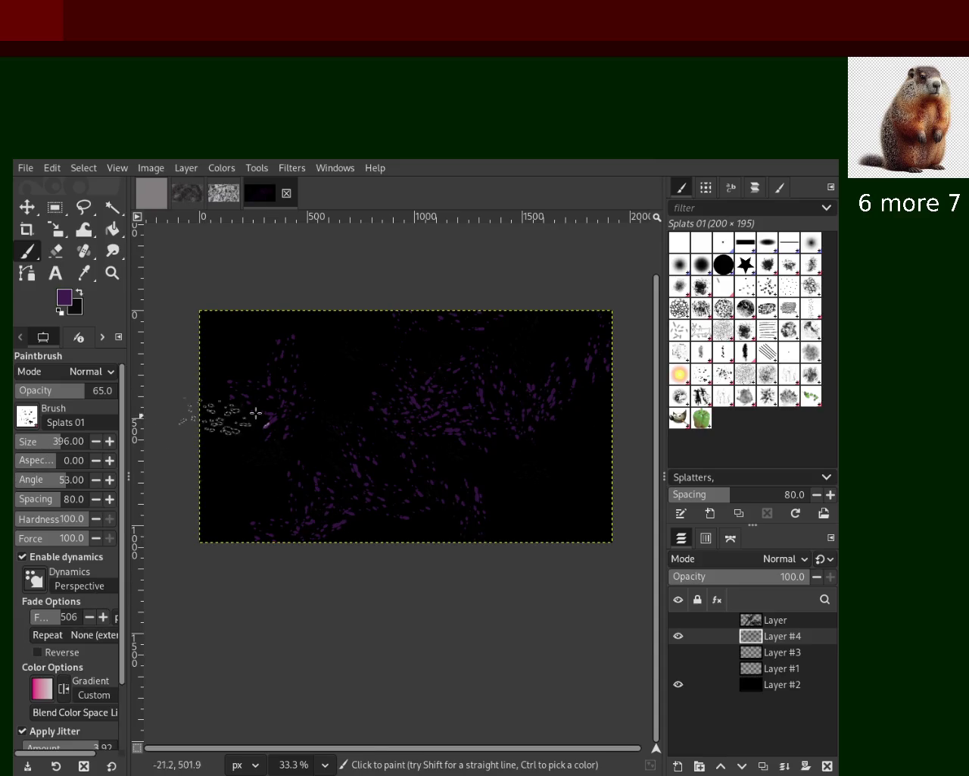
left_click(573, 472, "ctrl")
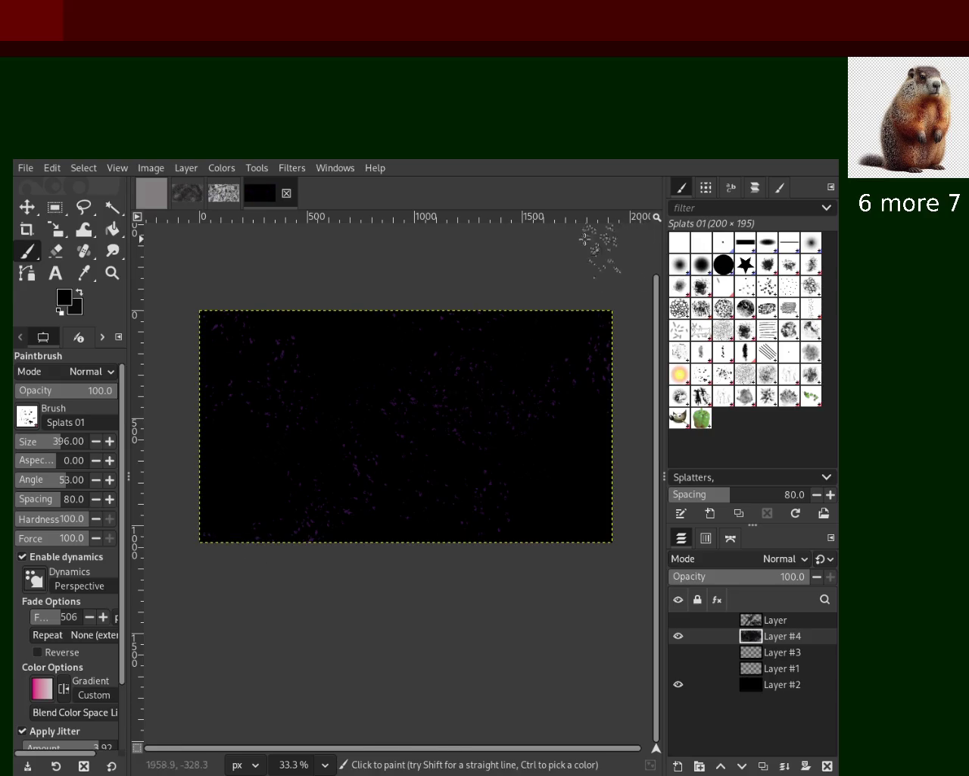
Step: Zoom in and out to inspect the purple splatters
key("z")
key("1")
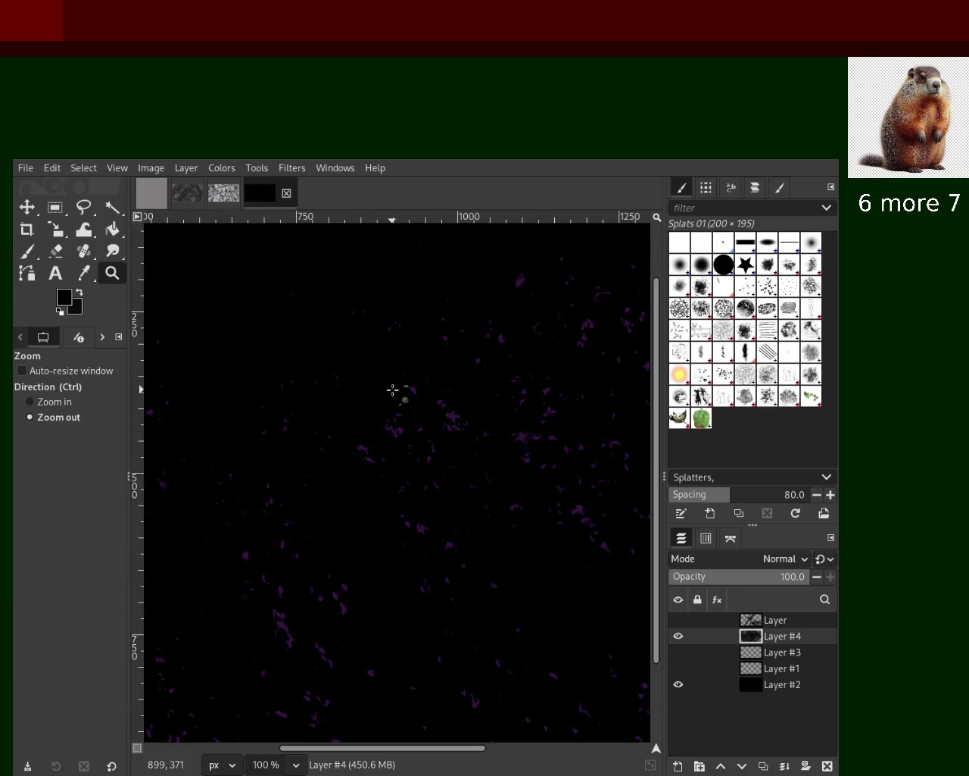
scroll(393, 390, "down", 2)
scroll(439, 374, "down", 1)
scroll(419, 371, "up", 1)
scroll(443, 364, "down", 1)
scroll(444, 364, "up", 1)
scroll(444, 364, "down", 1)
scroll(447, 364, "up", 1)
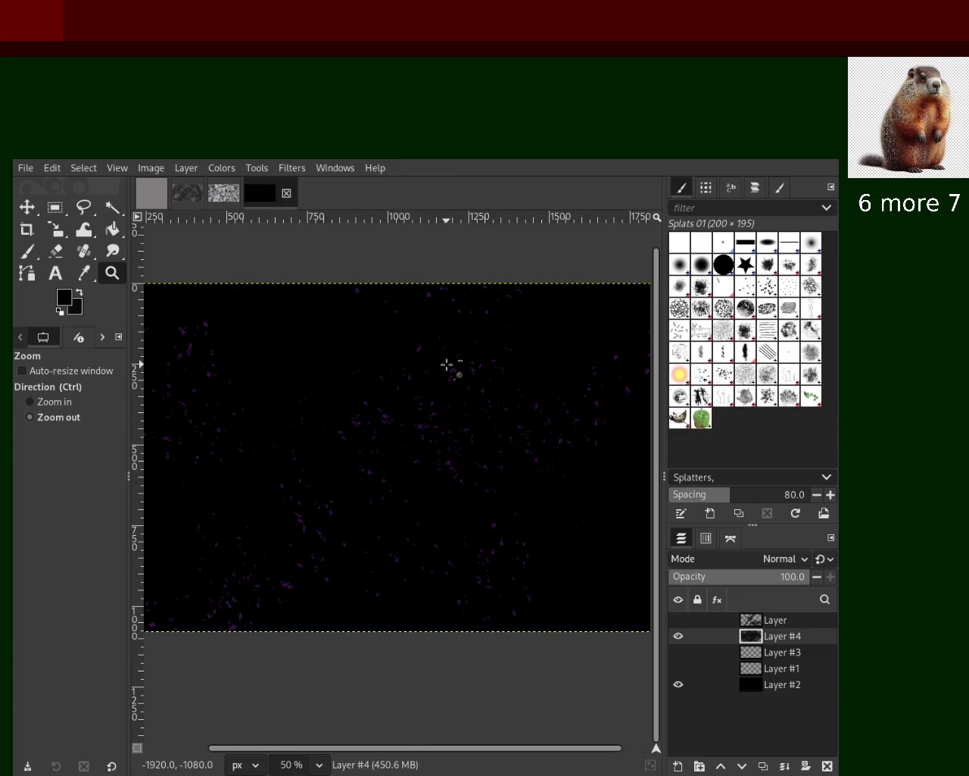
scroll(394, 413, "down", 1)
scroll(385, 406, "up", 1)
scroll(384, 406, "down", 1)
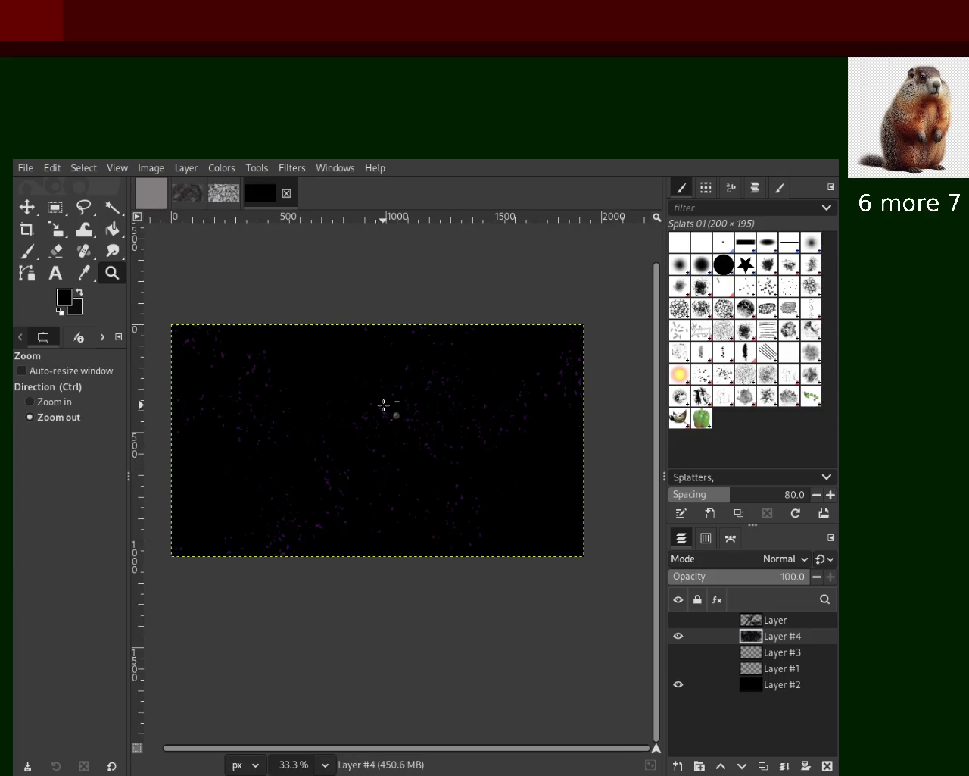
Step: Paint black over the splatter layer with the Stone Work 01 brush
left_click(29, 252)
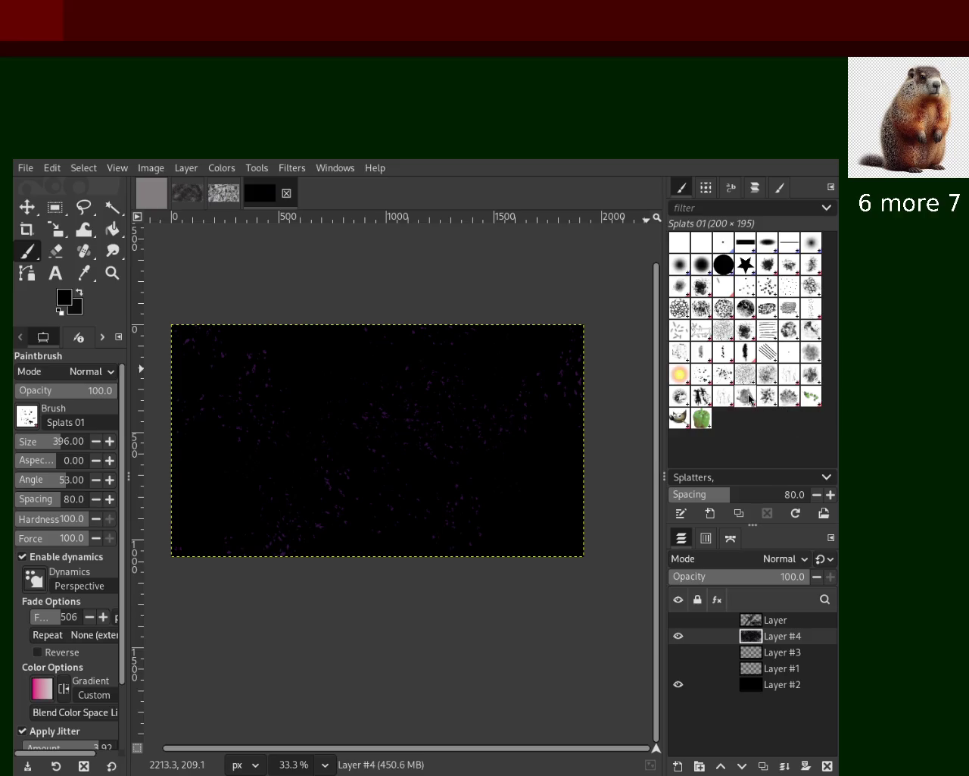
left_click(781, 381)
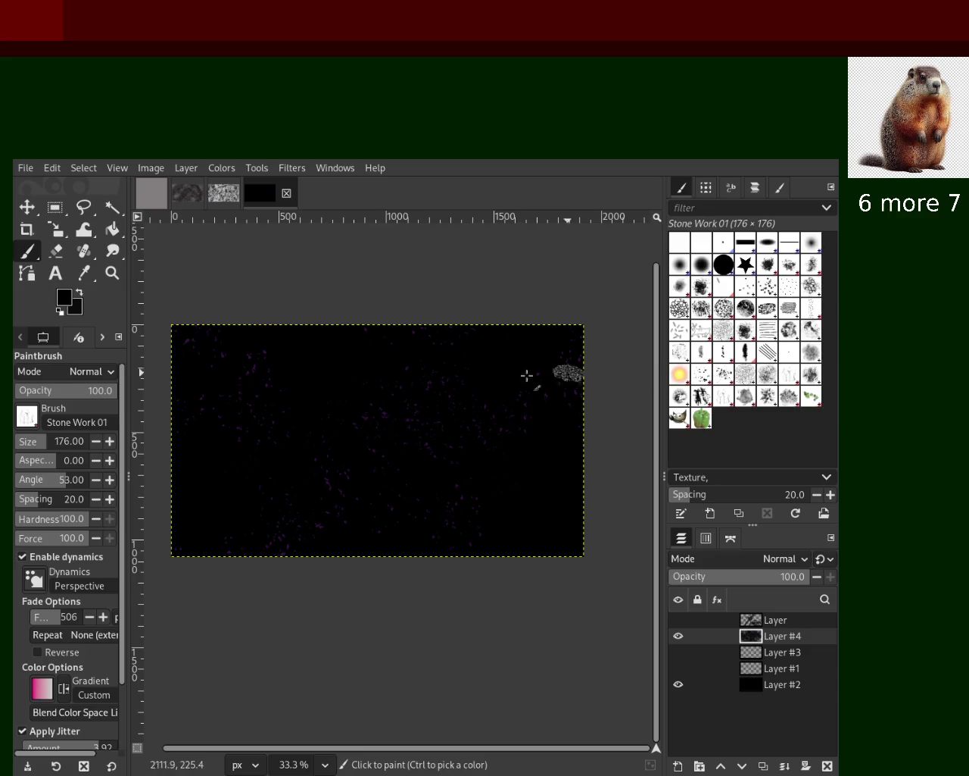
left_click(434, 430)
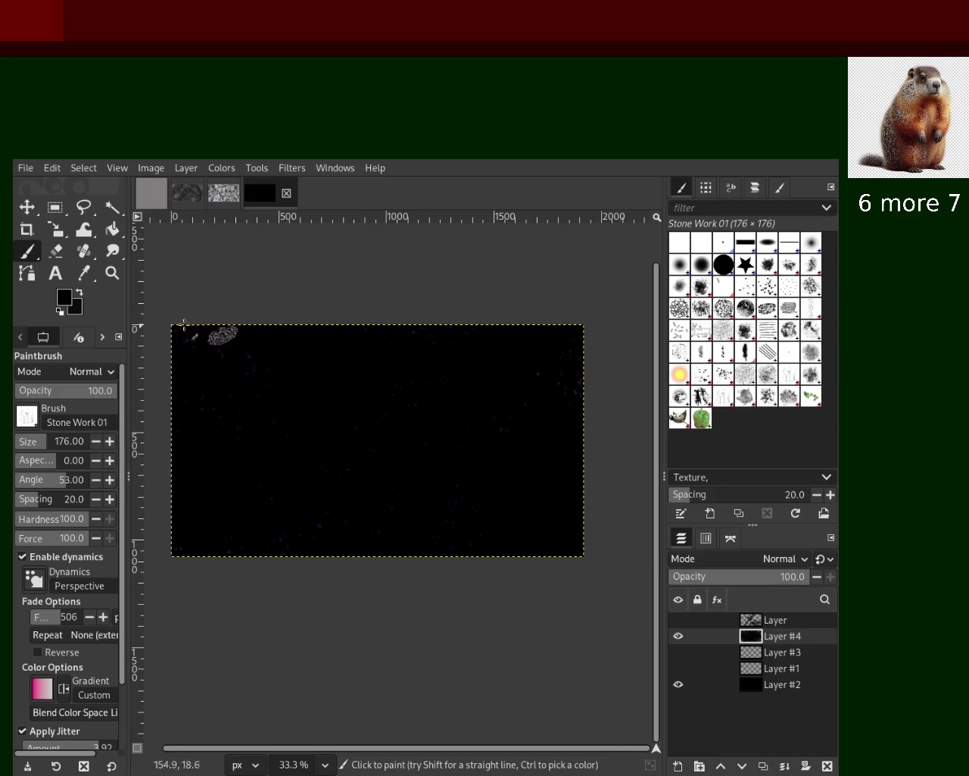
Step: Zoom in and out to inspect the faint purple specks left under the stone texture
left_click(113, 273)
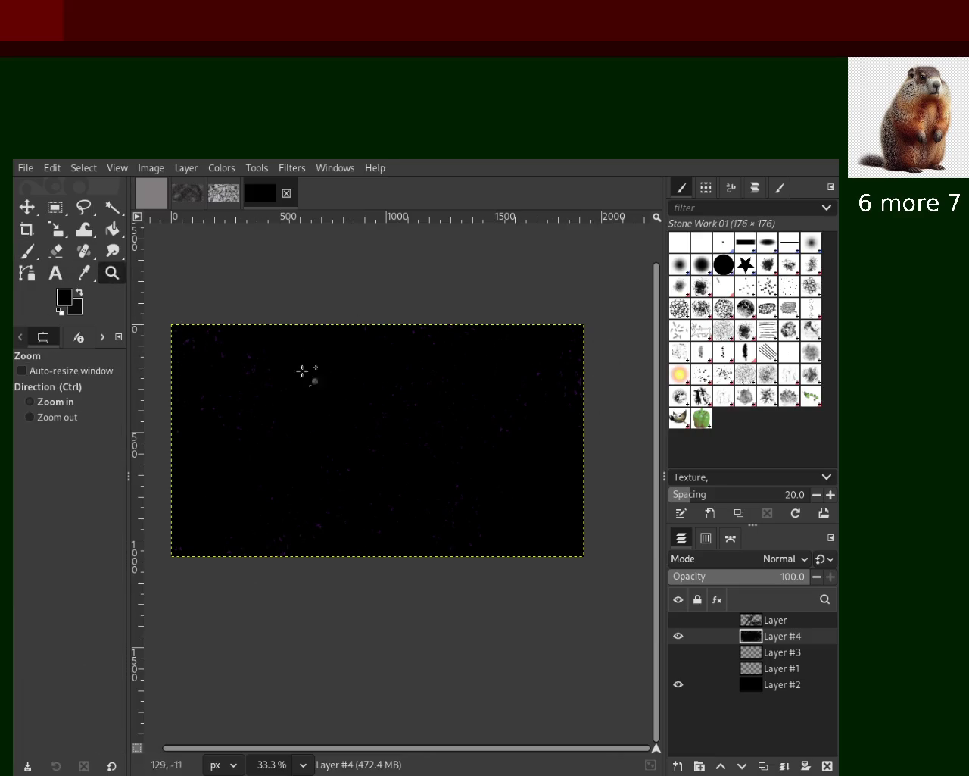
scroll(365, 407, "up", 2, "ctrl")
scroll(366, 407, "up", 1, "ctrl")
scroll(366, 408, "down", 2, "ctrl")
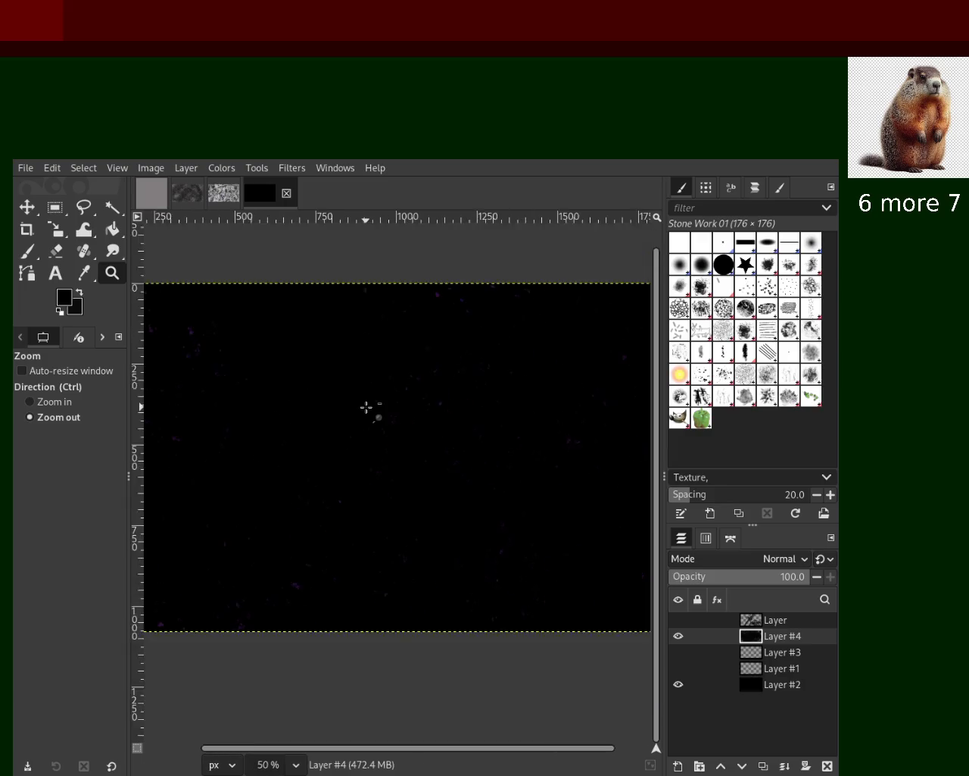
scroll(465, 368, "down", 1, "ctrl")
scroll(537, 371, "up", 2, "ctrl")
scroll(535, 372, "up", 2, "ctrl")
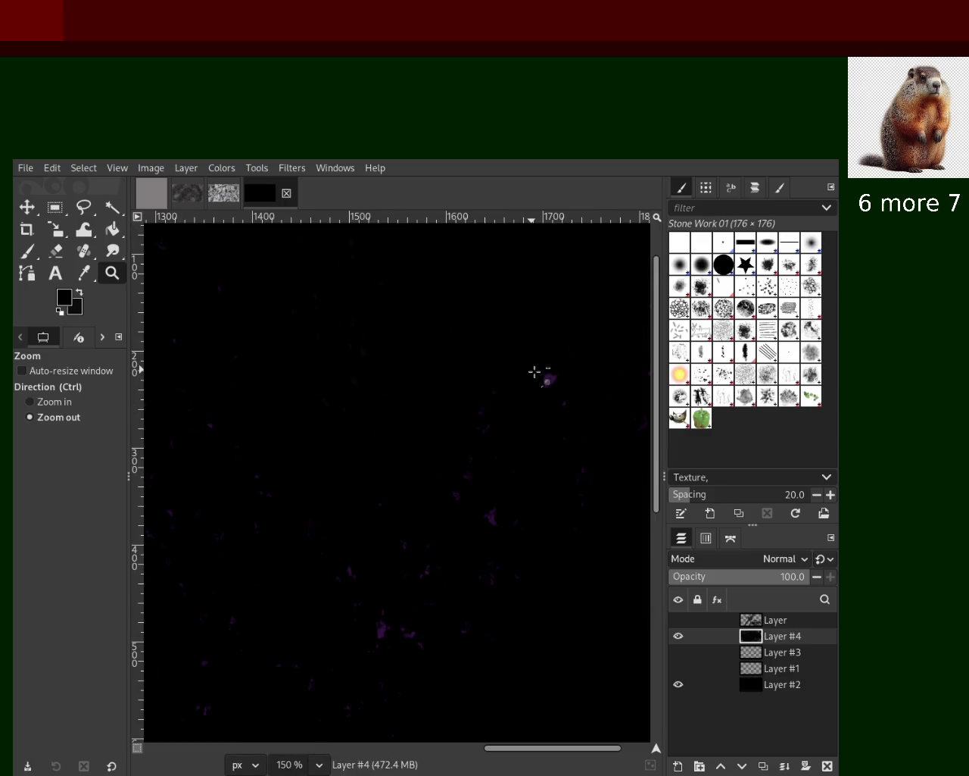
scroll(535, 372, "down", 3, "ctrl")
scroll(314, 413, "up", 1, "ctrl")
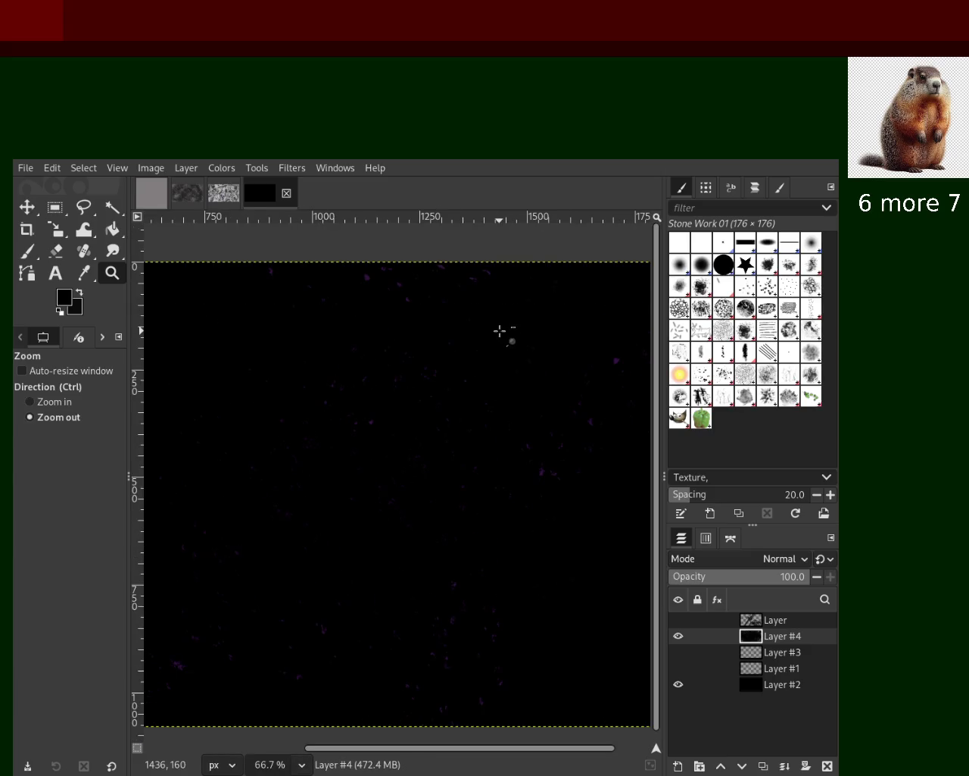
scroll(348, 469, "down", 1, "ctrl")
scroll(348, 469, "up", 1, "ctrl")
scroll(365, 521, "down", 1, "ctrl")
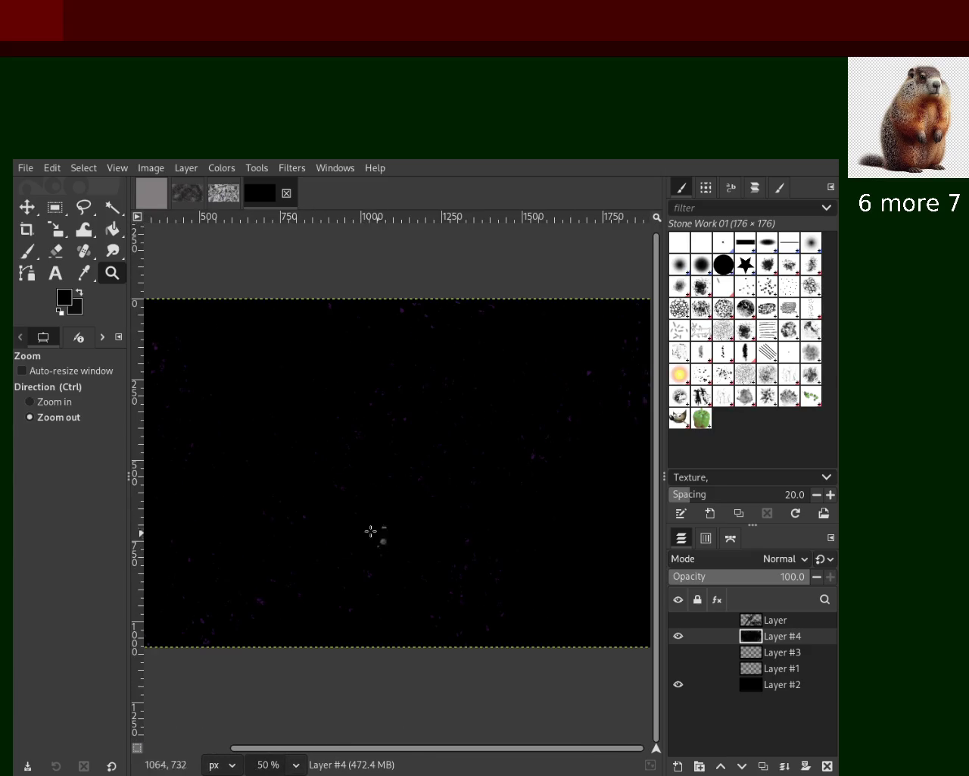
scroll(210, 591, "up", 2, "ctrl")
scroll(218, 609, "down", 1, "ctrl")
scroll(218, 609, "up", 2, "ctrl")
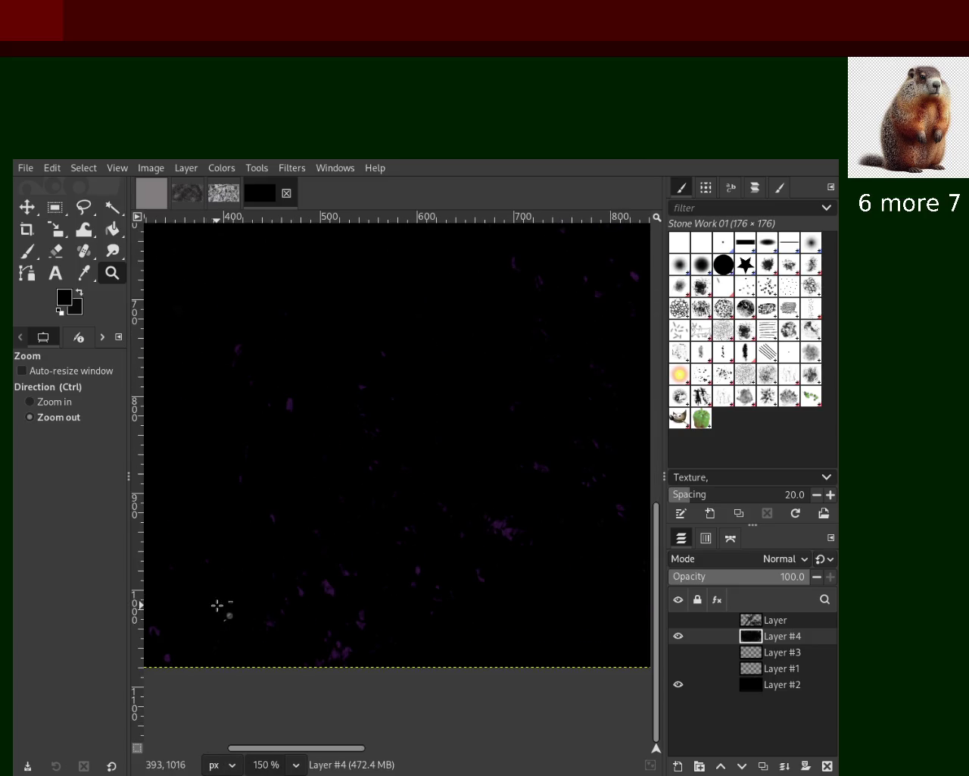
scroll(329, 476, "down", 2, "ctrl")
scroll(301, 368, "up", 1, "ctrl")
scroll(288, 547, "down", 2, "ctrl")
scroll(394, 528, "down", 1, "ctrl")
scroll(394, 528, "up", 2, "ctrl")
scroll(394, 528, "down", 1, "ctrl")
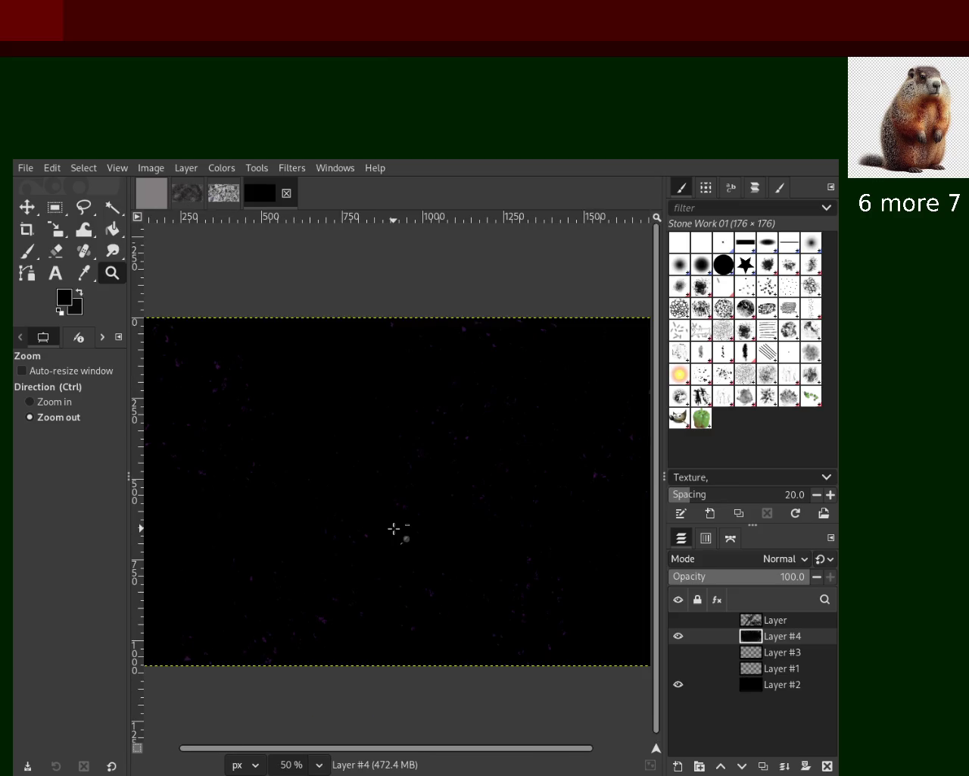
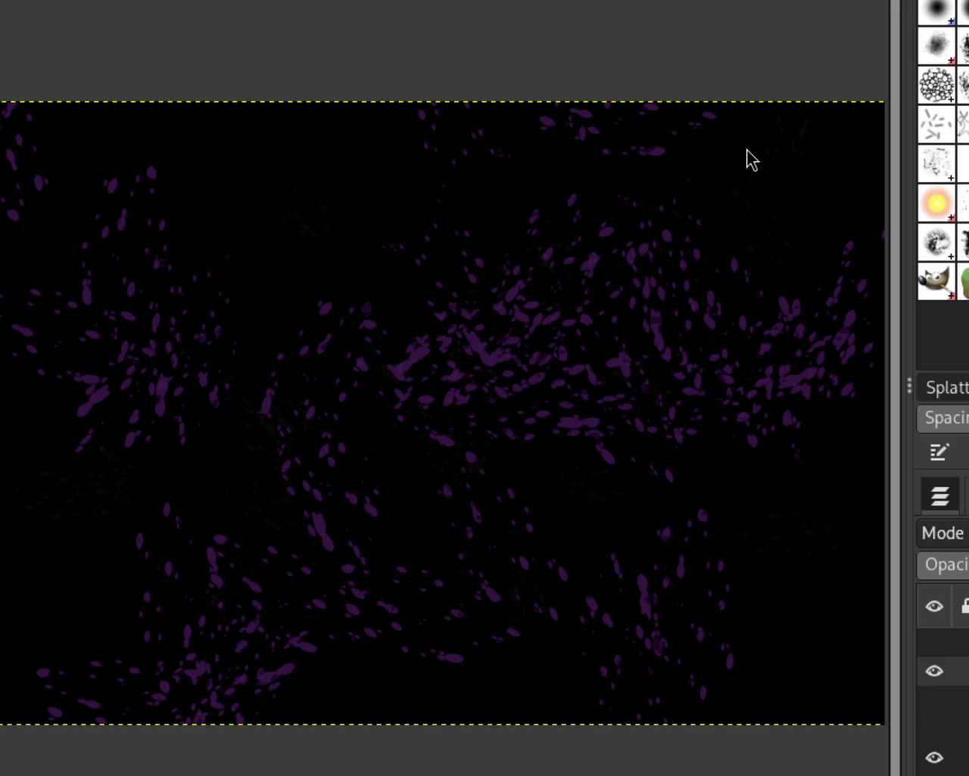
Step: Paint cyan splatter strokes across the canvas, then try a yellow stroke and undo it
left_click_drag(751, 159, 281, 75)
left_click_drag(381, 556, 442, 708)
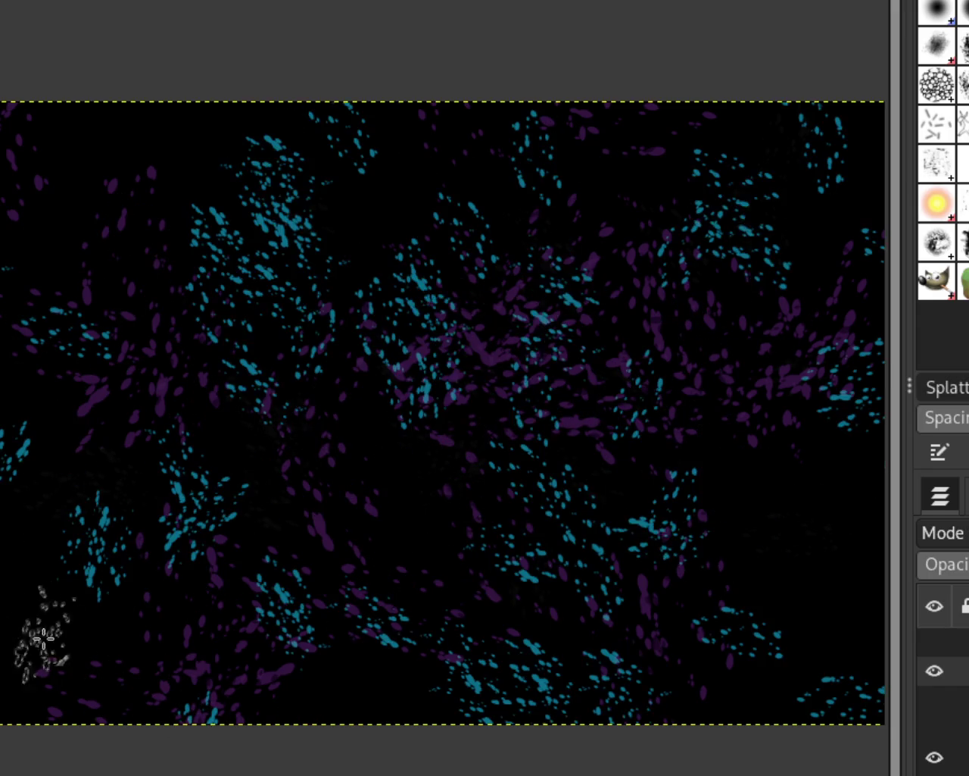
left_click_drag(442, 708, 516, 336)
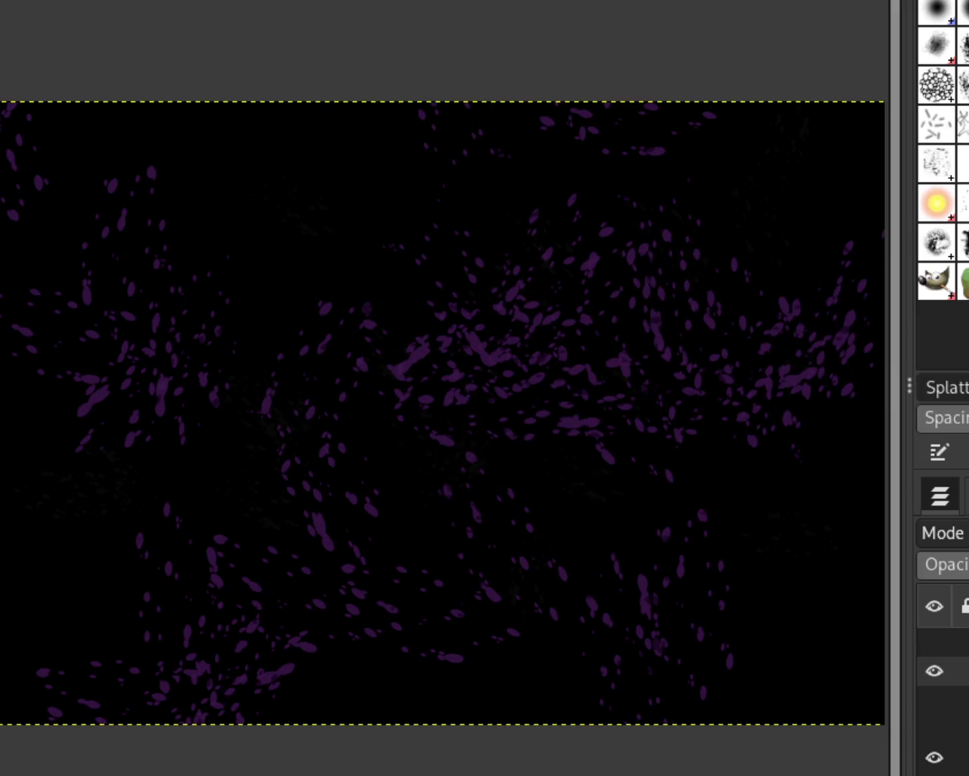
mouse_move(641, 347)
left_mouse_down()
mouse_move(383, 414)
mouse_move(613, 539)
left_mouse_up()
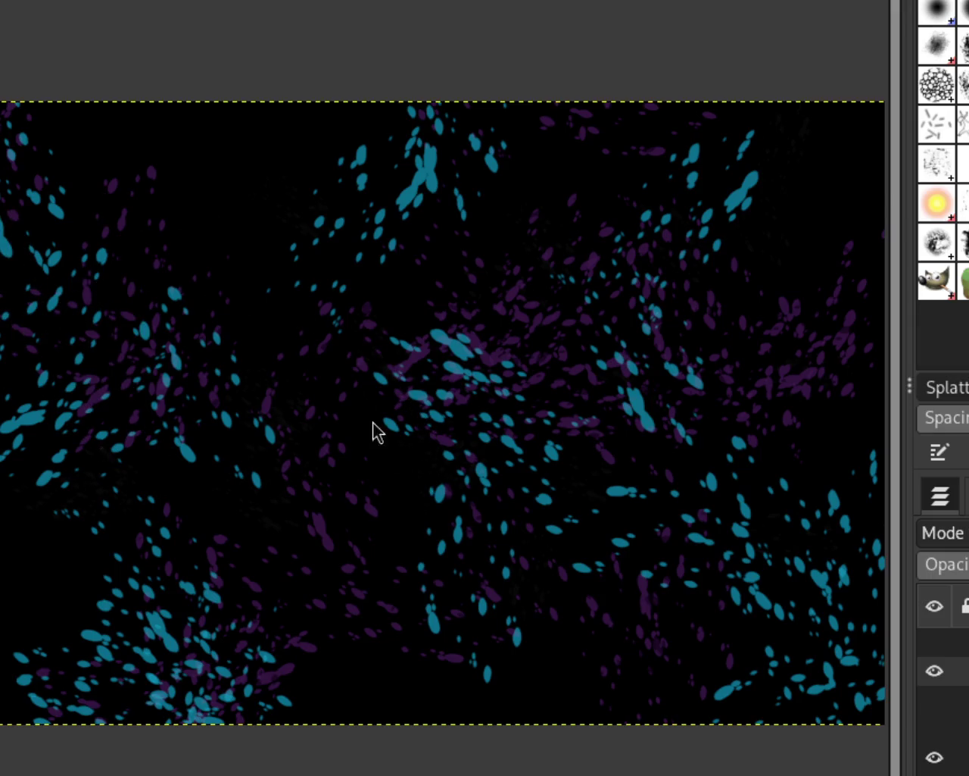
mouse_move(788, 158)
left_mouse_down()
mouse_move(561, 635)
mouse_move(444, 334)
mouse_move(129, 692)
mouse_move(119, 205)
mouse_move(704, 489)
mouse_move(621, 431)
mouse_move(520, 707)
mouse_move(558, 704)
mouse_move(837, 746)
left_mouse_up()
key("ctrl+z")
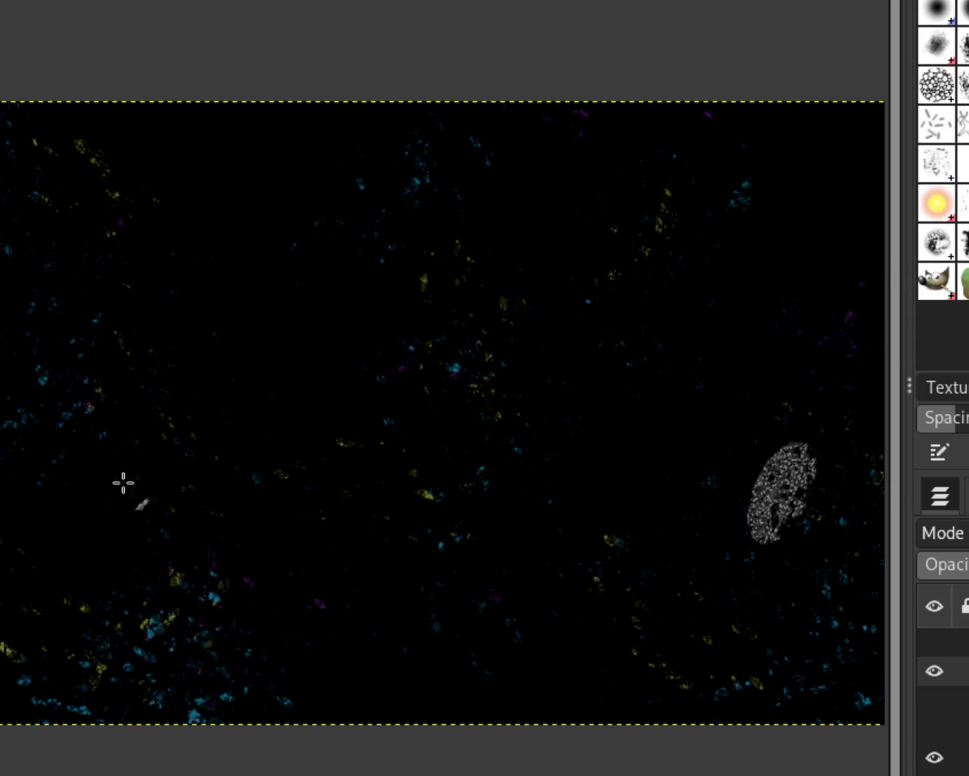
Step: Brush over the lower-left coloured specks with the textured brush to dim them
left_click_drag(138, 578, 273, 727)
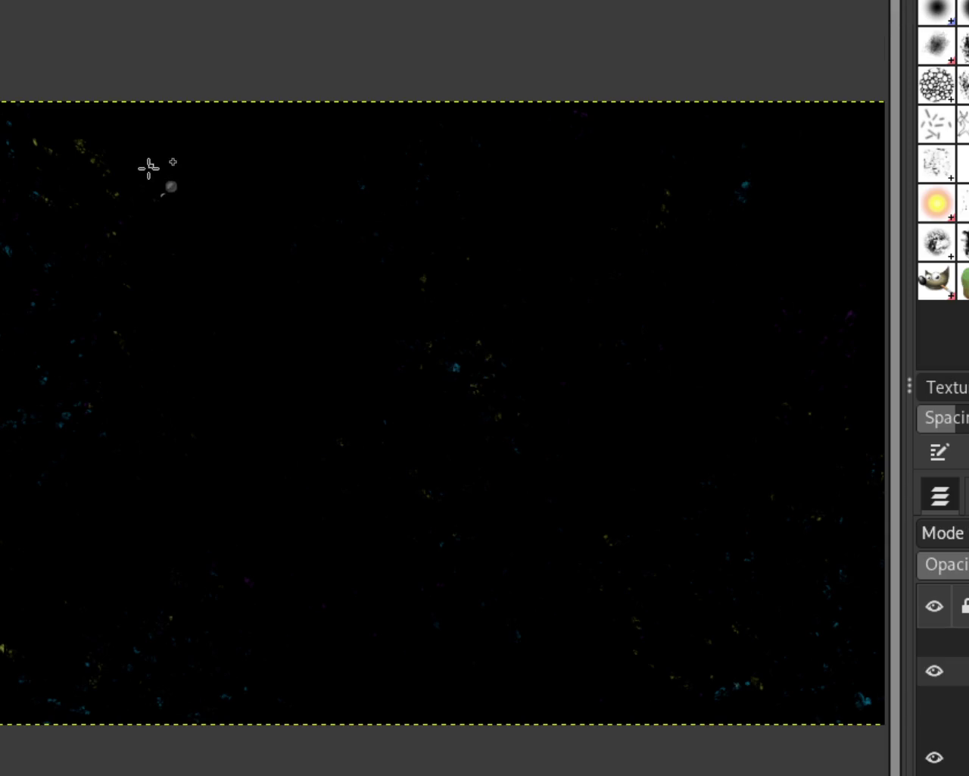
scroll(542, 183, "up", 2, "ctrl")
scroll(542, 184, "down", 1, "ctrl")
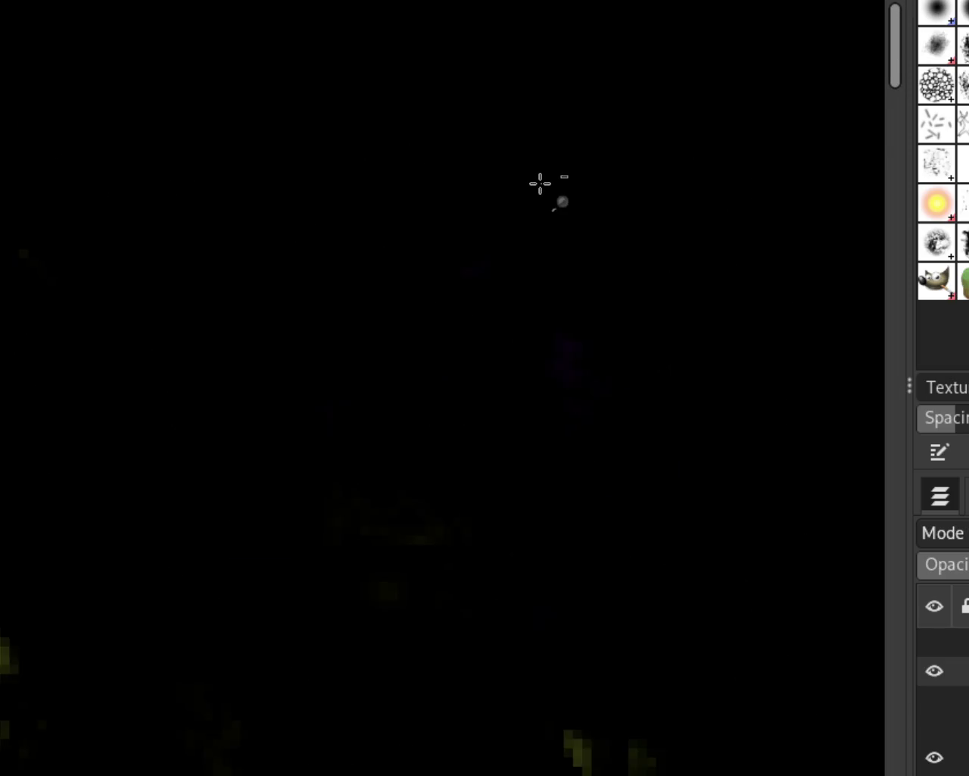
scroll(311, 216, "down", 1, "ctrl")
scroll(405, 152, "down", 1, "ctrl")
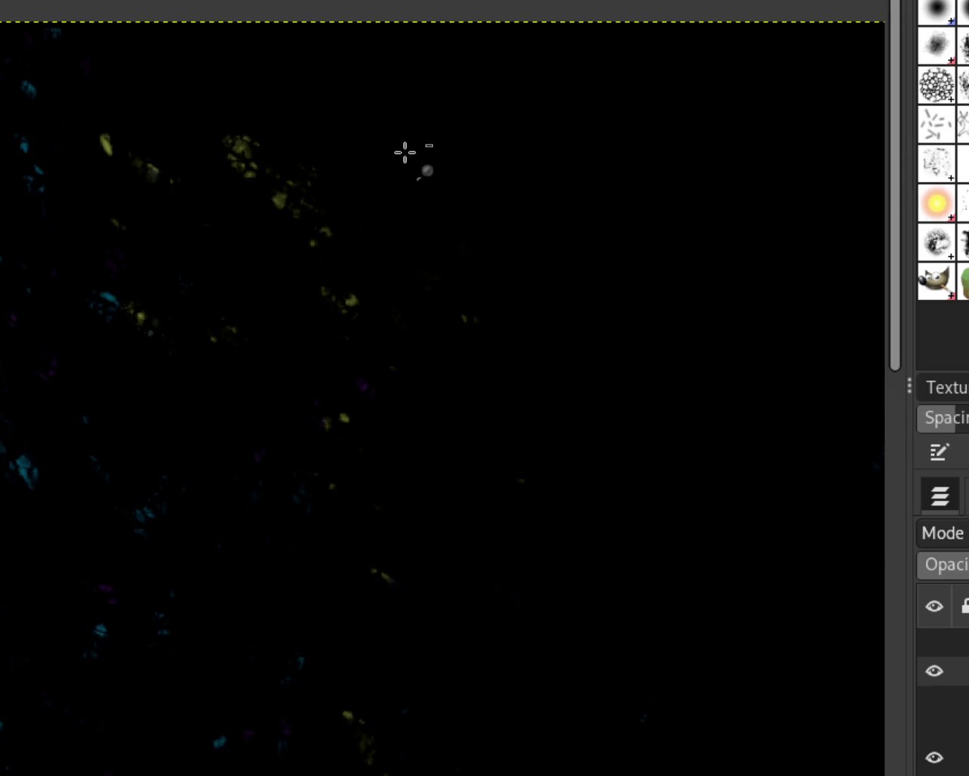
scroll(370, 173, "down", 2, "ctrl")
scroll(278, 251, "up", 2, "ctrl")
scroll(281, 191, "down", 1, "ctrl")
scroll(251, 244, "up", 1, "ctrl")
scroll(250, 245, "down", 1, "ctrl")
scroll(250, 245, "down", 1, "ctrl")
scroll(237, 466, "up", 1, "ctrl")
scroll(416, 287, "down", 1, "ctrl")
scroll(414, 583, "up", 1, "ctrl")
Step: Make the hidden layer of purple and yellow test strokes visible again
scroll(187, 538, "down", 1, "ctrl")
scroll(176, 591, "down", 1, "ctrl")
scroll(144, 636, "up", 1, "ctrl")
scroll(125, 621, "down", 1, "ctrl")
scroll(561, 342, "down", 1, "ctrl")
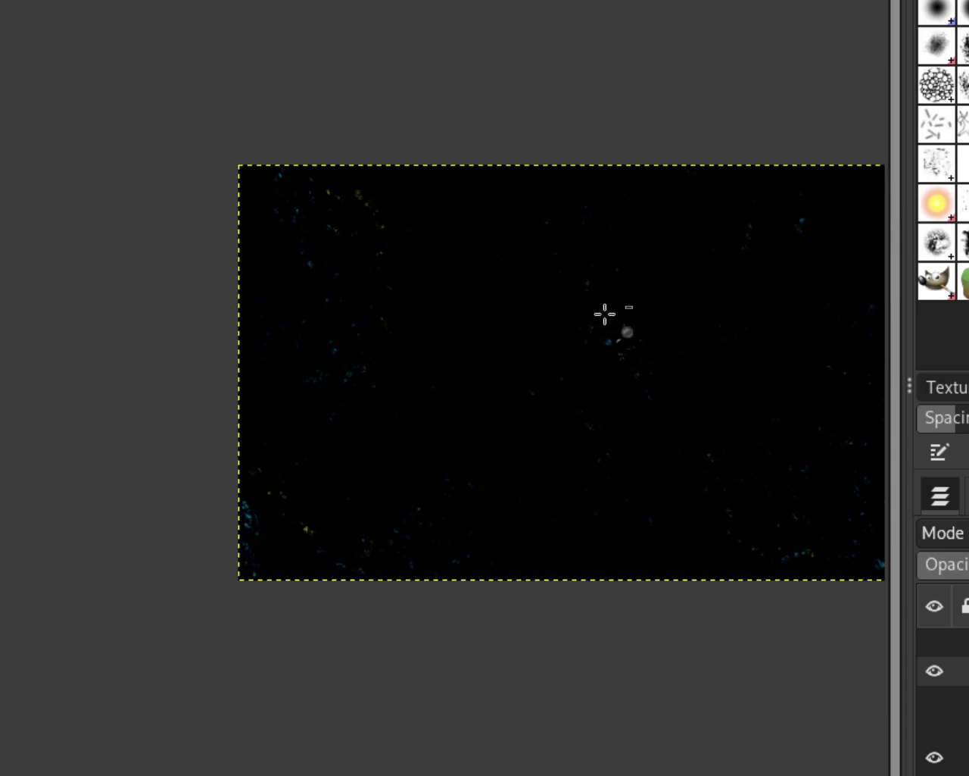
scroll(692, 326, "up", 1, "ctrl")
scroll(515, 337, "up", 1, "ctrl")
scroll(500, 318, "down", 2, "ctrl")
scroll(665, 344, "up", 1, "ctrl")
scroll(462, 327, "down", 1, "ctrl")
scroll(545, 293, "up", 1, "ctrl")
scroll(607, 403, "down", 1, "ctrl")
scroll(607, 403, "up", 1, "ctrl")
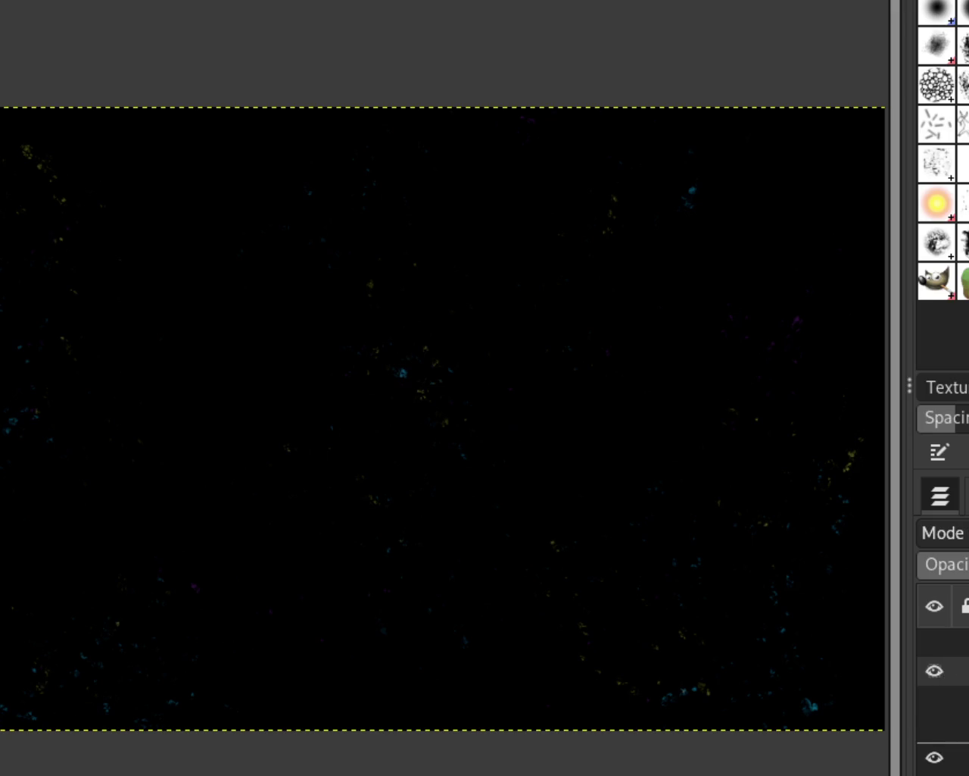
left_click(934, 700)
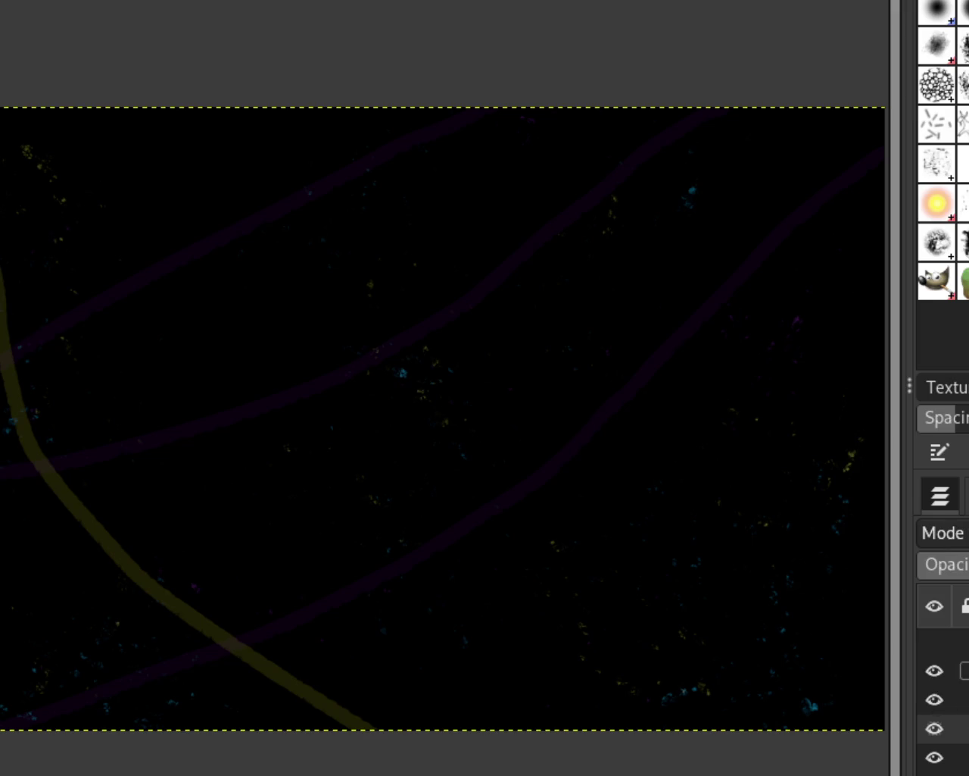
Step: Select the top layer and remove the yellow and purple test-stroke layer
left_click(951, 670)
key("ctrl+z")
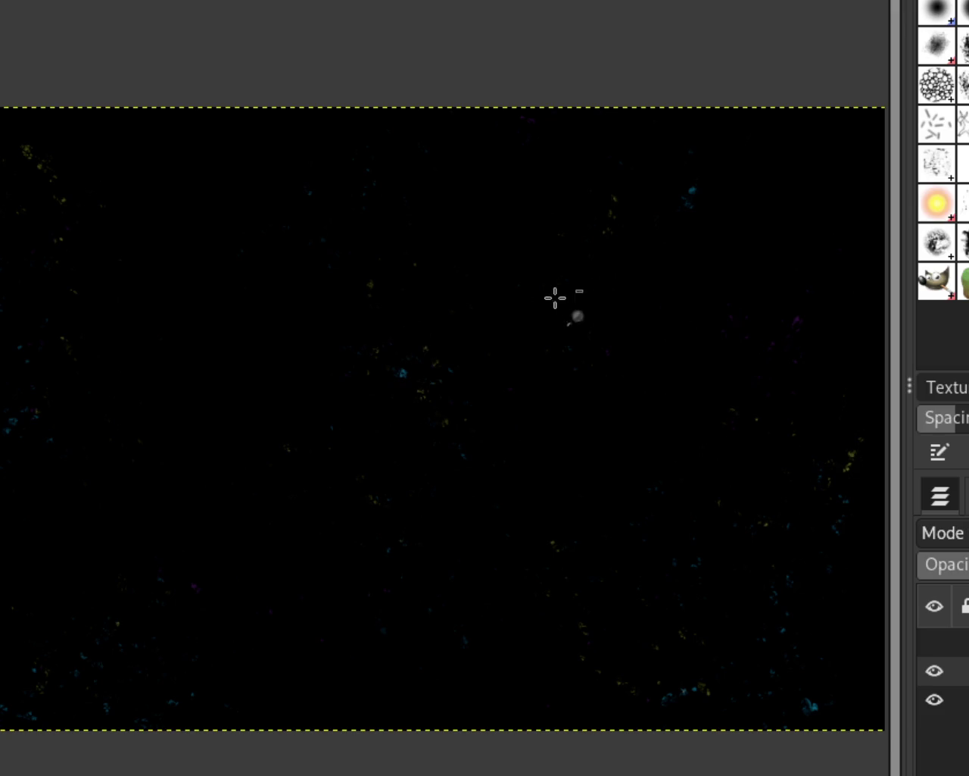
scroll(493, 341, "down", 2)
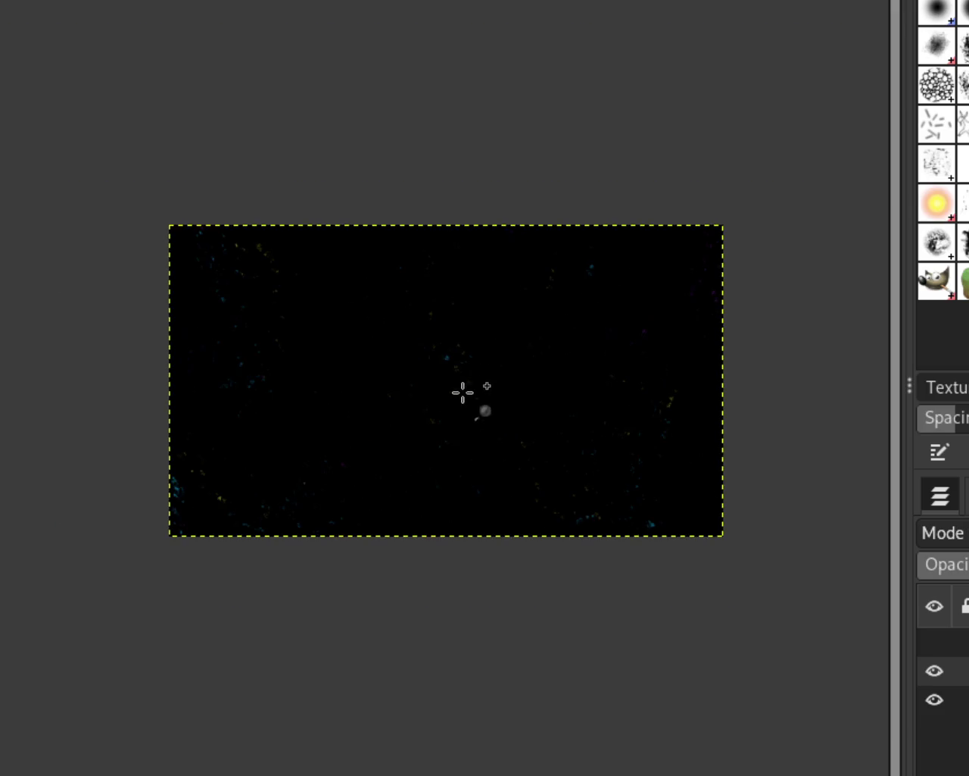
scroll(463, 391, "up", 2)
scroll(533, 536, "down", 1)
scroll(479, 510, "up", 1)
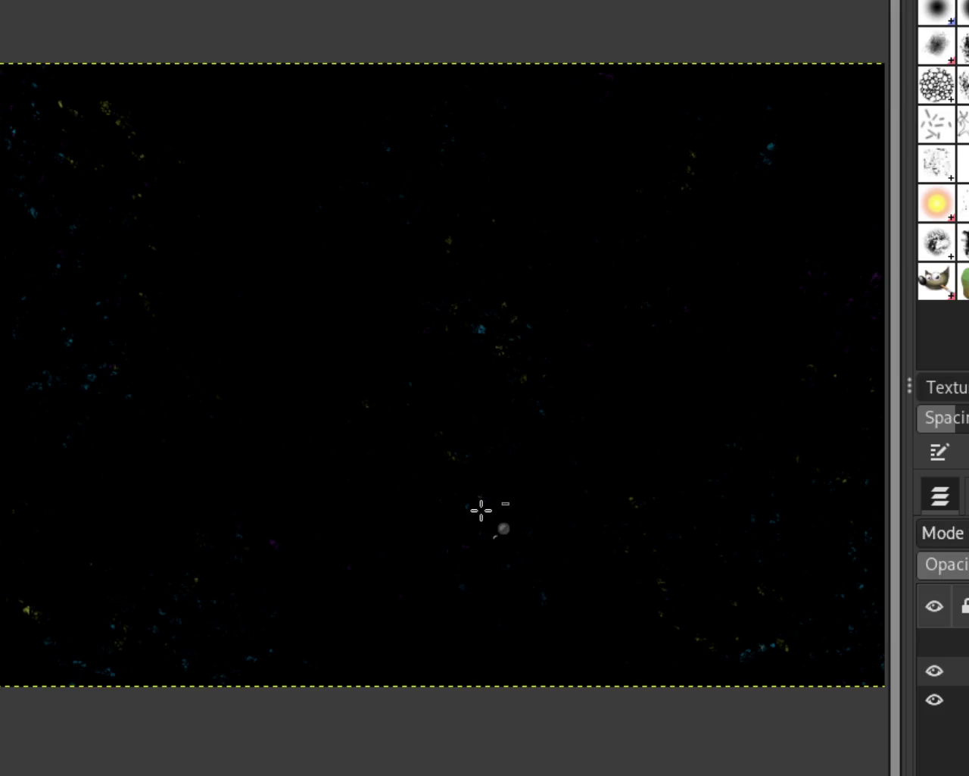
scroll(495, 518, "down", 1)
scroll(499, 479, "up", 1)
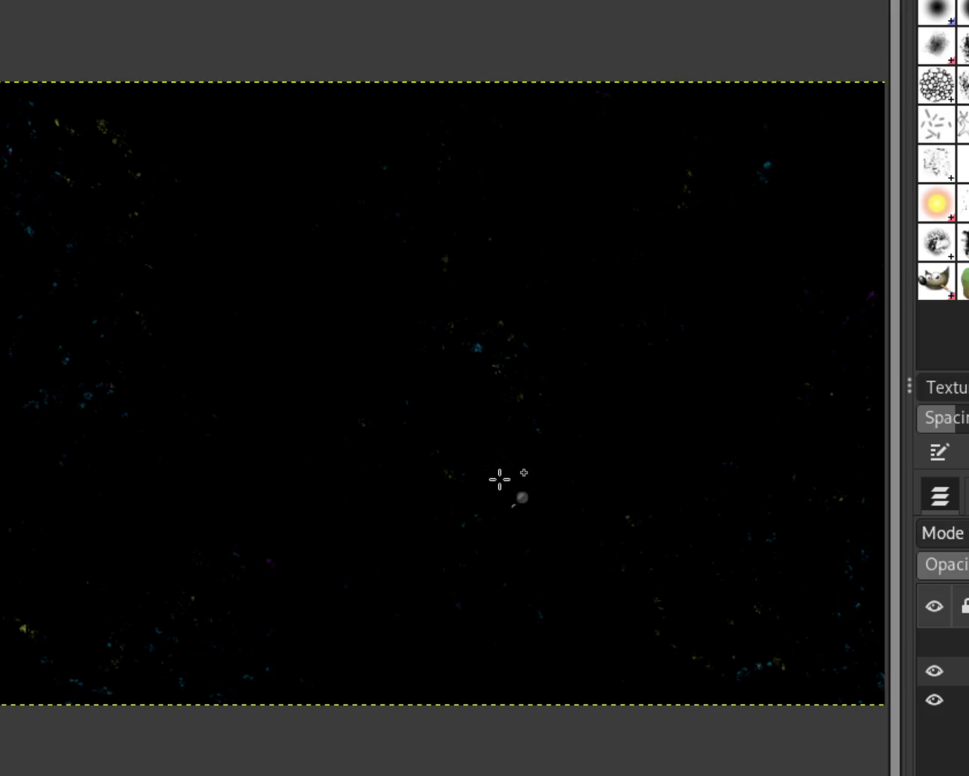
scroll(500, 478, "down", 1)
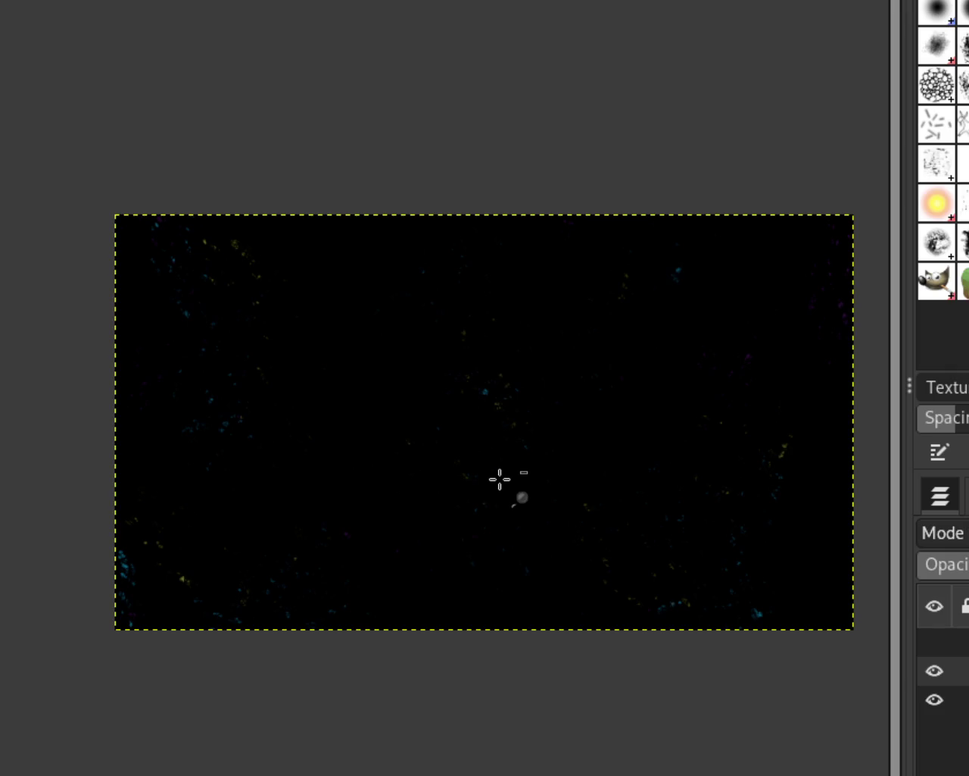
scroll(608, 396, "up", 1)
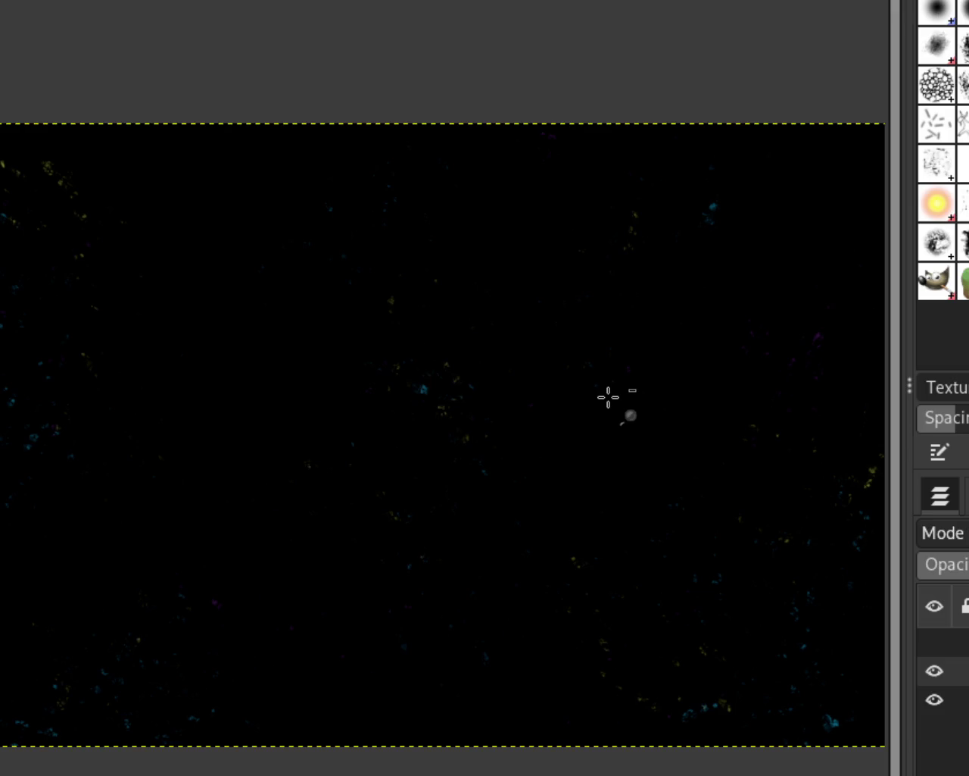
scroll(608, 396, "down", 1)
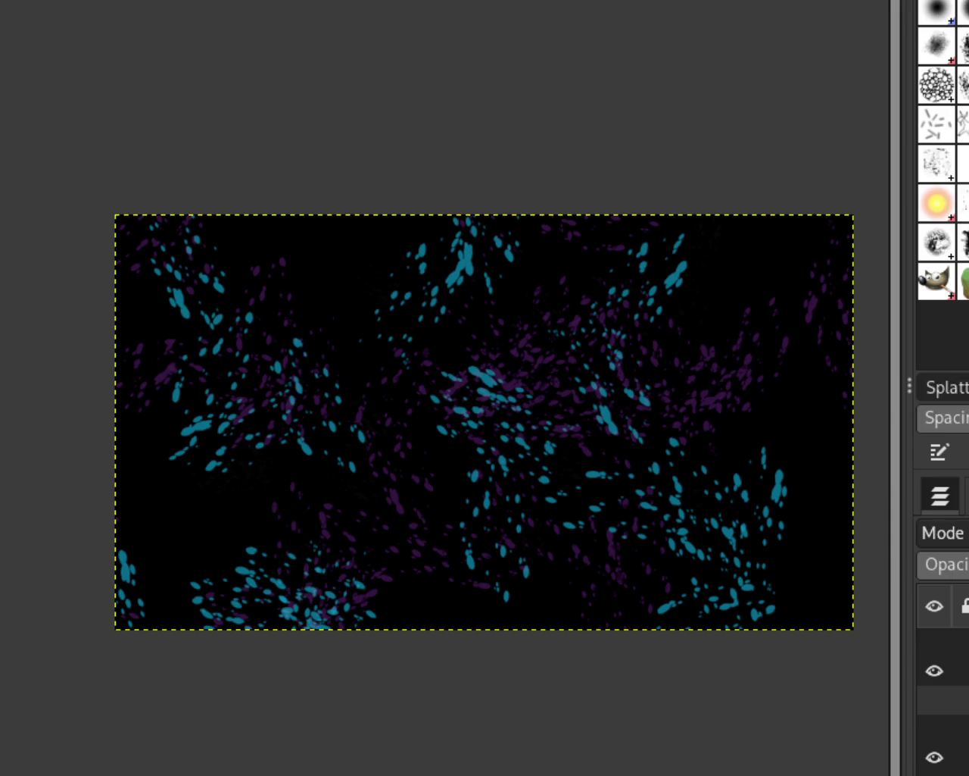
Step: Undo the last cyan stroke, add white and lime-green splatters, then try and undo dark grey
key("ctrl+z")
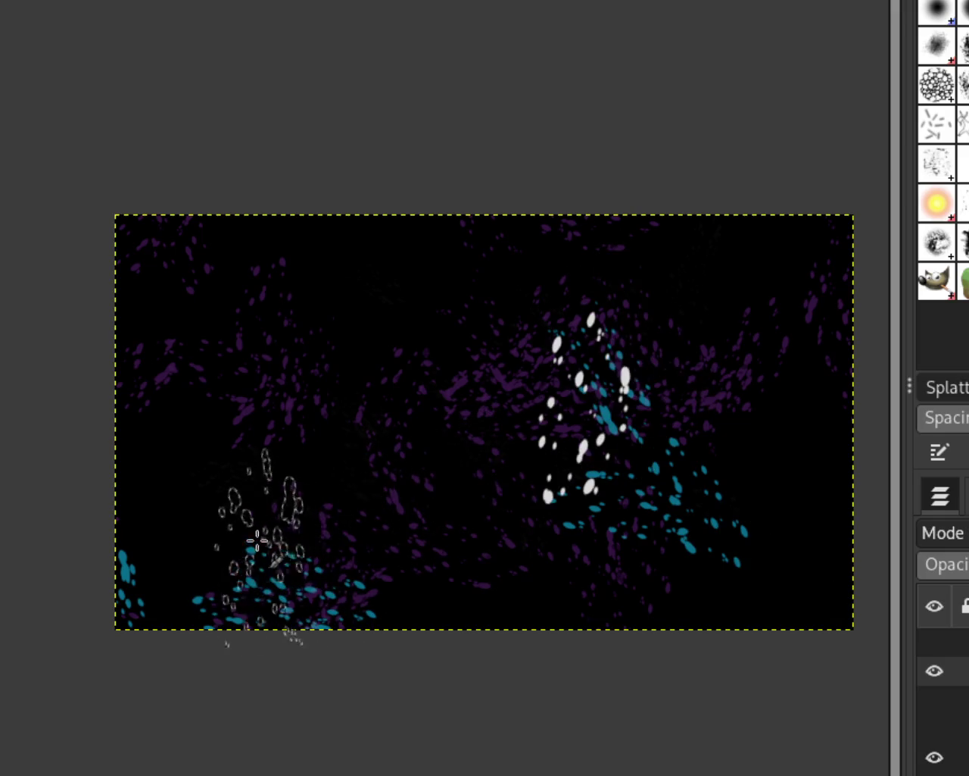
mouse_move(337, 592)
left_mouse_down()
mouse_move(510, 573)
mouse_move(703, 493)
mouse_move(461, 515)
left_mouse_up()
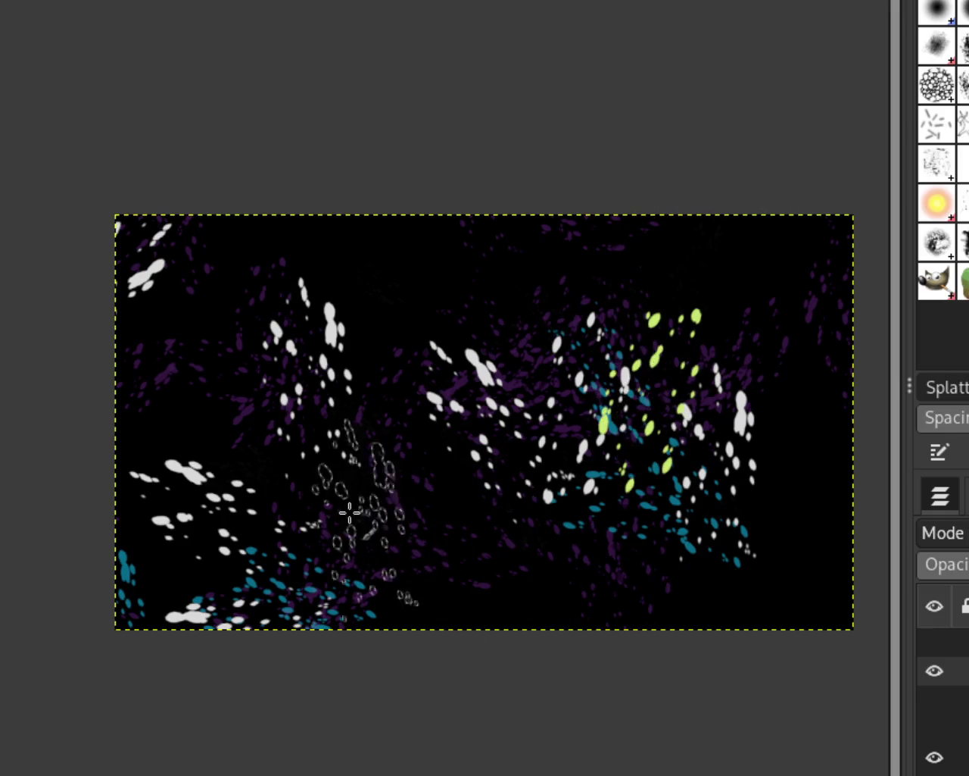
mouse_move(268, 468)
left_mouse_down()
mouse_move(108, 657)
mouse_move(309, 727)
left_mouse_up()
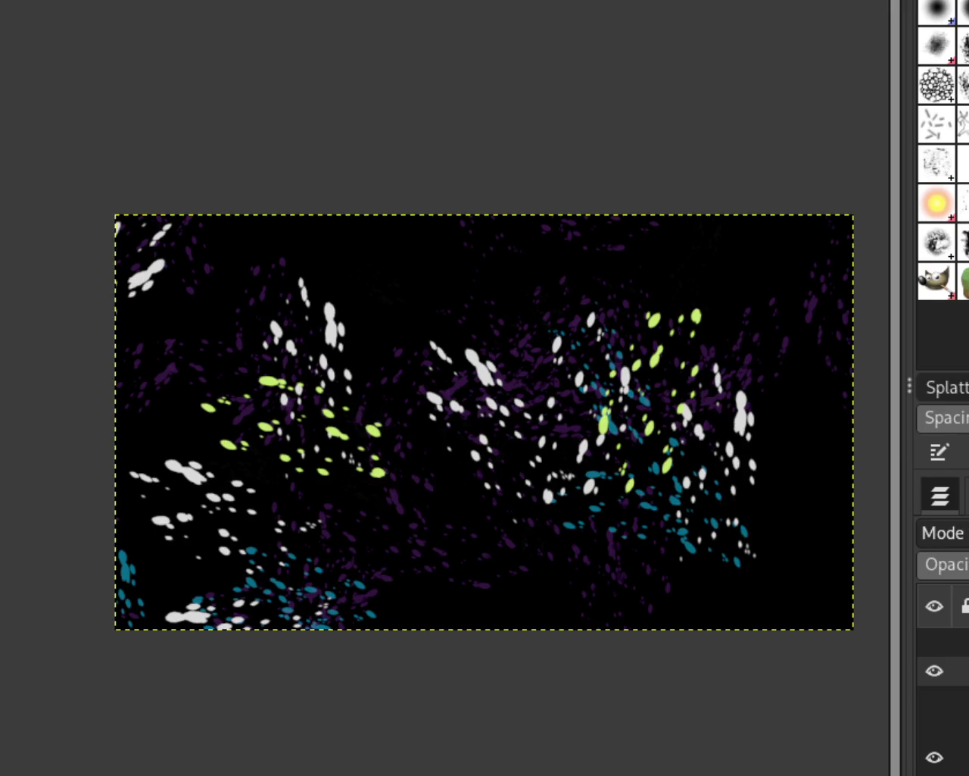
left_click_drag(364, 250, 450, 395)
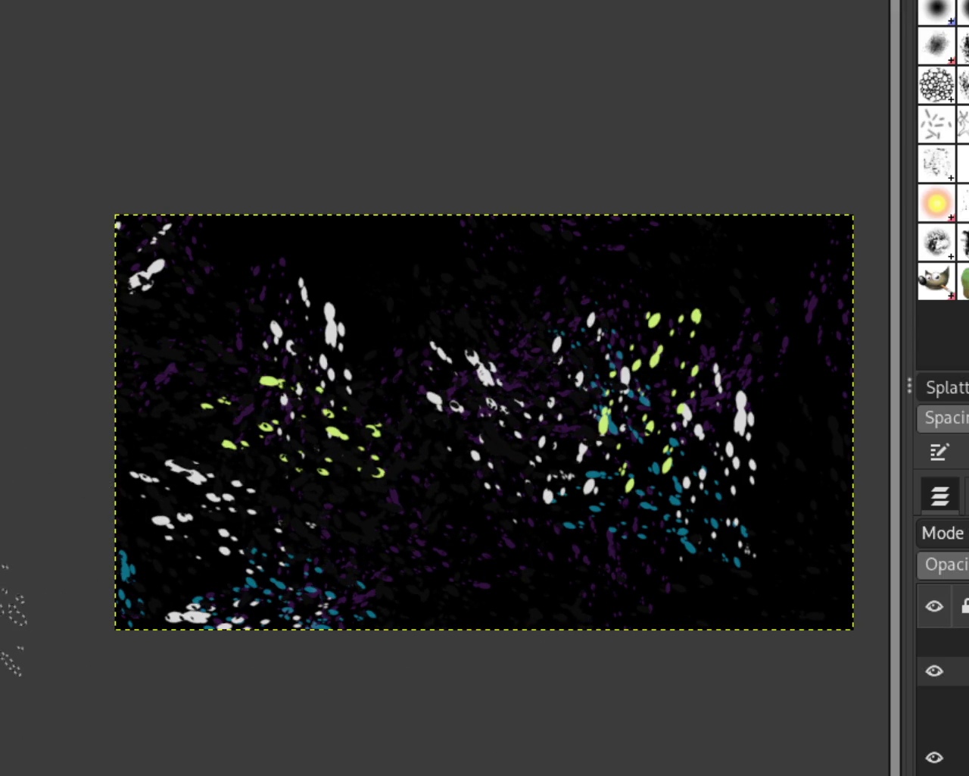
key("ctrl+z")
Step: Repaint the faint dark-grey splatter stroke across the canvas
left_click_drag(411, 389, 69, 636)
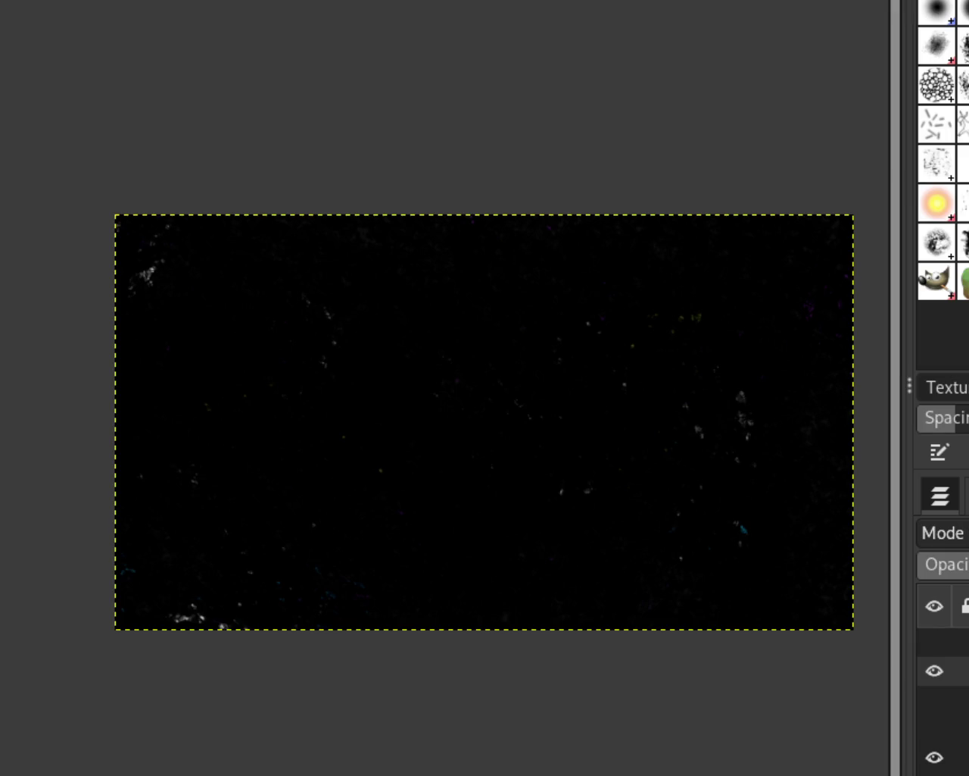
Step: Zoom in and out around the nearly black canvas to inspect the remaining specks
scroll(689, 405, "up", 2)
scroll(689, 405, "up", 1)
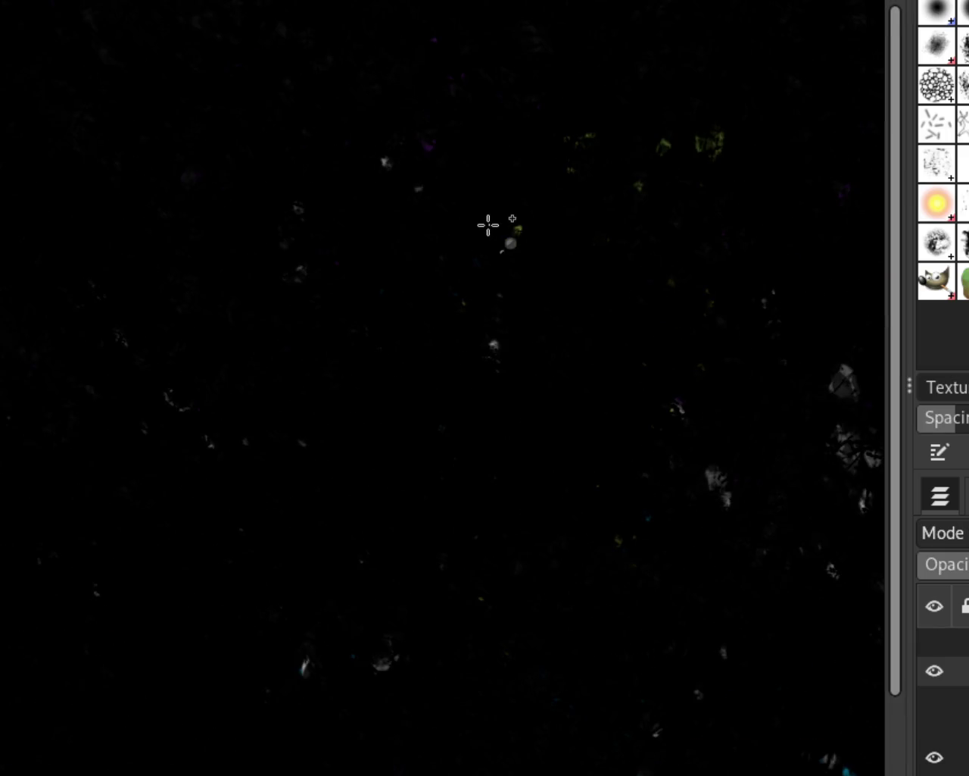
scroll(489, 225, "up", 2)
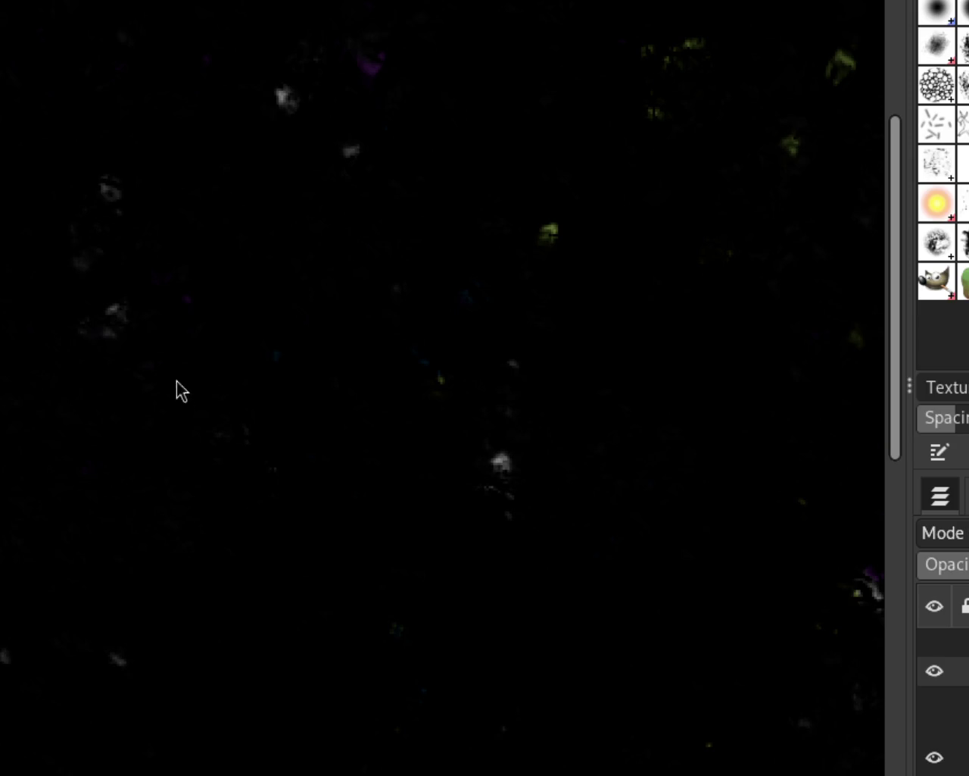
scroll(617, 284, "up", 1)
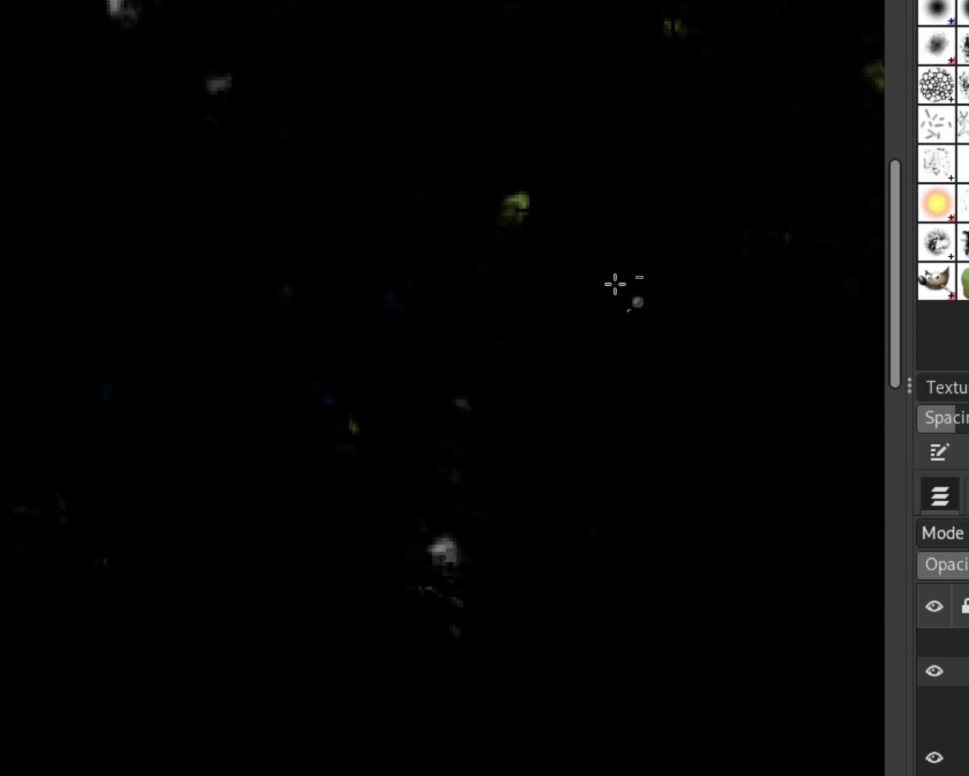
scroll(614, 281, "down", 1)
scroll(614, 281, "down", 2)
scroll(576, 459, "up", 1)
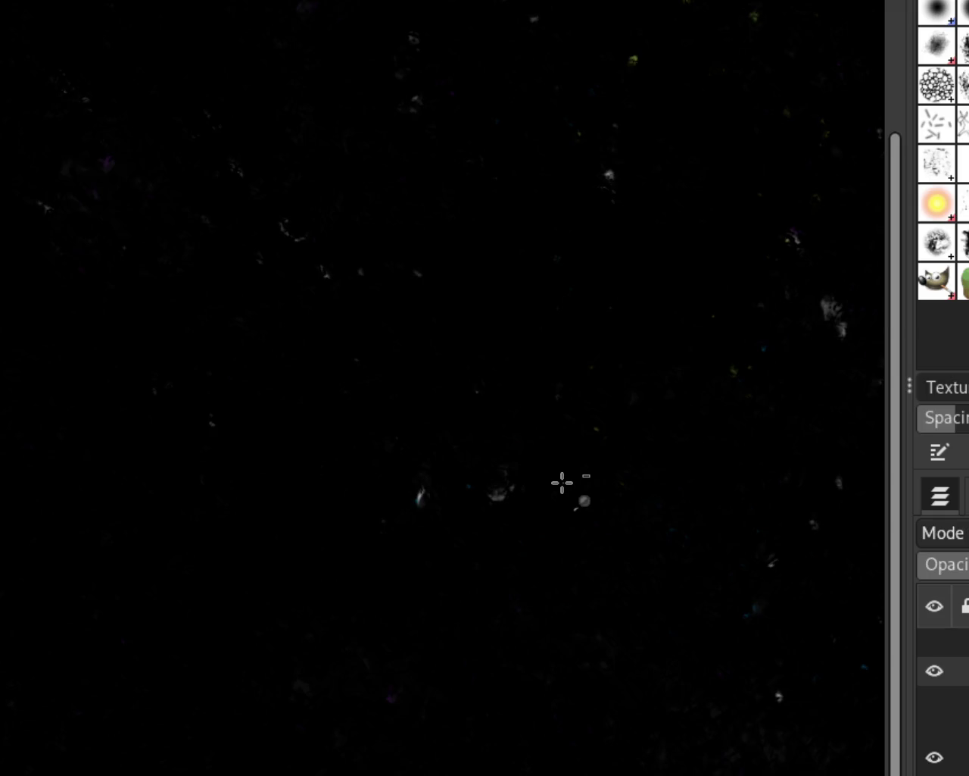
scroll(562, 483, "down", 1)
scroll(774, 413, "up", 1)
scroll(554, 422, "down", 1)
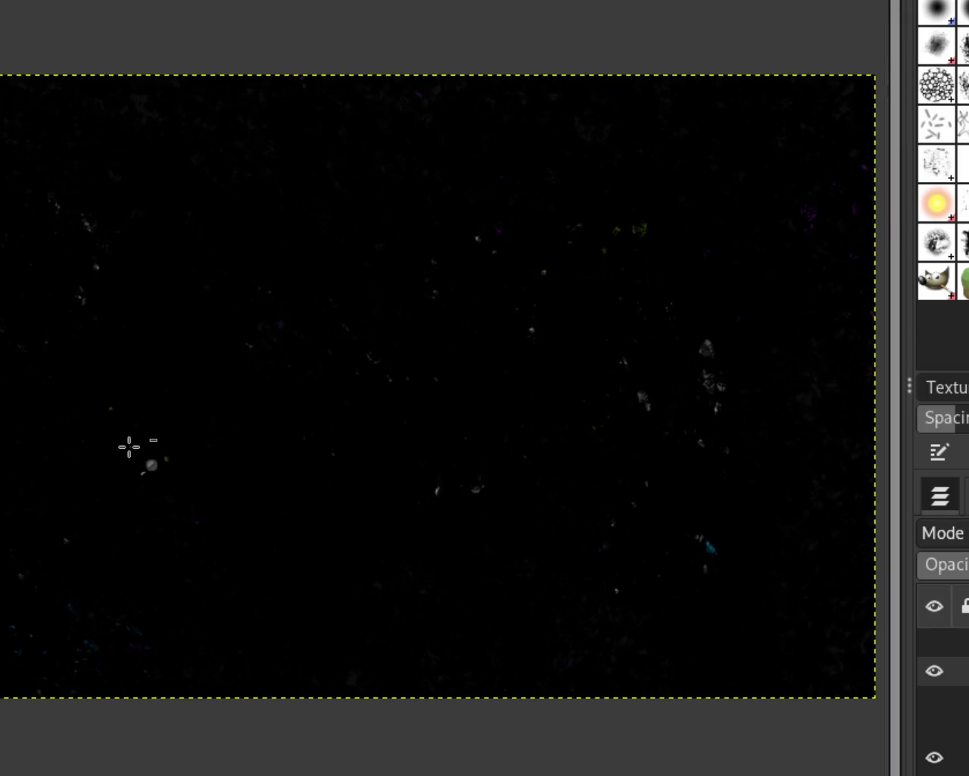
scroll(169, 441, "down", 2)
scroll(457, 461, "up", 1)
scroll(571, 290, "up", 2)
scroll(371, 422, "down", 3)
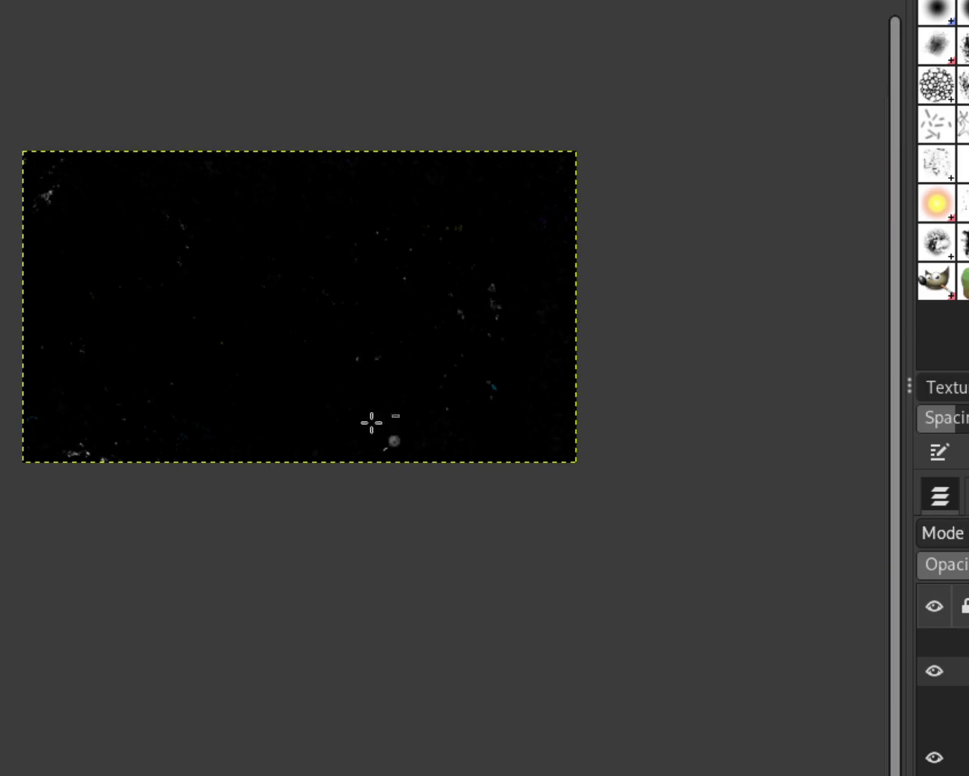
scroll(227, 473, "up", 2)
scroll(472, 484, "down", 1)
scroll(439, 432, "down", 1)
scroll(409, 377, "up", 1)
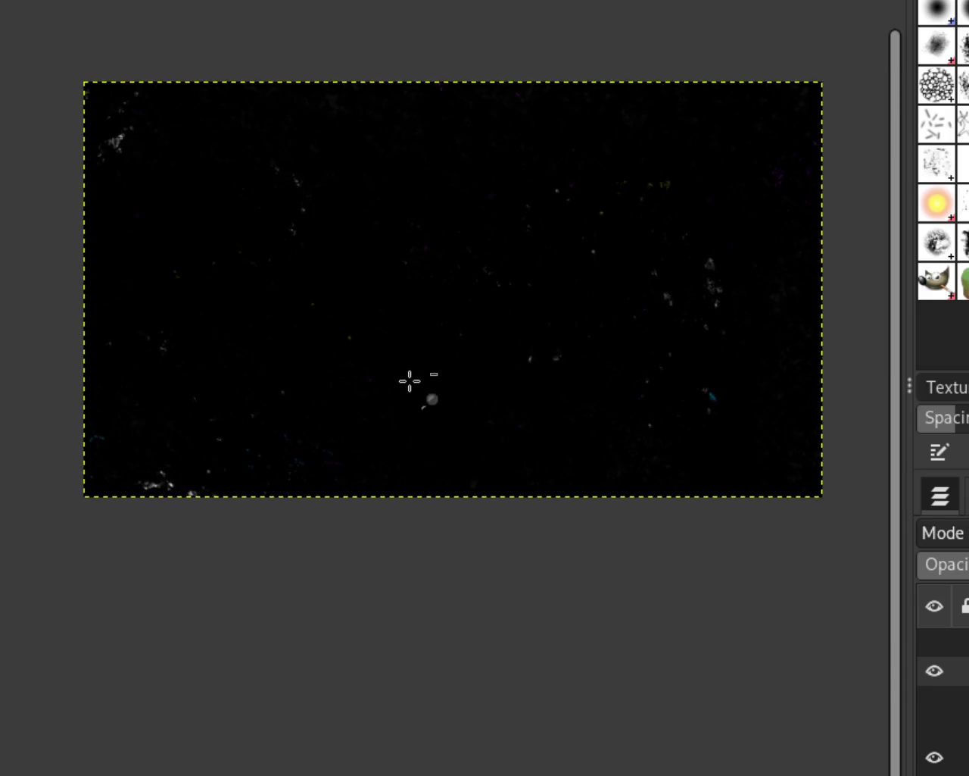
scroll(417, 285, "up", 1)
scroll(418, 286, "down", 1)
scroll(481, 144, "up", 1)
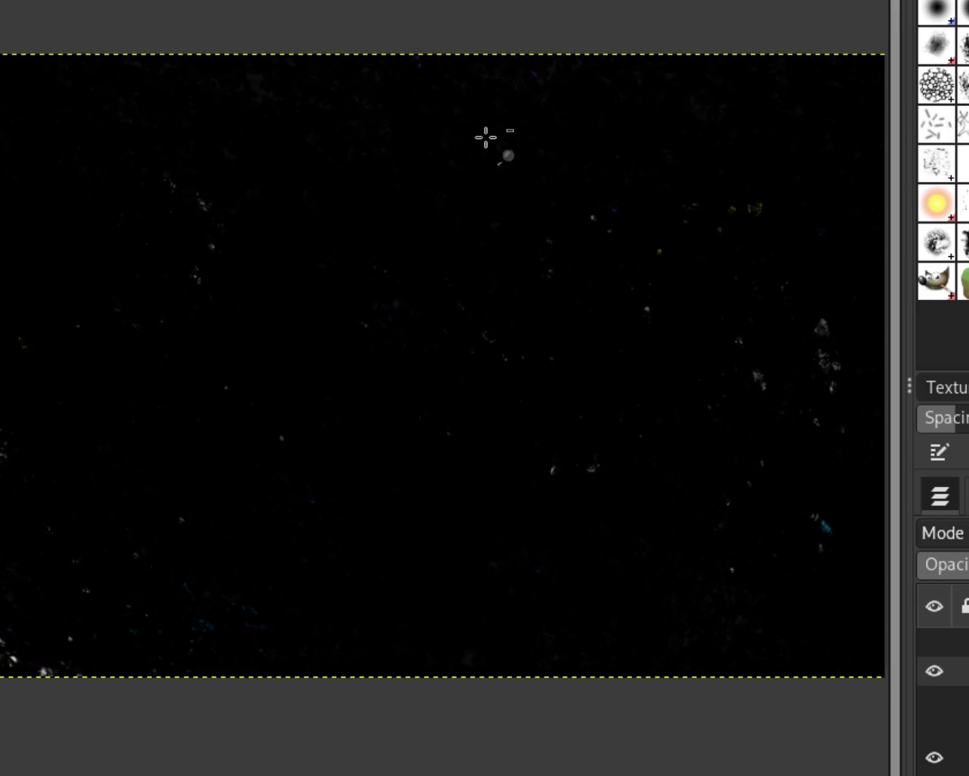
scroll(485, 136, "down", 1)
scroll(300, 257, "up", 1)
scroll(260, 238, "down", 1)
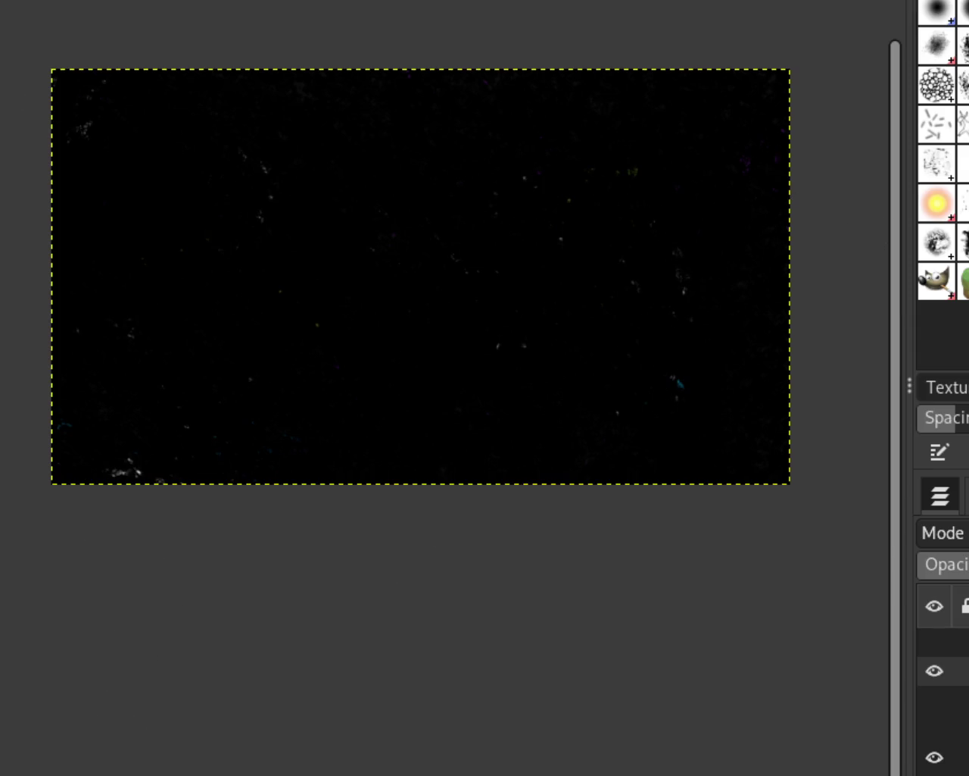
scroll(435, 255, "up", 2, "ctrl")
scroll(474, 391, "up", 1, "ctrl")
scroll(281, 219, "down", 1, "ctrl")
scroll(543, 302, "up", 1, "ctrl")
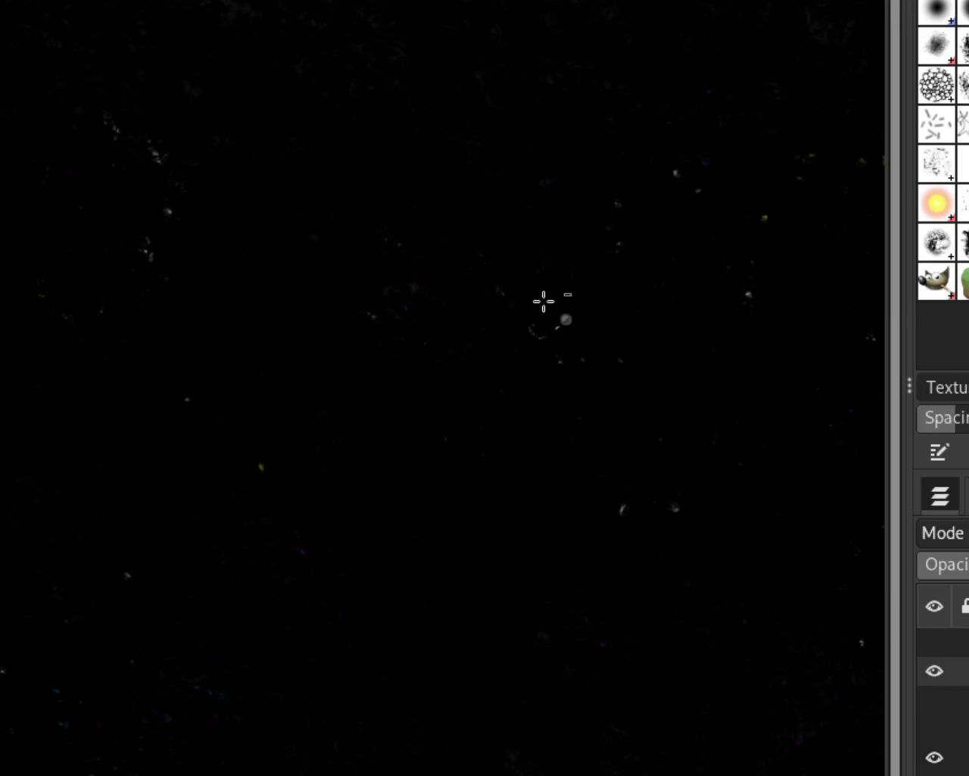
Step: Fit the image in the view and narrow the docked panels to widen the canvas
key("shift+ctrl+j")
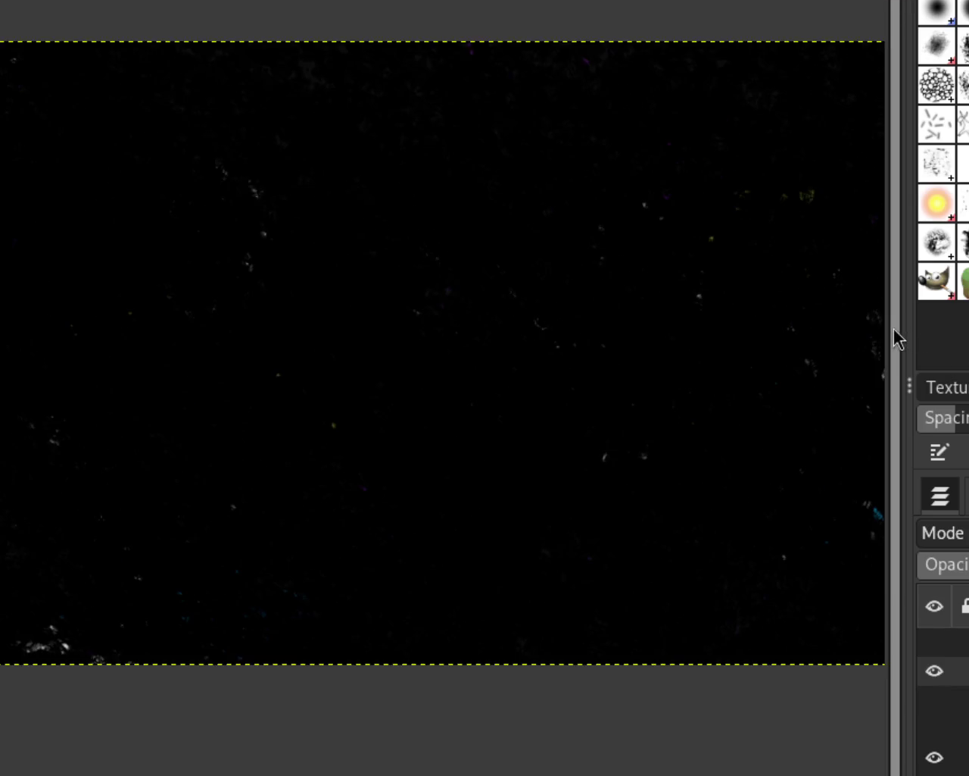
left_click_drag(909, 328, 953, 328)
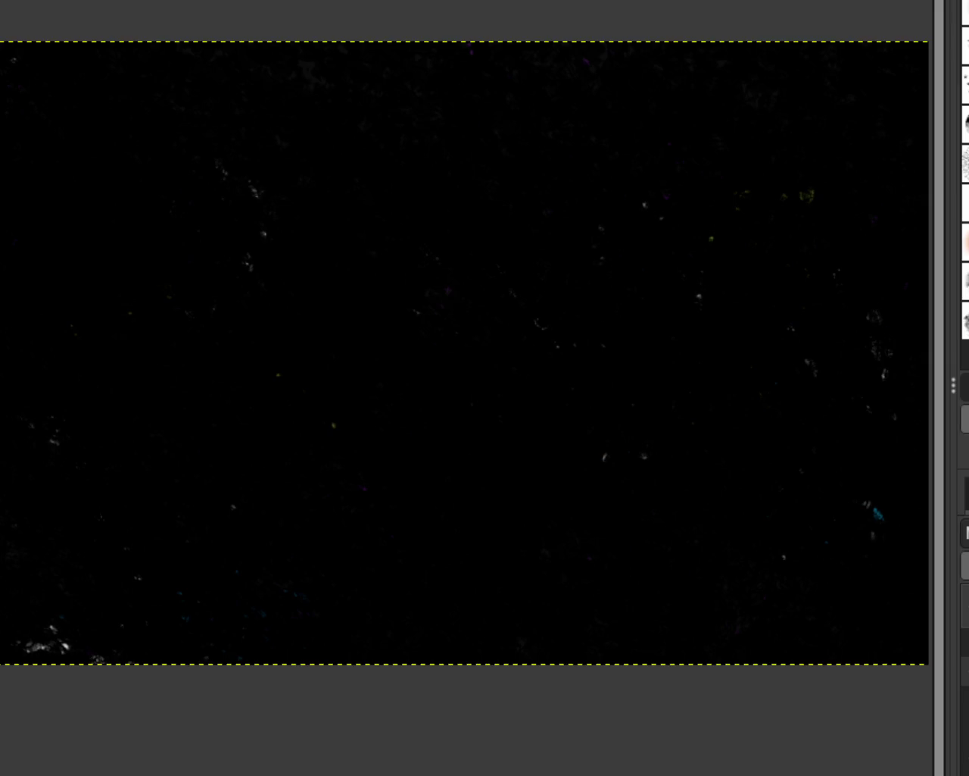
scroll(439, 220, "down", 1, "ctrl")
scroll(454, 189, "down", 1, "ctrl")
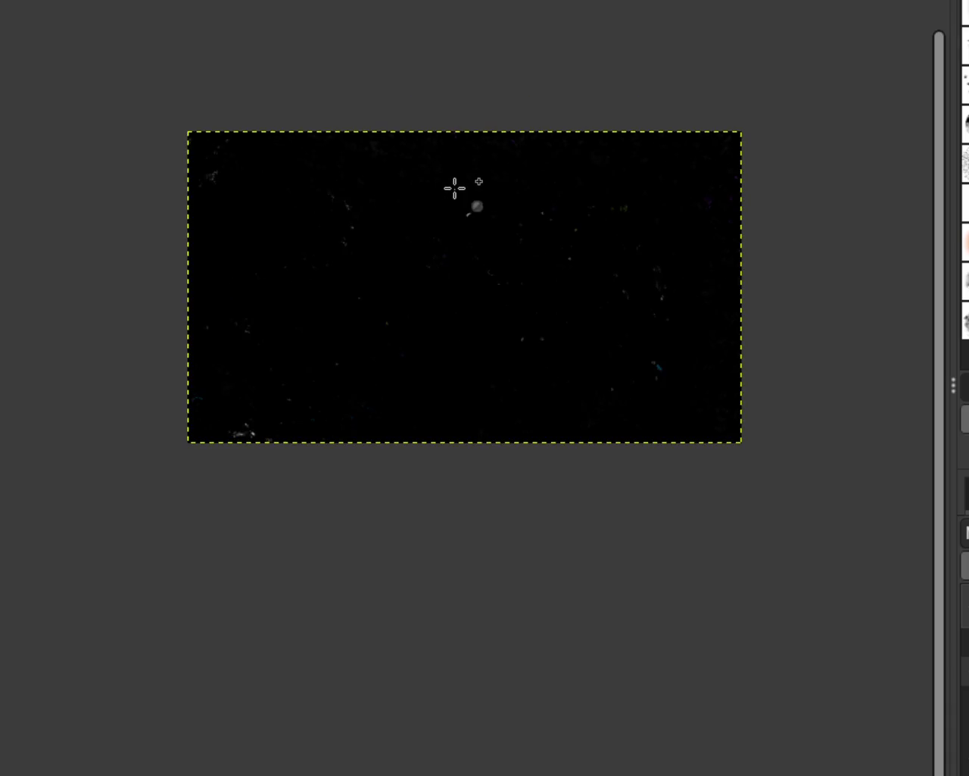
scroll(459, 197, "up", 2, "ctrl")
scroll(493, 362, "down", 1, "ctrl")
scroll(494, 304, "up", 1, "ctrl")
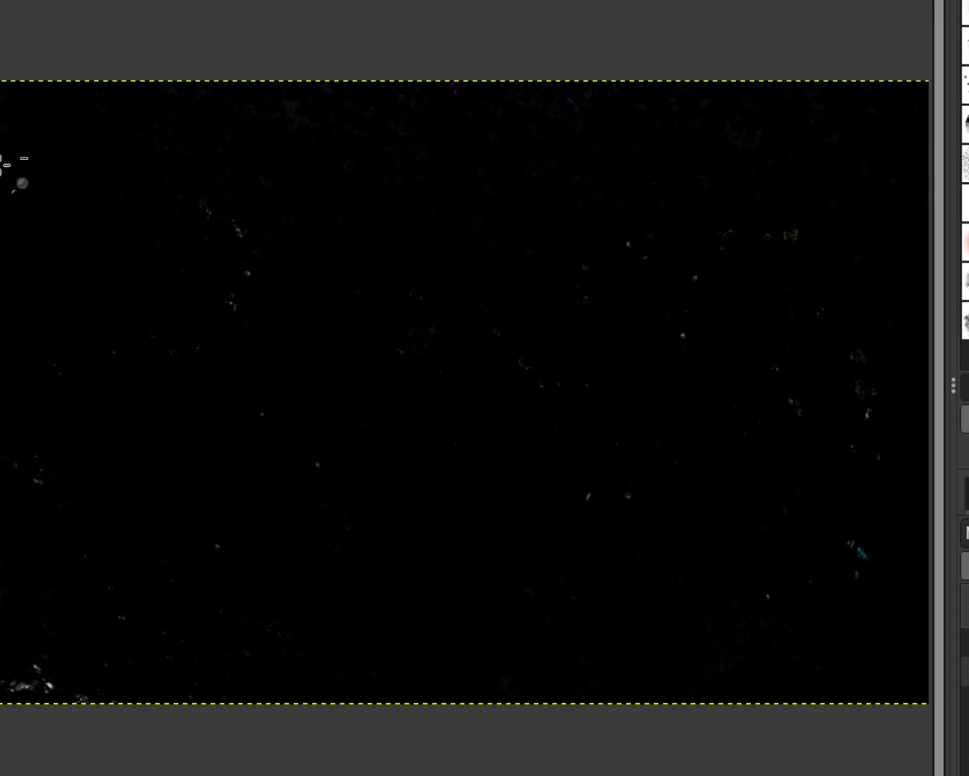
scroll(452, 251, "up", 1, "ctrl")
scroll(470, 265, "down", 1, "ctrl")
scroll(485, 281, "down", 1, "ctrl")
scroll(504, 266, "up", 1, "ctrl")
scroll(432, 374, "up", 1, "ctrl")
scroll(299, 410, "down", 1, "ctrl")
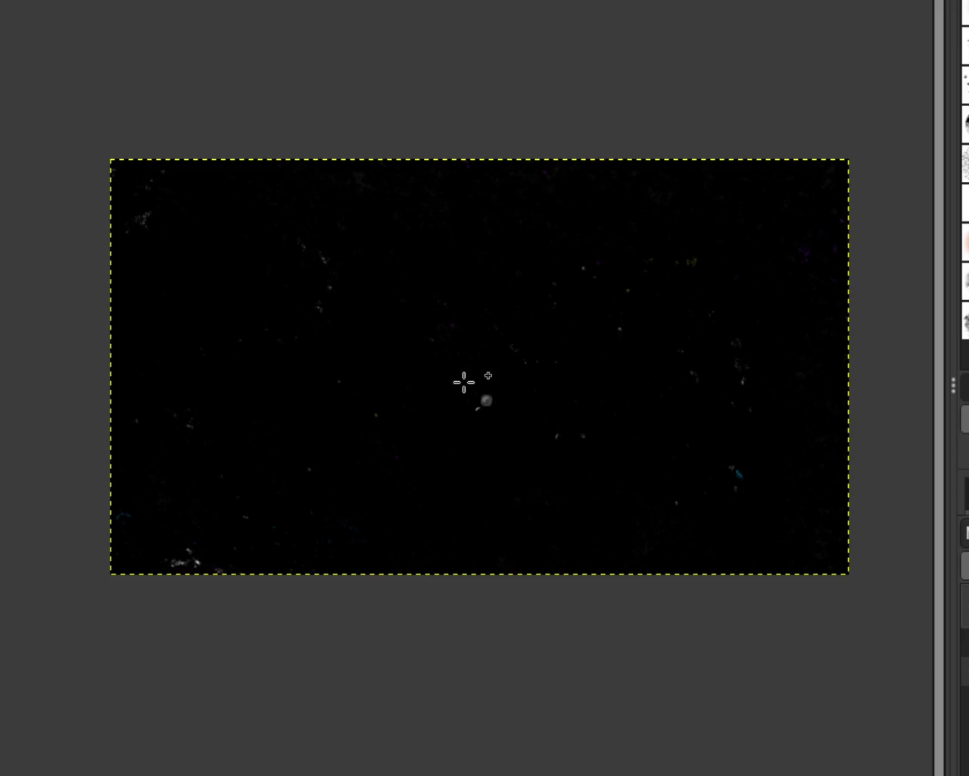
scroll(531, 413, "up", 1, "ctrl")
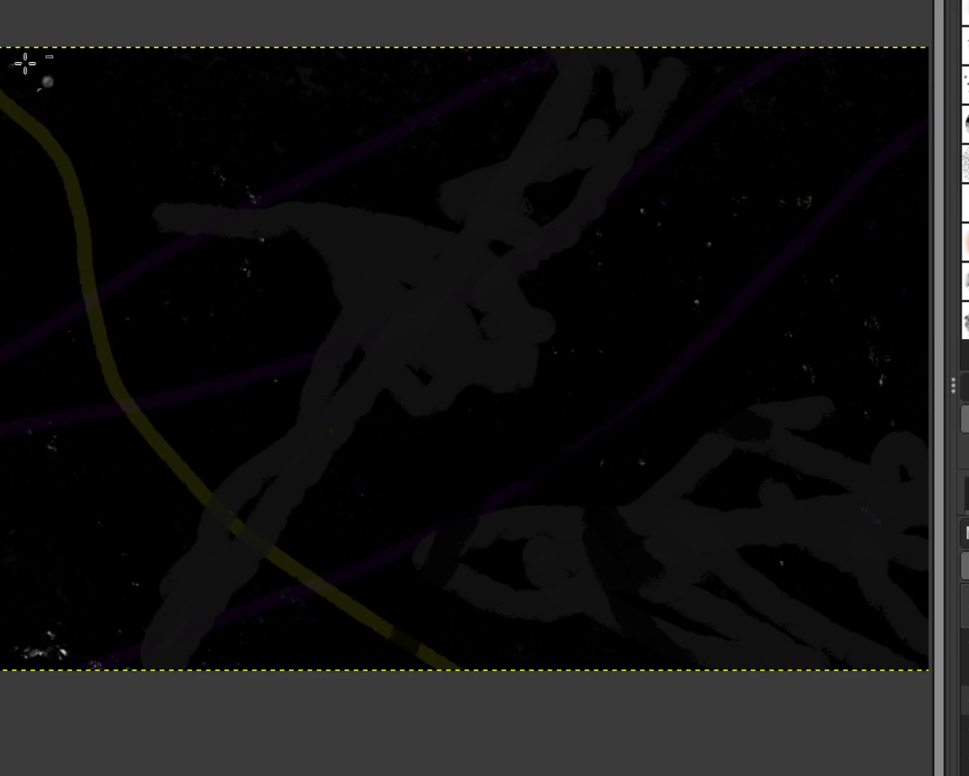
Step: Try a grey test stroke and undo it, then paint light-grey strokes across mid-canvas
scroll(517, 324, "up", 1)
scroll(517, 324, "down", 2)
scroll(539, 280, "up", 1)
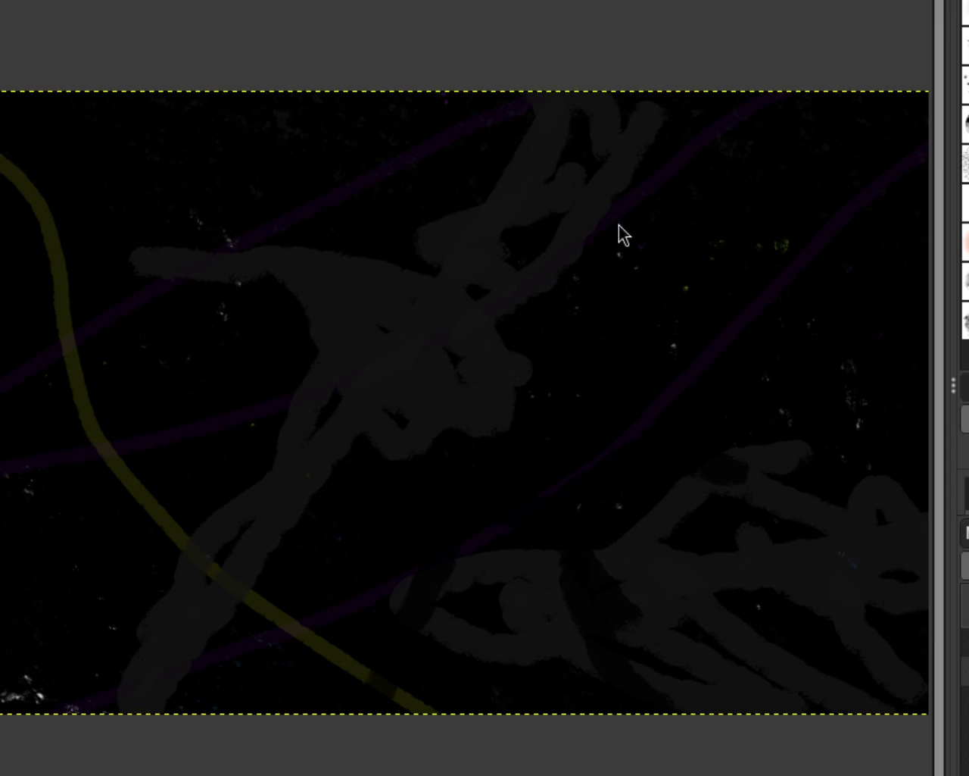
left_click_drag(352, 389, 450, 336)
key("ctrl+z")
mouse_move(262, 450)
left_mouse_down()
mouse_move(390, 397)
mouse_move(318, 583)
mouse_move(223, 553)
mouse_move(119, 645)
left_mouse_up()
key("ctrl+z")
mouse_move(276, 440)
left_mouse_down()
mouse_move(414, 399)
mouse_move(377, 389)
mouse_move(384, 463)
mouse_move(472, 487)
mouse_move(419, 475)
mouse_move(656, 400)
mouse_move(454, 473)
mouse_move(530, 393)
mouse_move(445, 408)
left_mouse_up()
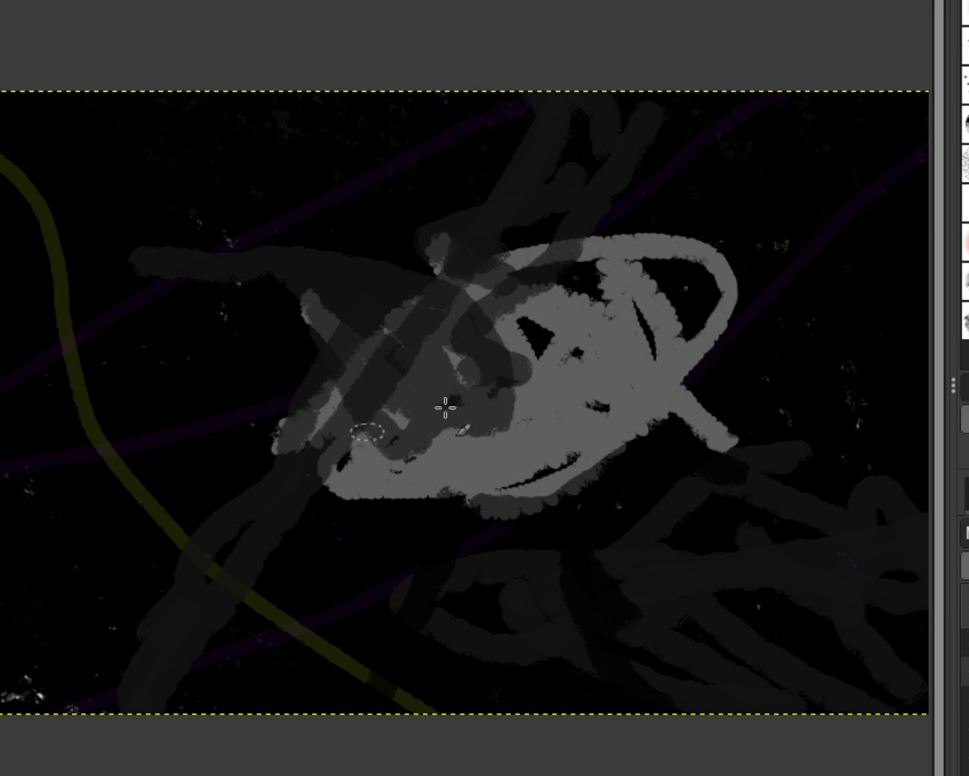
key("ctrl+z")
key("ctrl+z")
key("ctrl+z")
key("ctrl+z")
key("ctrl+z")
mouse_move(470, 364)
left_mouse_down()
mouse_move(470, 299)
mouse_move(400, 320)
mouse_move(459, 368)
left_mouse_up()
key("ctrl+z")
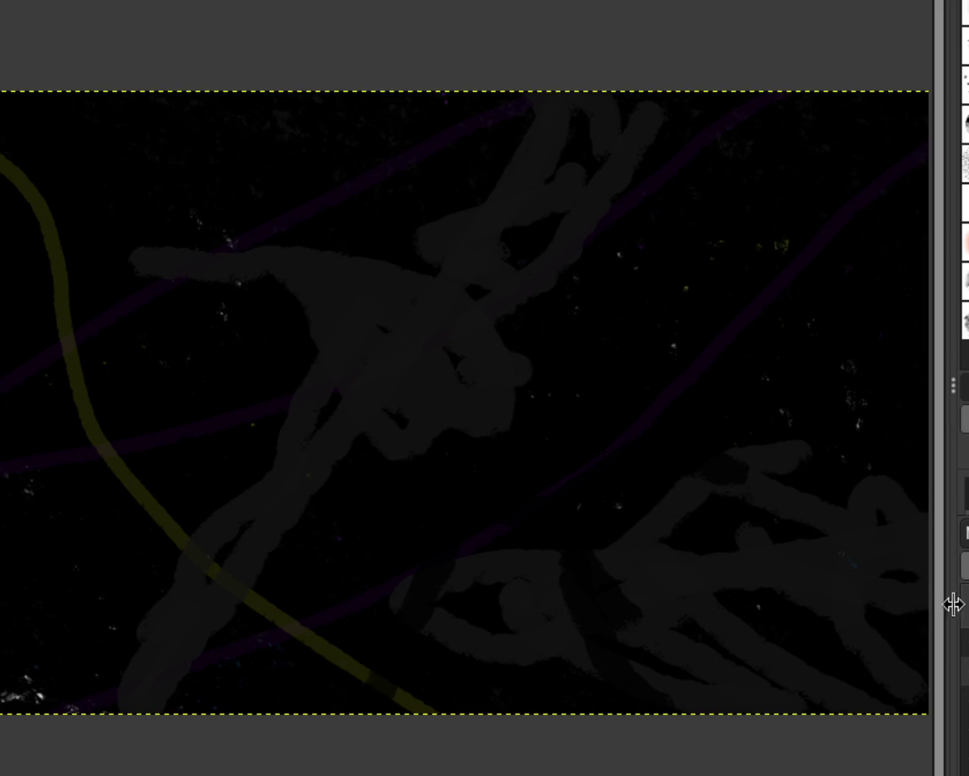
key("ctrl+z")
key("ctrl+y")
key("Delete")
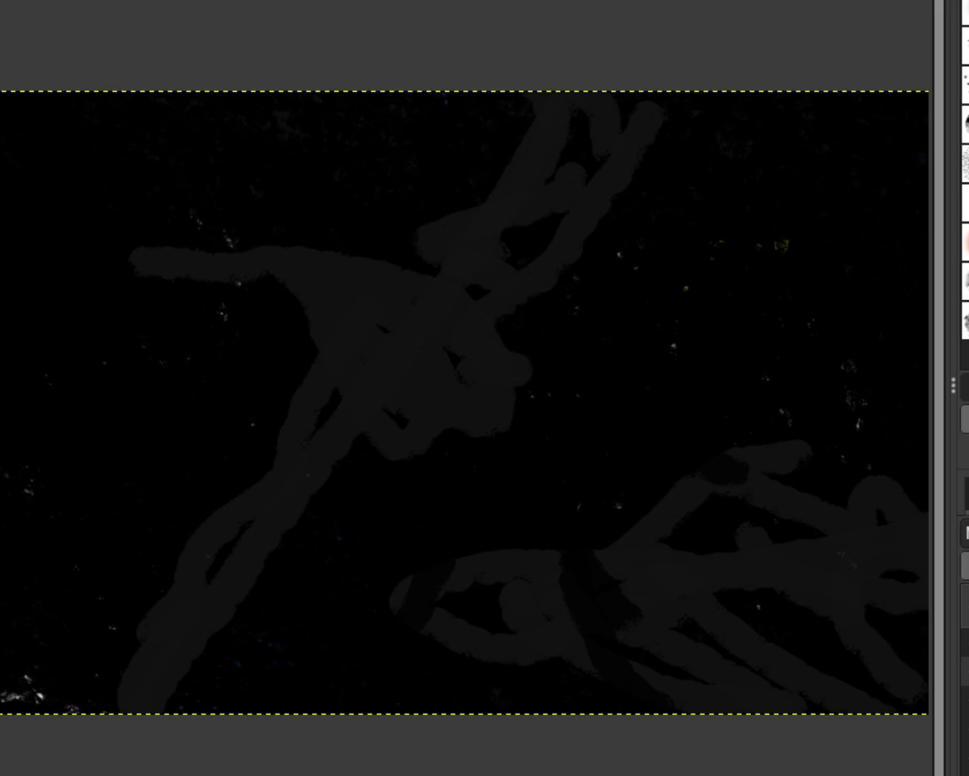
key("ctrl+z")
left_click_drag(504, 268, 320, 417)
Step: Zoom in and scribble a large light-grey blob over the centre with dark strokes through it
scroll(484, 376, "up", 1)
scroll(471, 316, "up", 2)
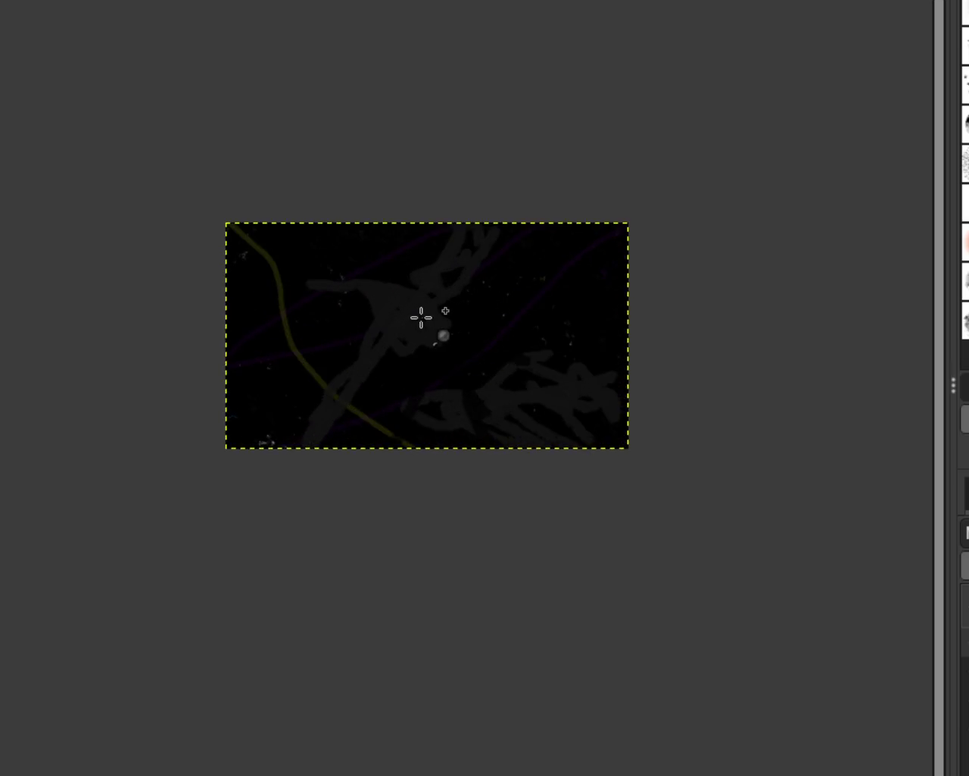
scroll(422, 318, "up", 2)
scroll(422, 317, "up", 2)
mouse_move(371, 152)
left_mouse_down()
mouse_move(417, 200)
mouse_move(480, 370)
mouse_move(510, 396)
mouse_move(248, 205)
mouse_move(504, 242)
mouse_move(574, 164)
left_mouse_up()
left_click_drag(568, 328, 273, 523)
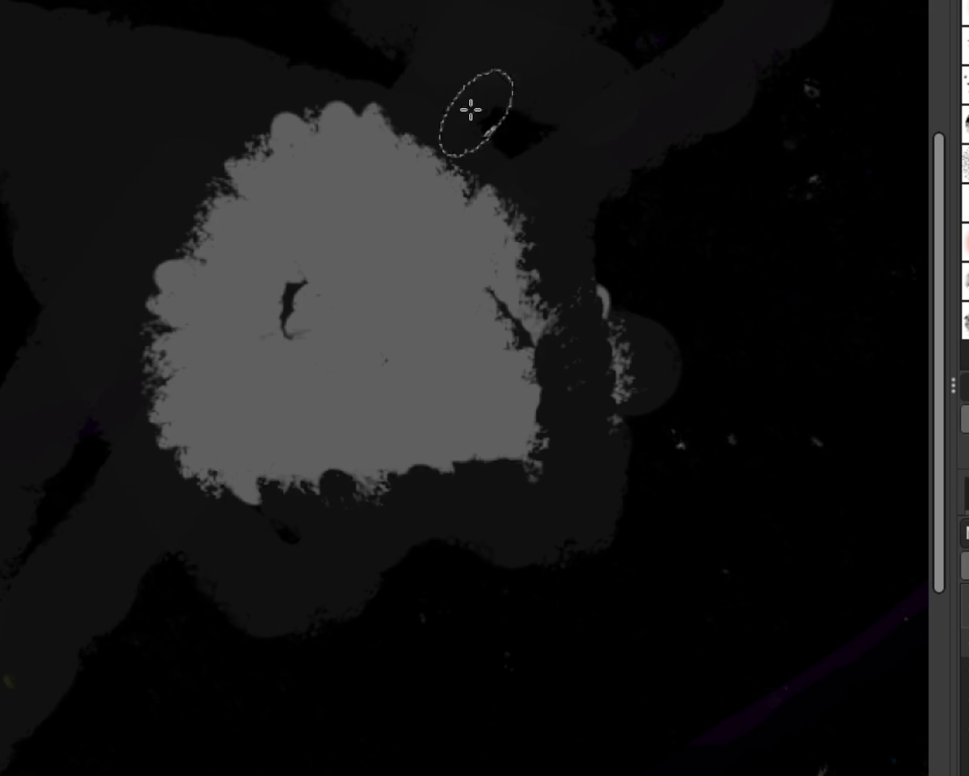
left_click_drag(471, 110, 320, 480)
mouse_move(429, 292)
left_mouse_down()
mouse_move(248, 184)
mouse_move(477, 379)
mouse_move(266, 351)
mouse_move(271, 284)
mouse_move(157, 82)
mouse_move(260, 525)
mouse_move(320, 459)
mouse_move(384, 493)
left_mouse_up()
Step: Alternate dark and canvas-picked light-grey strokes to cover the blob's right side, leaving dark holes
key("x")
mouse_move(545, 129)
left_mouse_down()
mouse_move(563, 169)
mouse_move(558, 346)
mouse_move(513, 530)
mouse_move(523, 561)
left_mouse_up()
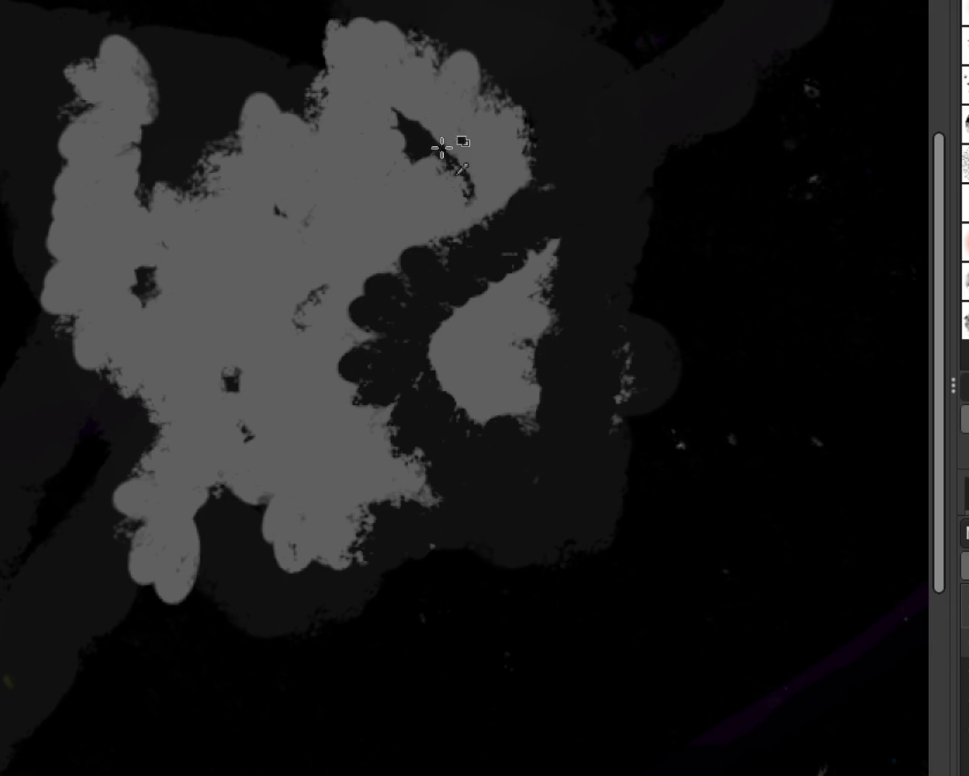
left_click(463, 183, "alt")
mouse_move(523, 113)
left_mouse_down()
mouse_move(485, 124)
mouse_move(556, 346)
mouse_move(590, 363)
mouse_move(563, 262)
mouse_move(723, 272)
left_mouse_up()
key("x")
mouse_move(621, 361)
left_mouse_down()
mouse_move(426, 504)
mouse_move(287, 511)
mouse_move(232, 139)
mouse_move(197, 121)
mouse_move(375, 77)
mouse_move(288, 540)
mouse_move(145, 424)
mouse_move(535, 180)
mouse_move(583, 290)
mouse_move(455, 487)
mouse_move(118, 530)
mouse_move(71, 288)
mouse_move(723, 194)
left_mouse_up()
left_click(375, 77, "alt")
scroll(498, 270, "up", 1)
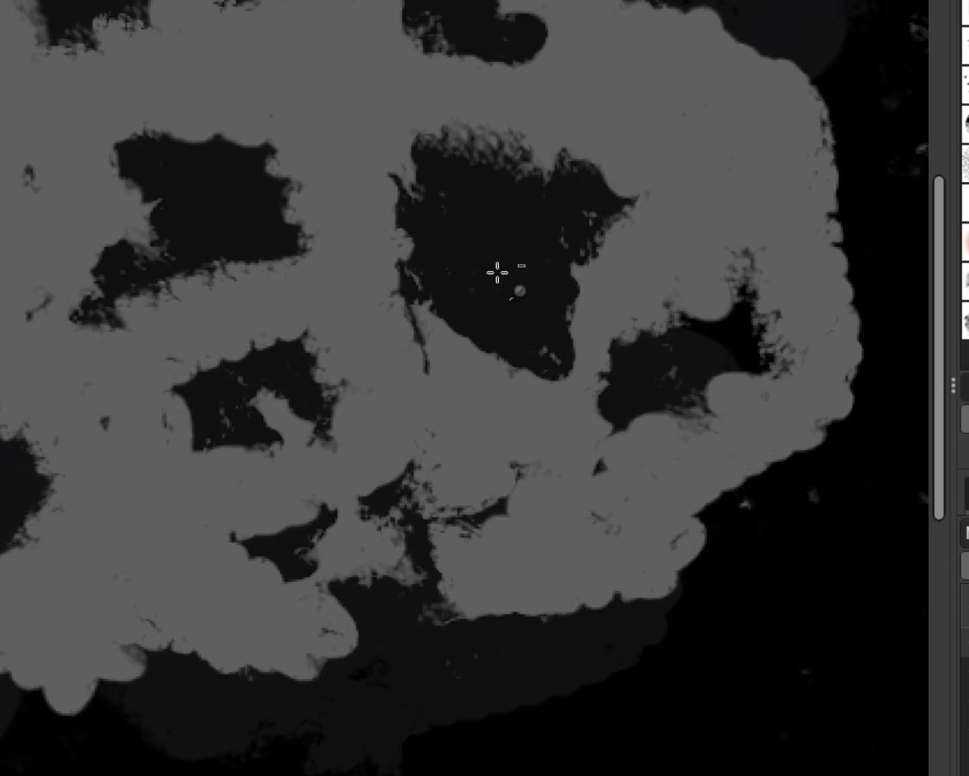
scroll(498, 271, "down", 4)
scroll(540, 179, "up", 2)
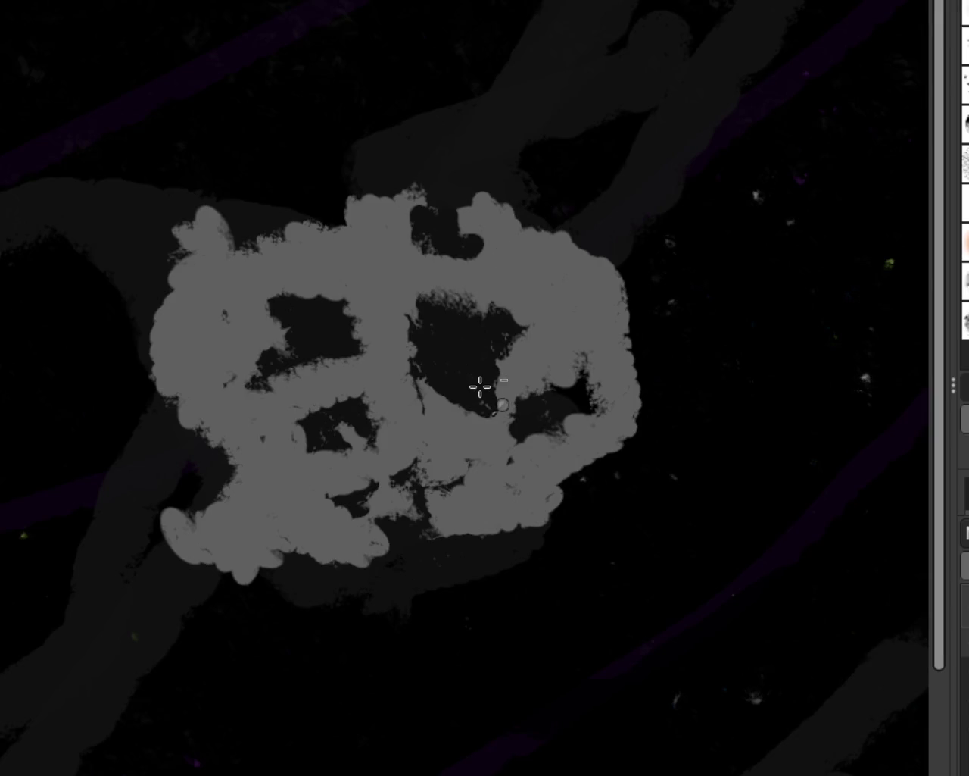
scroll(480, 387, "down", 2)
scroll(472, 359, "up", 2)
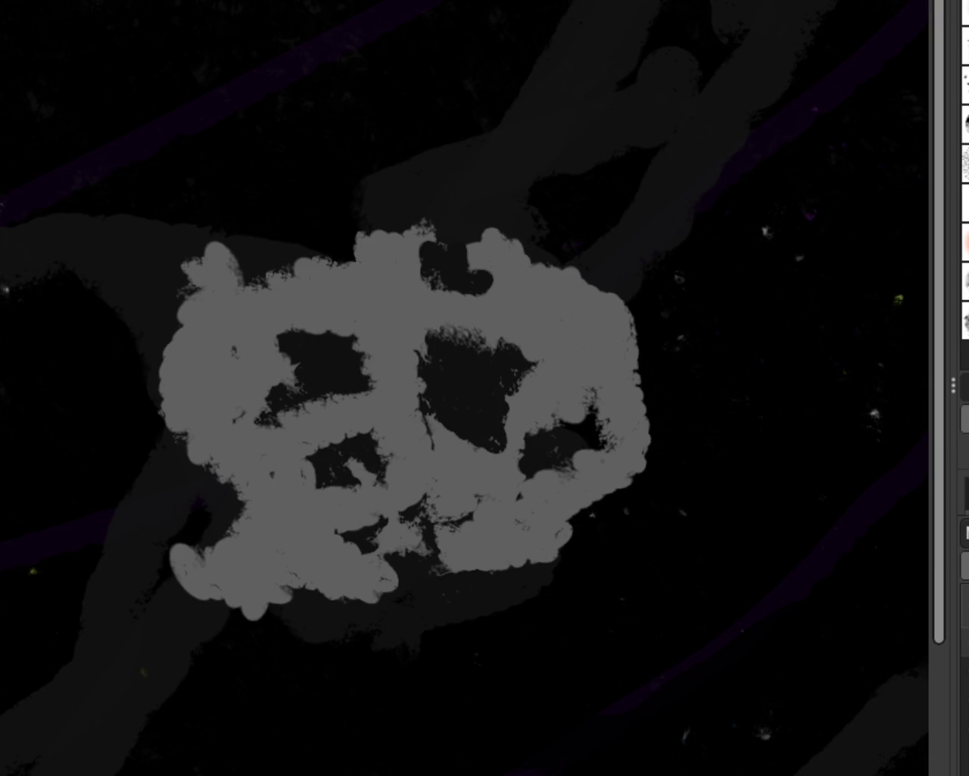
Step: Paint dark grey strokes across the grey shape, then thick light-grey strokes looping through it
mouse_move(447, 333)
left_mouse_down()
mouse_move(255, 444)
mouse_move(568, 260)
mouse_move(482, 446)
left_mouse_up()
left_click(598, 355, "ctrl")
mouse_move(597, 356)
left_mouse_down()
mouse_move(705, 7)
mouse_move(636, 281)
left_mouse_up()
left_click_drag(692, 11, 394, 181)
mouse_move(294, 310)
left_mouse_down()
mouse_move(39, 439)
mouse_move(154, 284)
mouse_move(26, 288)
mouse_move(538, 272)
left_mouse_up()
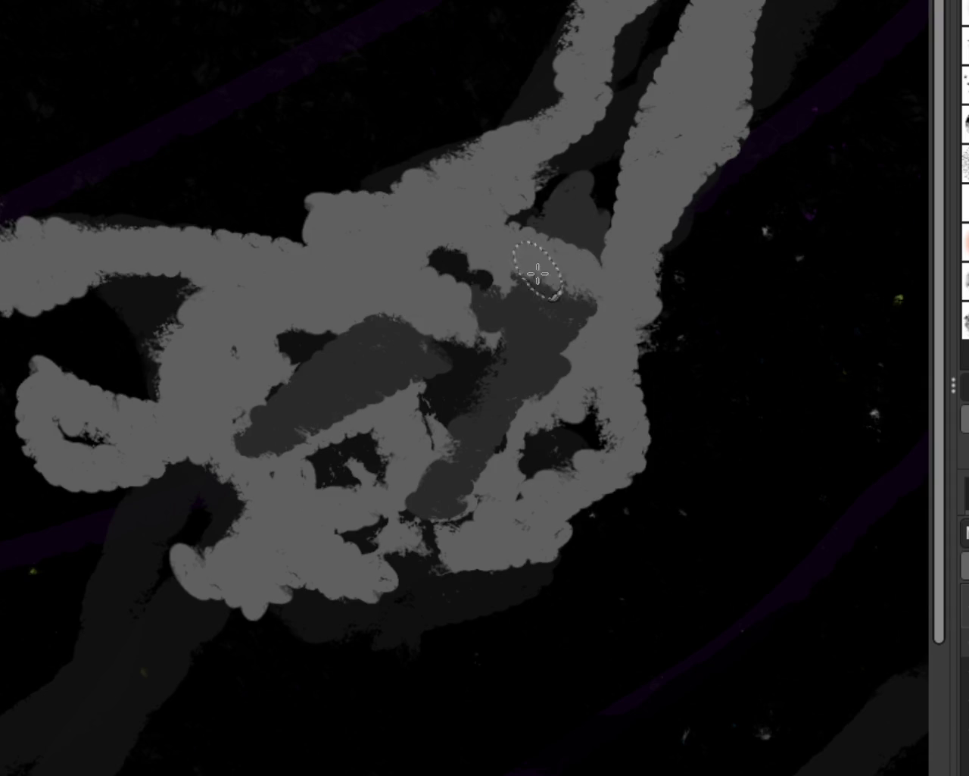
Step: Paint dark strokes down the left side, undoing the two trial strokes
mouse_move(163, 273)
left_mouse_down()
mouse_move(83, 427)
mouse_move(106, 667)
left_mouse_up()
left_click_drag(380, 307, 173, 411)
key("ctrl+z")
left_click_drag(271, 325, 227, 628)
key("ctrl+z")
Step: Sample light grey from the canvas and paint broad light strokes across the lower left
left_click(420, 235, "ctrl")
left_click_drag(333, 325, 8, 651)
key("ctrl+z")
left_click_drag(394, 333, 163, 547)
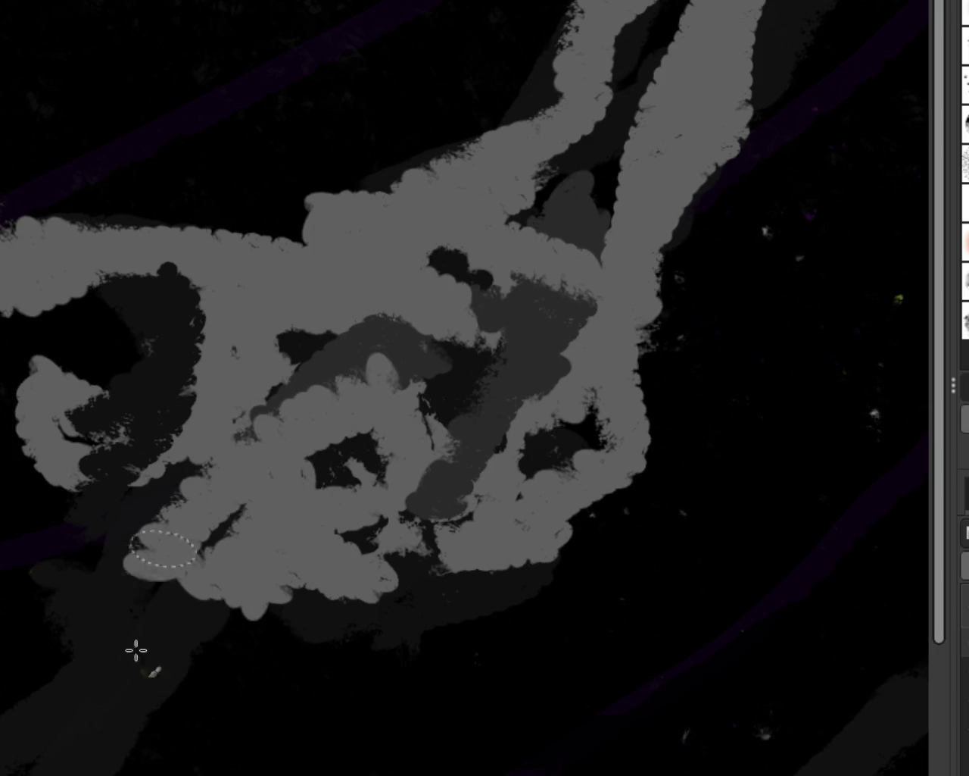
left_click_drag(238, 368, 44, 772)
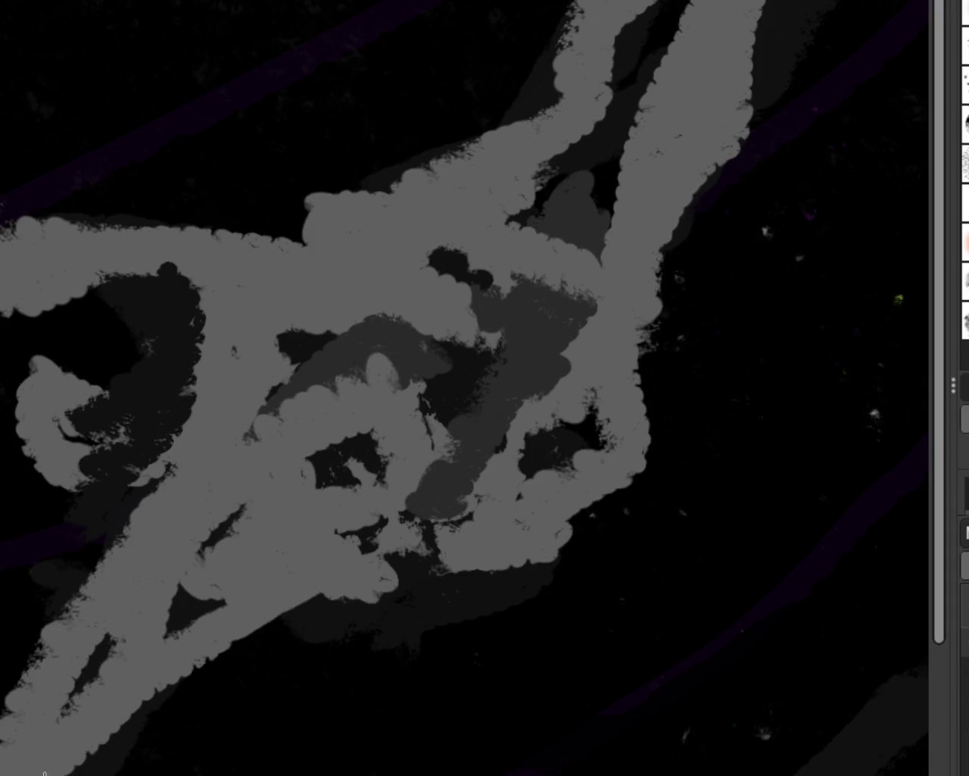
left_click_drag(520, 567, 174, 649)
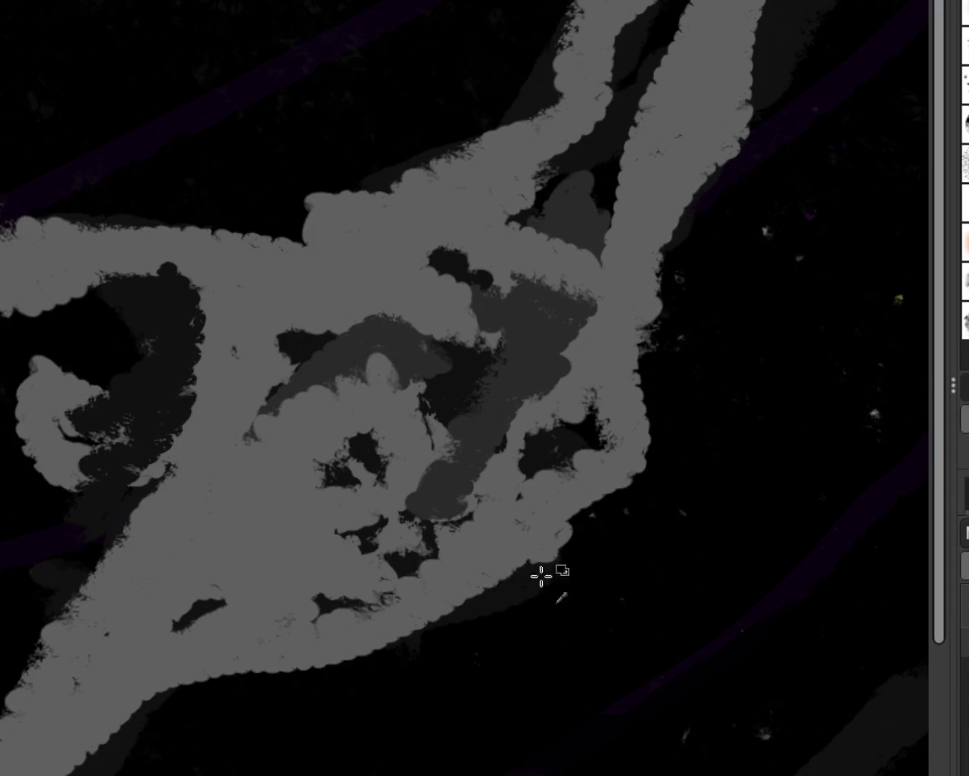
key("ctrl+z")
Step: Paint dark strokes below the light band toward the bottom-left corner
mouse_move(234, 644)
left_mouse_down()
mouse_move(169, 684)
mouse_move(113, 750)
left_mouse_up()
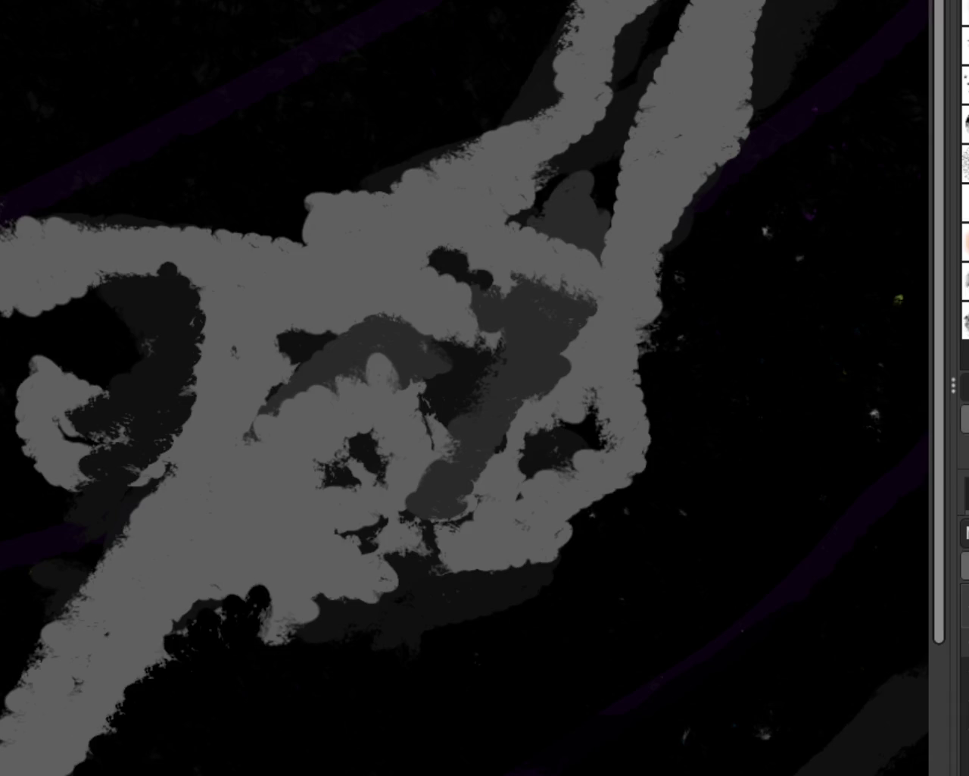
key("ctrl+z")
key("ctrl+z")
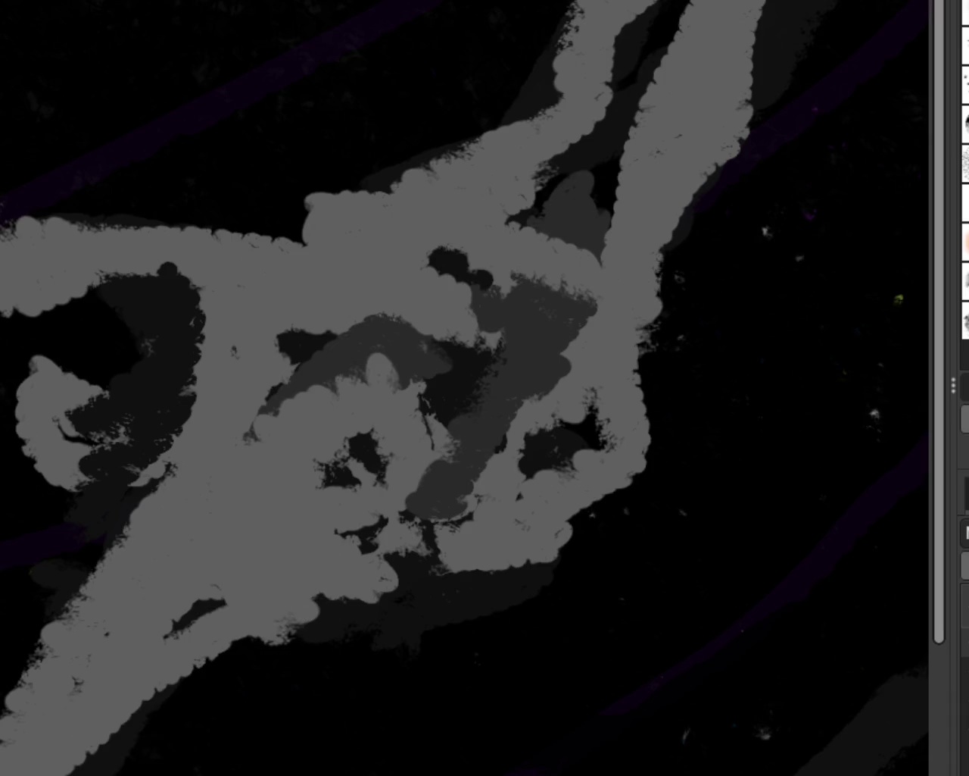
left_click_drag(346, 628, 121, 758)
left_click_drag(303, 640, 106, 765)
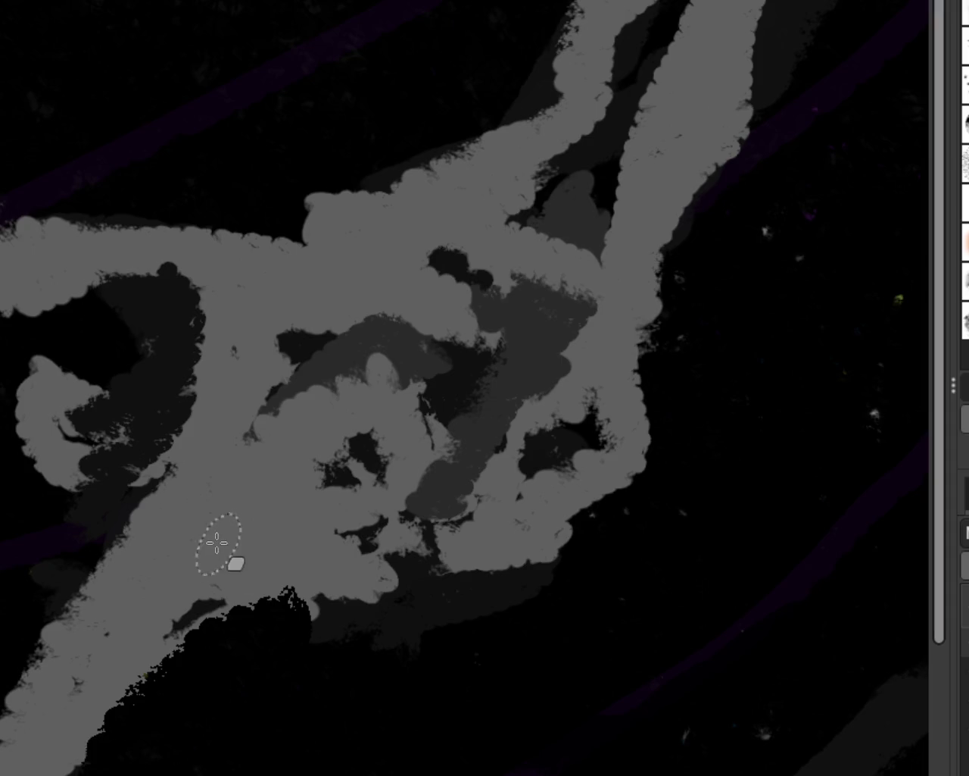
Step: Cover the dark lower-left and central blotches and the upper diagonal arm in light grey
left_click(276, 270, "ctrl")
left_click_drag(242, 613, 106, 758)
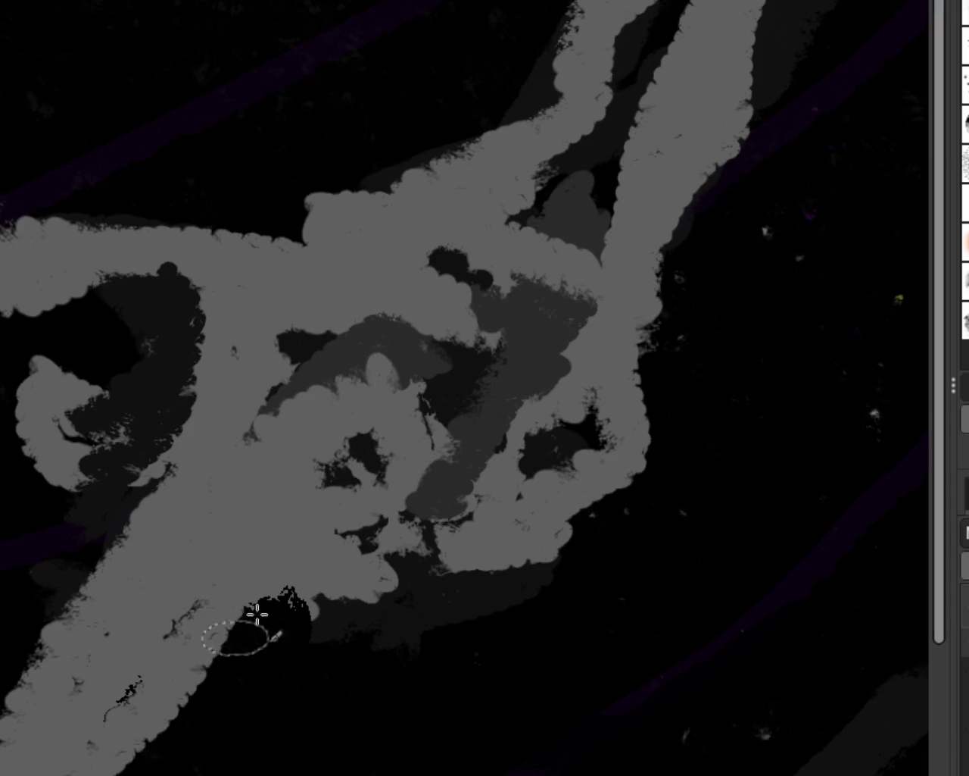
left_click_drag(303, 599, 199, 621)
left_click_drag(371, 455, 394, 349)
left_click_drag(610, 301, 659, 23)
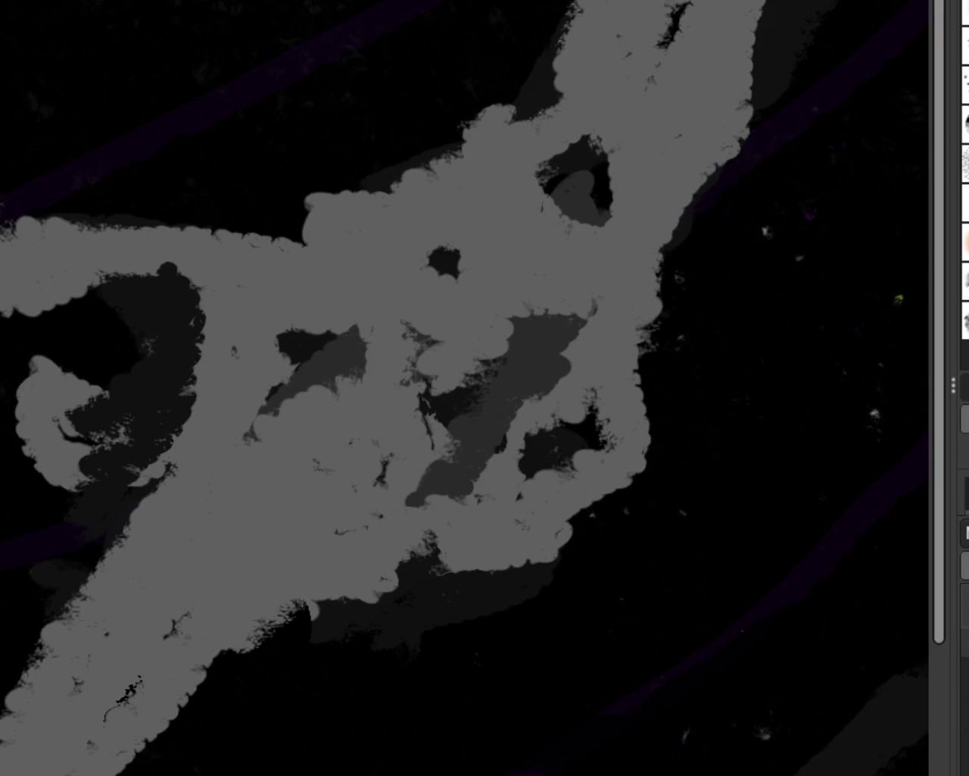
Step: Paint dark curved strokes up the diagonal arm and down-left across the figure
left_click_drag(606, 163, 681, 12)
mouse_move(704, 60)
left_mouse_down()
mouse_move(627, 220)
mouse_move(466, 287)
left_mouse_up()
left_click_drag(541, 257, 216, 725)
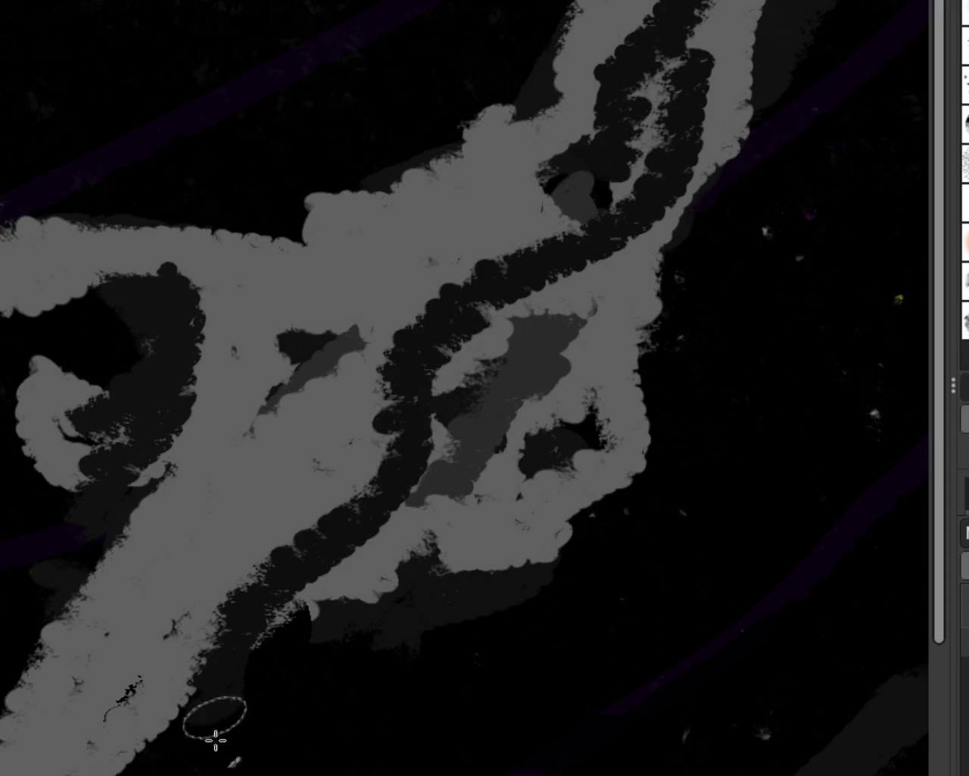
left_click_drag(447, 231, 243, 662)
mouse_move(220, 507)
left_mouse_down()
mouse_move(227, 619)
mouse_move(84, 769)
left_mouse_up()
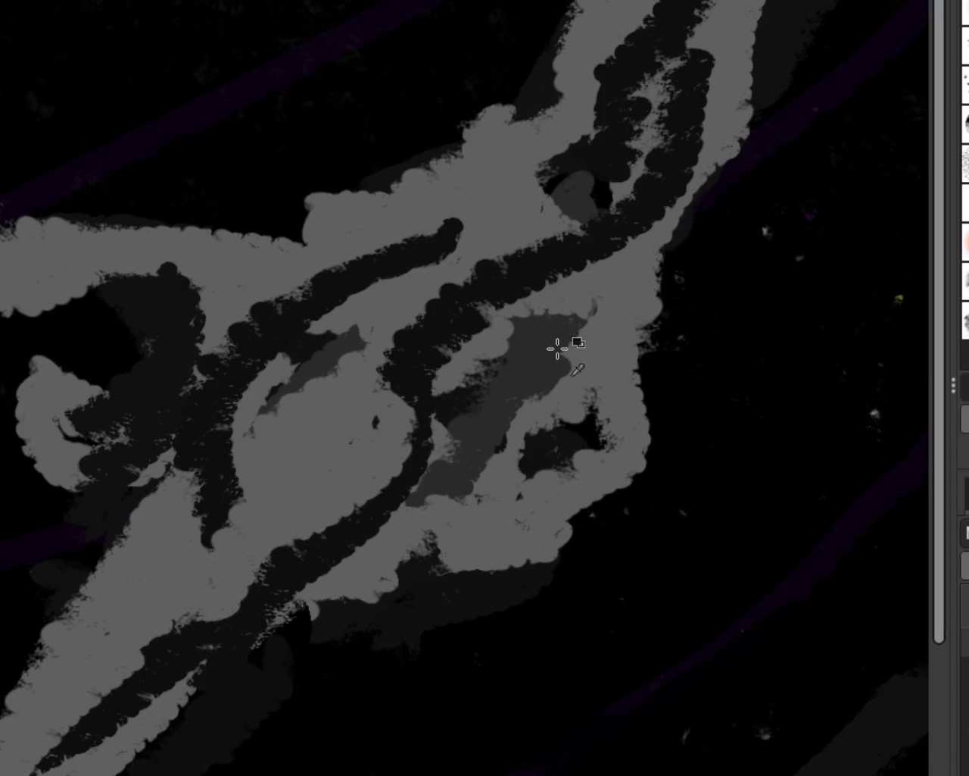
Step: Add a darker diagonal stroke and grey strokes through the upper centre, redoing unwanted ones
left_click_drag(318, 537, 576, 325)
key("ctrl+z")
left_click_drag(629, 256, 258, 623)
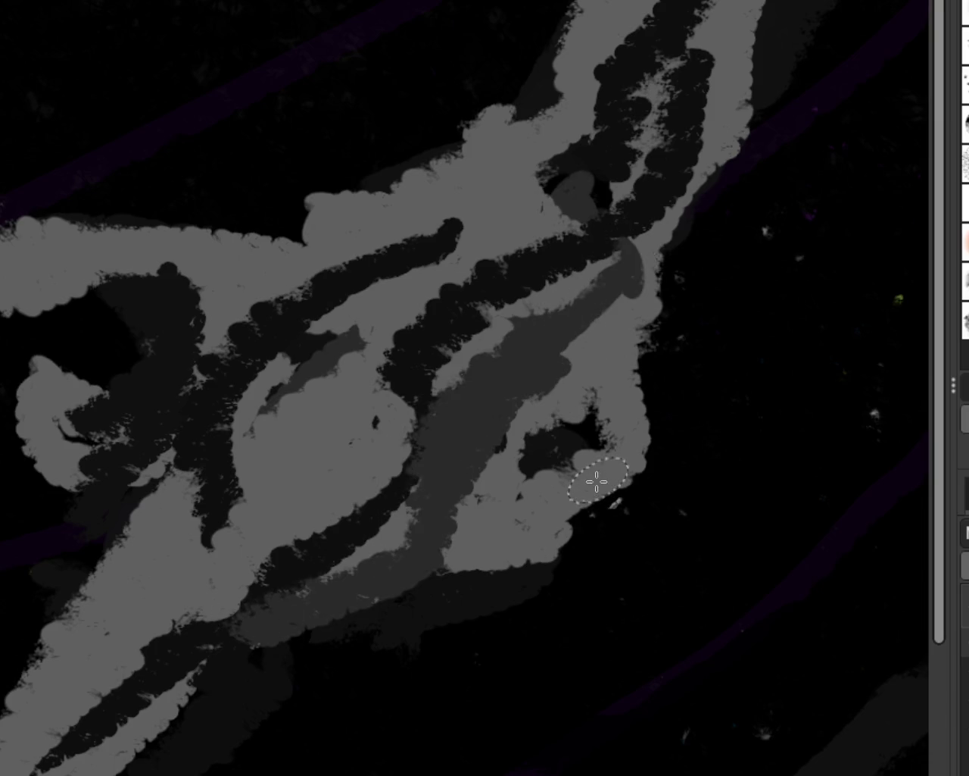
mouse_move(394, 190)
left_mouse_down()
mouse_move(43, 525)
mouse_move(30, 522)
left_mouse_up()
left_click_drag(485, 141, 367, 227)
key("ctrl+z")
left_click_drag(576, 30, 326, 326)
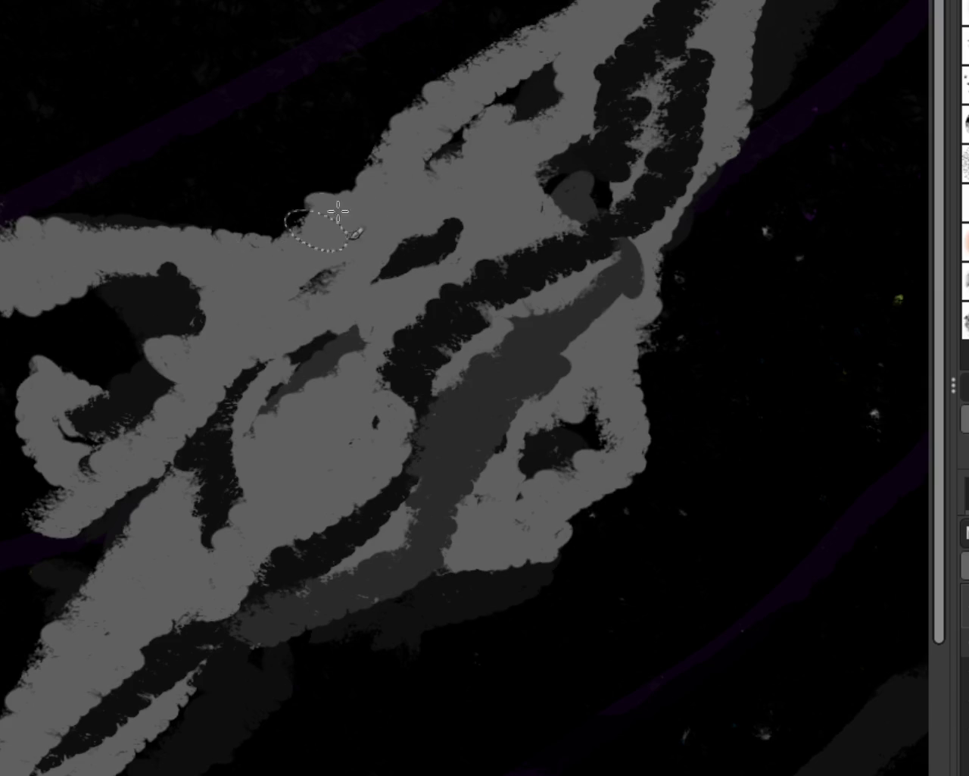
left_click_drag(292, 243, 567, 75)
key("ctrl+z")
left_click_drag(498, 104, 325, 219)
Step: Undo recent strokes back to the dark X strokes
key("ctrl+z")
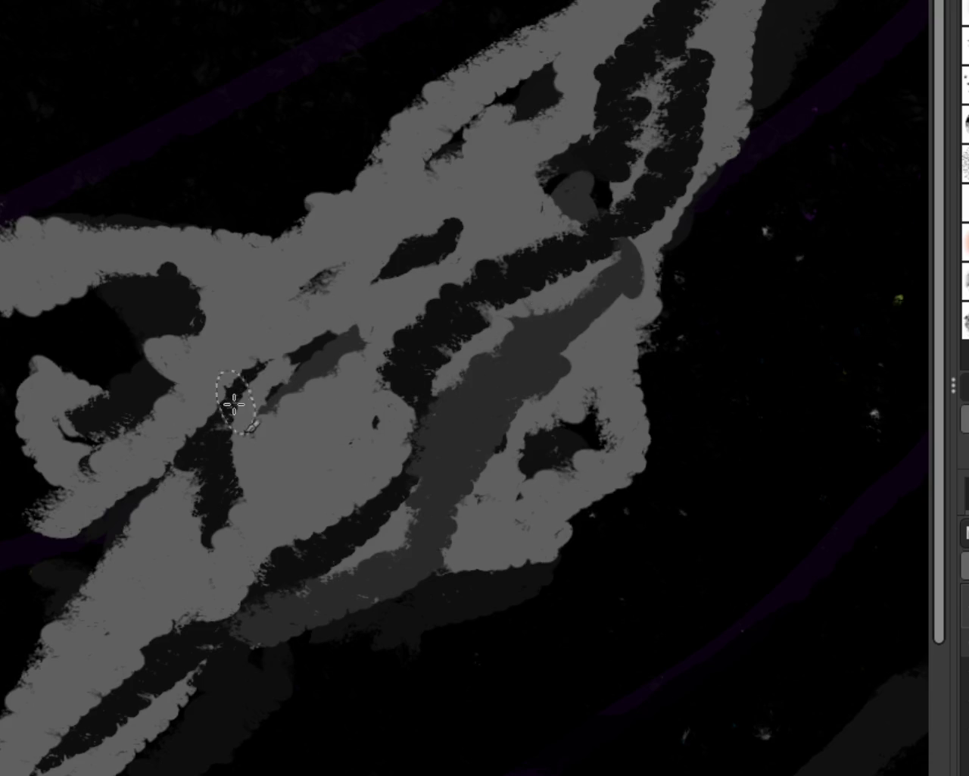
key("ctrl+z")
key("ctrl+z")
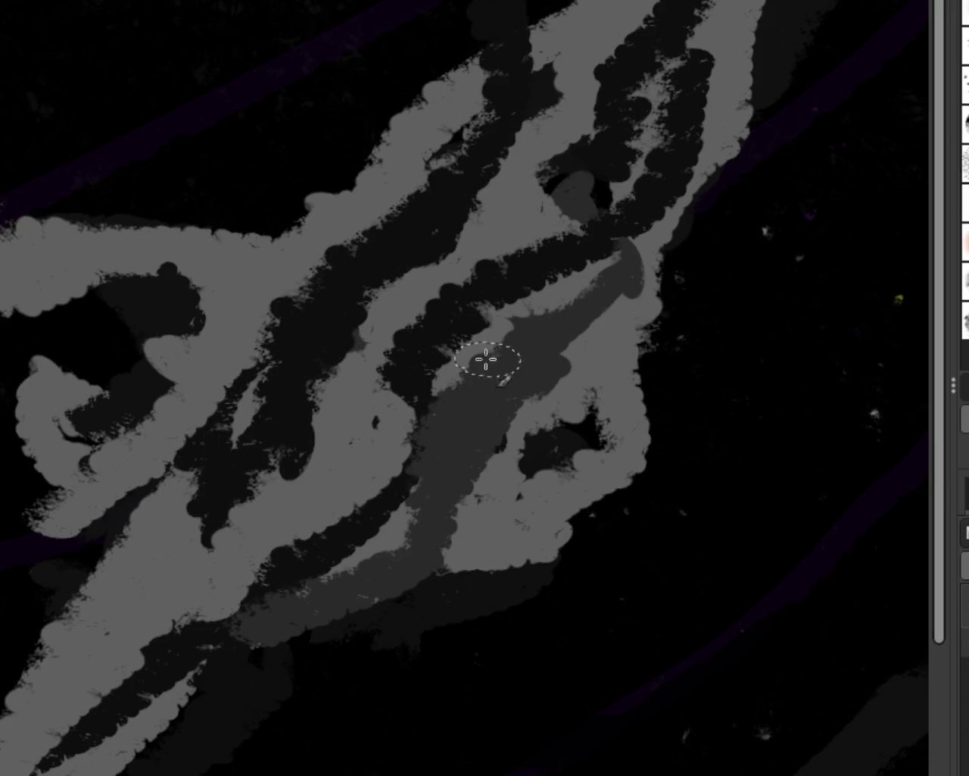
key("ctrl+z")
key("ctrl+z")
key("ctrl+z")
key("ctrl+z")
key("ctrl+z")
key("ctrl+z")
key("ctrl+z")
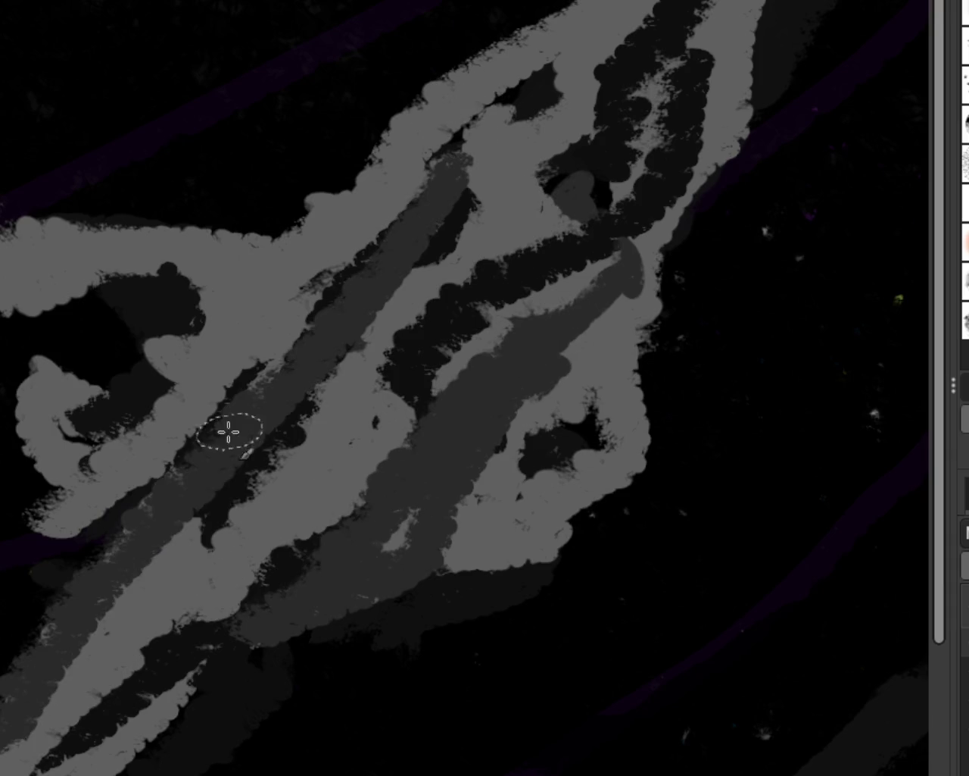
key("ctrl+z")
key("ctrl+z")
key("ctrl+z")
key("ctrl+z")
key("ctrl+z")
key("ctrl+z")
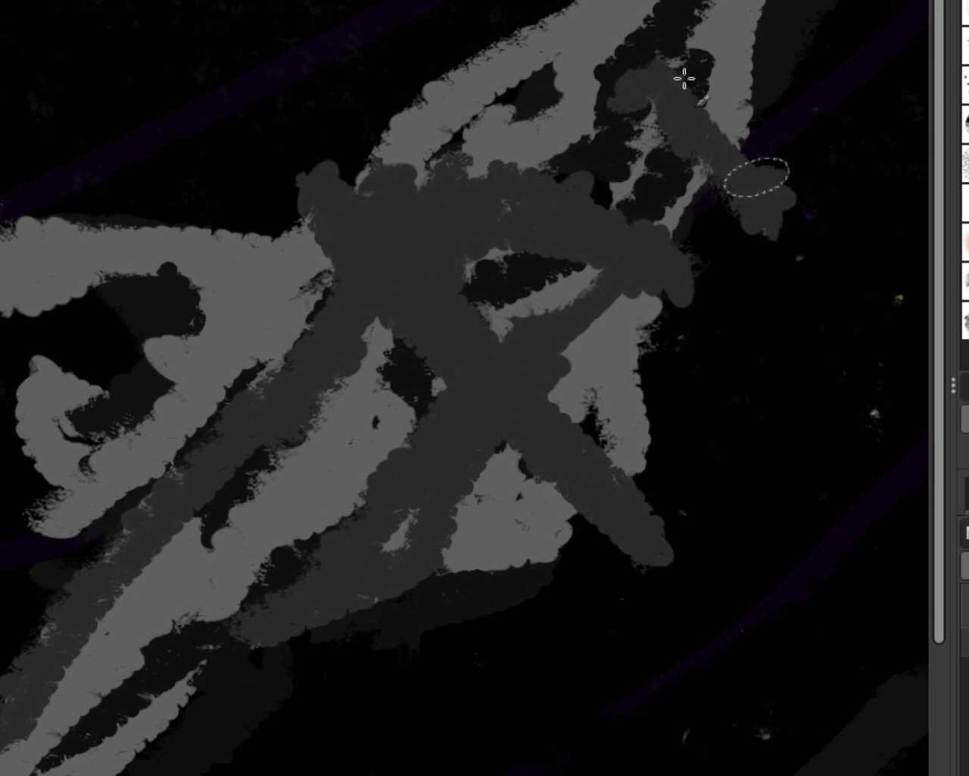
key("ctrl+z")
key("ctrl+z")
key("ctrl+z")
key("ctrl+z")
Step: Redo the light-grey strokes over the X, including the lower-left one
key("ctrl+shift+z")
key("ctrl+shift+z")
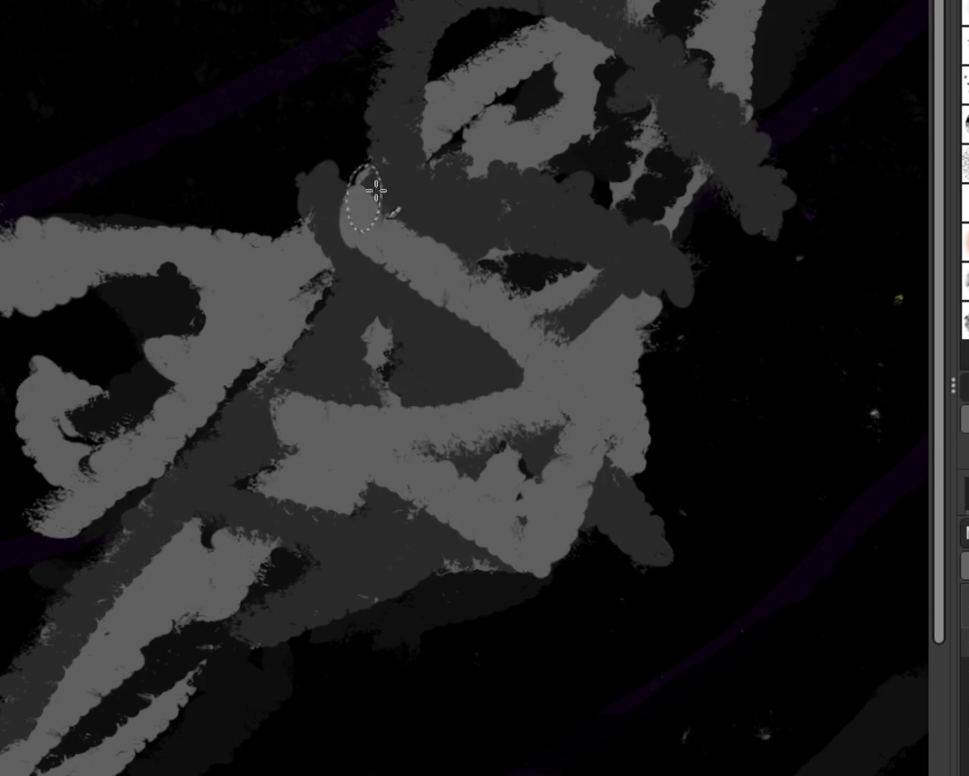
key("ctrl+shift+z")
key("ctrl+shift+z")
key("ctrl+shift+z")
key("ctrl+shift+z")
key("ctrl+shift+z")
key("ctrl+shift+z")
key("ctrl+z")
key("ctrl+shift+z")
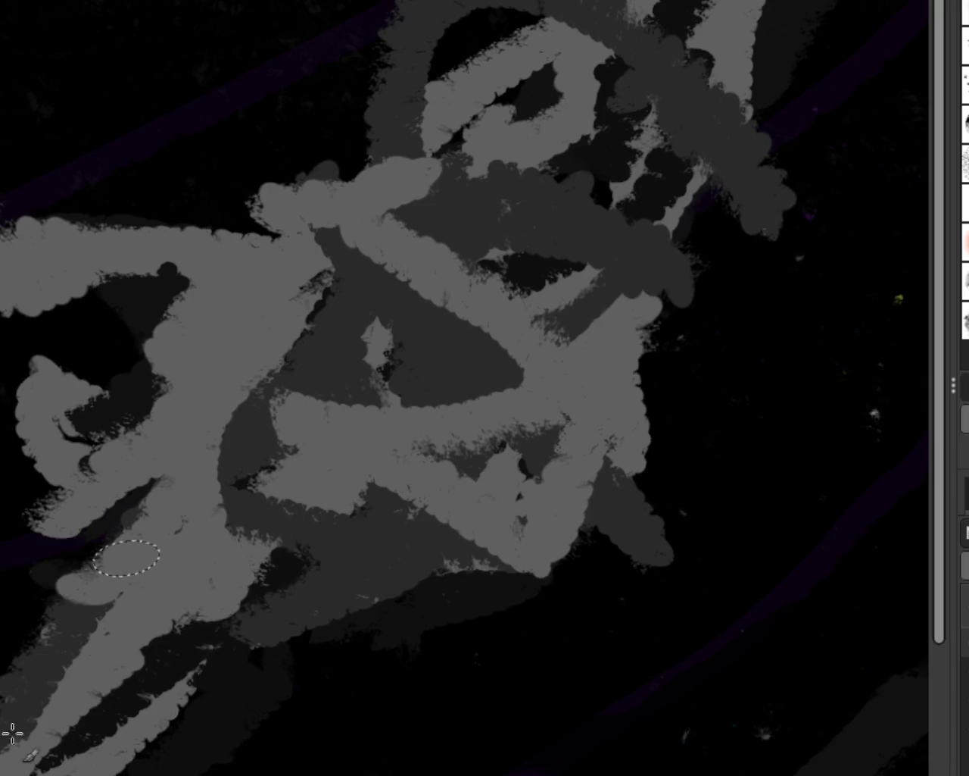
key("ctrl+shift+z")
key("ctrl+z")
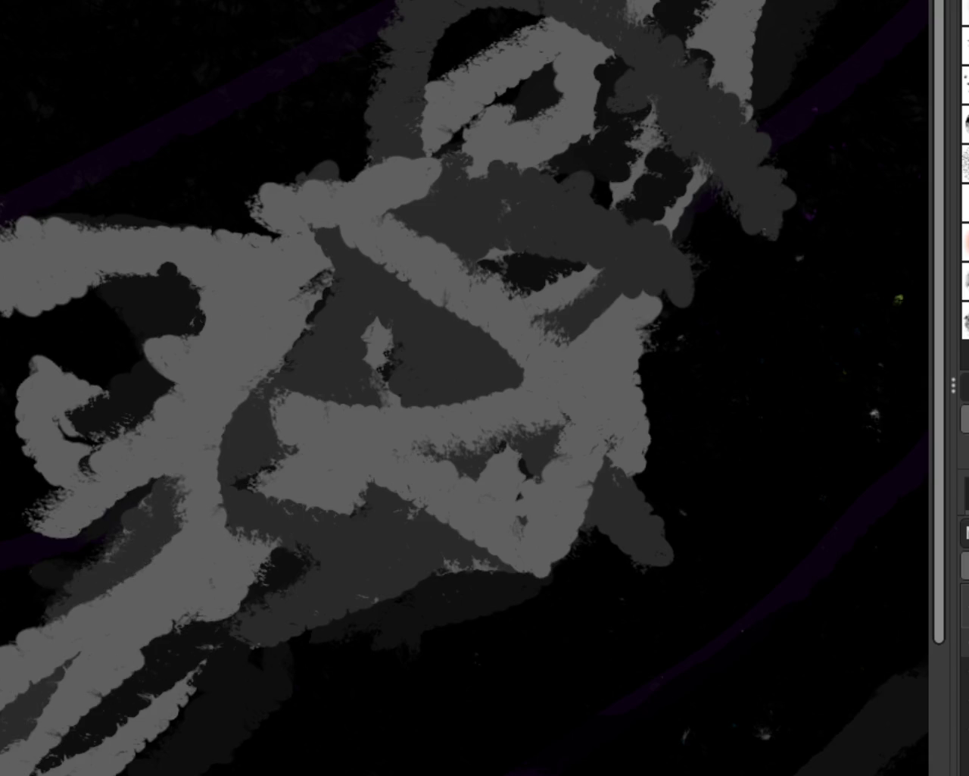
scroll(526, 231, "down", 2)
Step: Zoom the view and try a light-grey stroke to the bottom-left corner, then undo it
scroll(526, 231, "down", 3)
scroll(526, 269, "up", 4)
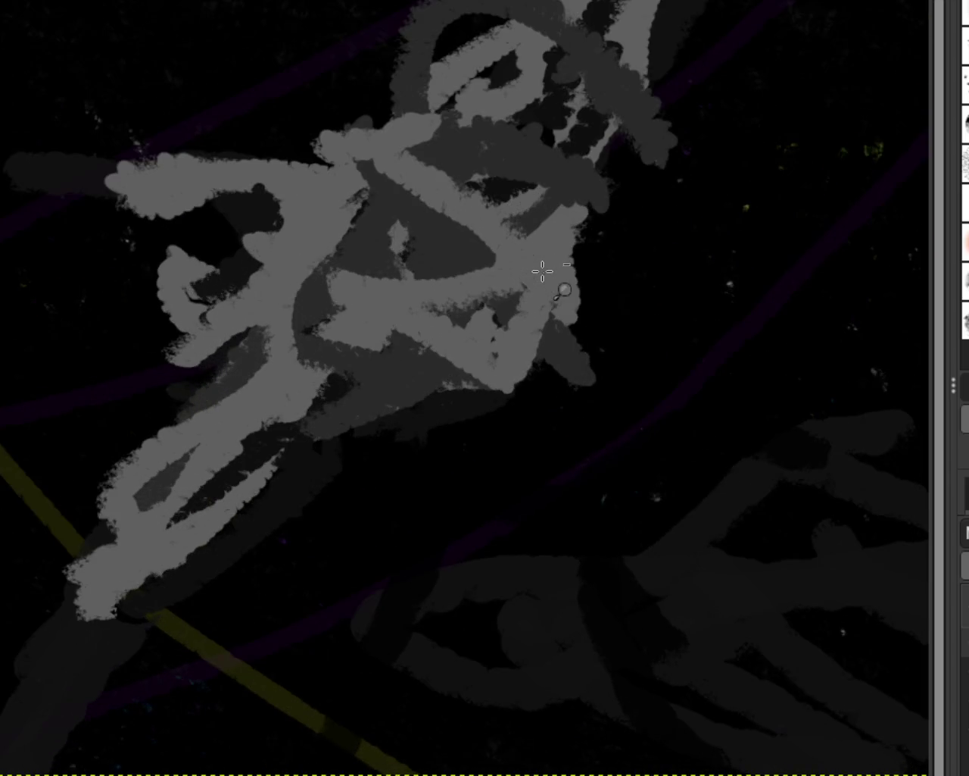
scroll(526, 269, "down", 1)
scroll(443, 272, "up", 1)
left_click_drag(144, 583, 4, 754)
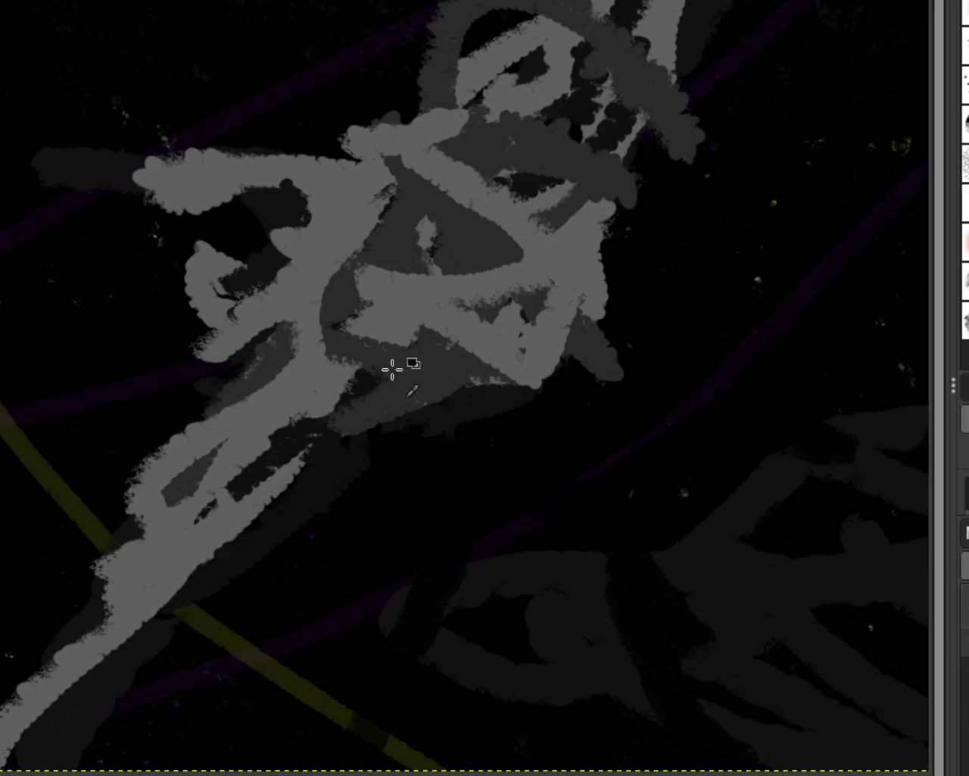
key("ctrl+z")
key("ctrl+z")
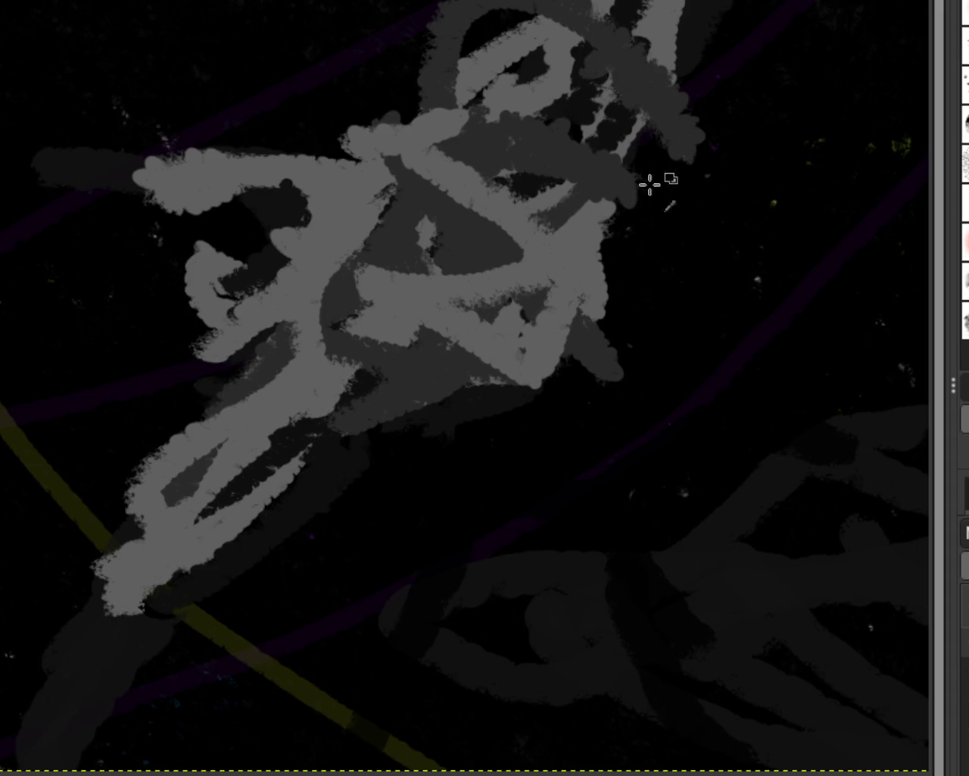
Step: Paint a long light-grey stroke from the top right toward the bottom-left corner
left_click_drag(653, 144, 697, 8)
left_click_drag(644, 46, 400, 443)
key("ctrl+z")
key("ctrl+z")
left_click_drag(644, 15, 363, 400)
mouse_move(303, 465)
left_mouse_down()
mouse_move(7, 681)
mouse_move(3, 719)
left_mouse_up()
key("ctrl+z")
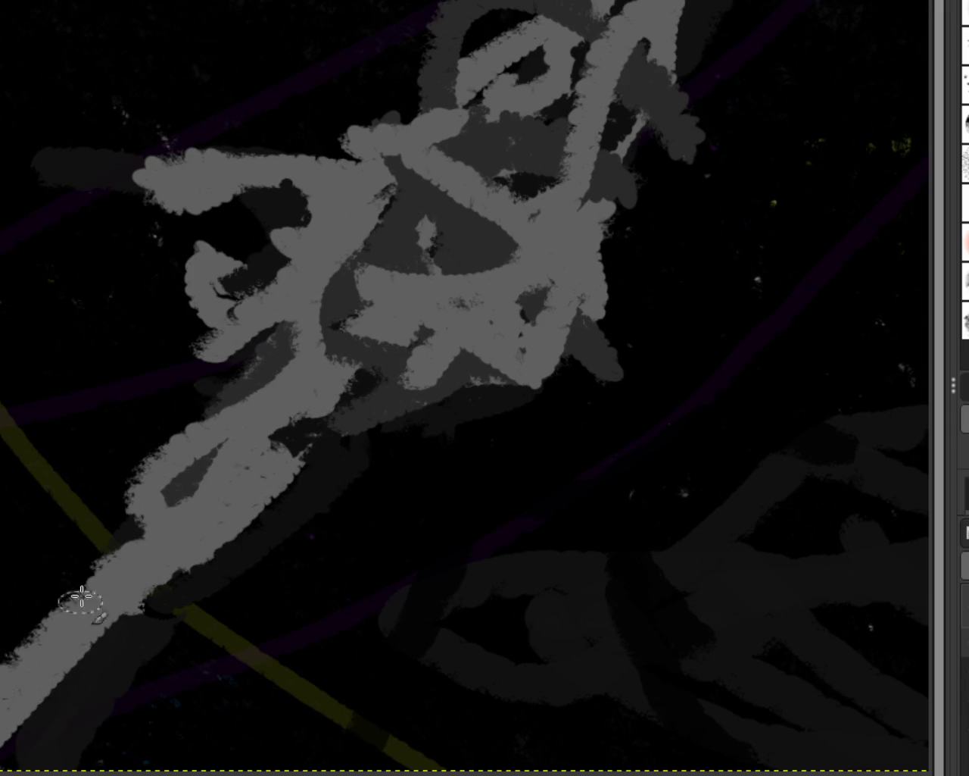
Step: Widen the bottom-left grey strand and add a curved stroke down it
left_click_drag(82, 601, 8, 765)
left_click_drag(292, 400, 76, 765)
left_click_drag(341, 428, 125, 765)
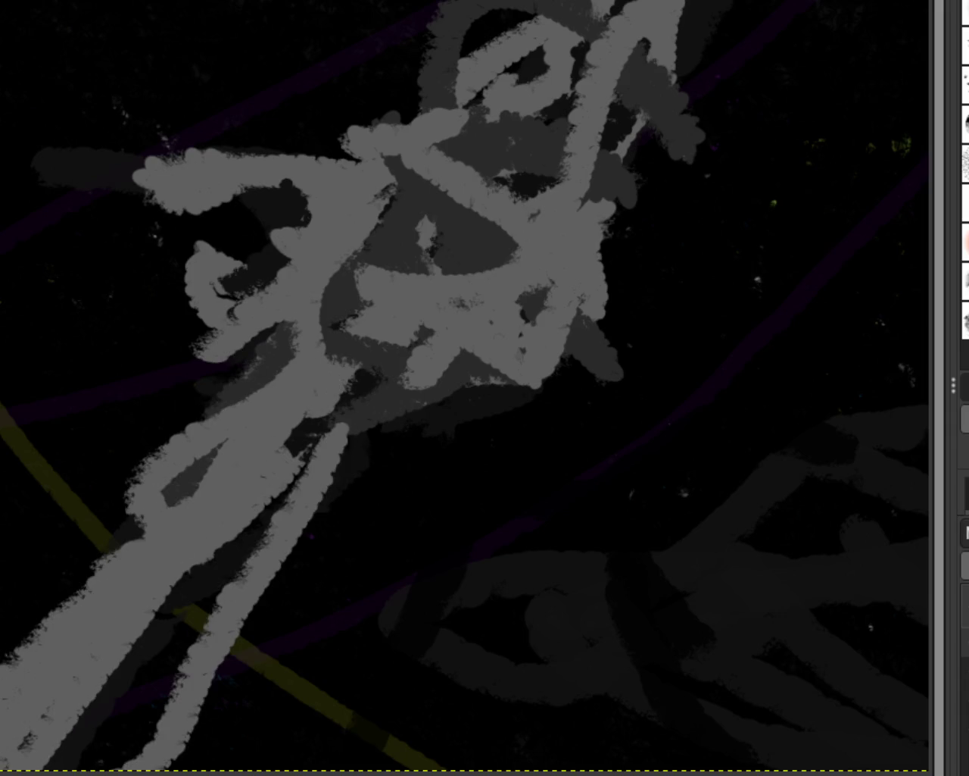
key("ctrl+z")
left_click_drag(333, 423, 159, 614)
Step: Add darker and curled light-grey strokes on the lower-left strand, then undo the dark patches
left_click_drag(407, 402, 76, 757)
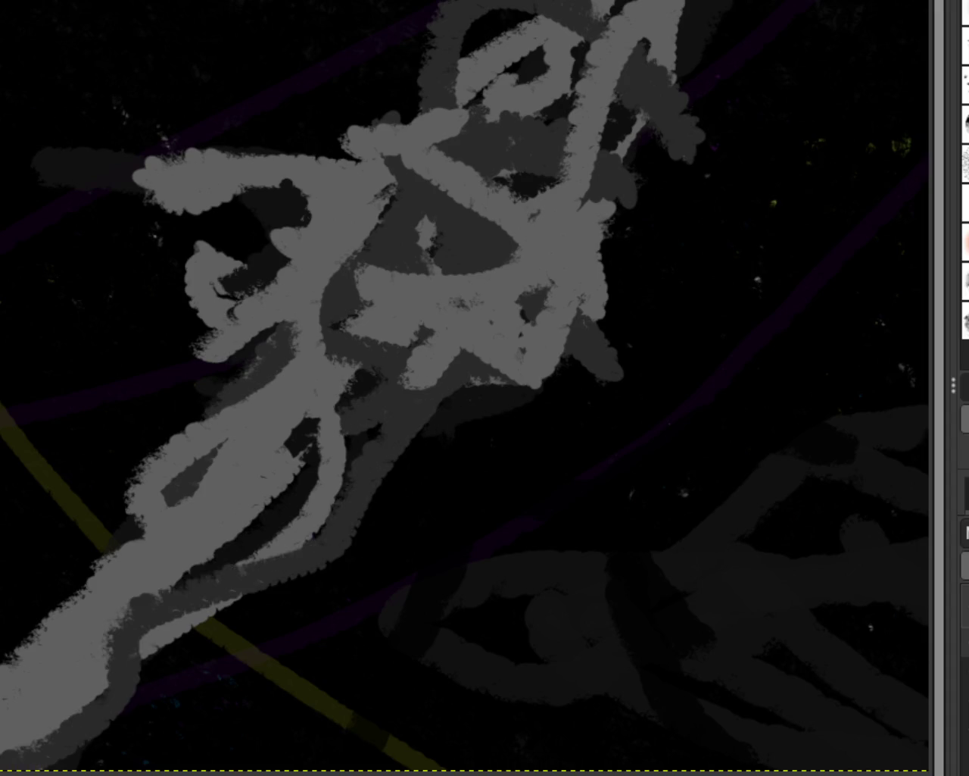
mouse_move(167, 493)
left_mouse_down()
mouse_move(151, 582)
mouse_move(30, 708)
left_mouse_up()
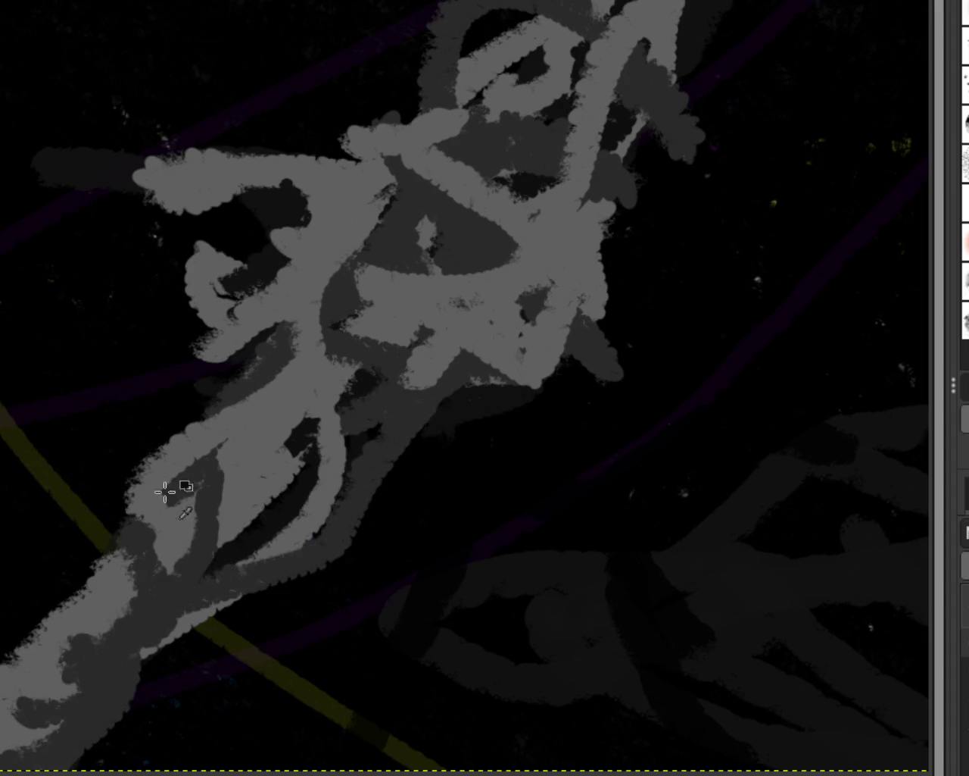
mouse_move(180, 523)
left_mouse_down()
mouse_move(189, 493)
mouse_move(192, 628)
left_mouse_up()
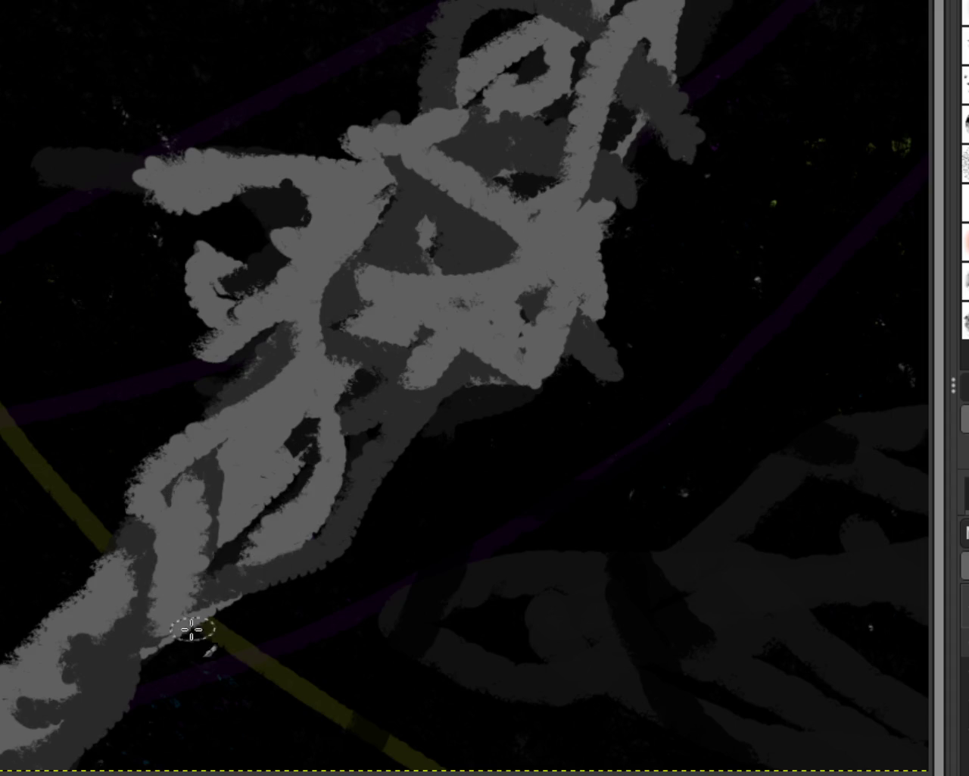
left_click_drag(397, 424, 369, 543)
key("ctrl+z")
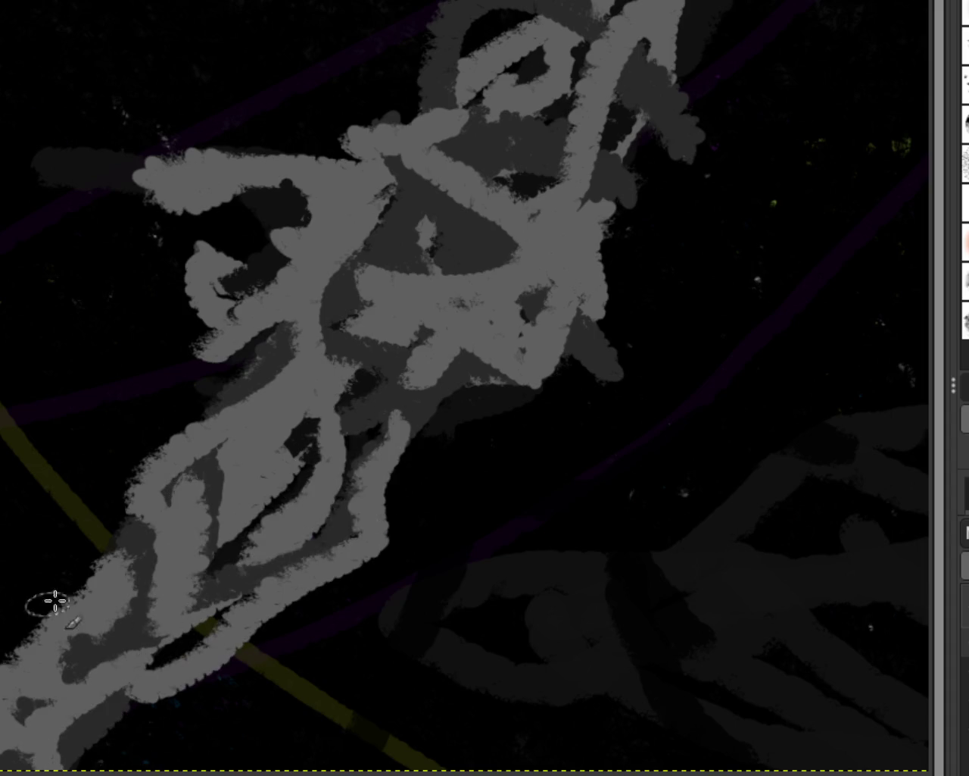
key("ctrl+z")
key("ctrl+z")
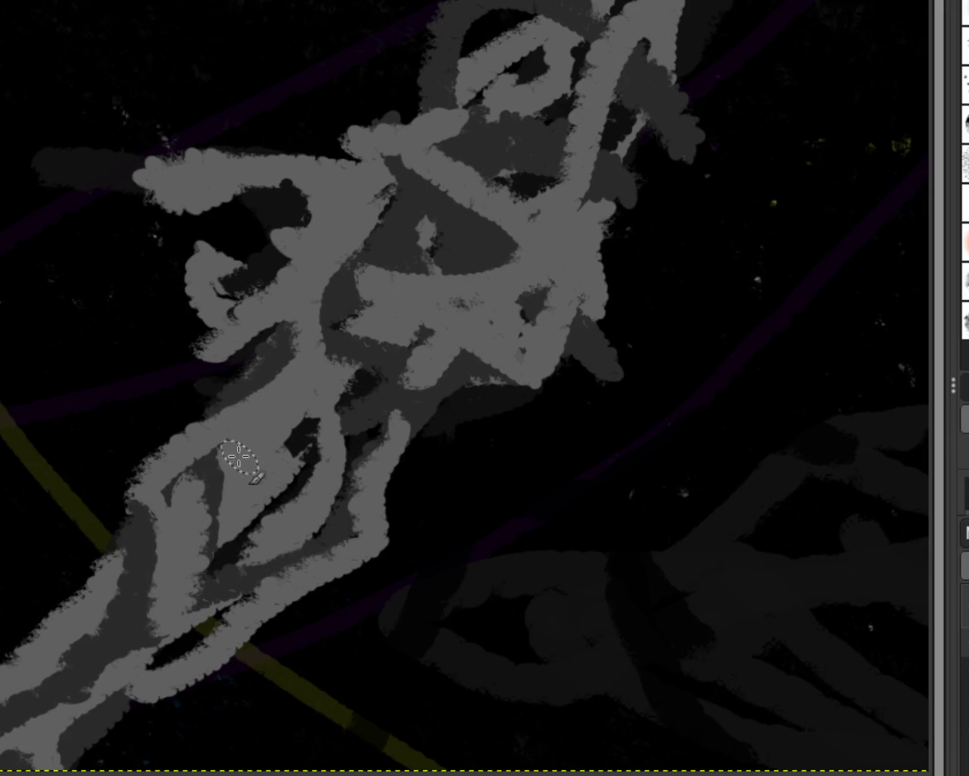
key("ctrl+z")
key("ctrl+z")
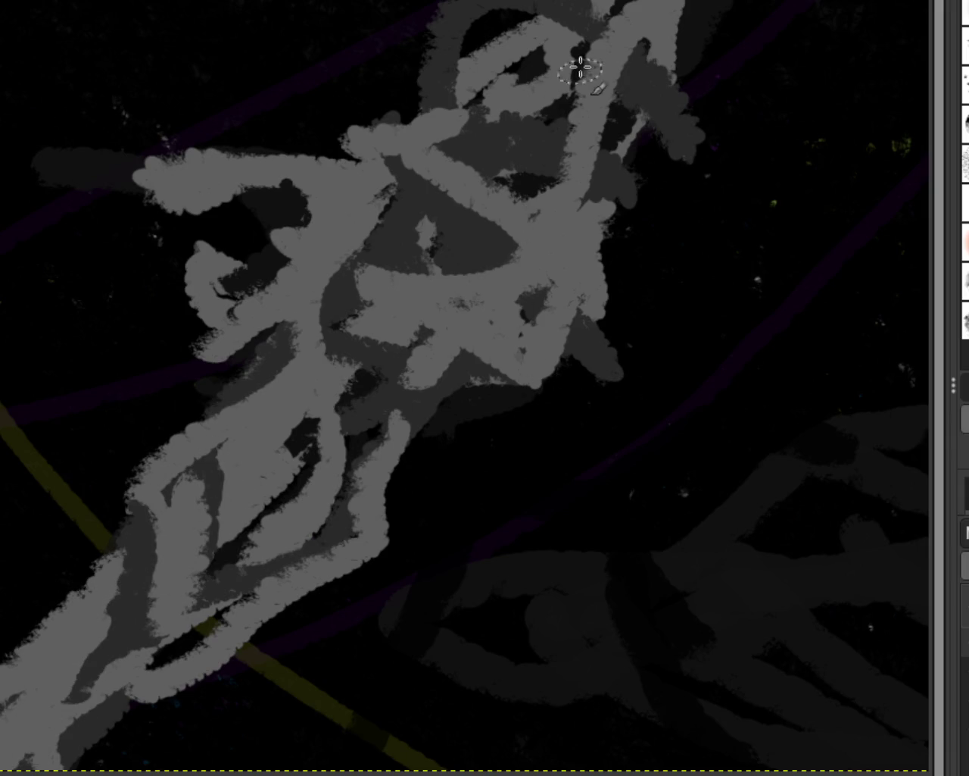
key("ctrl+z")
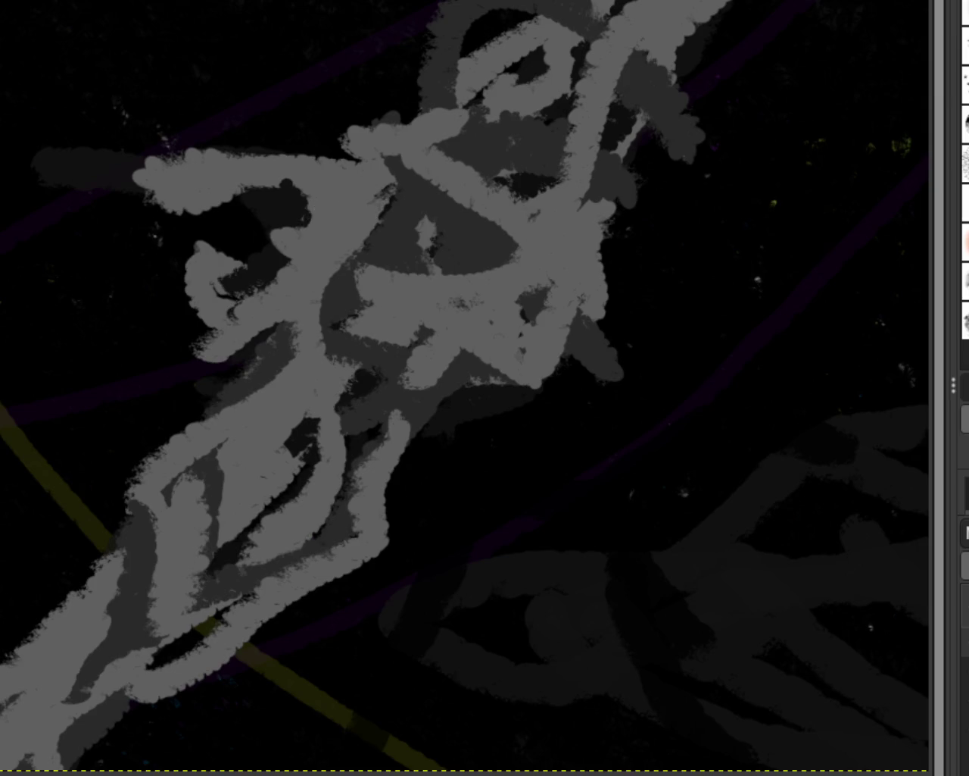
Step: Zoom the view and cover the central dark patches with light grey
scroll(415, 152, "up", 1)
scroll(606, 217, "down", 3)
scroll(523, 303, "down", 2)
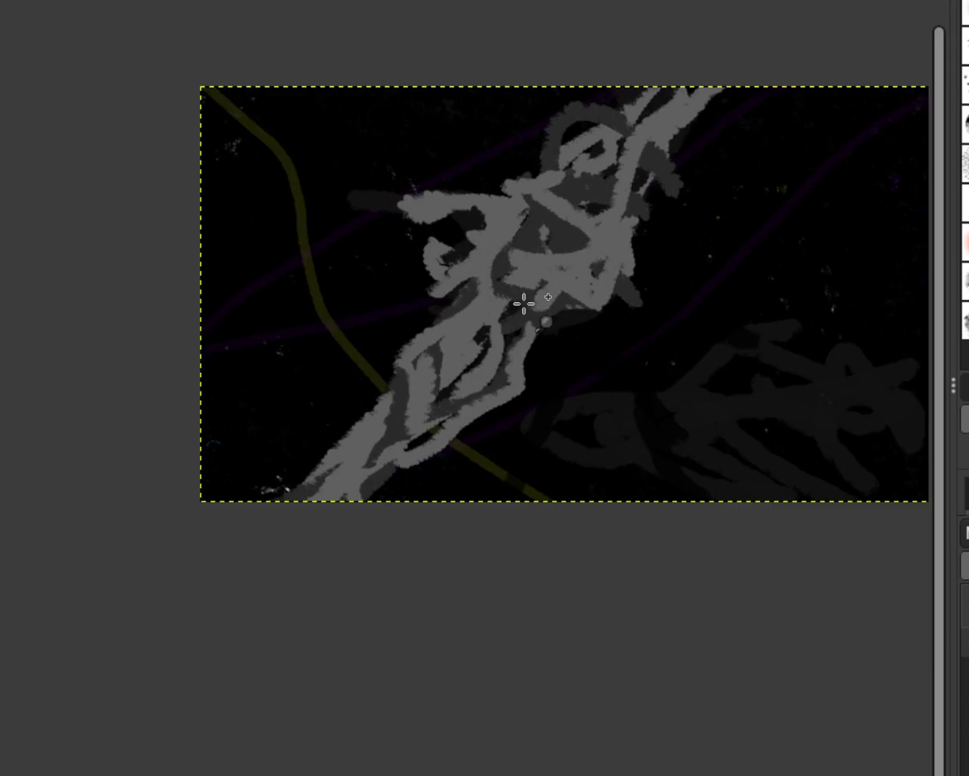
scroll(513, 300, "up", 5)
scroll(514, 300, "down", 2)
scroll(717, 303, "up", 2)
scroll(716, 303, "up", 1)
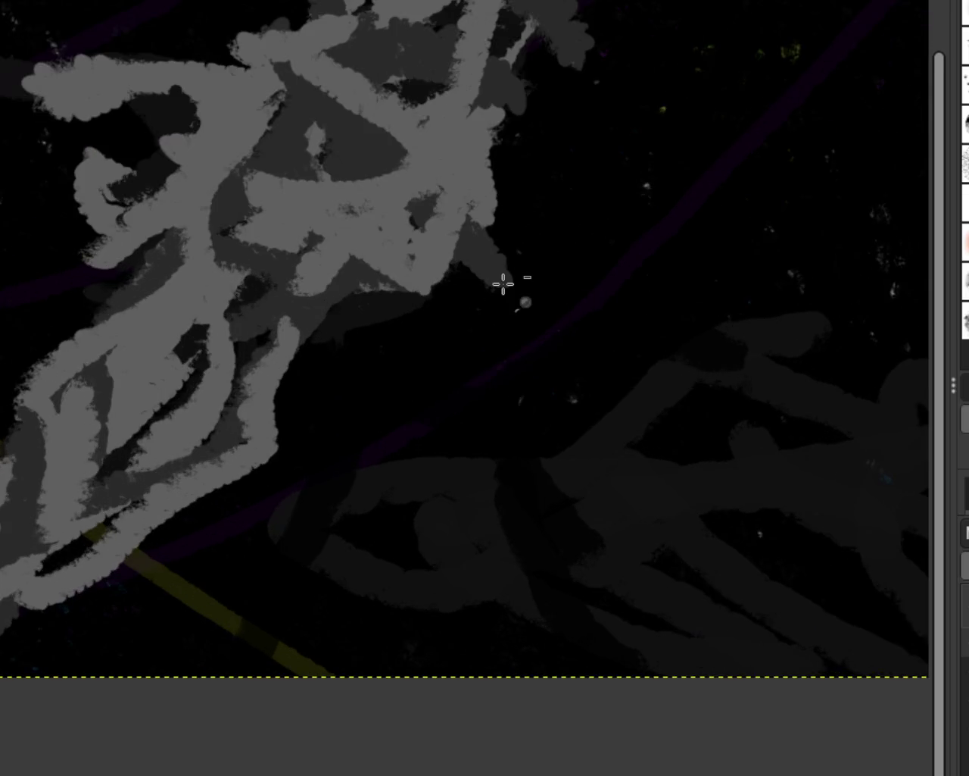
scroll(504, 281, "down", 3)
scroll(384, 162, "up", 2)
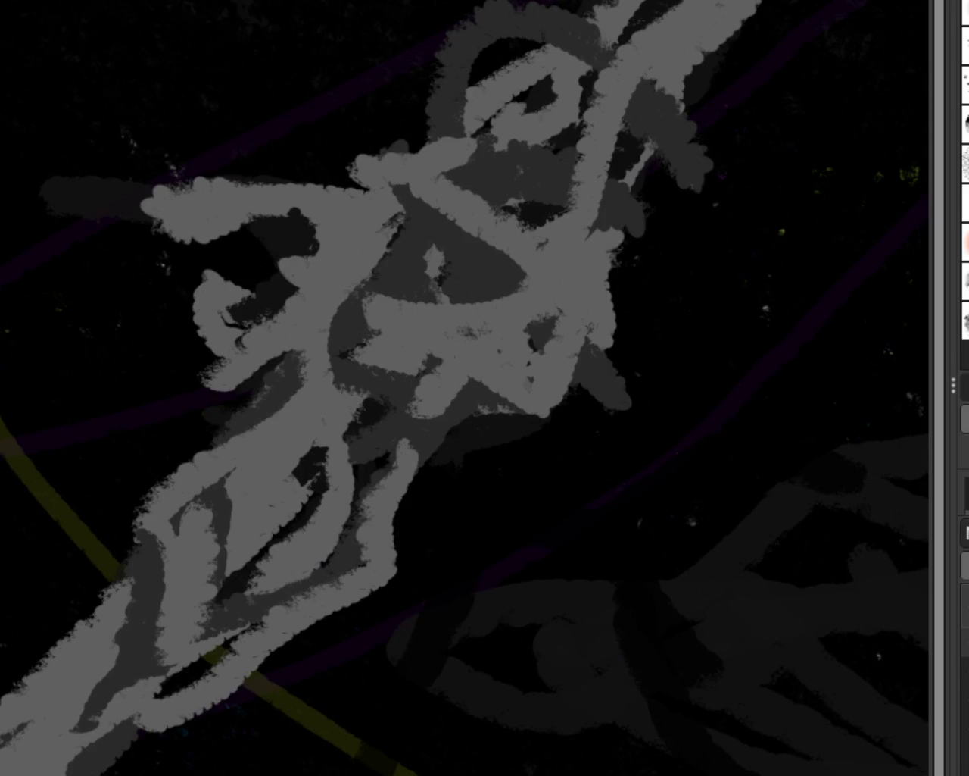
mouse_move(424, 360)
left_mouse_down()
mouse_move(545, 324)
mouse_move(465, 335)
mouse_move(502, 275)
mouse_move(346, 325)
mouse_move(389, 364)
left_mouse_up()
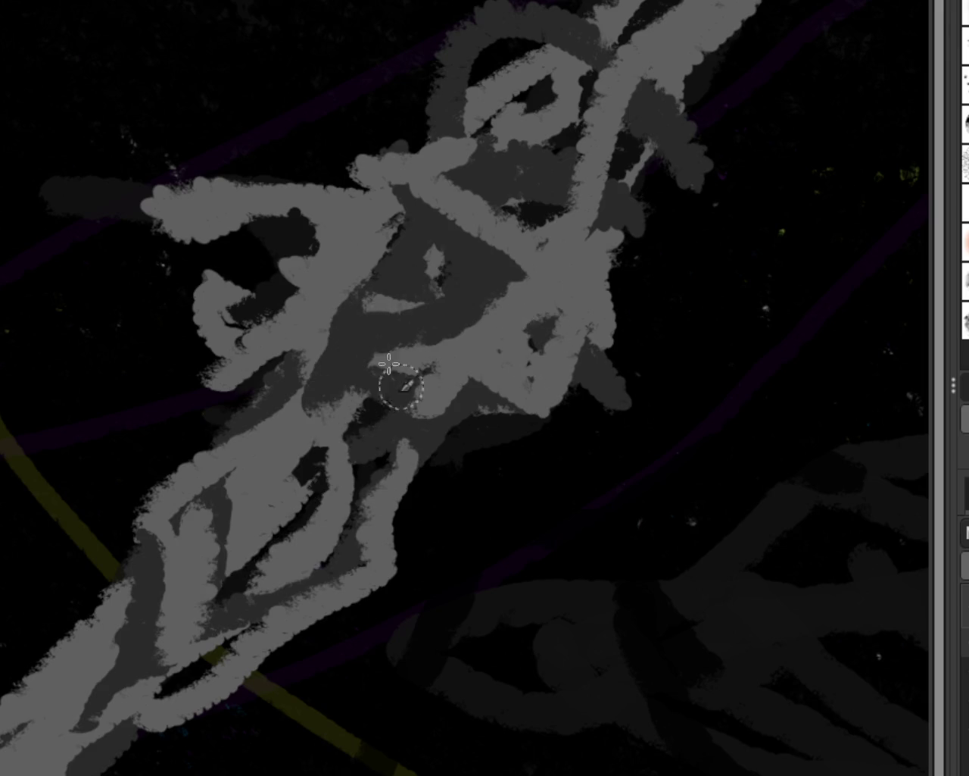
Step: Add light-grey strokes along the top-left arm, lower-left loop and right-hand dark patch
left_click_drag(368, 234, 195, 412)
left_click_drag(363, 195, 481, 455)
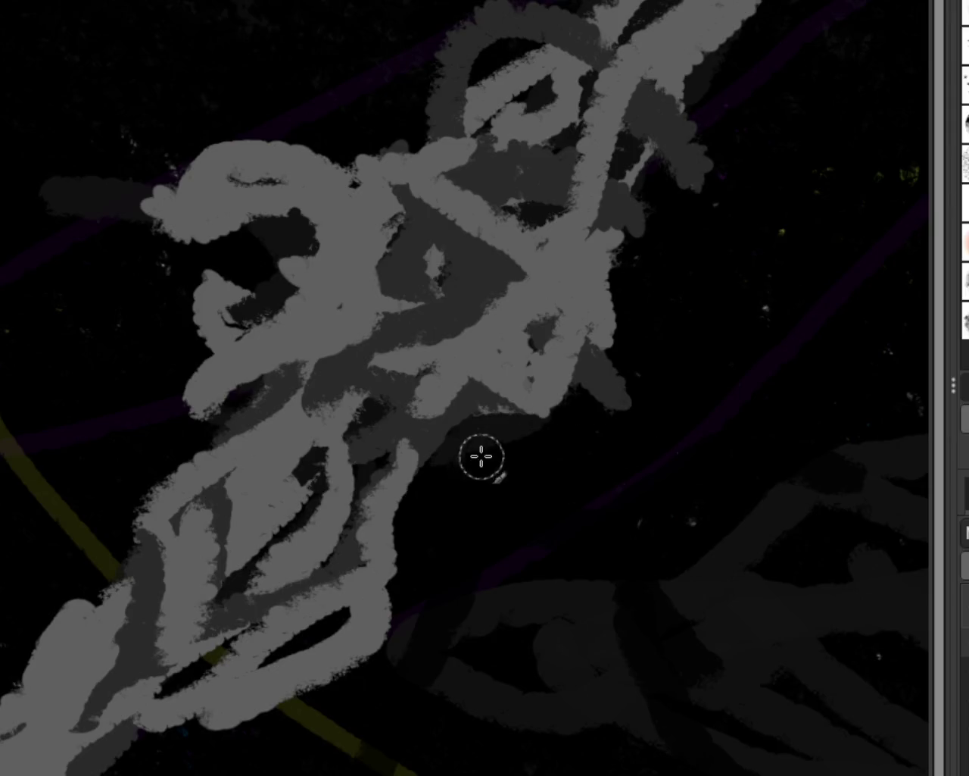
left_click_drag(535, 433, 341, 575)
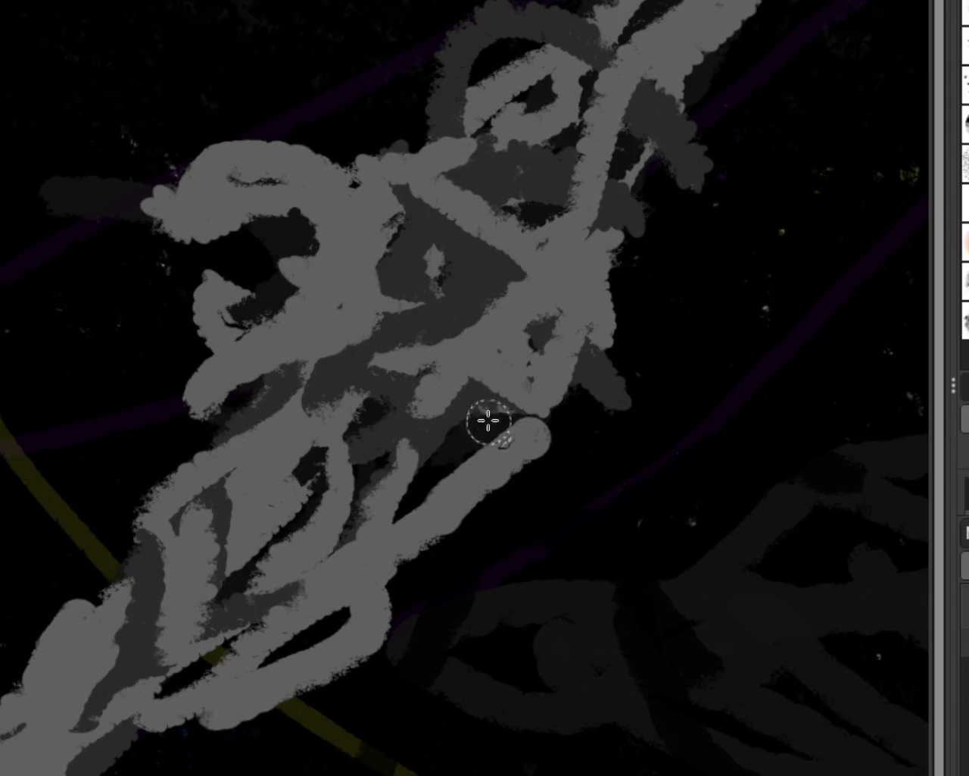
left_click_drag(488, 421, 409, 530)
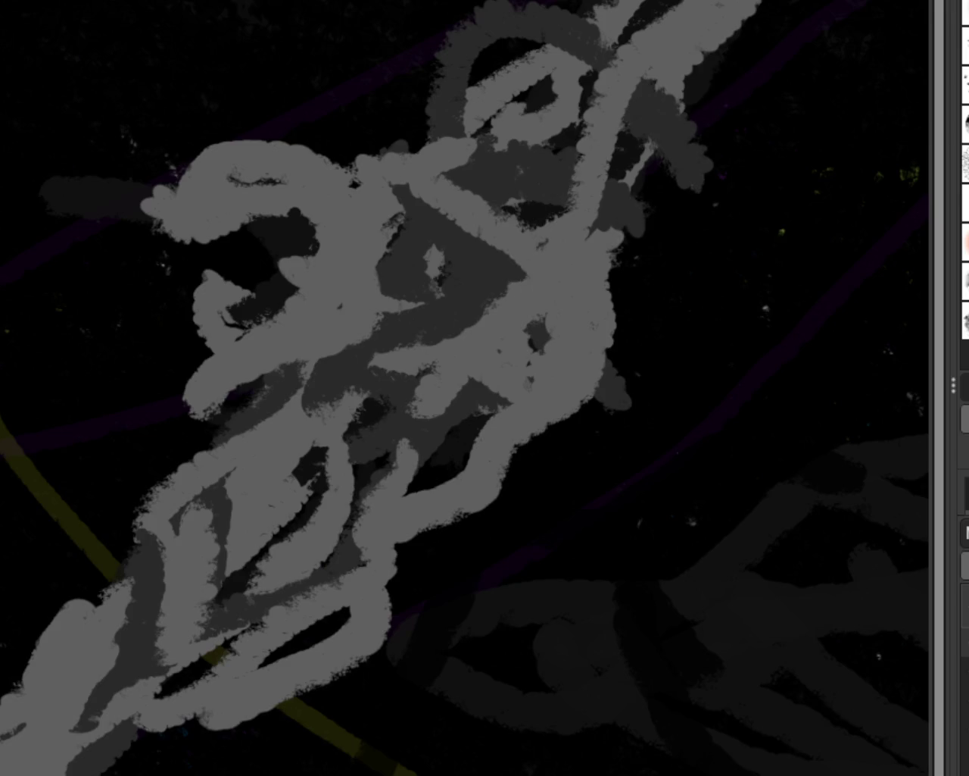
Step: Draw a large loop at the upper right and an arc across the figure's top left
left_click_drag(788, 7, 639, 205)
left_click_drag(606, 7, 567, 210)
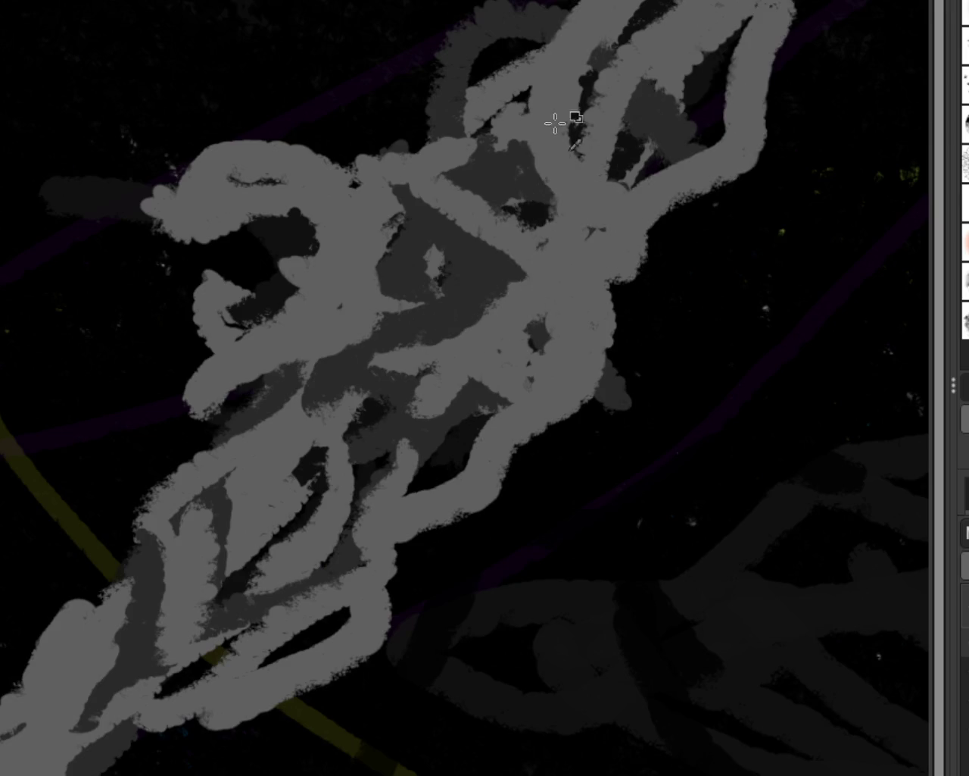
key("ctrl+z")
left_click_drag(584, 21, 405, 87)
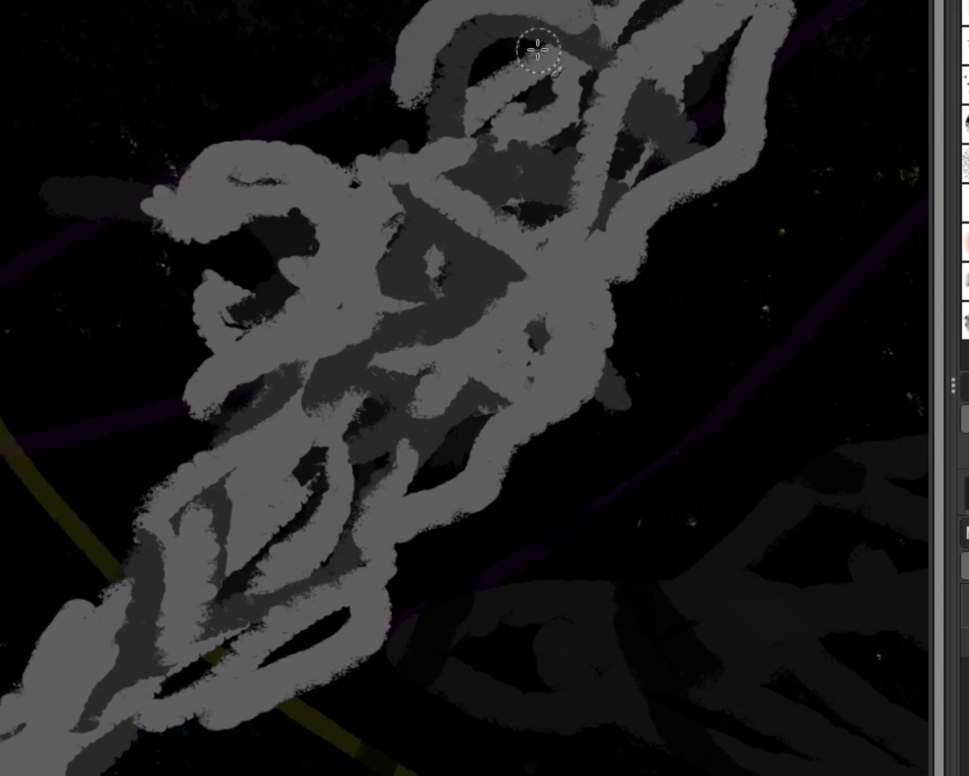
Step: Discard trial strokes down the left side and paint light grey across the lower-left corner
left_click_drag(303, 261, 112, 418)
key("ctrl+z")
left_click_drag(217, 405, 109, 672)
key("ctrl+z")
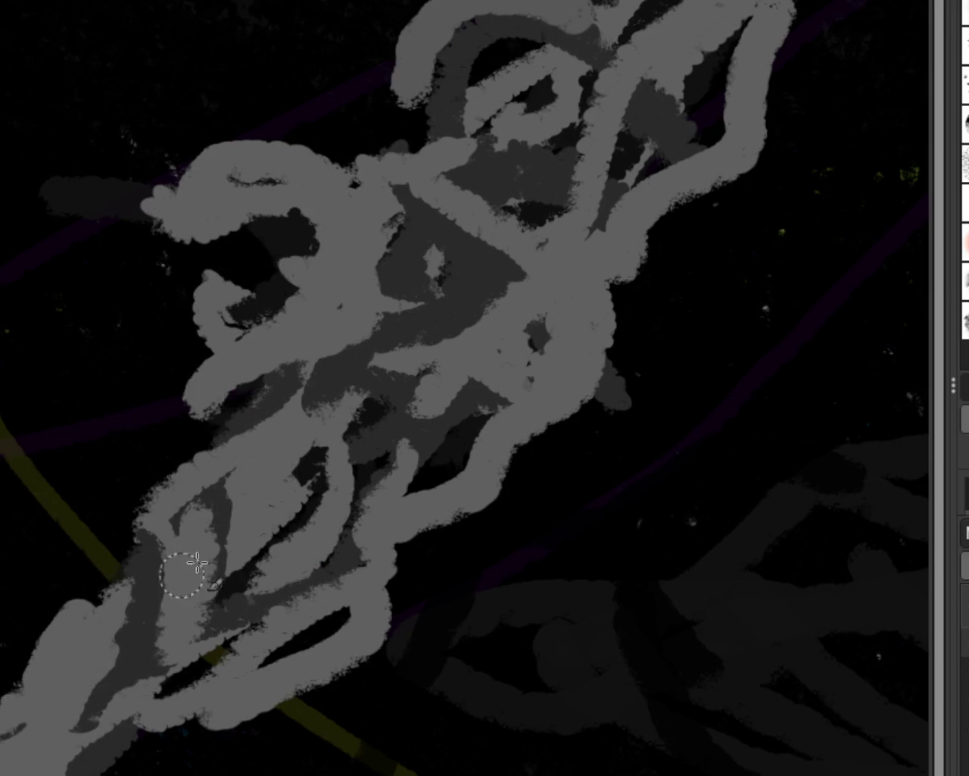
left_click_drag(110, 598, 4, 700)
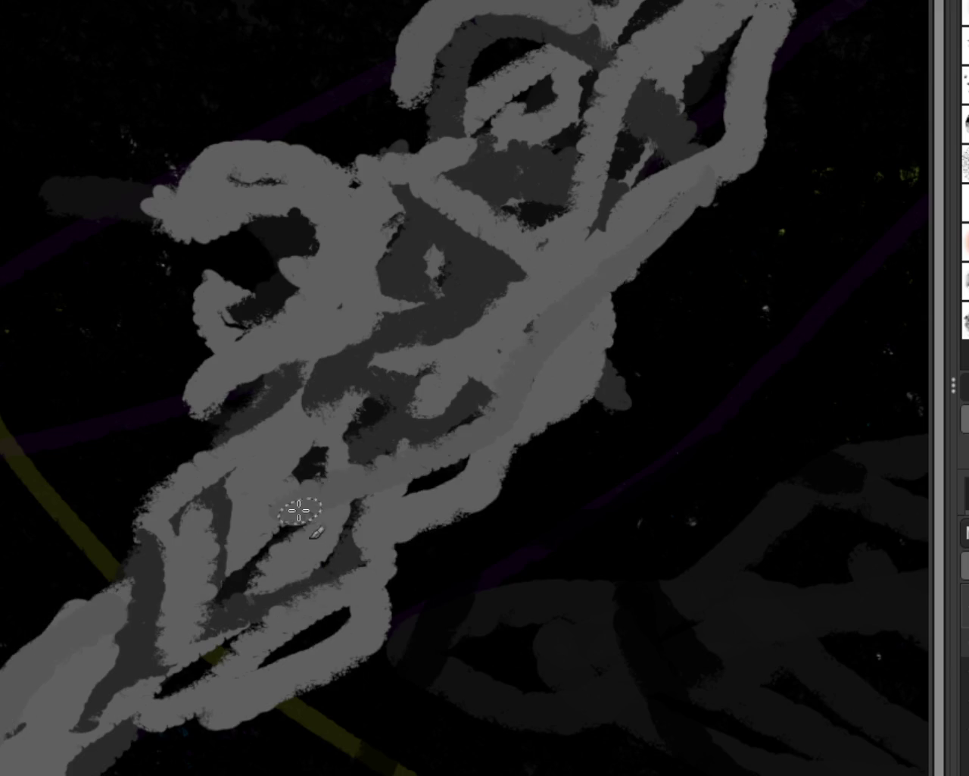
Step: Undo the trial strokes through the middle and paint a dark stroke down through the figure
left_click_drag(534, 213, 413, 272)
left_click_drag(352, 379, 534, 212)
key("ctrl+z")
key("ctrl+z")
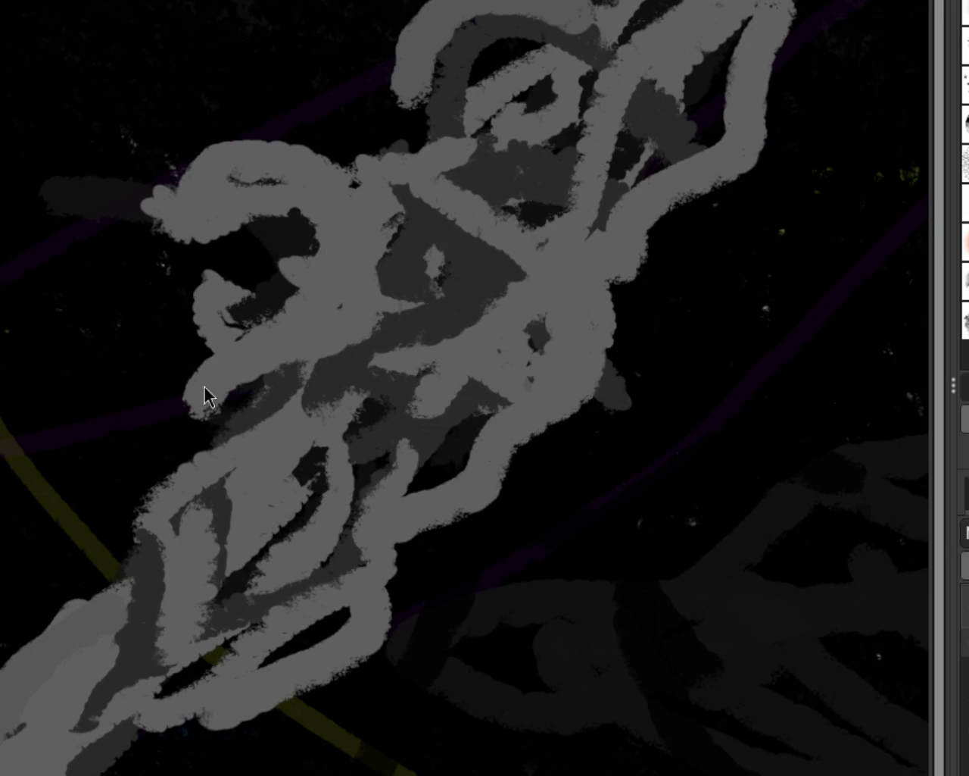
mouse_move(578, 29)
left_mouse_down()
mouse_move(526, 157)
mouse_move(336, 206)
left_mouse_up()
Step: Try dark and light-grey strokes over the figure's left side, undoing each one
key("ctrl+z")
mouse_move(529, 292)
left_mouse_down()
mouse_move(487, 212)
mouse_move(271, 411)
mouse_move(164, 608)
mouse_move(195, 540)
mouse_move(141, 692)
mouse_move(227, 498)
mouse_move(170, 574)
mouse_move(260, 531)
mouse_move(202, 583)
left_mouse_up()
key("ctrl+z")
mouse_move(264, 469)
left_mouse_down()
mouse_move(234, 692)
mouse_move(281, 584)
mouse_move(325, 390)
mouse_move(54, 631)
mouse_move(152, 346)
left_mouse_up()
key("ctrl+z")
key("ctrl+z")
left_click_drag(205, 374, 46, 261)
key("ctrl+z")
key("ctrl+z")
mouse_move(126, 487)
left_mouse_down()
mouse_move(167, 433)
mouse_move(321, 340)
left_mouse_up()
Step: Trial dark strokes down the figure's middle and left, discarding each
key("ctrl+z")
mouse_move(404, 292)
left_mouse_down()
mouse_move(279, 543)
mouse_move(324, 302)
mouse_move(45, 478)
left_mouse_up()
key("ctrl+z")
left_click_drag(250, 314, 129, 506)
key("ctrl+z")
left_click_drag(393, 201, 119, 551)
Step: Settle on a dark stroke running down the figure's outer left side
key("ctrl+z")
left_click_drag(288, 265, 46, 666)
key("ctrl+z")
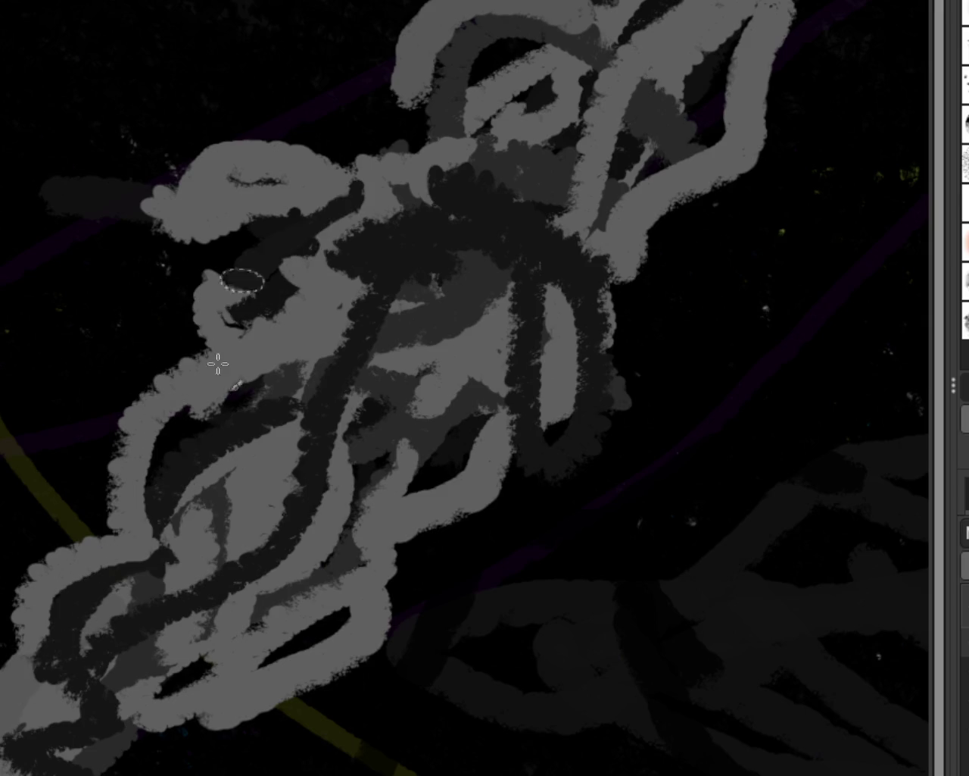
left_click_drag(218, 364, 46, 591)
key("ctrl+z")
left_click_drag(299, 324, 10, 627)
Step: Paint a long dark curve along the right side, plus lower-centre and upper-right arm strokes
key("ctrl+z")
left_click_drag(266, 281, 21, 670)
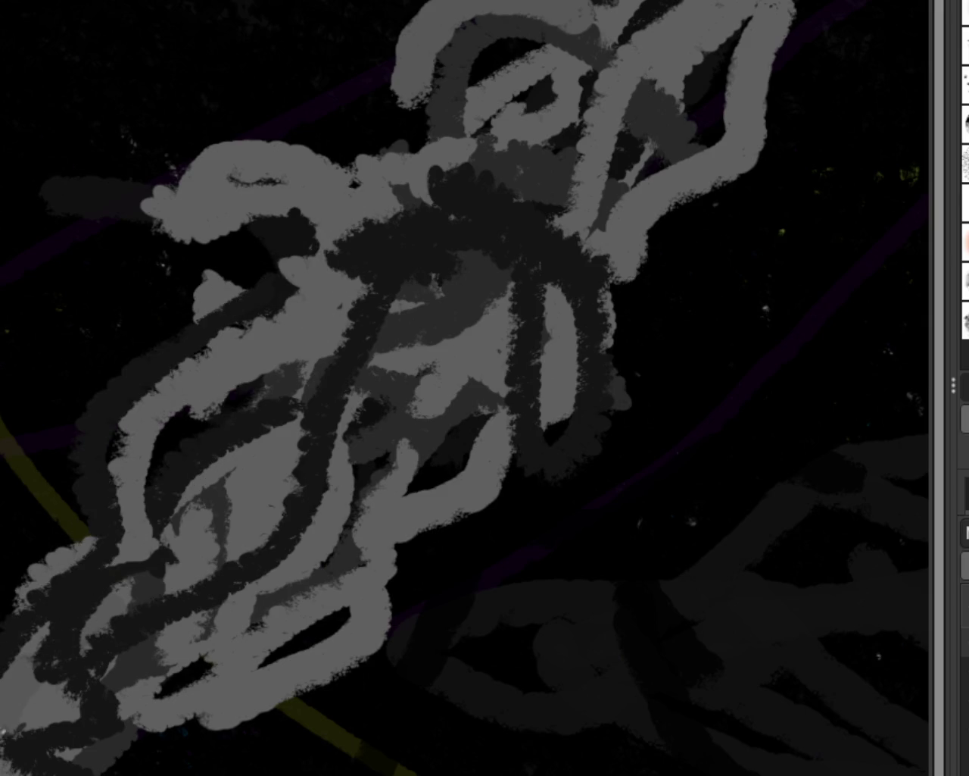
left_click_drag(666, 193, 545, 515)
left_click_drag(485, 258, 480, 454)
key("ctrl+z")
left_click_drag(424, 545, 300, 672)
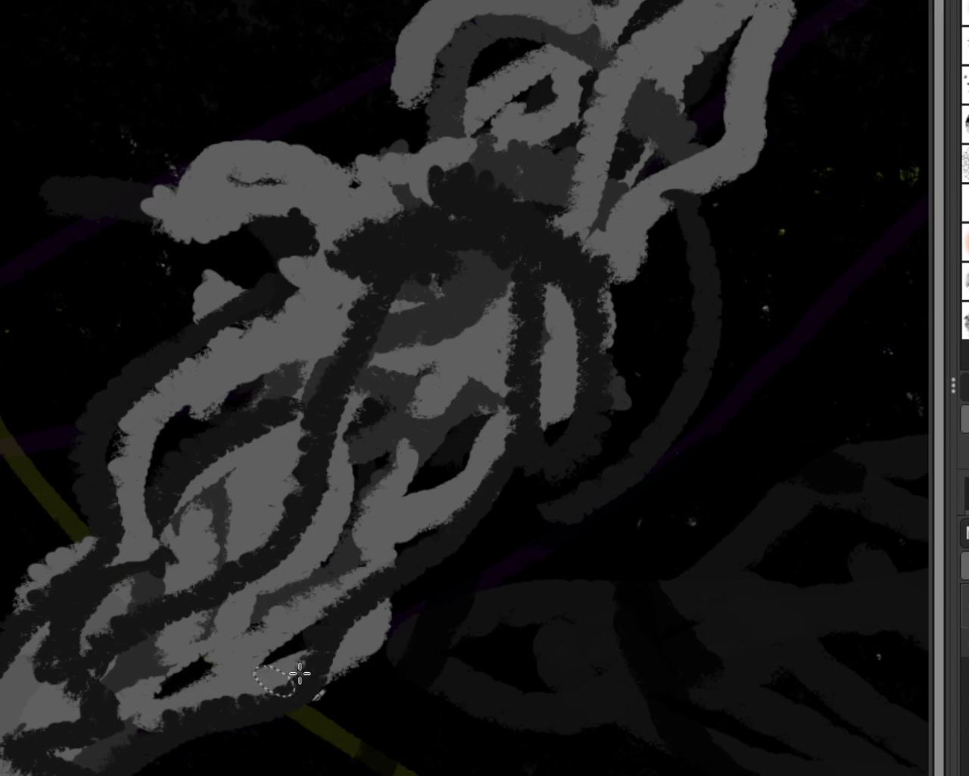
left_click_drag(628, 238, 774, 68)
key("ctrl+z")
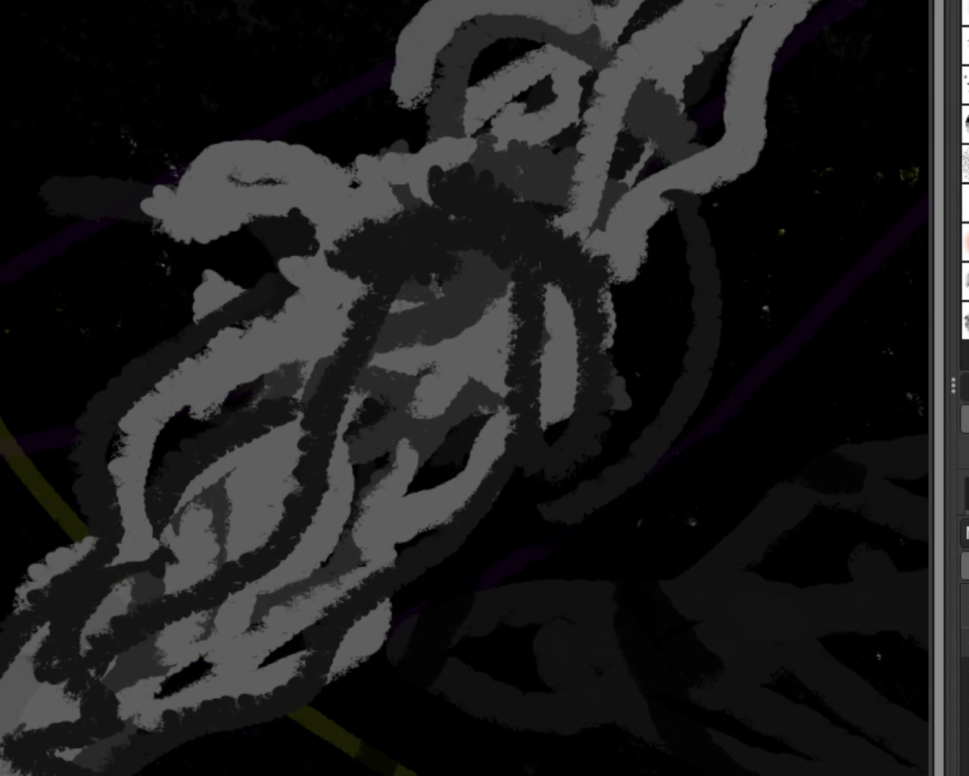
Step: Zoom the view, then replace a tangled grey loop with a new freehand figure on the right
scroll(656, 97, "up", 1)
scroll(634, 97, "down", 2)
scroll(634, 97, "down", 2)
scroll(617, 102, "up", 2)
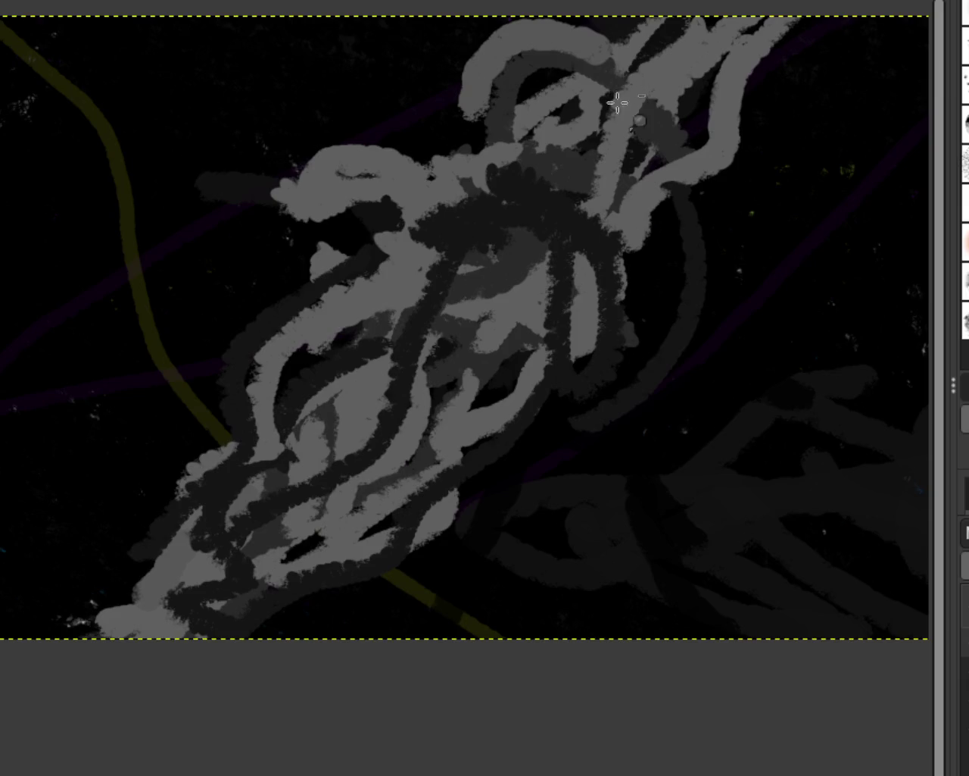
scroll(520, 280, "down", 1)
scroll(504, 361, "up", 1)
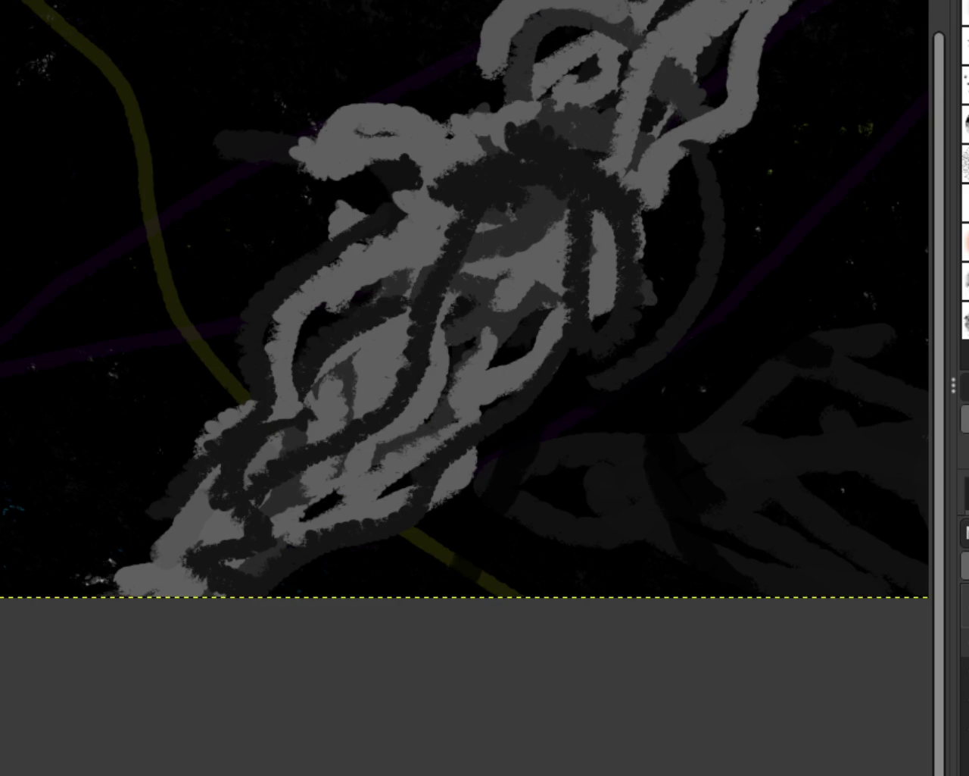
mouse_move(783, 349)
left_mouse_down()
mouse_move(806, 518)
mouse_move(775, 547)
mouse_move(636, 515)
mouse_move(749, 341)
mouse_move(733, 394)
left_mouse_up()
key("ctrl+z")
mouse_move(696, 542)
left_mouse_down()
mouse_move(894, 287)
mouse_move(798, 378)
mouse_move(765, 379)
mouse_move(853, 264)
mouse_move(722, 502)
mouse_move(812, 520)
mouse_move(735, 576)
mouse_move(782, 570)
mouse_move(472, 666)
mouse_move(855, 465)
mouse_move(855, 493)
mouse_move(893, 428)
mouse_move(963, 464)
left_mouse_up()
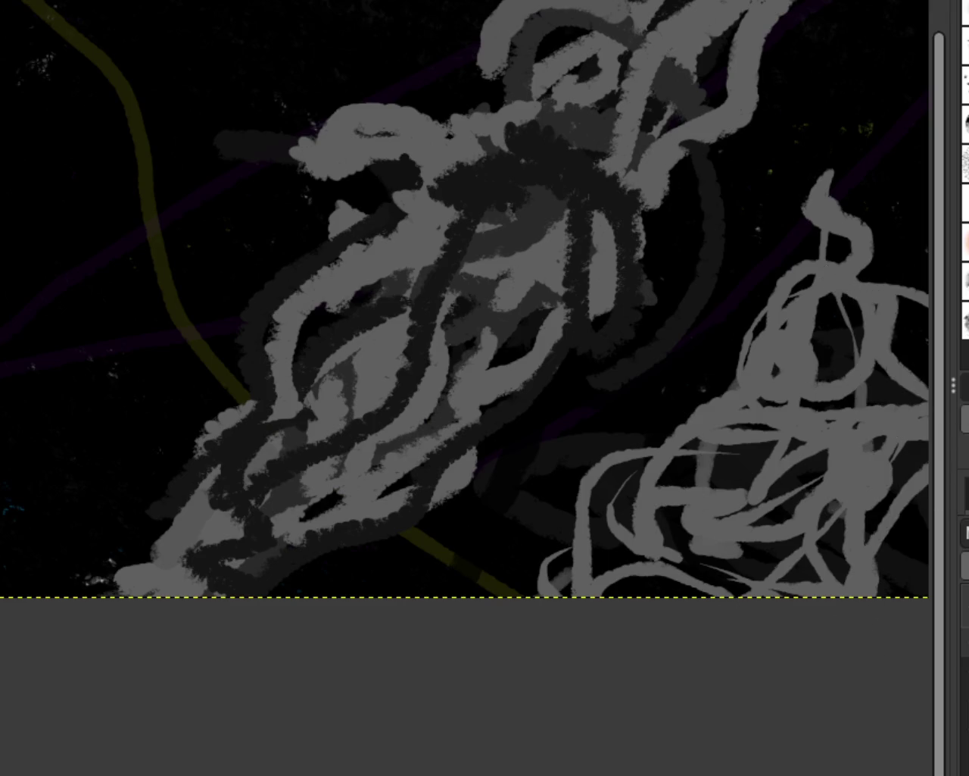
Step: Add curved grey strokes to the figure's lower right, including a loop around the dark spot
scroll(398, 265, "up", 1)
scroll(411, 260, "down", 4)
scroll(714, 313, "up", 2)
scroll(714, 313, "up", 2)
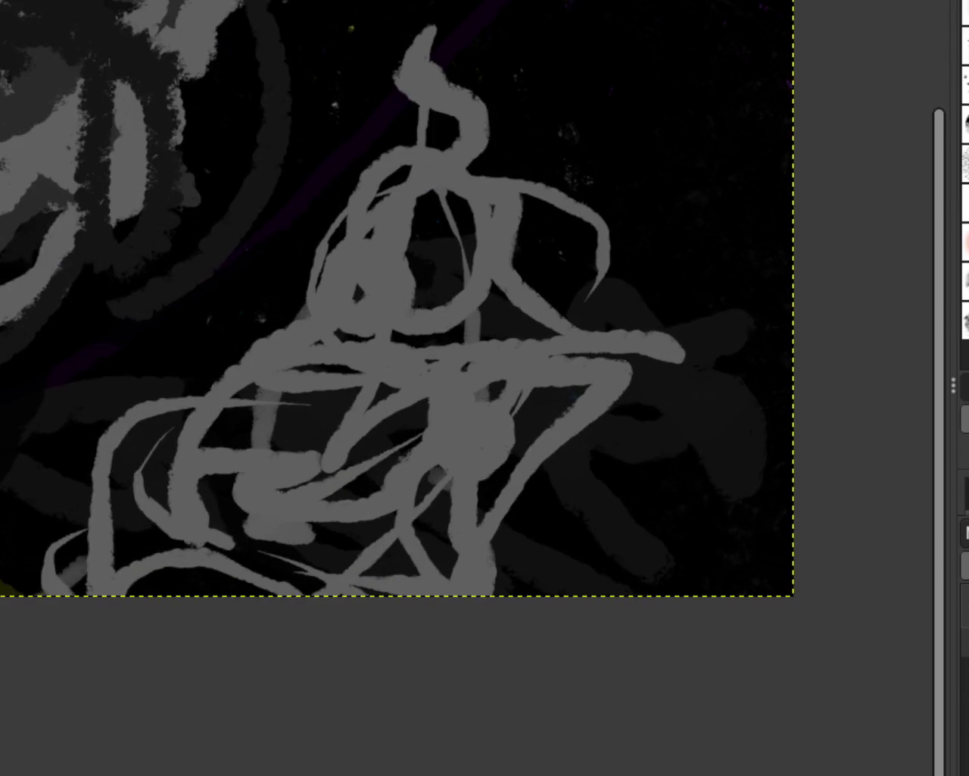
left_click_drag(530, 398, 643, 614)
left_click_drag(720, 522, 628, 461)
key("ctrl+z")
left_click_drag(670, 367, 450, 574)
mouse_move(754, 594)
left_mouse_down()
mouse_move(613, 496)
mouse_move(639, 403)
mouse_move(299, 508)
mouse_move(732, 495)
mouse_move(594, 470)
left_mouse_up()
left_click_drag(680, 447, 666, 454)
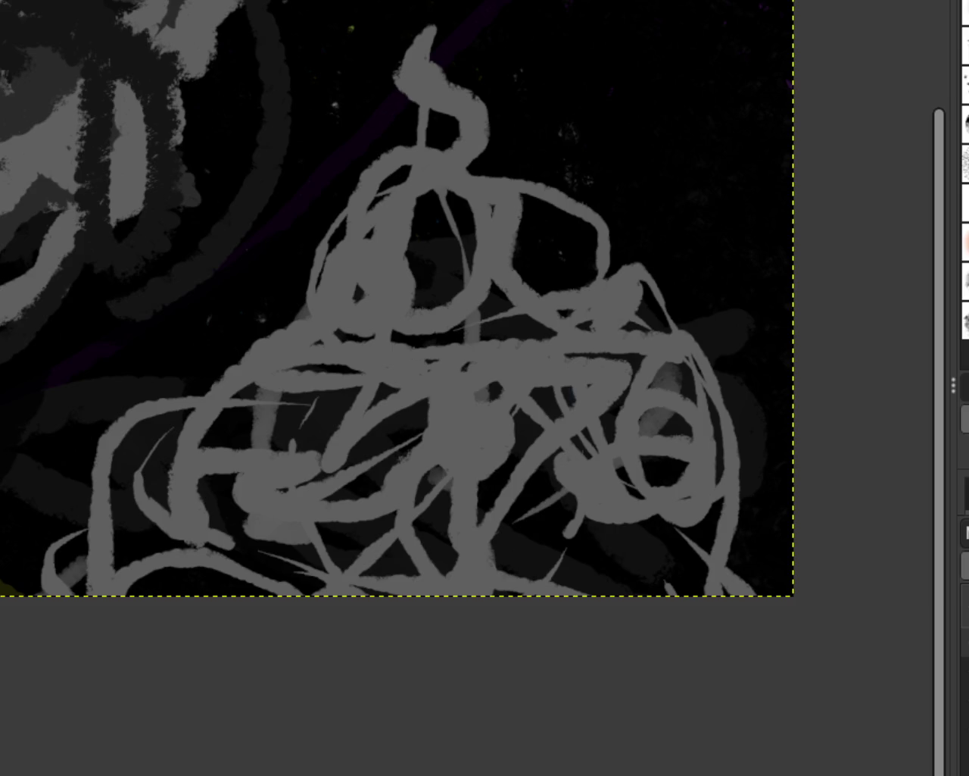
Step: Add a looping grey stroke rising above the figure's upper right, undoing its extension
left_click_drag(636, 273, 636, 203)
mouse_move(575, 303)
left_mouse_down()
mouse_move(553, 243)
mouse_move(680, 206)
mouse_move(415, 76)
mouse_move(664, 54)
mouse_move(552, 227)
mouse_move(654, 426)
mouse_move(424, 394)
mouse_move(91, 574)
mouse_move(190, 472)
mouse_move(667, 444)
mouse_move(573, 476)
left_mouse_up()
key("ctrl+z")
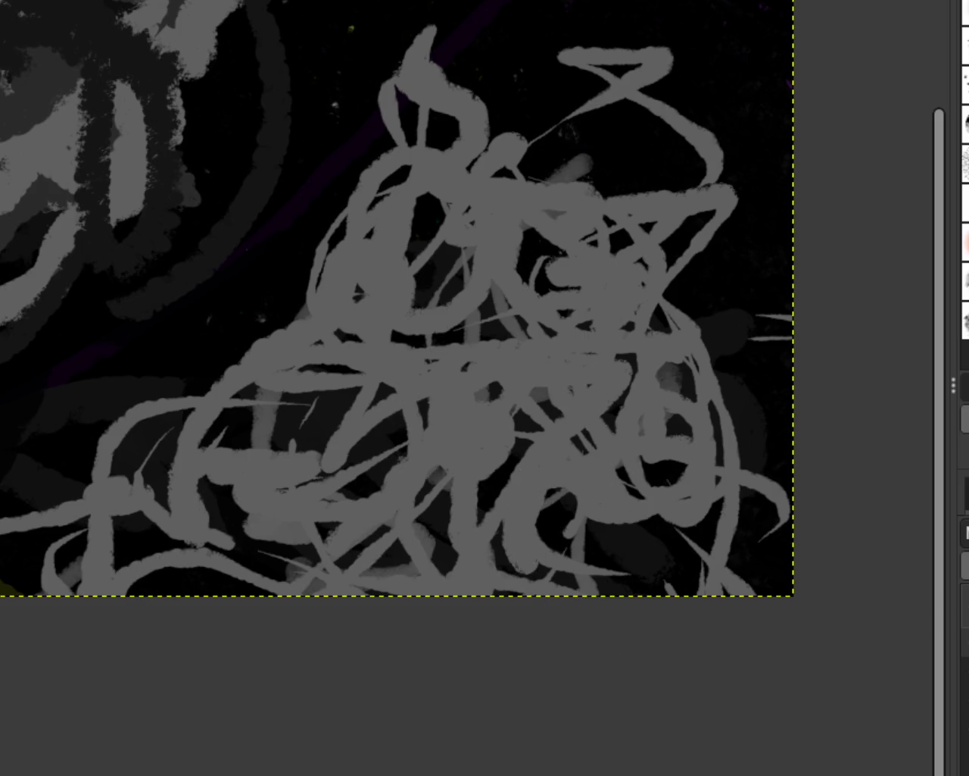
scroll(482, 294, "down", 2, "ctrl")
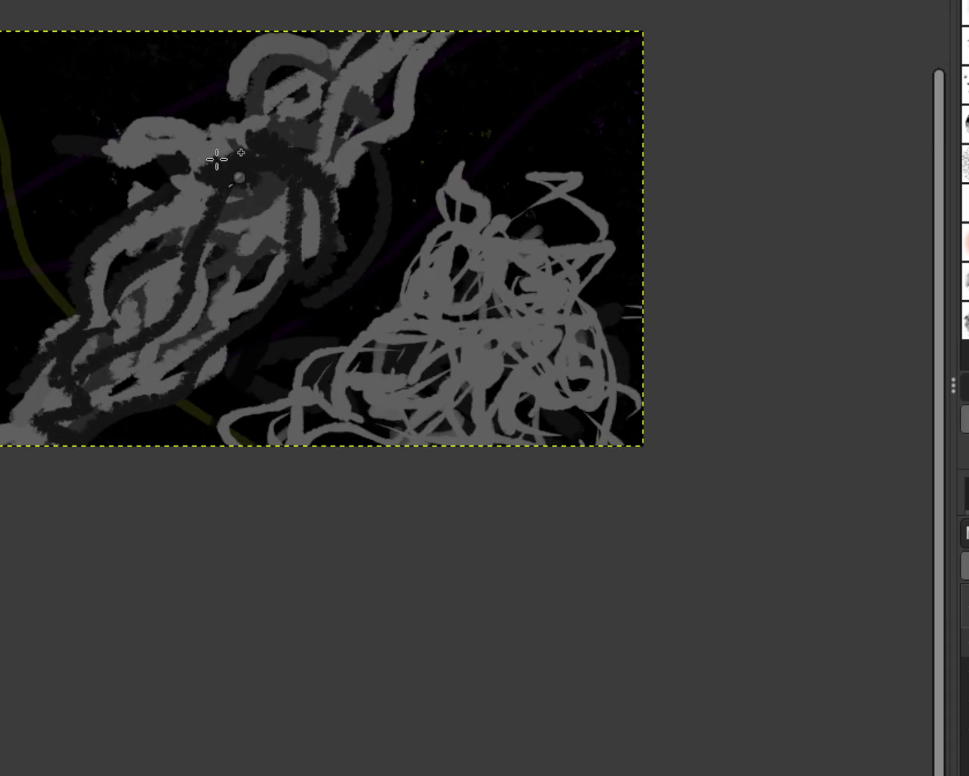
scroll(217, 159, "up", 2, "ctrl")
scroll(313, 238, "down", 2, "ctrl")
scroll(82, 257, "up", 1, "ctrl")
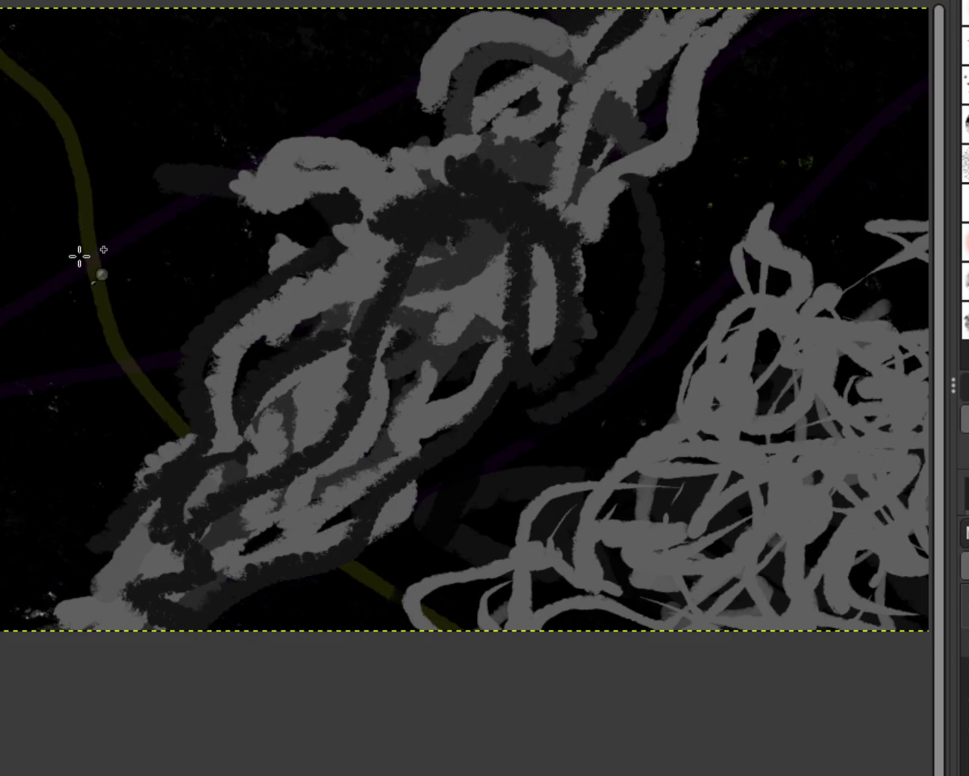
scroll(390, 292, "down", 1, "ctrl")
scroll(222, 253, "up", 1, "ctrl")
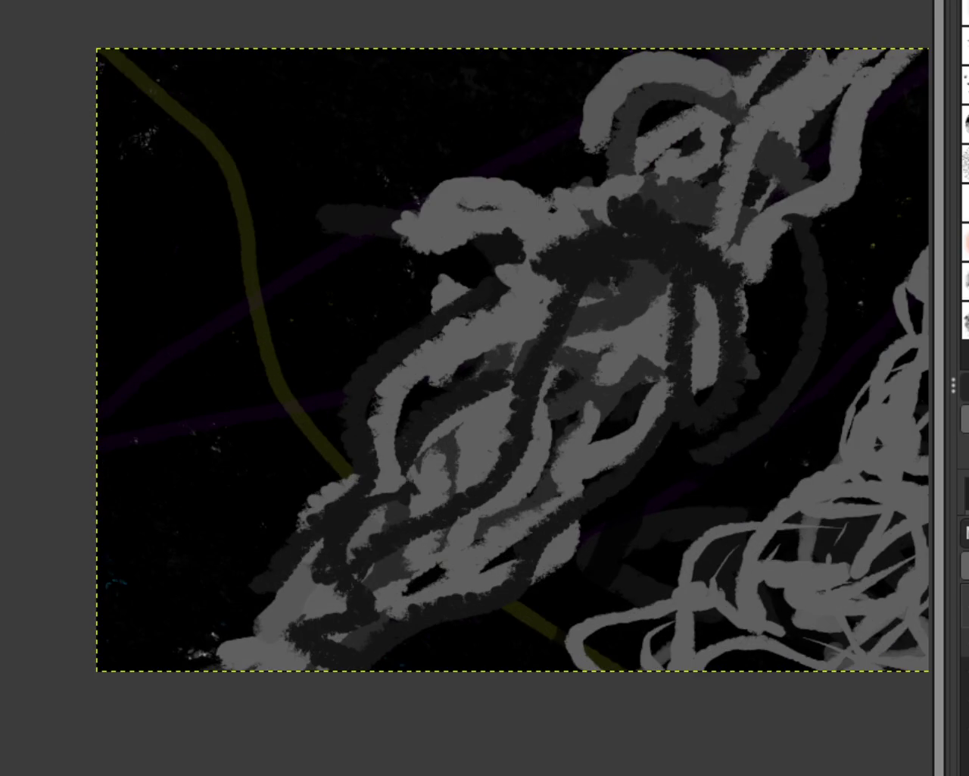
left_click_drag(288, 50, 203, 120)
left_click_drag(212, 220, 99, 276)
left_click_drag(322, 85, 281, 161)
left_click_drag(99, 65, 318, 95)
left_click_drag(132, 99, 216, 235)
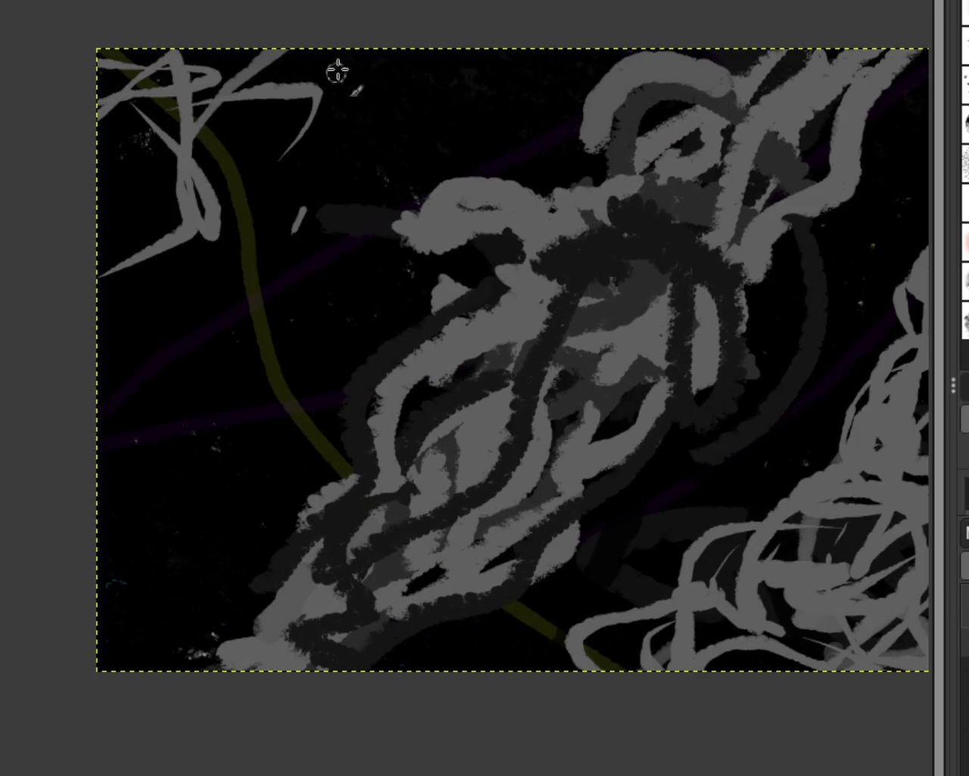
key("ctrl+z")
key("ctrl+z")
key("ctrl+z")
left_click_drag(292, 61, 162, 227)
key("ctrl+z")
left_click_drag(142, 130, 98, 276)
mouse_move(174, 98)
left_mouse_down()
mouse_move(303, 50)
mouse_move(212, 297)
left_mouse_up()
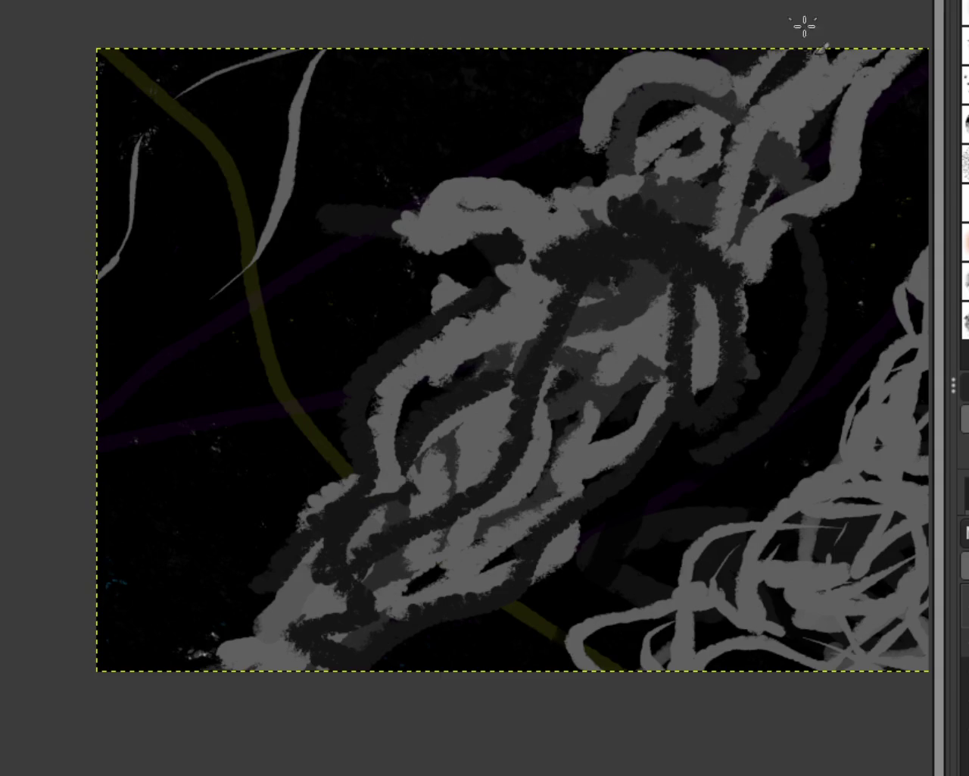
left_click_drag(281, 434, 99, 542)
key("ctrl+z")
key("ctrl+z")
key("ctrl+z")
left_click_drag(451, 50, 273, 216)
mouse_move(180, 403)
left_mouse_down()
mouse_move(176, 479)
mouse_move(98, 583)
left_mouse_up()
left_click_drag(292, 260, 244, 320)
key("ctrl+z")
key("ctrl+z")
key("ctrl+z")
left_click_drag(310, 50, 165, 129)
left_click_drag(133, 165, 96, 386)
left_click_drag(262, 178, 226, 226)
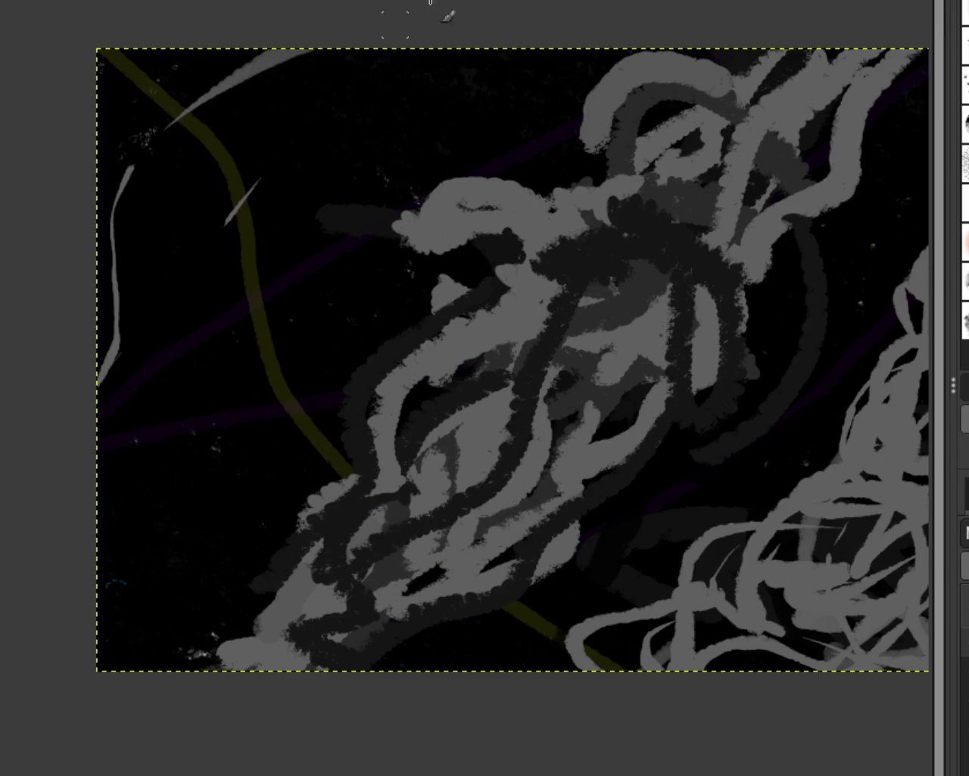
key("ctrl+z")
key("ctrl+z")
key("ctrl+z")
left_click_drag(519, 50, 315, 231)
left_click_drag(265, 390, 167, 572)
left_click_drag(248, 124, 155, 293)
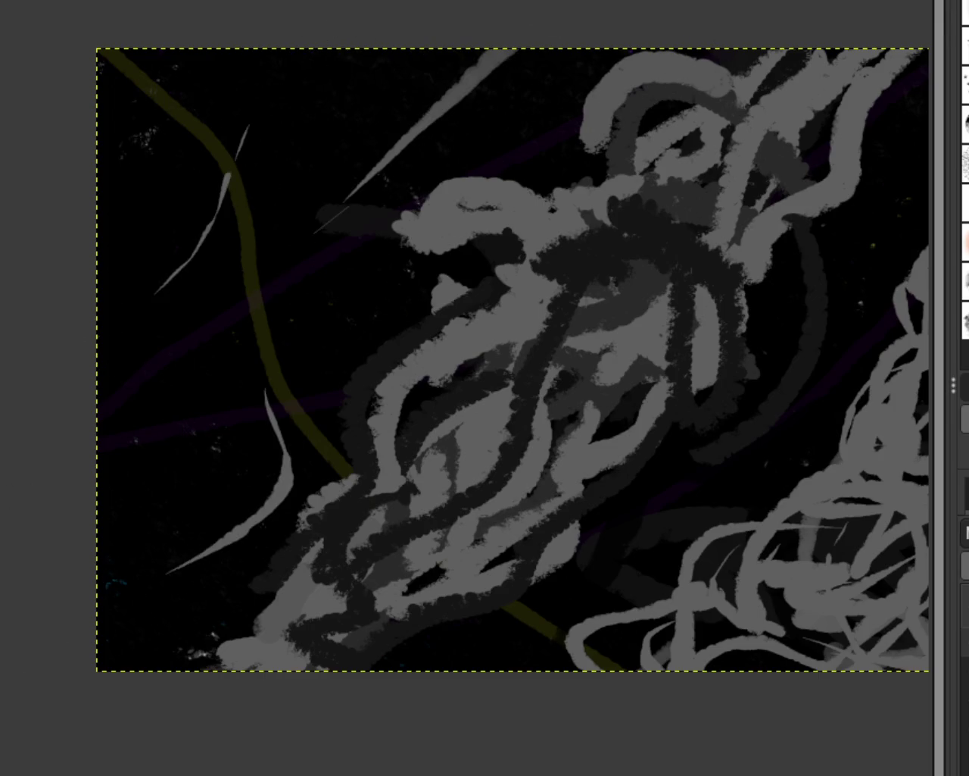
key("ctrl+z")
key("ctrl+z")
key("ctrl+z")
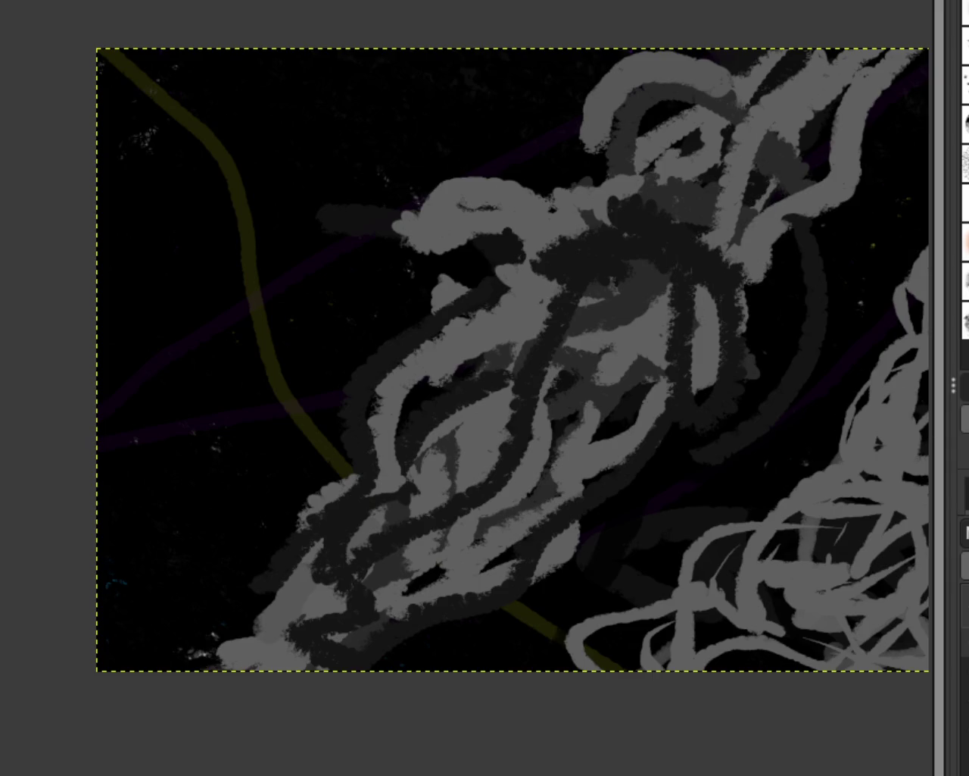
key("ctrl+z")
key("ctrl+z")
key("ctrl+z")
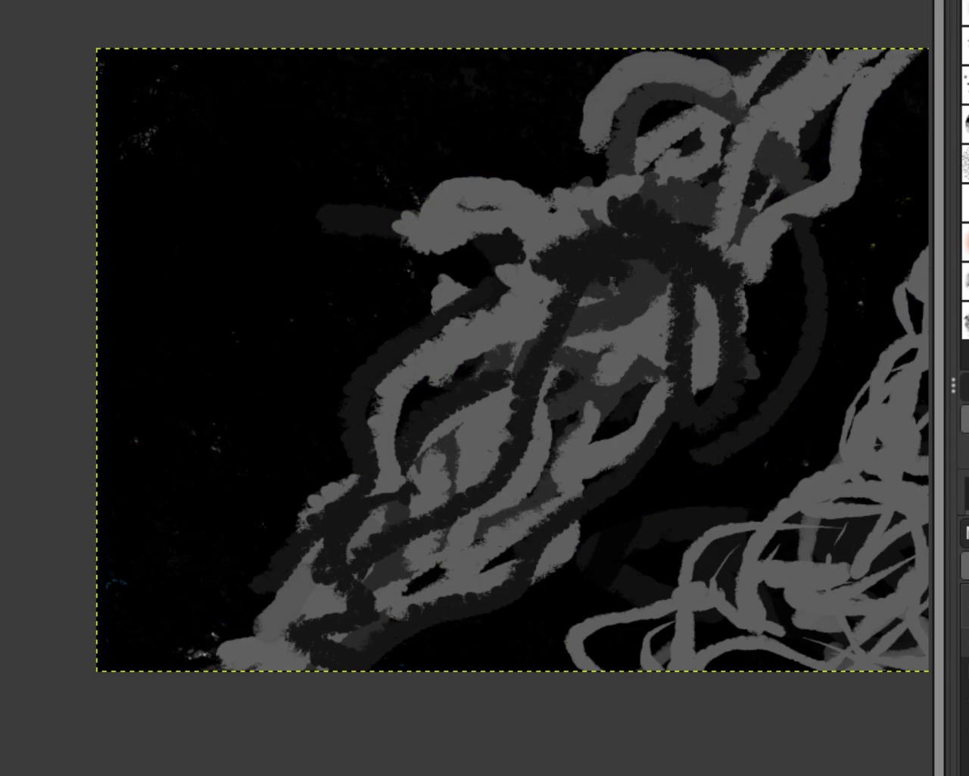
Step: Undo all grey brush strokes, redoing to keep the speckled splatter and olive and purple lines
key("ctrl+z")
key("ctrl+z")
key("ctrl+z")
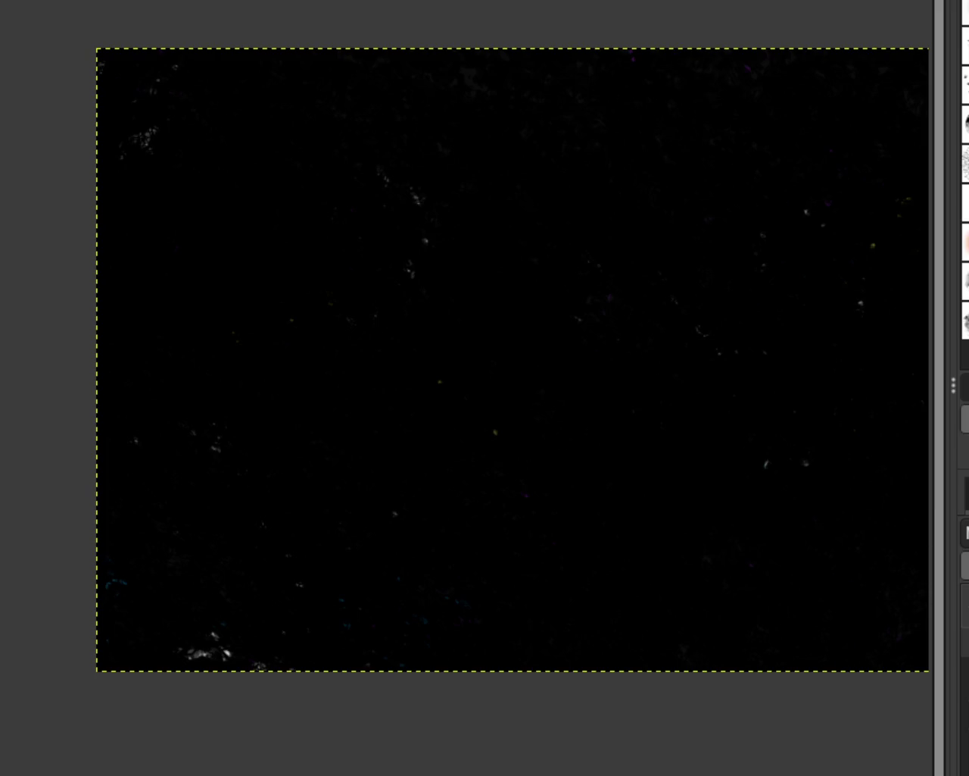
key("ctrl+z")
key("ctrl+y")
key("ctrl+z")
key("ctrl+y")
key("ctrl+y")
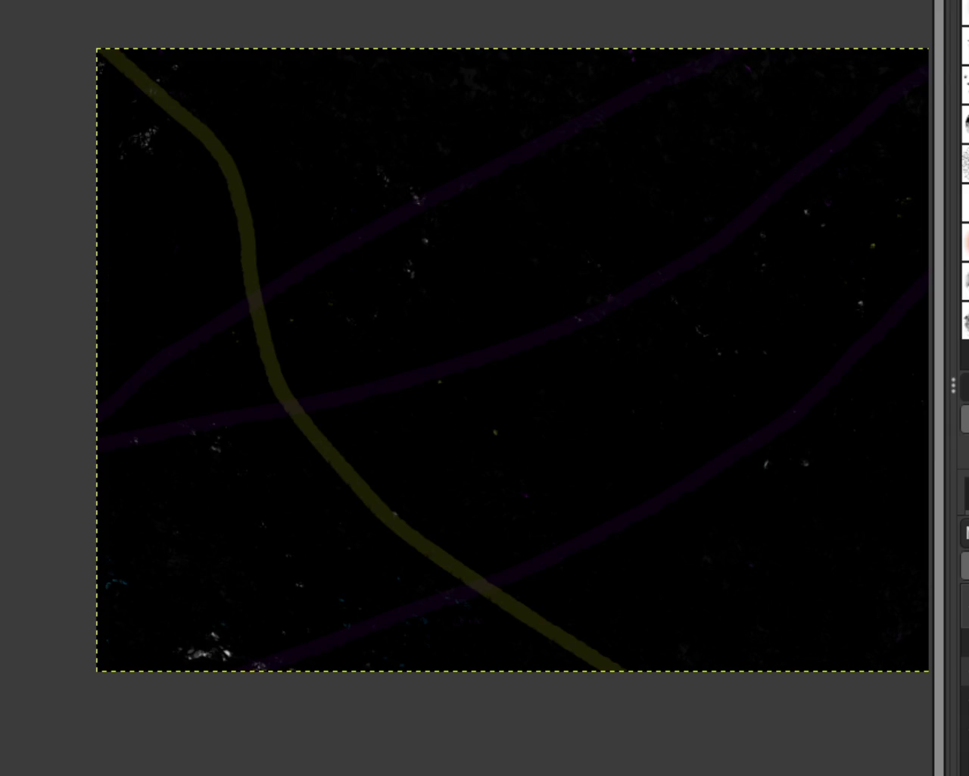
Step: Paint several short tapered teal strokes and a long sweep from top-centre to bottom-left
left_click_drag(871, 91, 713, 218)
left_click_drag(477, 612, 428, 652)
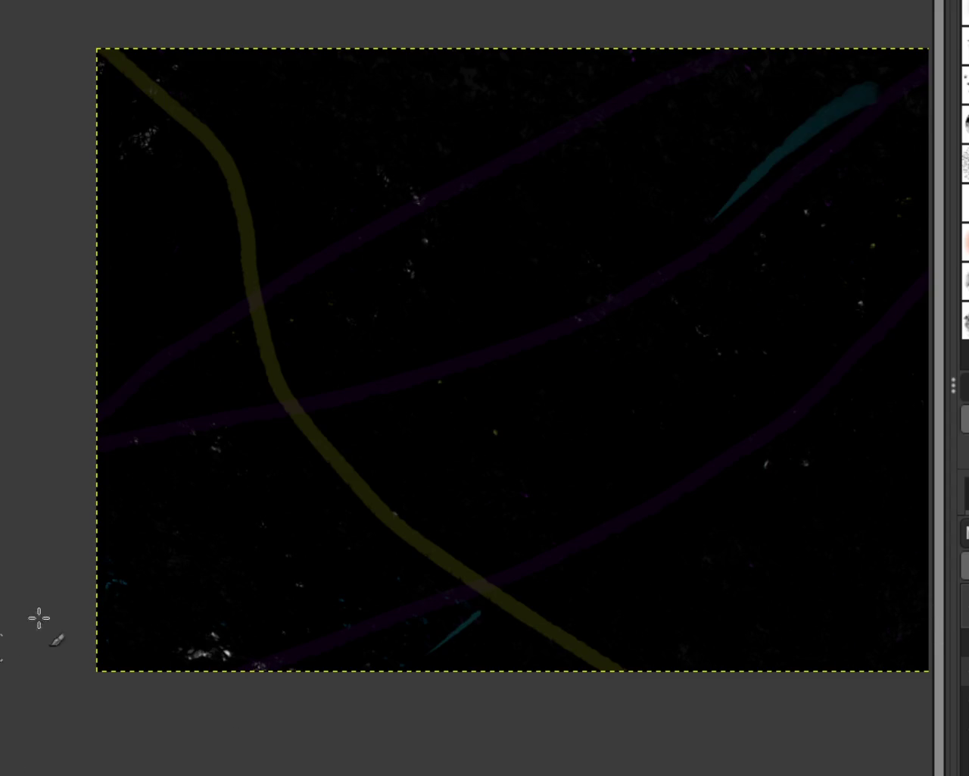
left_click_drag(676, 89, 568, 181)
left_click_drag(411, 278, 368, 308)
left_click_drag(688, 209, 702, 249)
left_click_drag(659, 346, 736, 401)
key("ctrl+z")
key("ctrl+z")
key("ctrl+z")
mouse_move(606, 50)
left_mouse_down()
mouse_move(103, 645)
mouse_move(170, 660)
left_mouse_up()
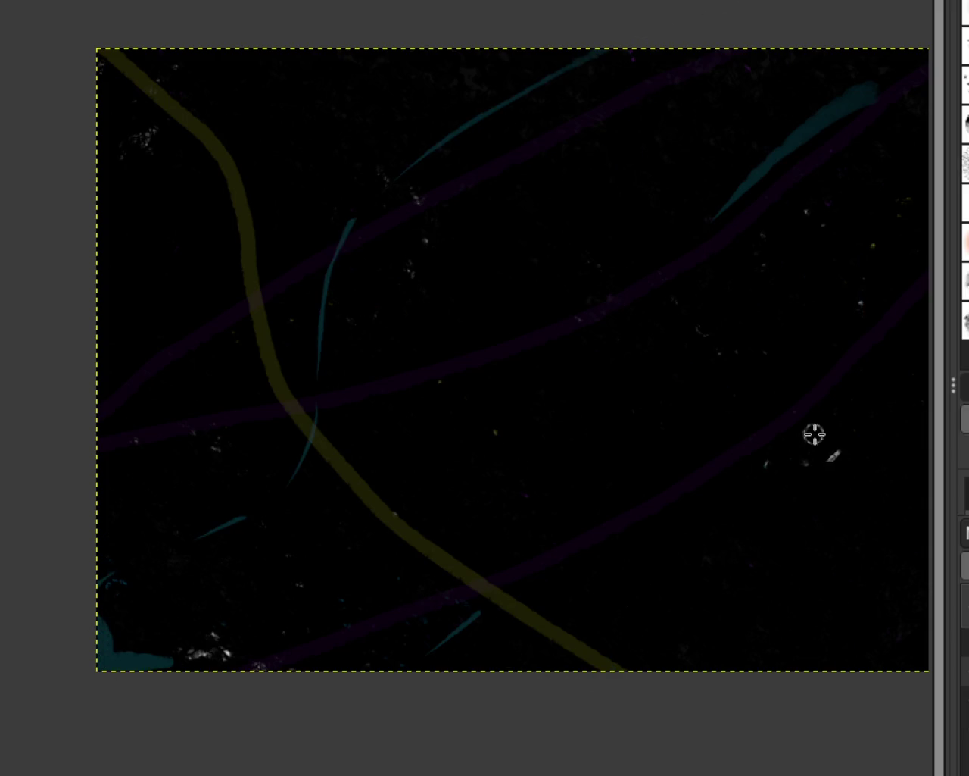
Step: Undo back past the grey figures and teal strokes, then redo two of the teal strokes
scroll(439, 271, "up", 1)
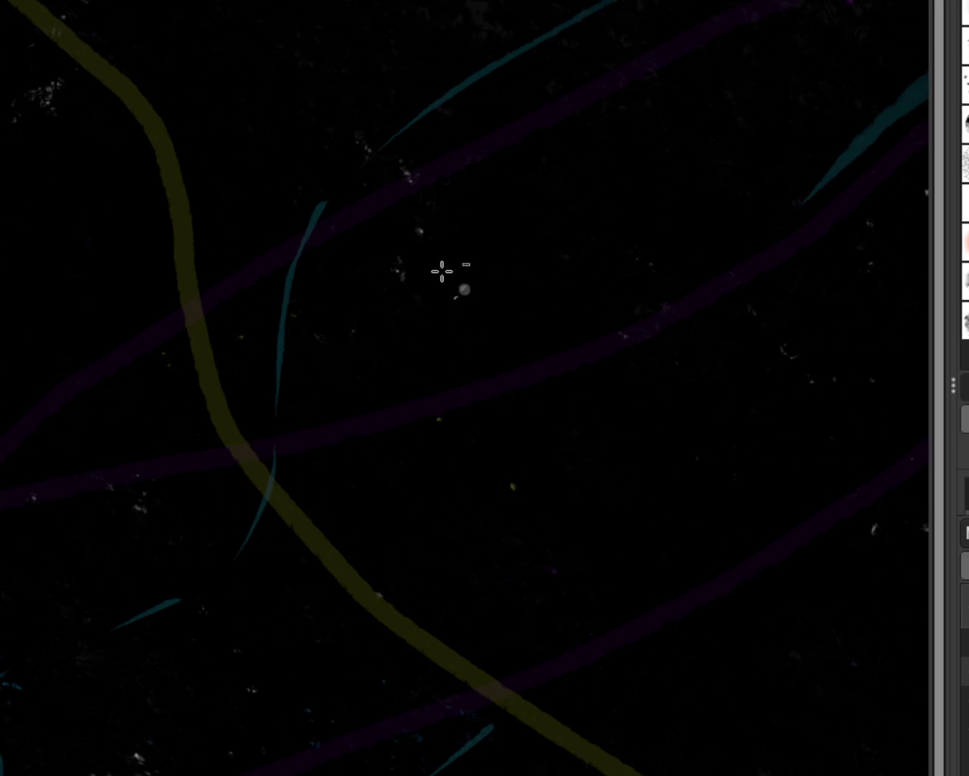
scroll(394, 311, "down", 2)
scroll(587, 314, "up", 1)
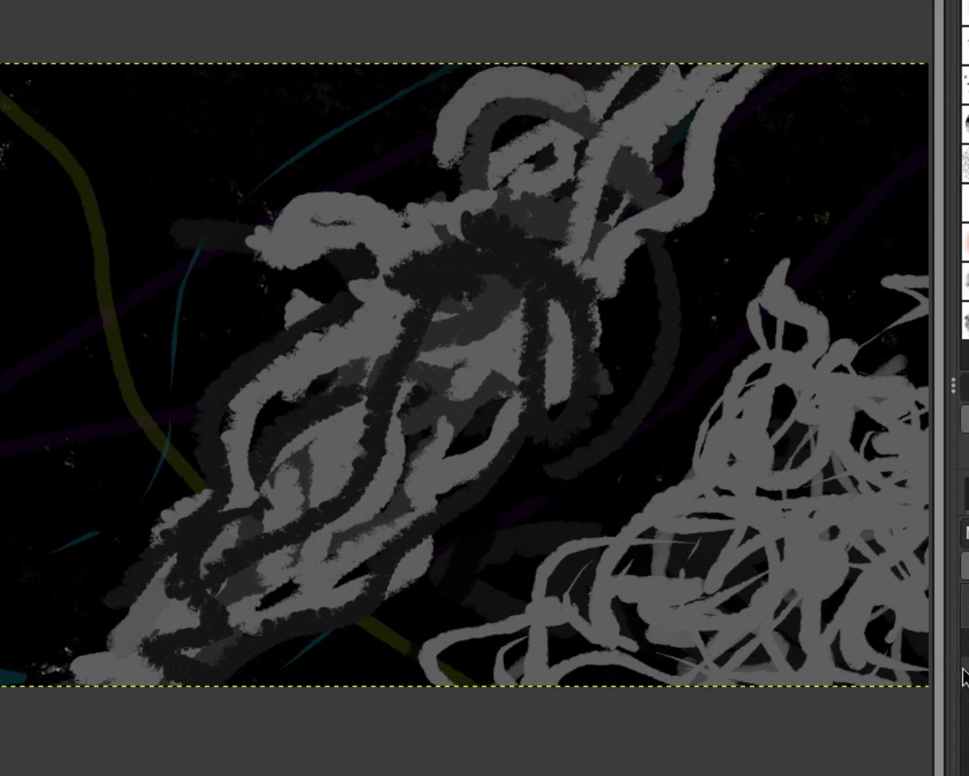
key("ctrl+z")
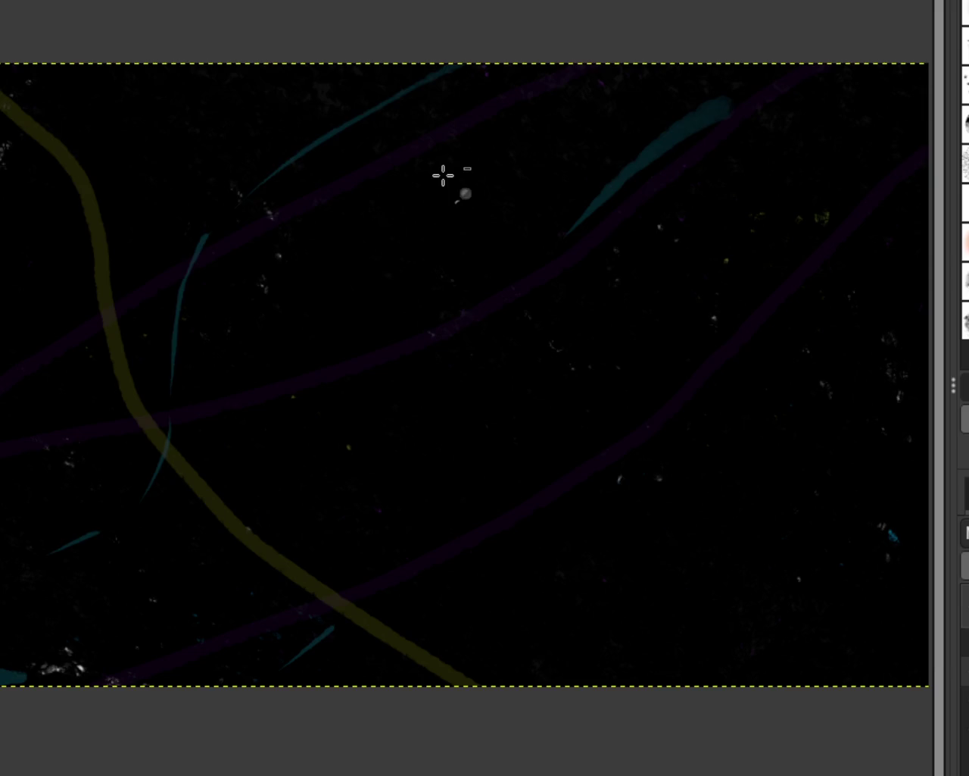
key("ctrl+z")
key("ctrl+z")
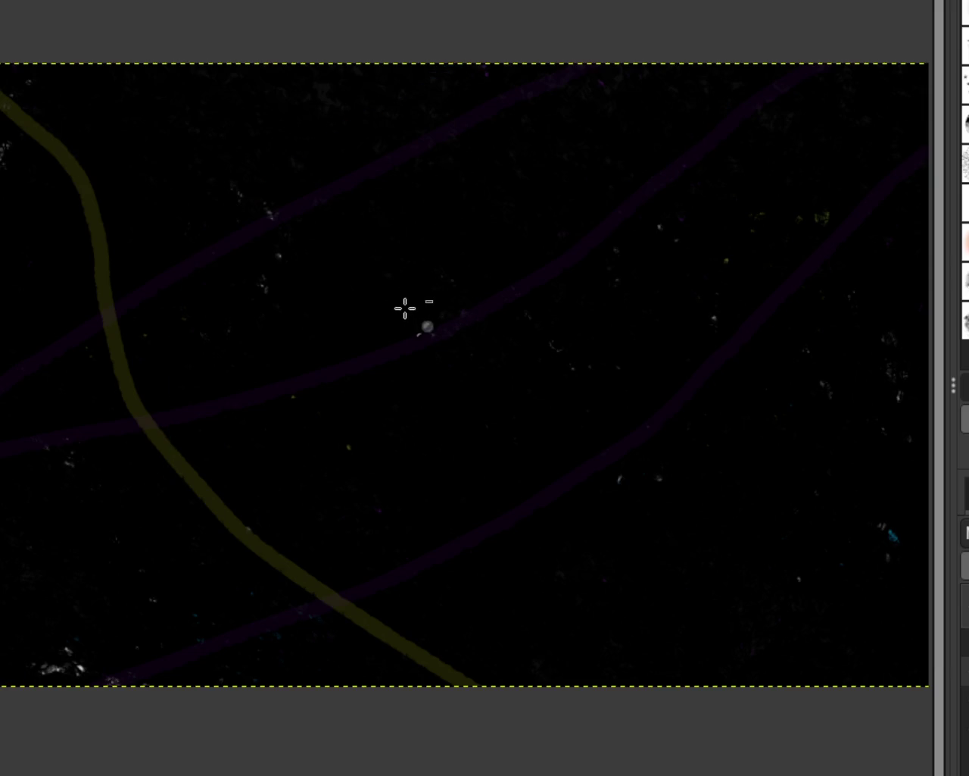
key("ctrl+y")
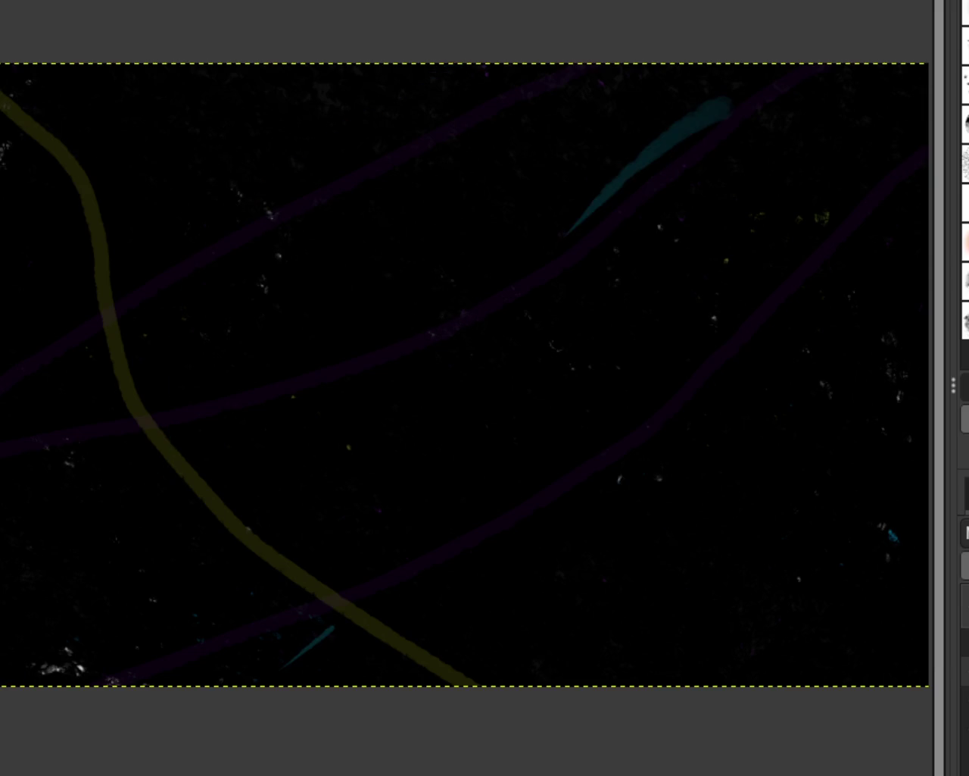
Step: Add teal strokes near the top and from the lower left, discarding the long cross-canvas one
left_click_drag(385, 142, 493, 75)
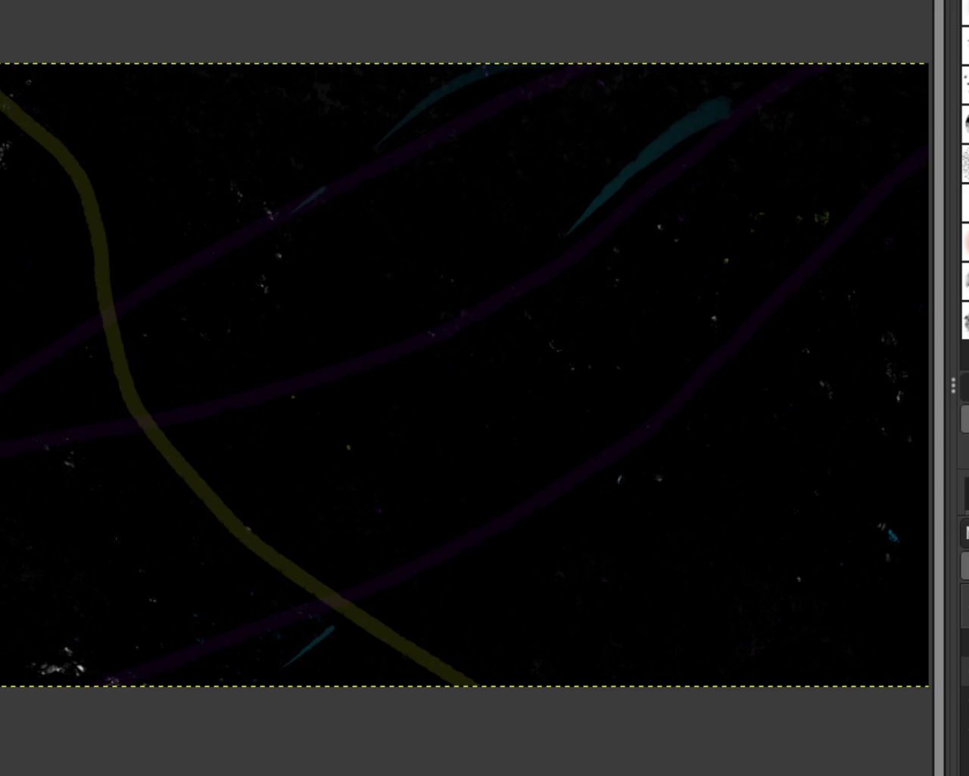
key("ctrl+z")
left_click_drag(421, 65, 8, 426)
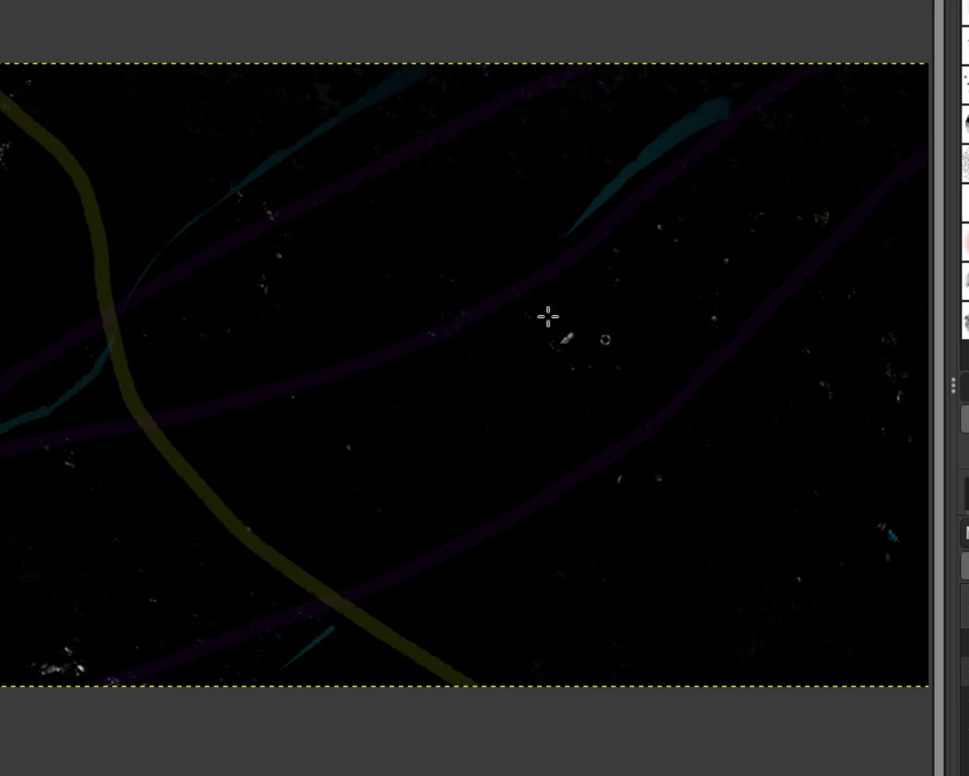
key("ctrl+z")
left_click_drag(484, 70, 261, 171)
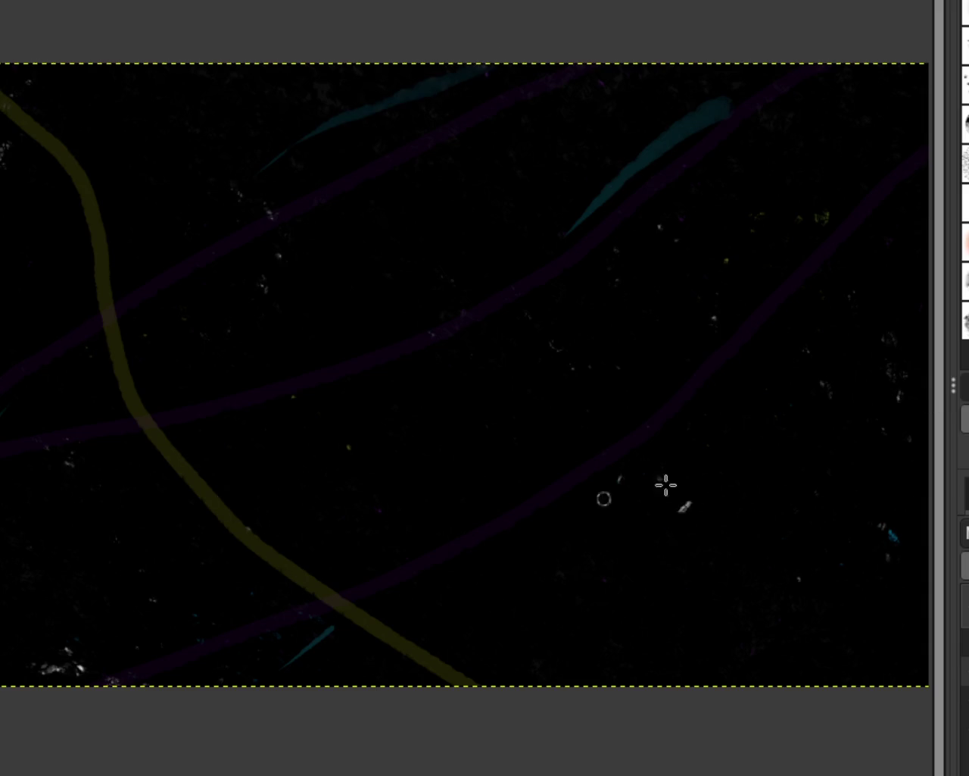
left_click_drag(4, 640, 454, 428)
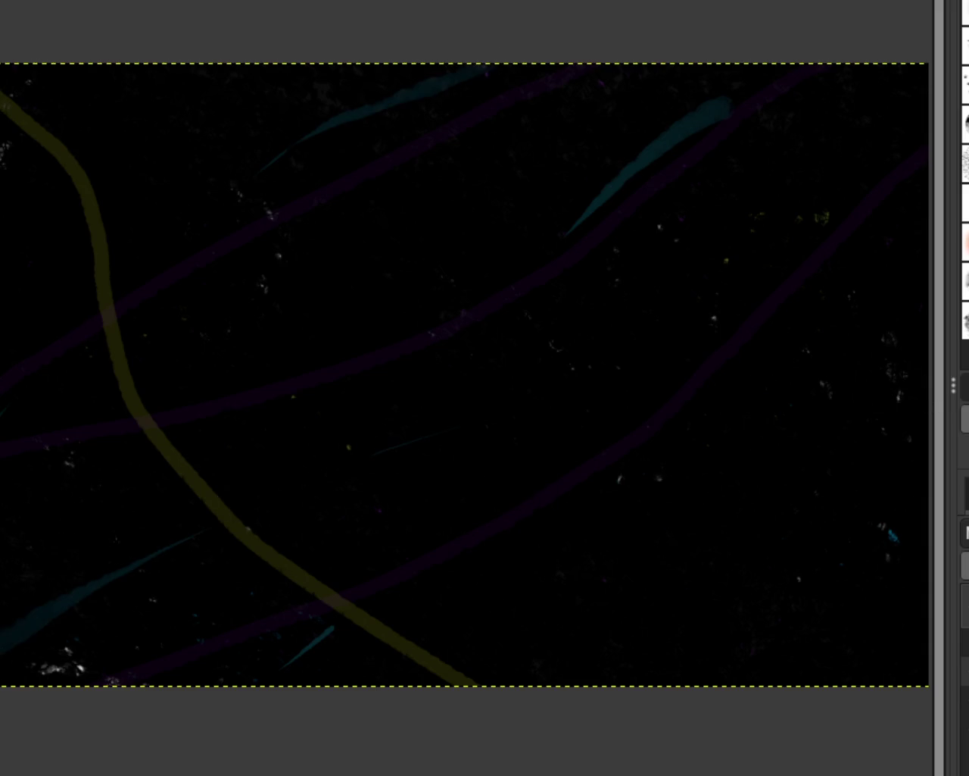
left_click_drag(892, 150, 800, 387)
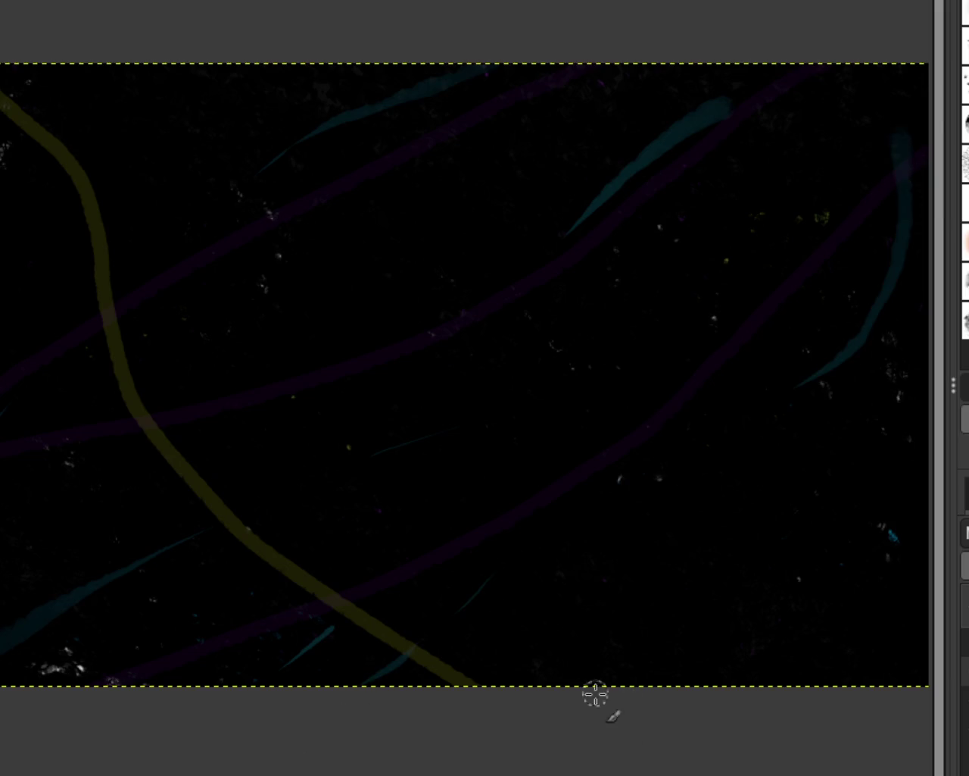
key("ctrl+z")
Step: Try teal strokes at the lower right, keeping only a short one on the right side
left_click_drag(650, 630, 870, 436)
key("ctrl+z")
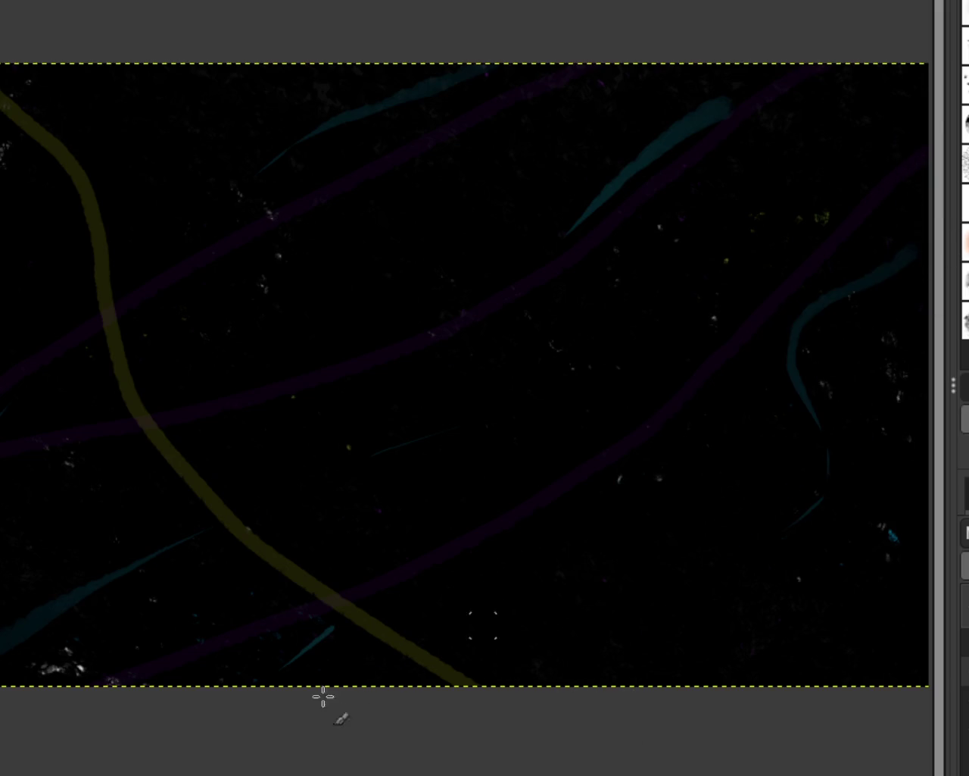
left_click_drag(824, 461, 511, 628)
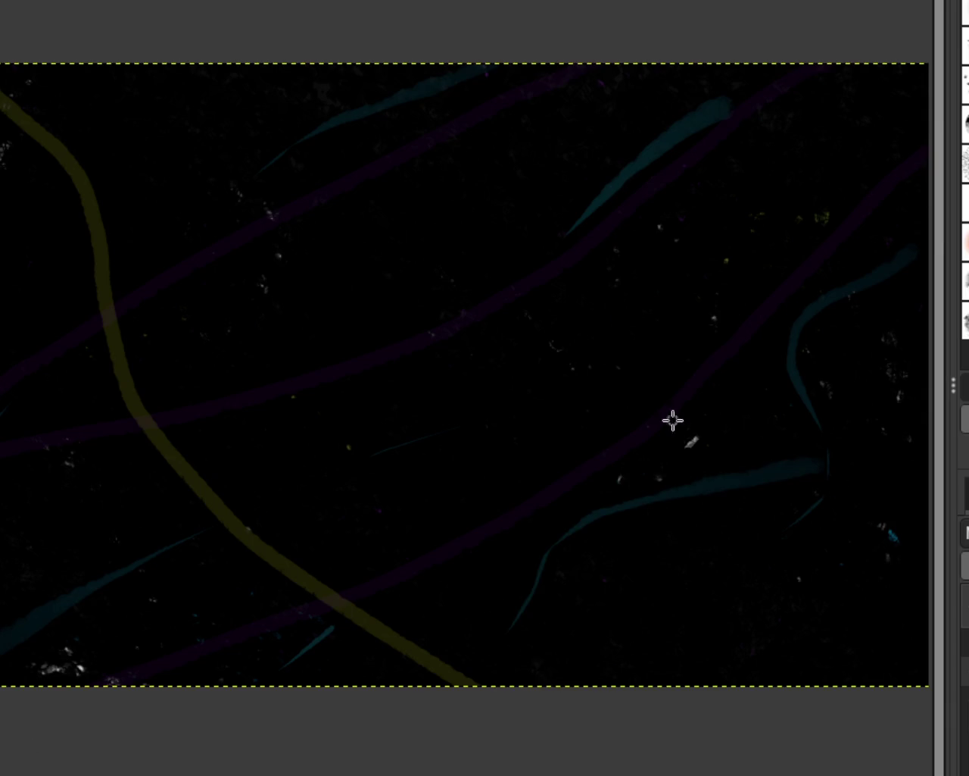
key("ctrl+z")
left_click_drag(665, 367, 577, 438)
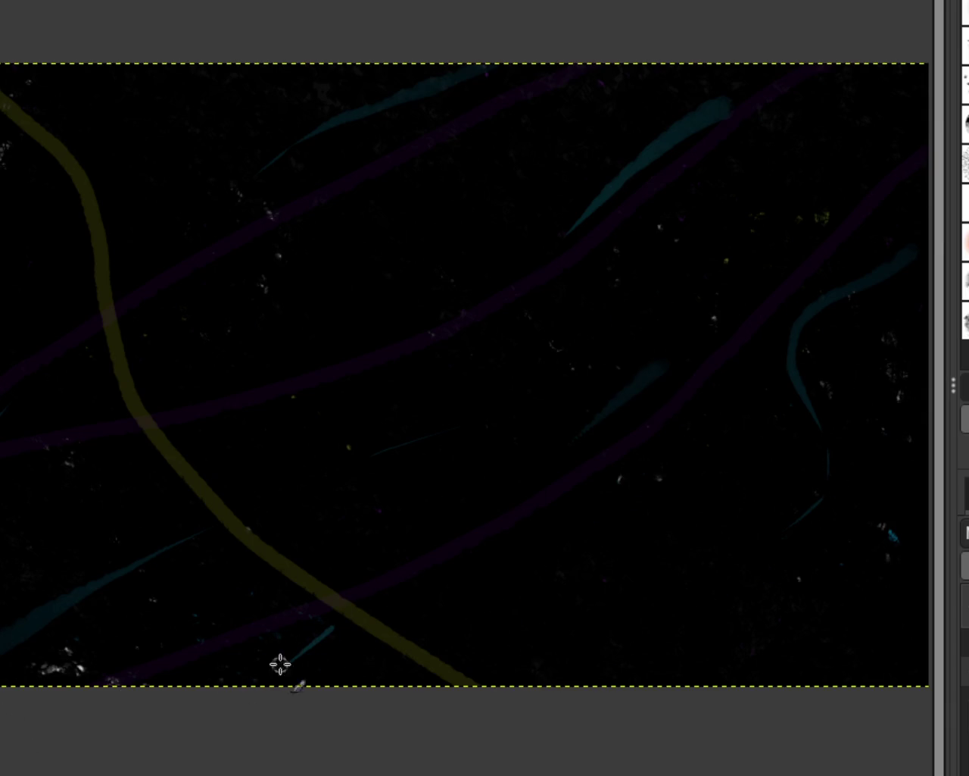
left_click_drag(750, 537, 614, 681)
key("ctrl+z")
Step: Add teal strokes along the top and a short one at the lower left, redrawing rejected ones
left_click_drag(341, 72, 136, 121)
left_click_drag(23, 197, 3, 333)
key("ctrl+z")
key("ctrl+z")
left_click_drag(312, 77, 110, 170)
left_click_drag(35, 226, 9, 265)
key("ctrl+z")
key("ctrl+z")
mouse_move(364, 97)
left_mouse_down()
mouse_move(193, 125)
mouse_move(99, 155)
left_mouse_up()
left_click_drag(87, 501, 50, 522)
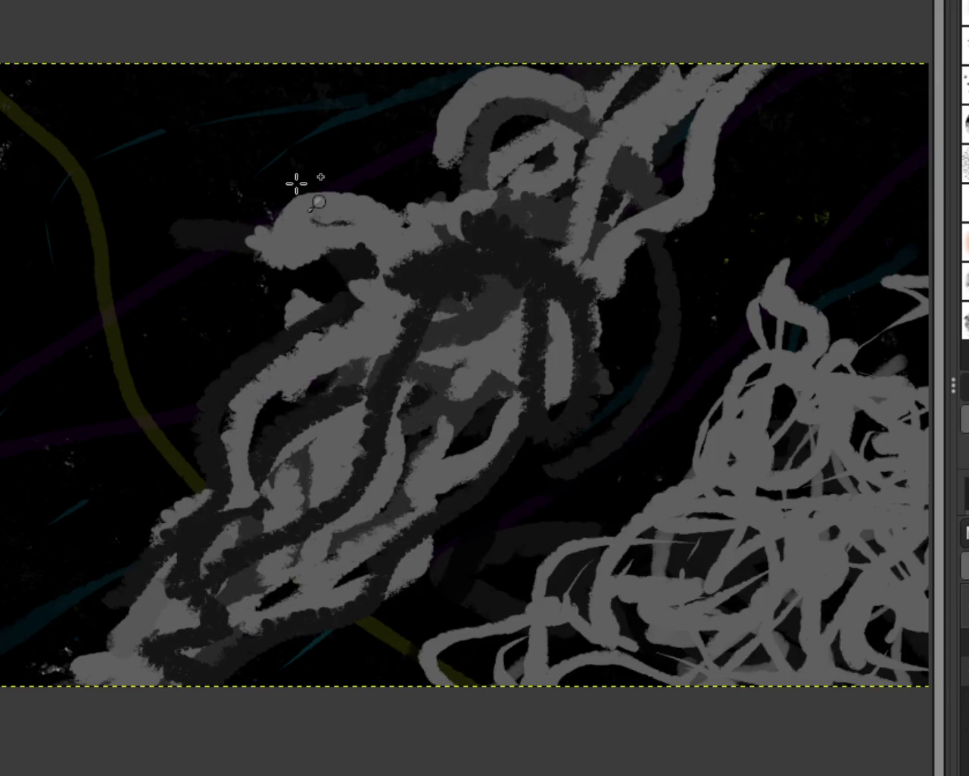
key("minus")
scroll(280, 186, "up", 1, "ctrl")
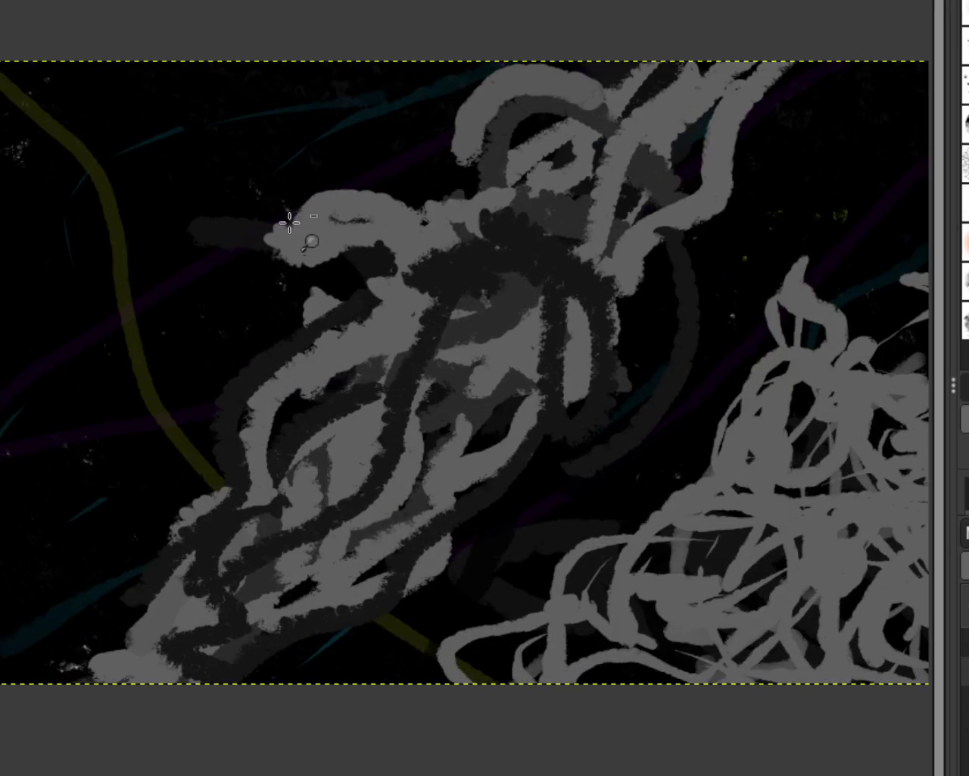
scroll(288, 216, "down", 1, "ctrl")
scroll(287, 227, "up", 1, "ctrl")
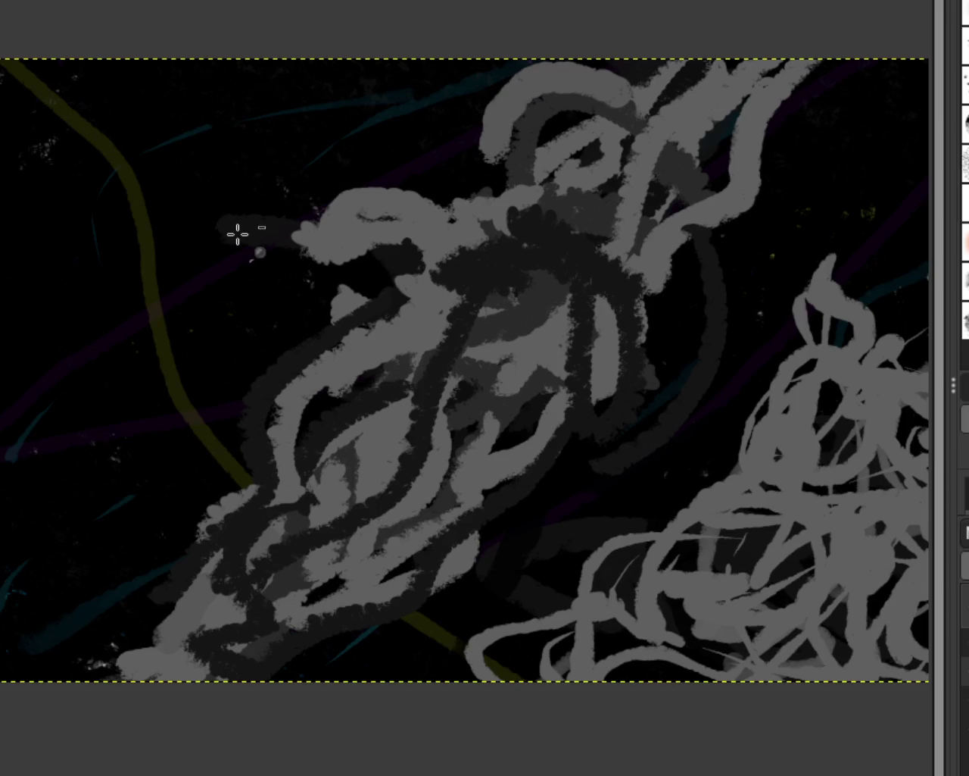
scroll(238, 234, "down", 1)
scroll(693, 260, "up", 1, "ctrl")
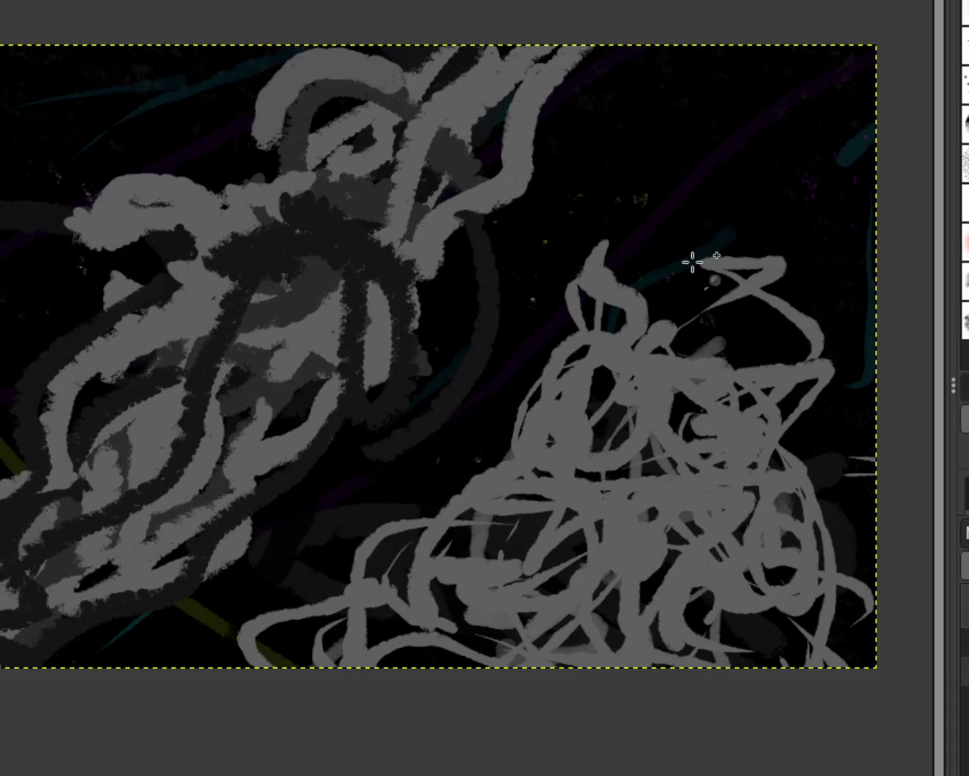
scroll(692, 260, "up", 1, "ctrl")
scroll(587, 272, "down", 3, "ctrl")
scroll(433, 271, "up", 1, "ctrl")
scroll(432, 271, "up", 3, "ctrl")
scroll(433, 270, "down", 3, "ctrl")
scroll(432, 270, "down", 1, "ctrl")
scroll(615, 347, "up", 2, "ctrl")
scroll(614, 347, "up", 1, "ctrl")
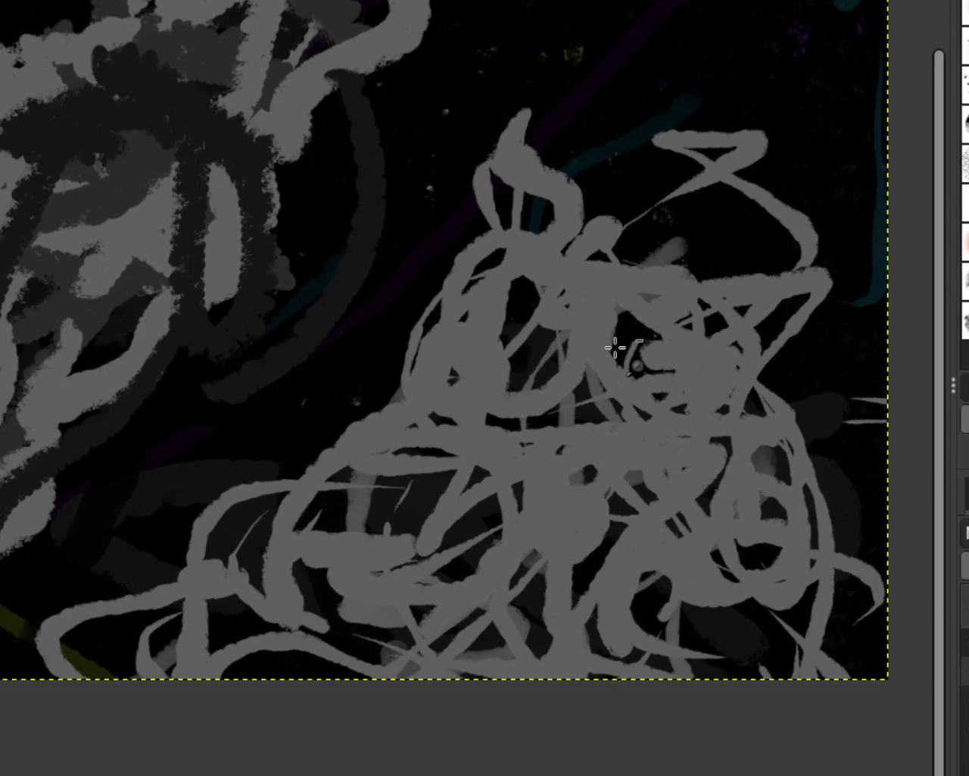
scroll(615, 347, "down", 2, "ctrl")
scroll(615, 347, "down", 1, "ctrl")
scroll(615, 347, "up", 2, "ctrl")
scroll(615, 347, "down", 2, "ctrl")
scroll(470, 316, "up", 1, "ctrl")
scroll(470, 317, "up", 2, "ctrl")
scroll(469, 316, "down", 3, "ctrl")
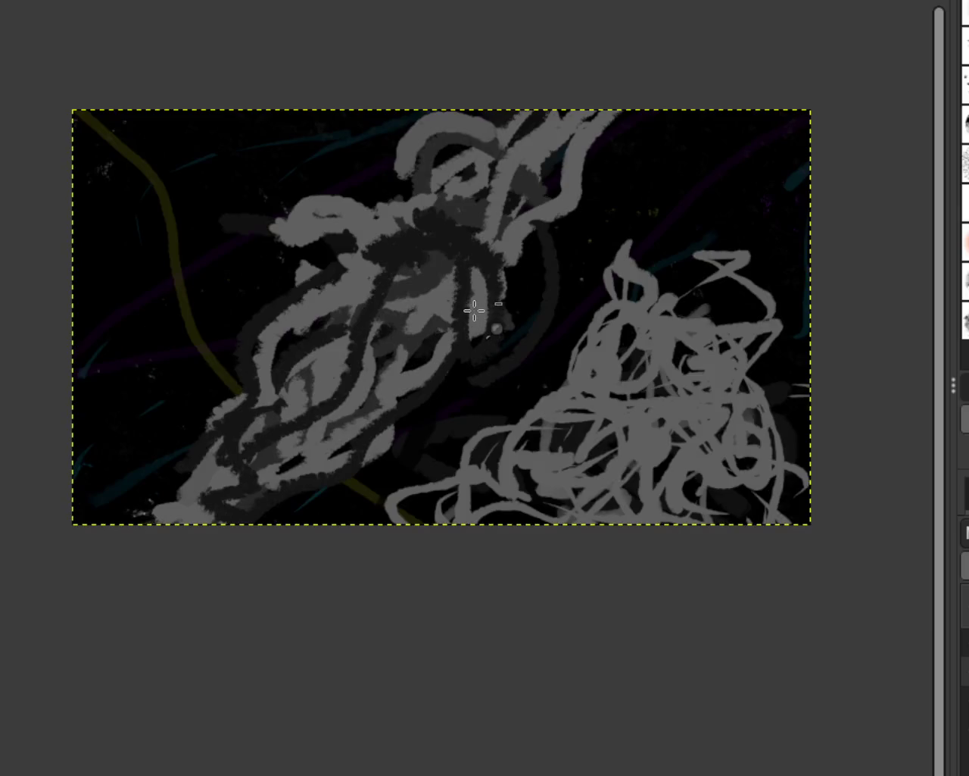
scroll(320, 277, "up", 2, "ctrl")
scroll(569, 381, "down", 2, "ctrl")
scroll(610, 328, "up", 2, "ctrl")
scroll(454, 379, "down", 1, "ctrl")
scroll(461, 378, "up", 1, "ctrl")
scroll(515, 346, "down", 1, "ctrl")
scroll(500, 353, "up", 1, "ctrl")
scroll(500, 353, "down", 1, "ctrl")
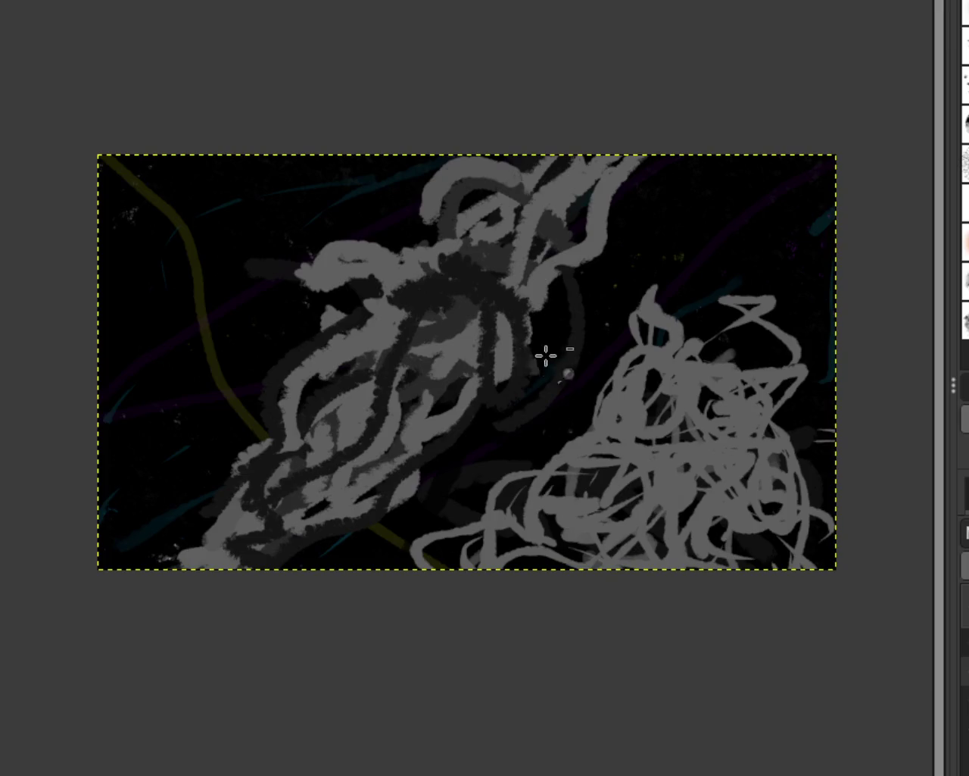
scroll(534, 353, "up", 1, "ctrl")
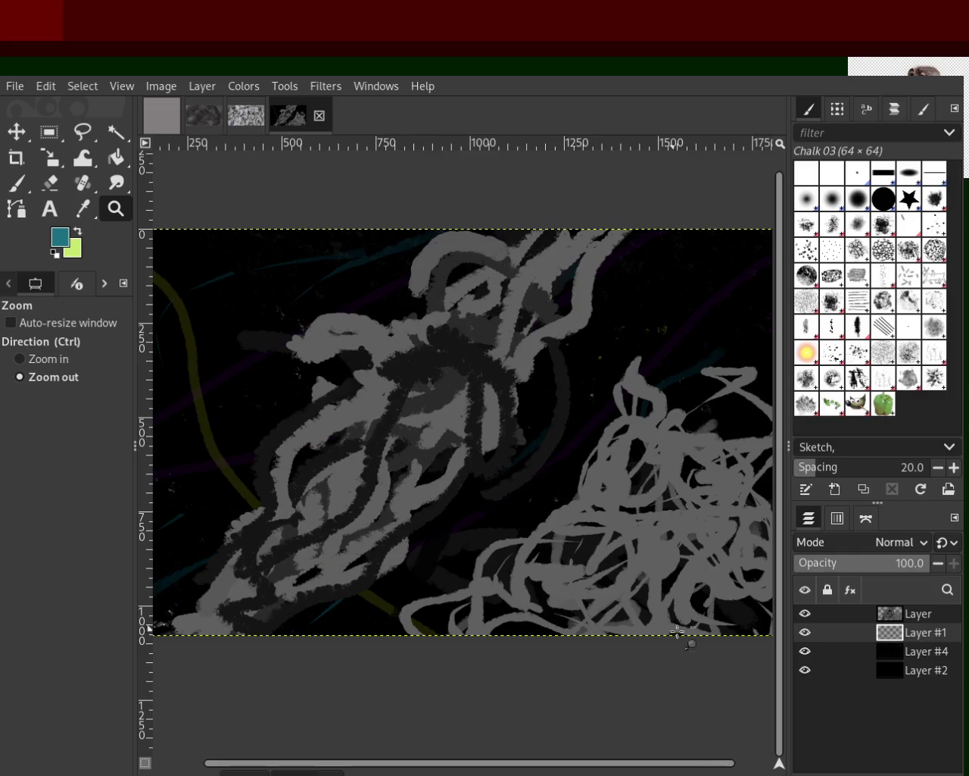
Step: Hide Layer, Layer #1 and Layer #4 to compare their strokes, then show all three again
left_click(805, 613)
left_click(805, 632)
left_click(805, 653)
left_click(805, 653)
left_click(805, 633)
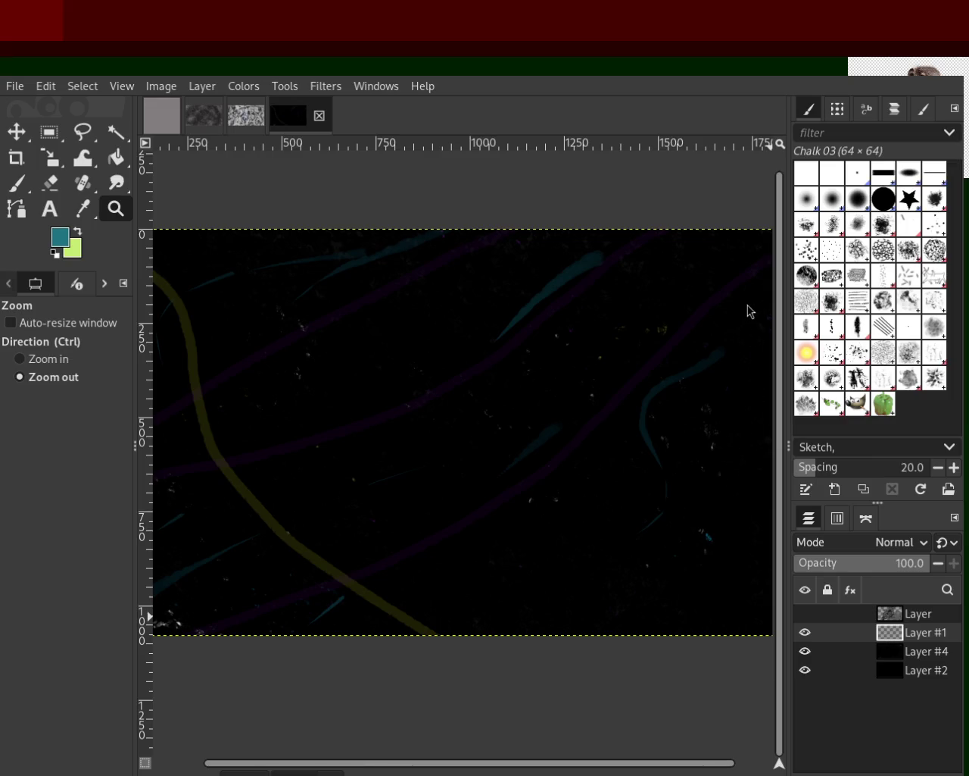
left_click(806, 615)
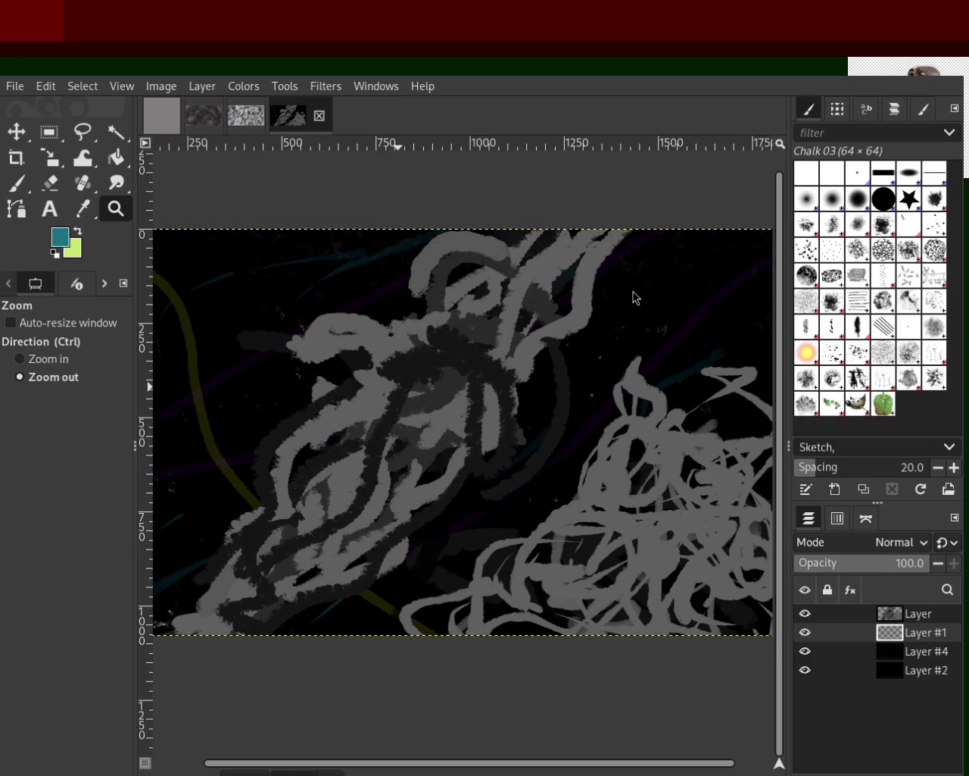
Step: Zoom in and out on the grey scribbled figures, then return to the Paintbrush
left_click(17, 182)
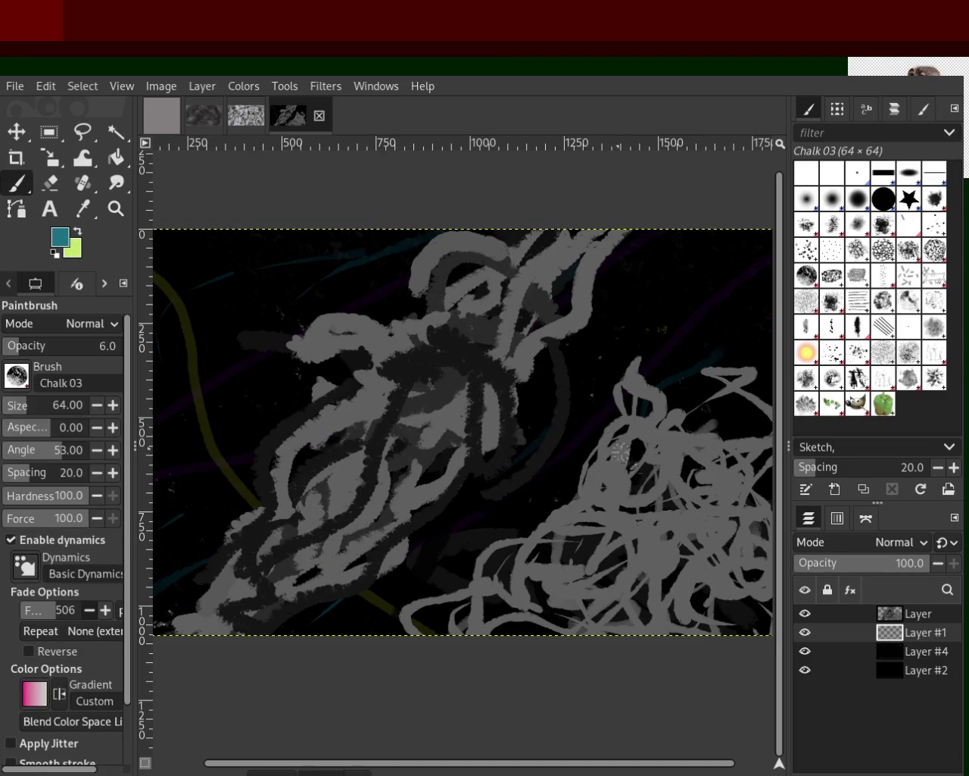
left_click(116, 208)
left_click(510, 471, "ctrl")
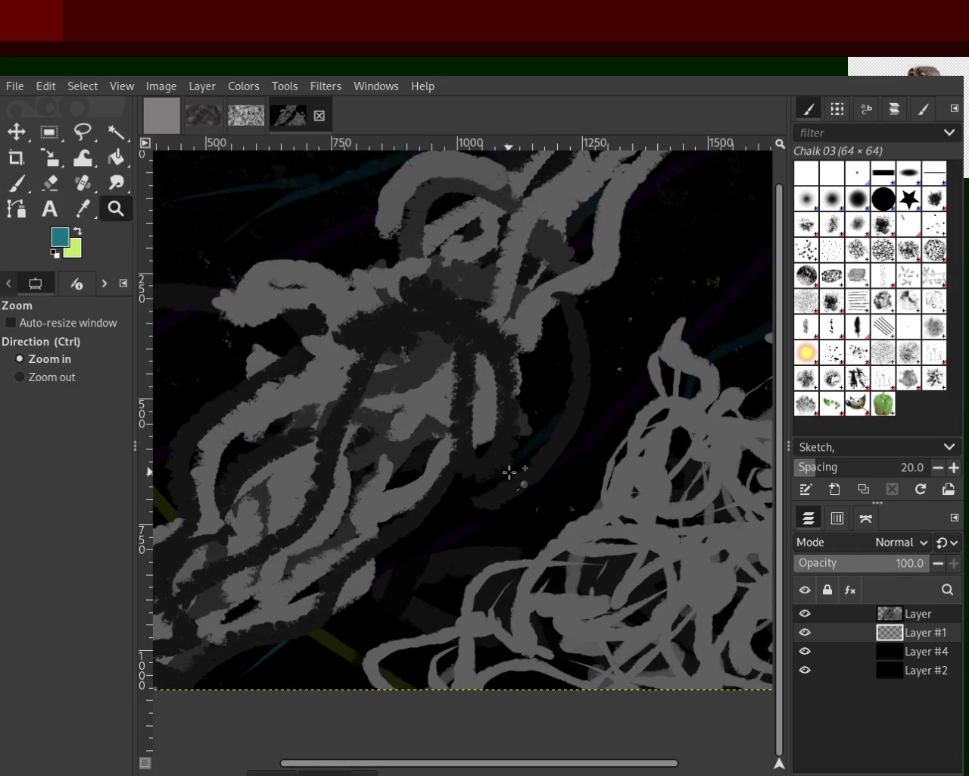
left_click(390, 409)
left_click(390, 409, "ctrl")
left_click(552, 465)
left_click(555, 467, "ctrl")
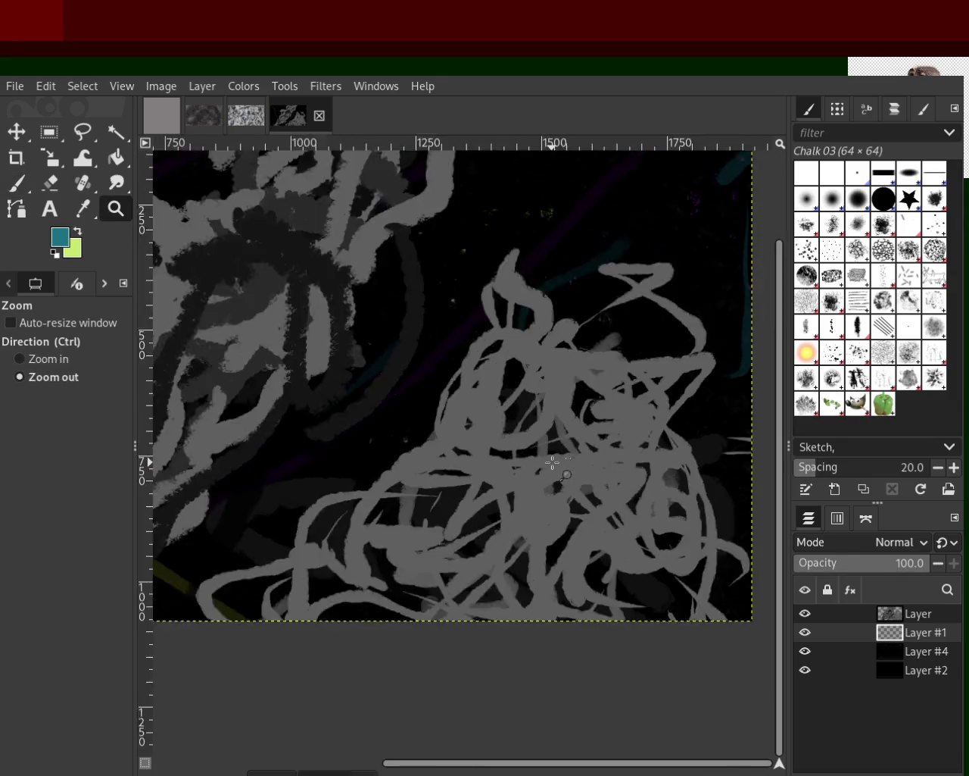
left_click(553, 464, "ctrl")
left_click(552, 462, "ctrl")
left_click(552, 460)
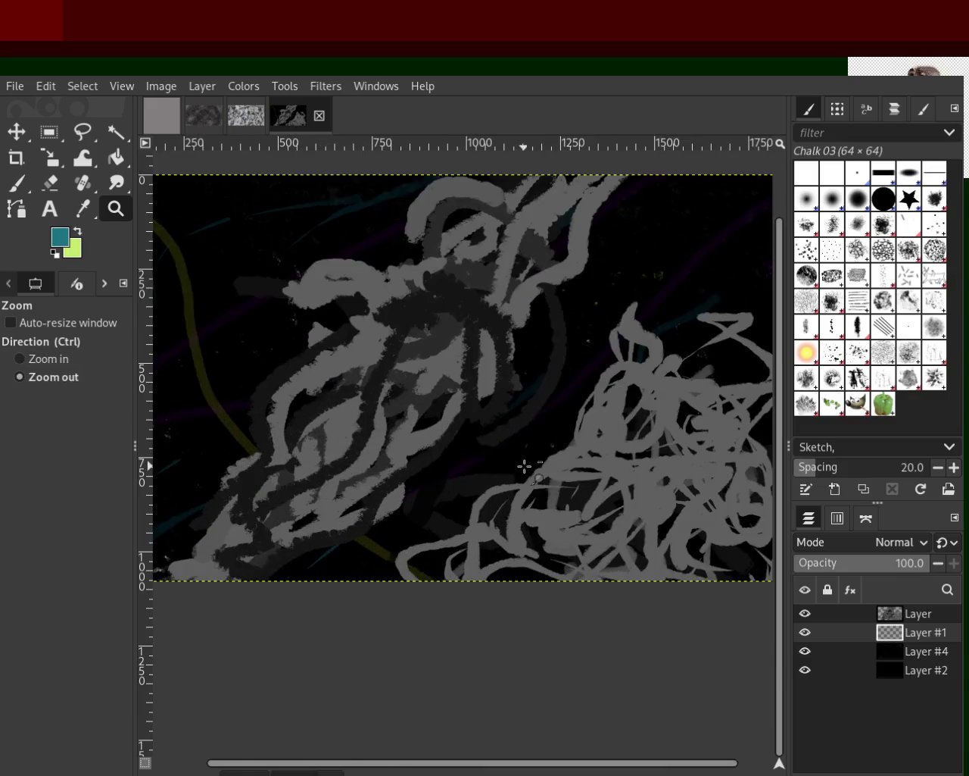
left_click(523, 465, "ctrl")
left_click(610, 460)
left_click(620, 436)
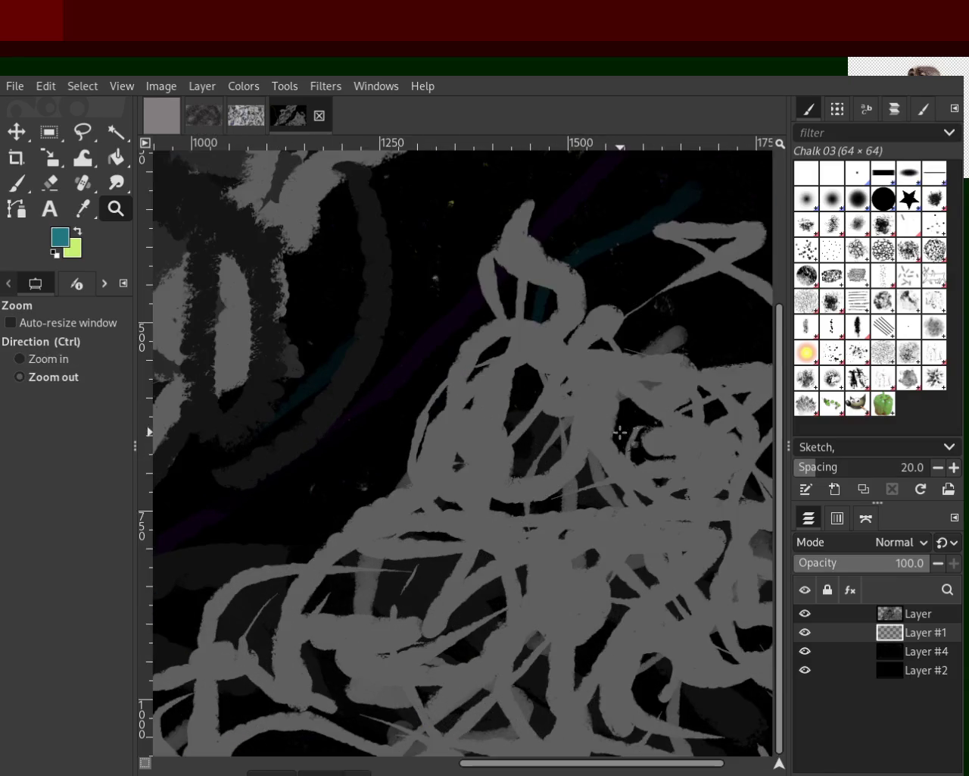
left_click(580, 426, "ctrl")
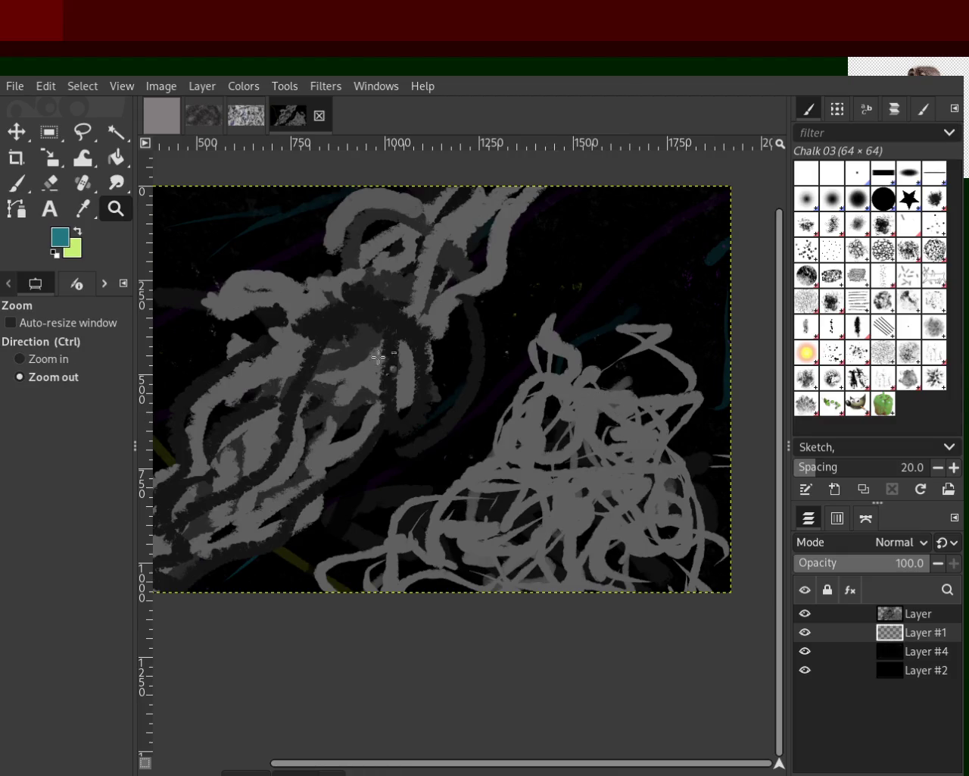
left_click(20, 188)
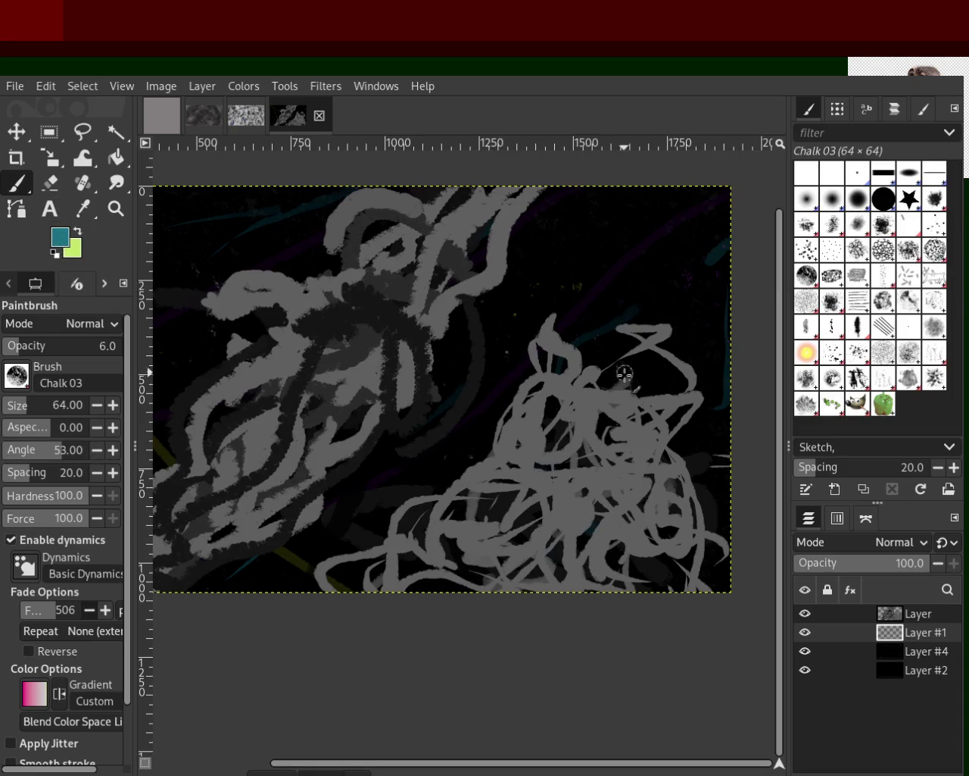
Step: Target the top Layer, raise brush opacity to 83, and try two grey chalk strokes, undoing both
left_click(848, 612)
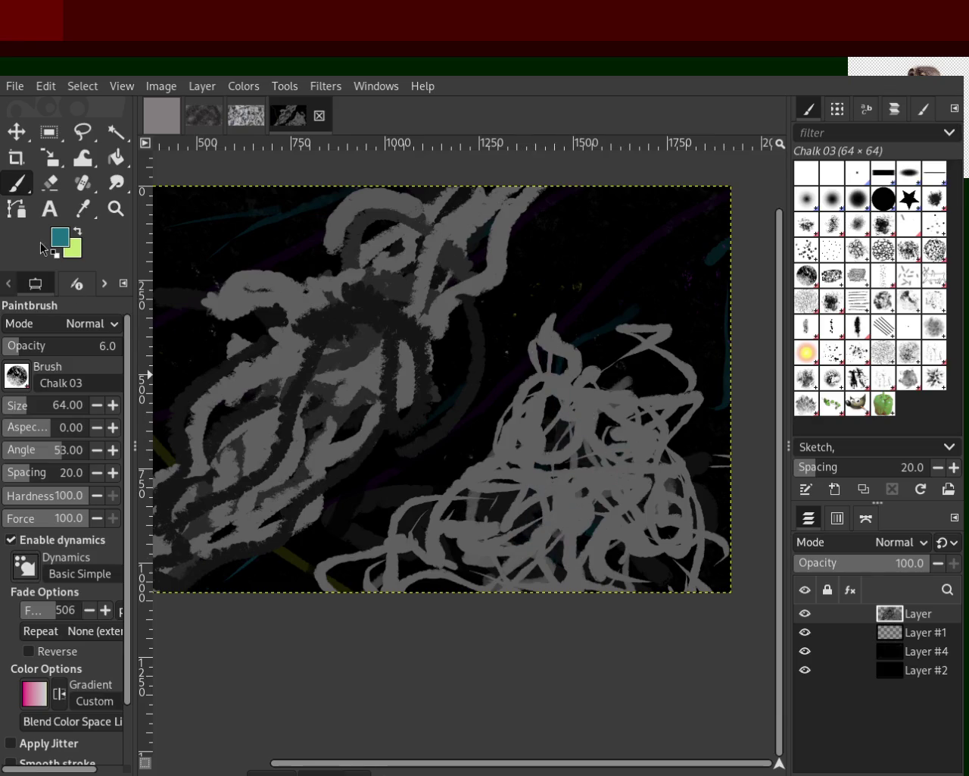
left_click_drag(28, 346, 92, 345)
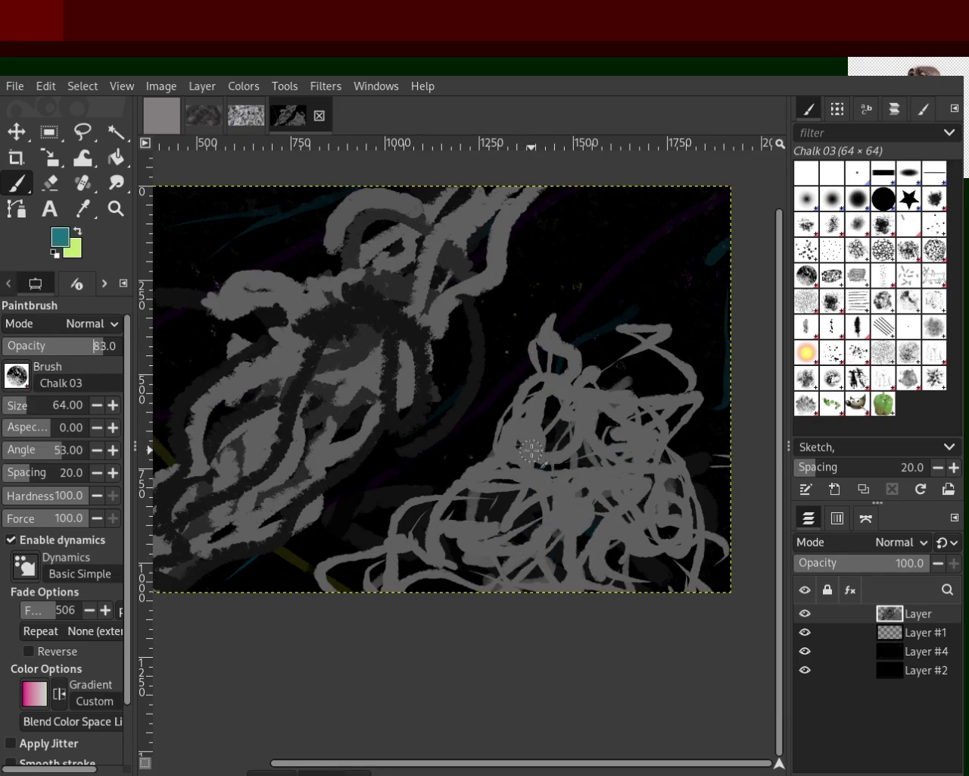
mouse_move(647, 287)
left_mouse_down()
mouse_move(577, 349)
mouse_move(676, 447)
left_mouse_up()
key("ctrl+z")
left_click_drag(670, 266, 602, 387)
key("ctrl+z")
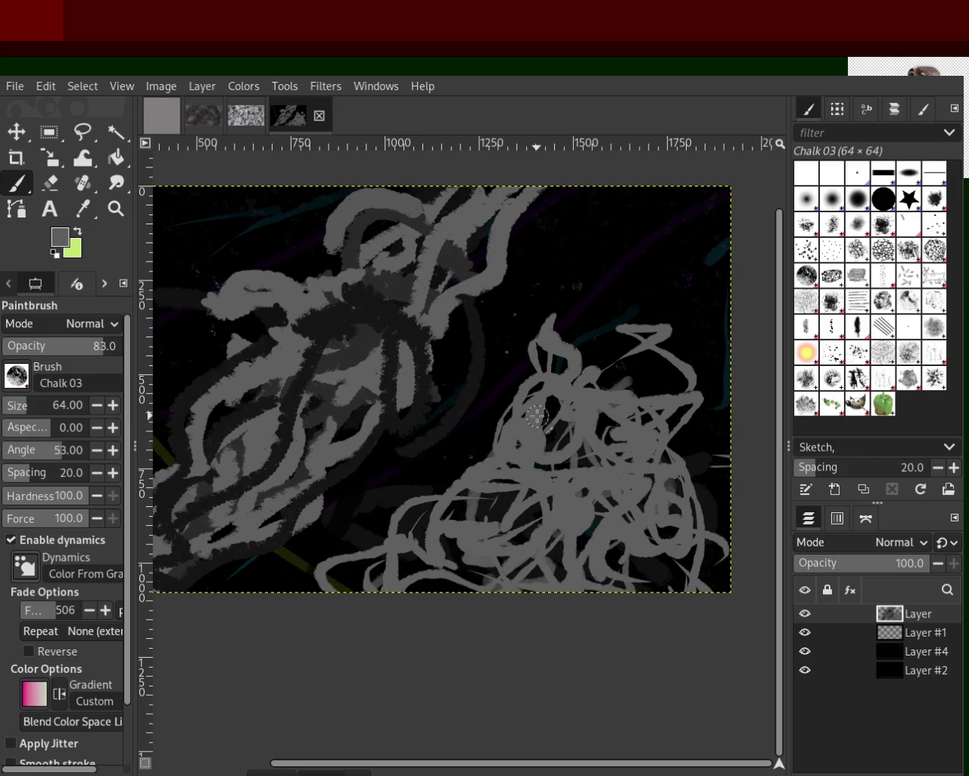
Step: Keep a long pink-to-yellow gradient stroke sweeping to the lower left, then hide 'Layer'
left_click_drag(549, 440, 515, 513)
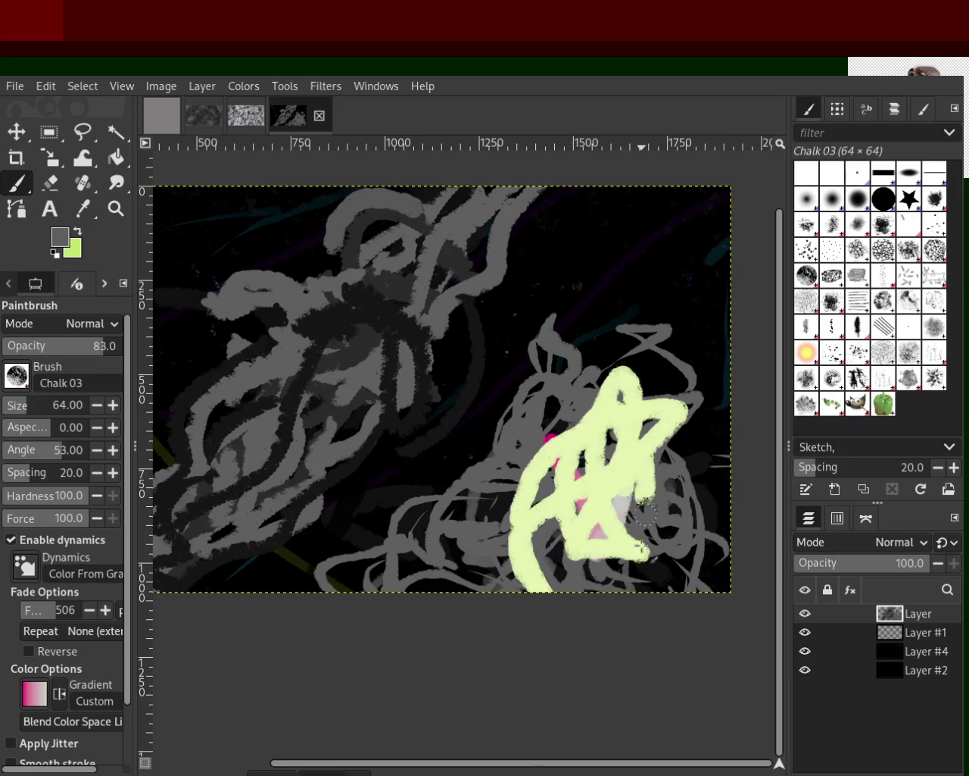
left_click_drag(530, 569, 645, 493)
key("ctrl+z")
left_click_drag(652, 258, 564, 421)
left_click_drag(567, 492, 400, 584)
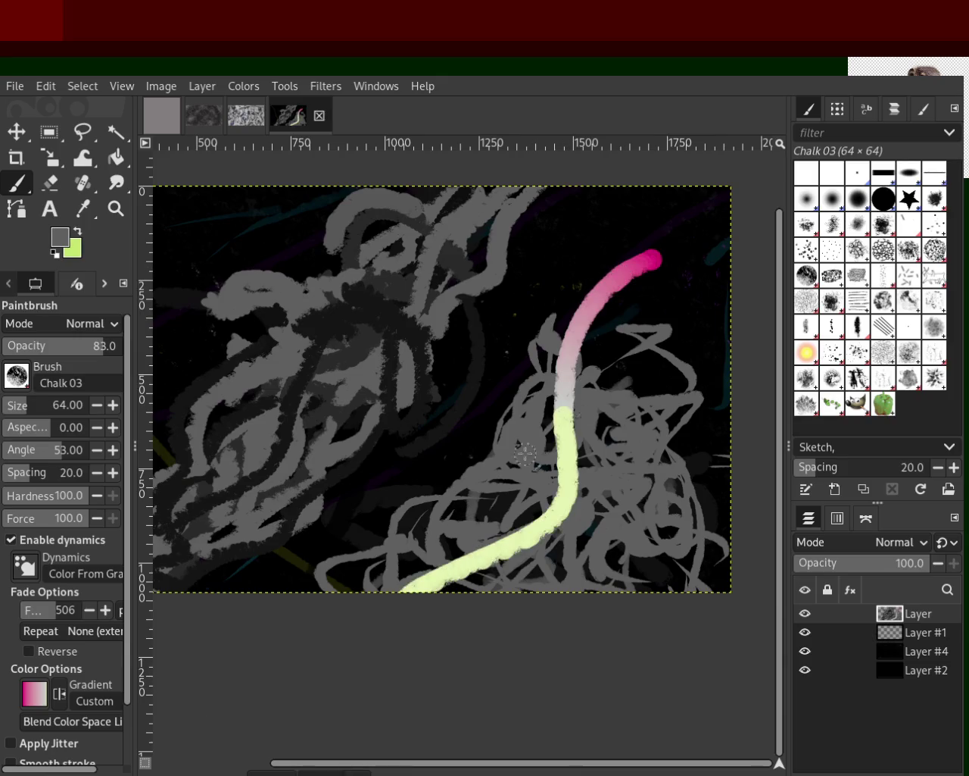
key("ctrl+z")
left_click_drag(659, 258, 249, 583)
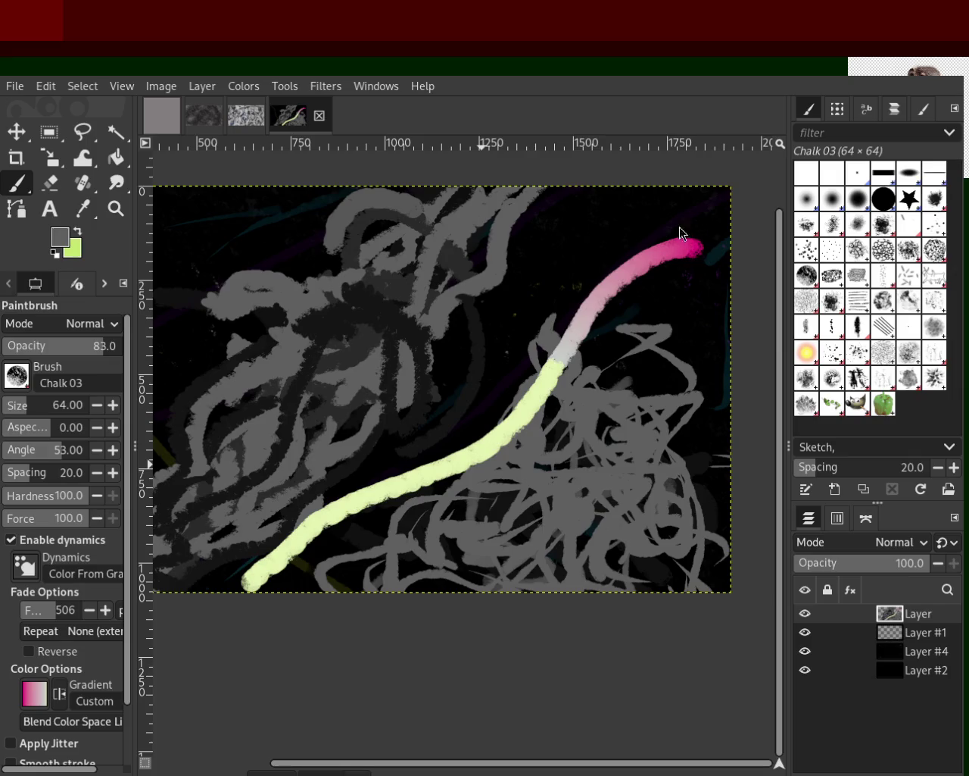
mouse_move(805, 615)
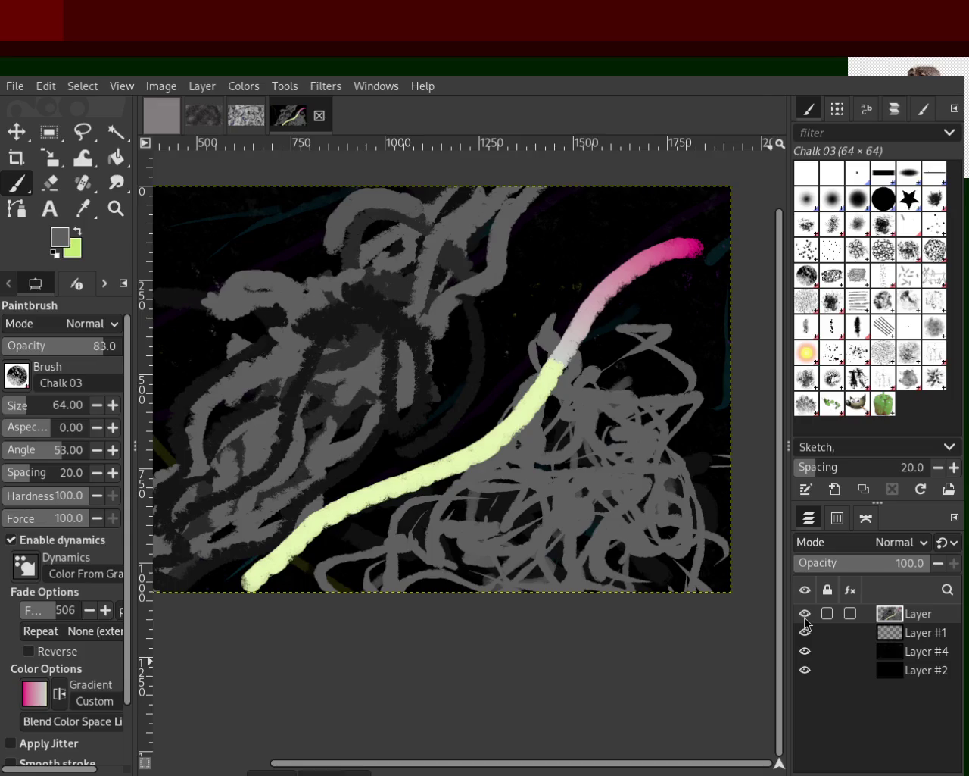
left_click(805, 615)
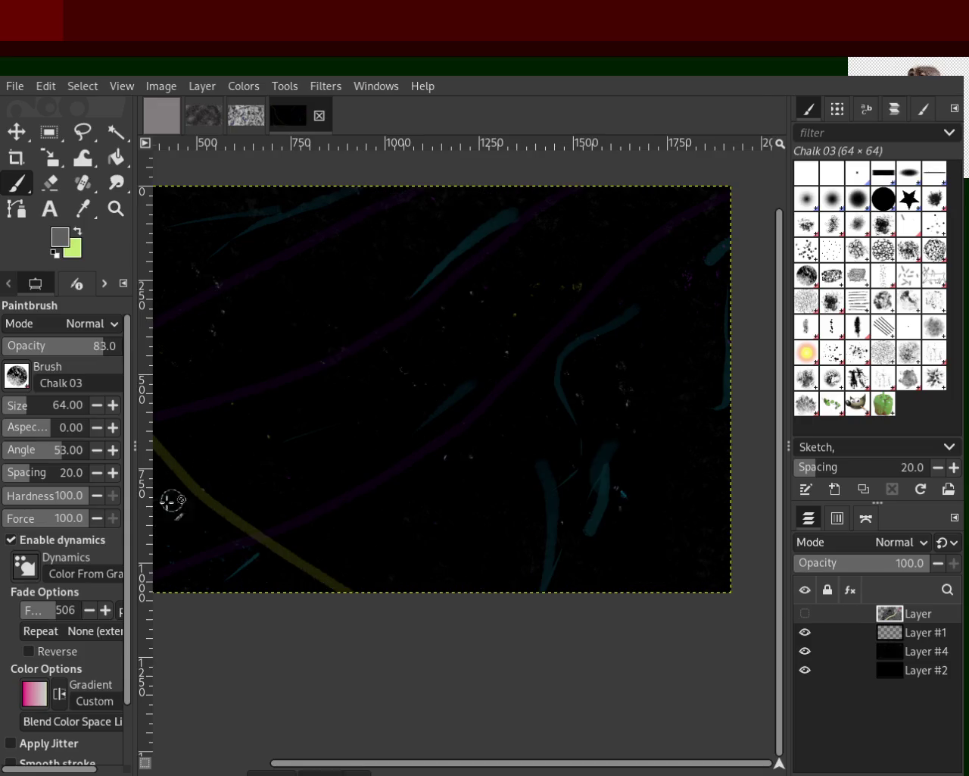
Step: Lower opacity to 7, make Layer #1 active, and test a long pink-to-yellow stroke, undoing it
left_click(13, 348)
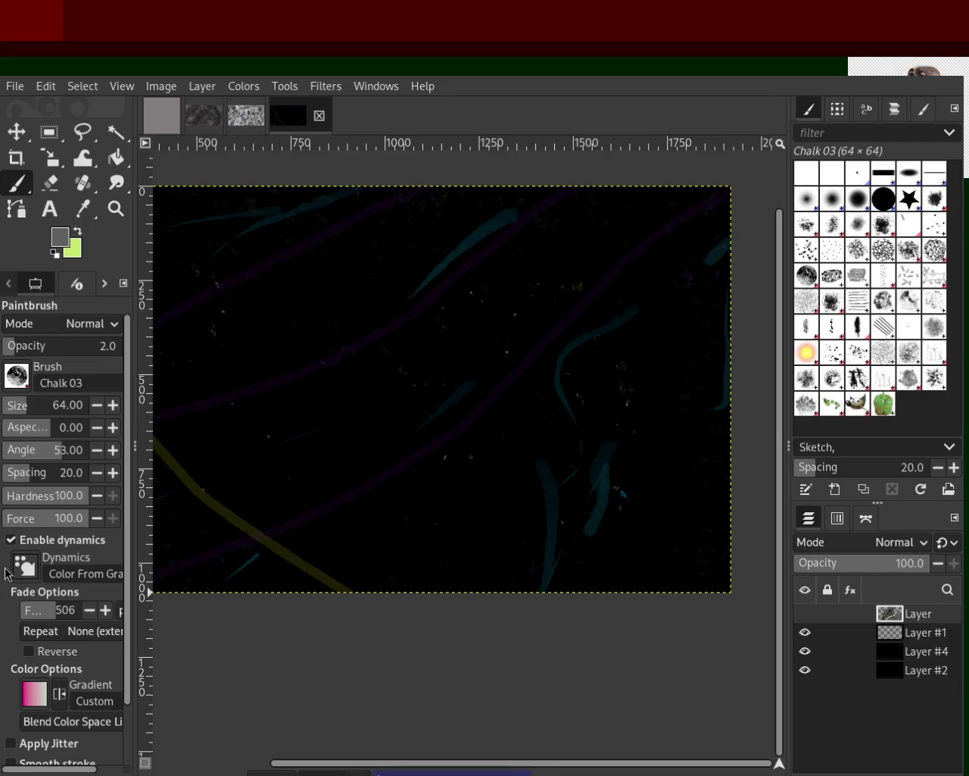
left_click(908, 634)
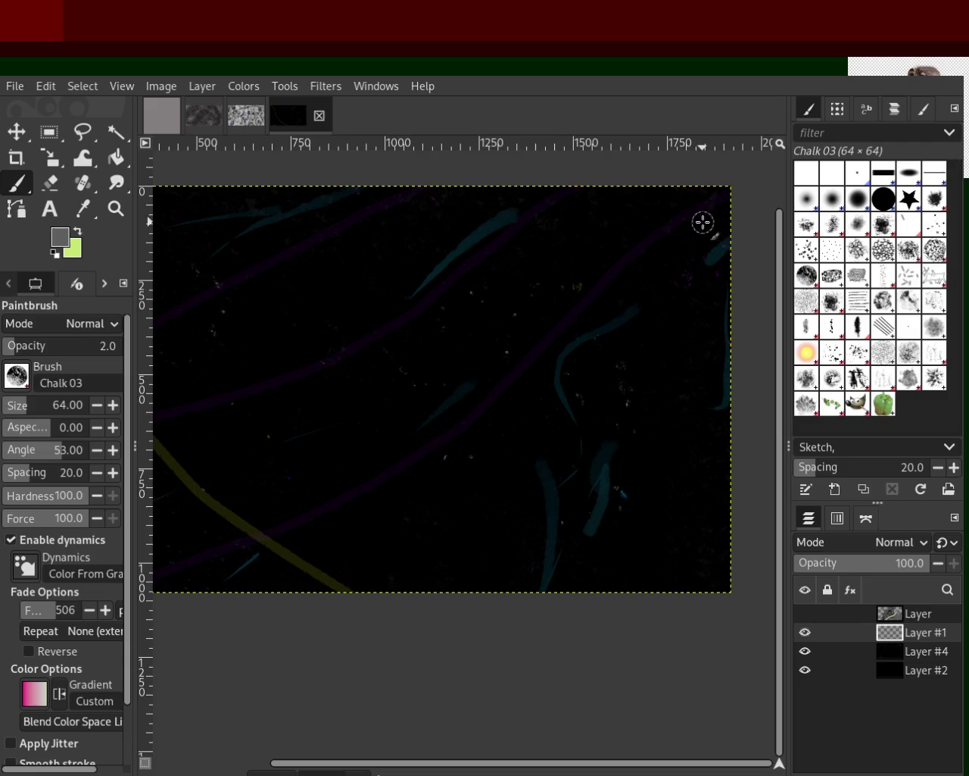
left_click_drag(693, 218, 148, 522)
key("ctrl+z")
key("ctrl+y")
key("ctrl+z")
Step: Try opacity 23, then settle on opacity 7 and spacing 1.0, undoing each test gradient stroke
left_click_drag(5, 349, 33, 350)
mouse_move(718, 199)
left_mouse_down()
mouse_move(217, 573)
mouse_move(151, 577)
left_mouse_up()
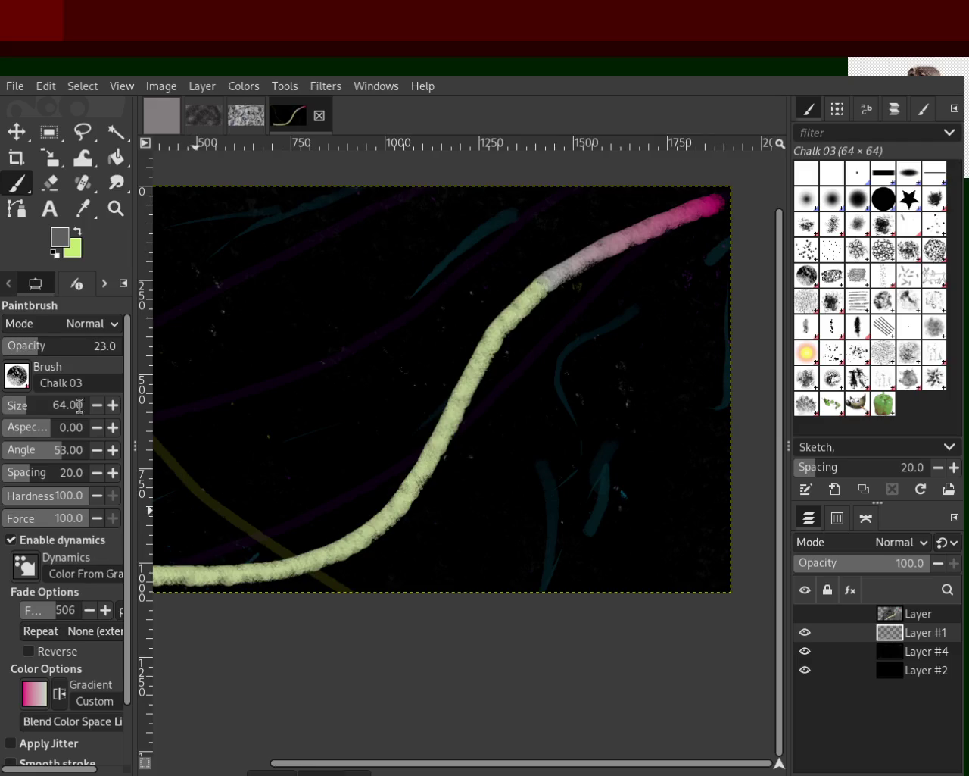
key("ctrl+z")
left_click(13, 347)
left_click(4, 471)
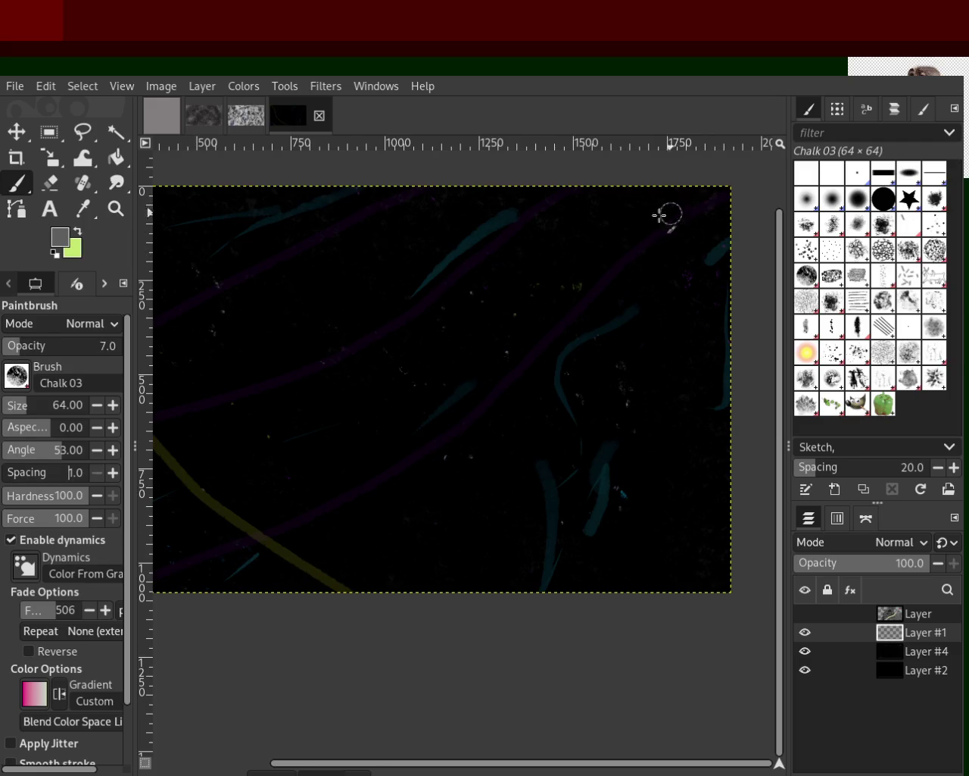
left_click_drag(667, 212, 130, 509)
key("ctrl+z")
mouse_move(668, 227)
left_mouse_down()
mouse_move(368, 447)
mouse_move(187, 497)
left_mouse_up()
key("ctrl+z")
left_click_drag(678, 351, 329, 574)
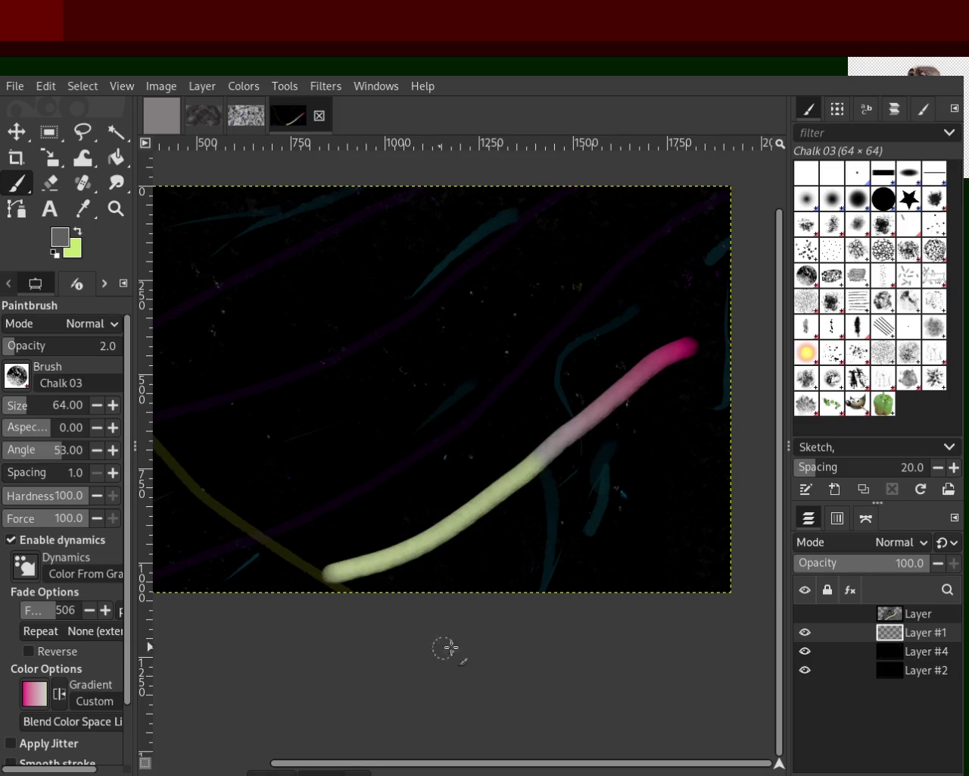
key("ctrl+z")
Step: Show the top scribble layer again, remove its gradient stroke, and make it the active layer
left_click(806, 614)
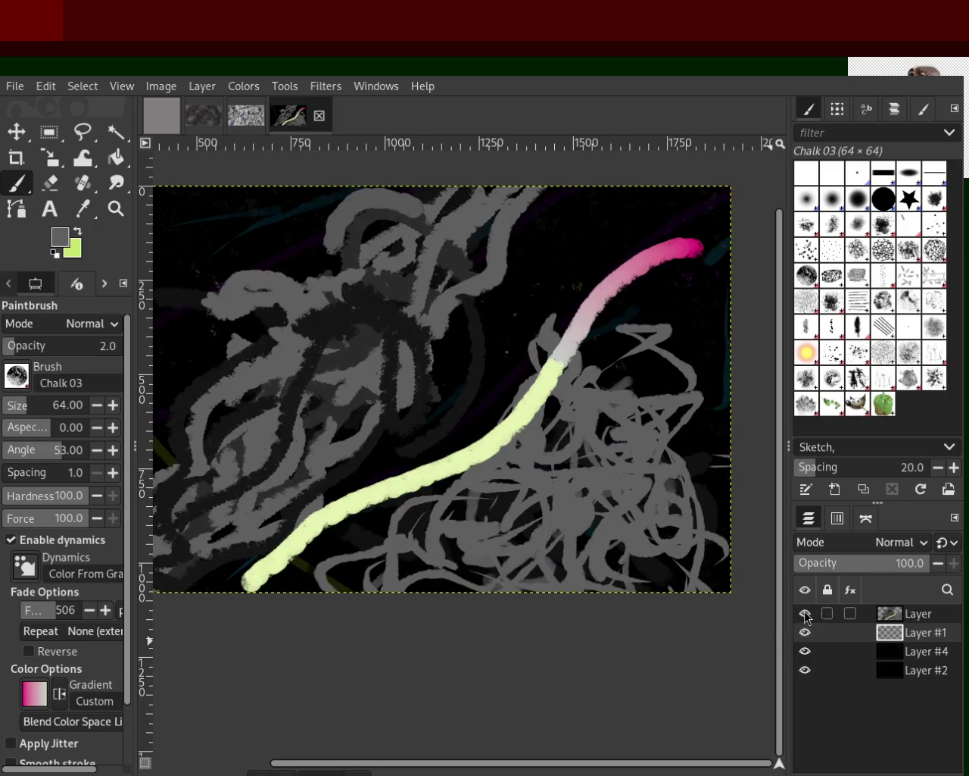
left_click(805, 613)
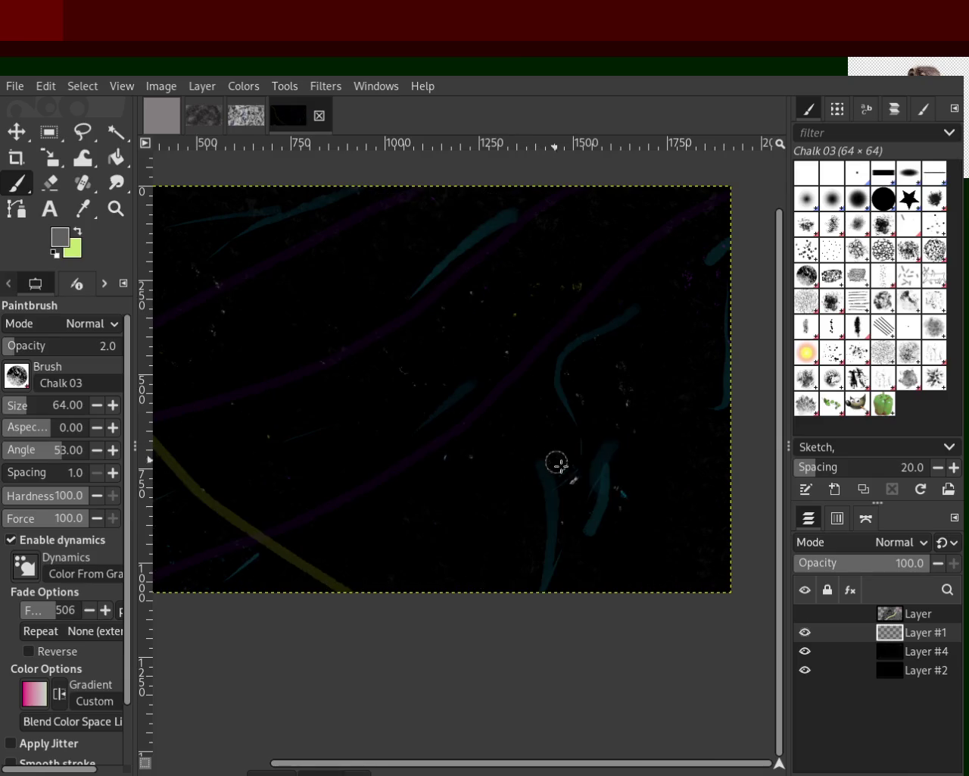
left_click(808, 615)
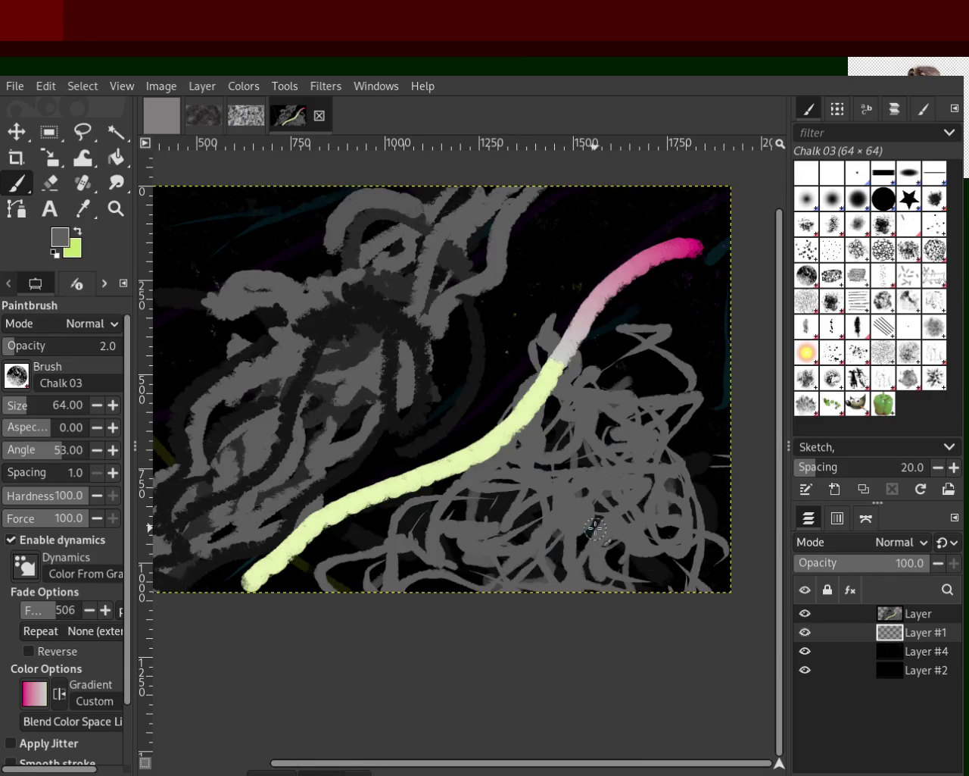
key("ctrl+z")
key("ctrl+z")
key("ctrl+z")
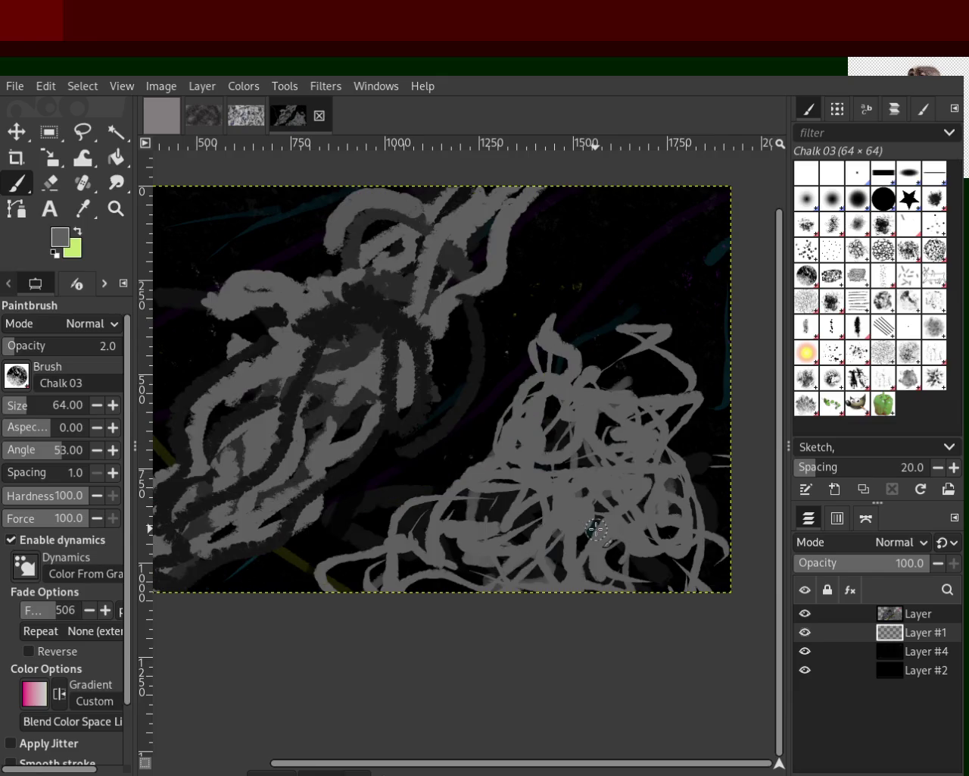
key("ctrl+z")
left_click(852, 614)
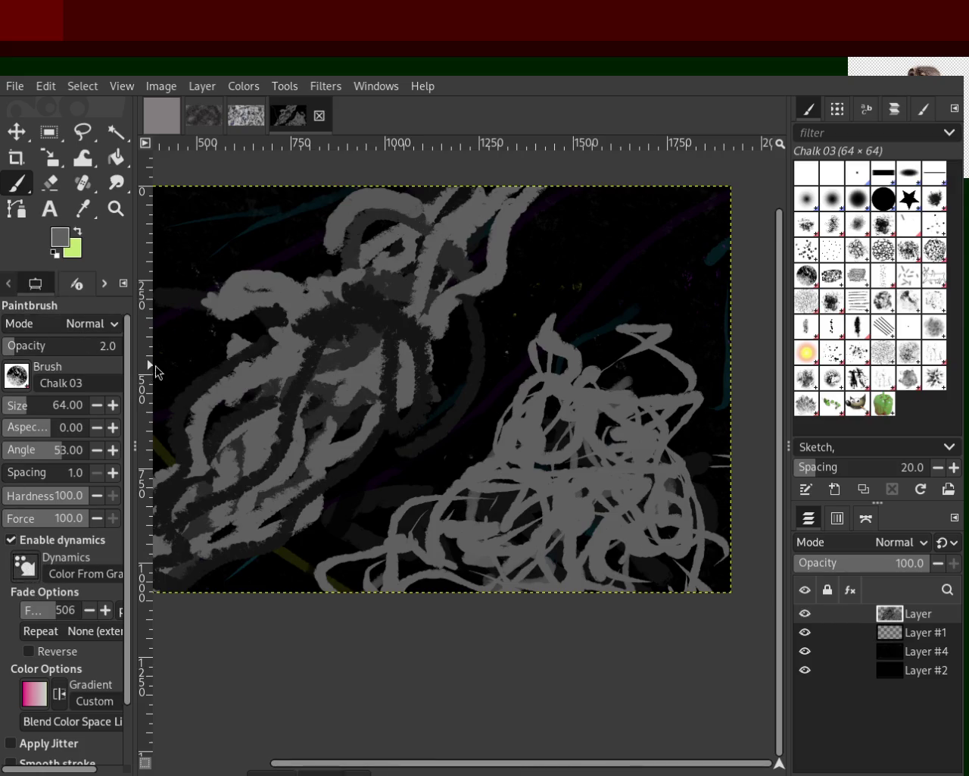
Step: Test a Confetti dynamics stroke, then enlarge the brush to size 372 and test a loop, undoing both
scroll(25, 564, "down", 1)
left_click_drag(615, 413, 636, 485)
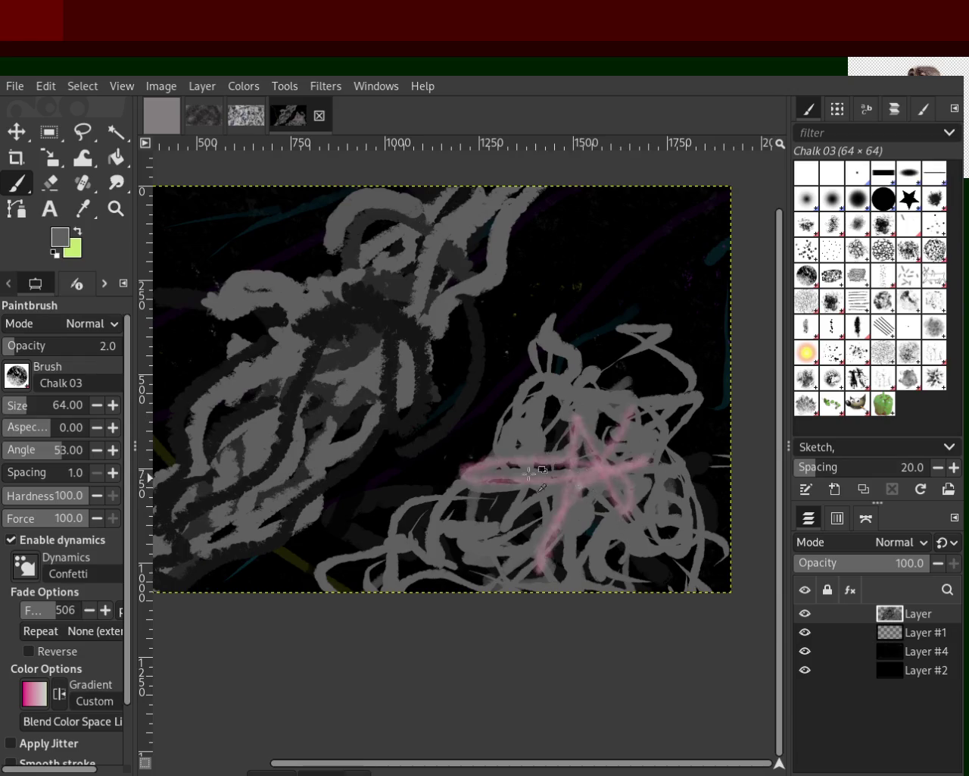
key("ctrl+z")
left_click_drag(16, 415, 50, 413)
left_click_drag(553, 454, 477, 478)
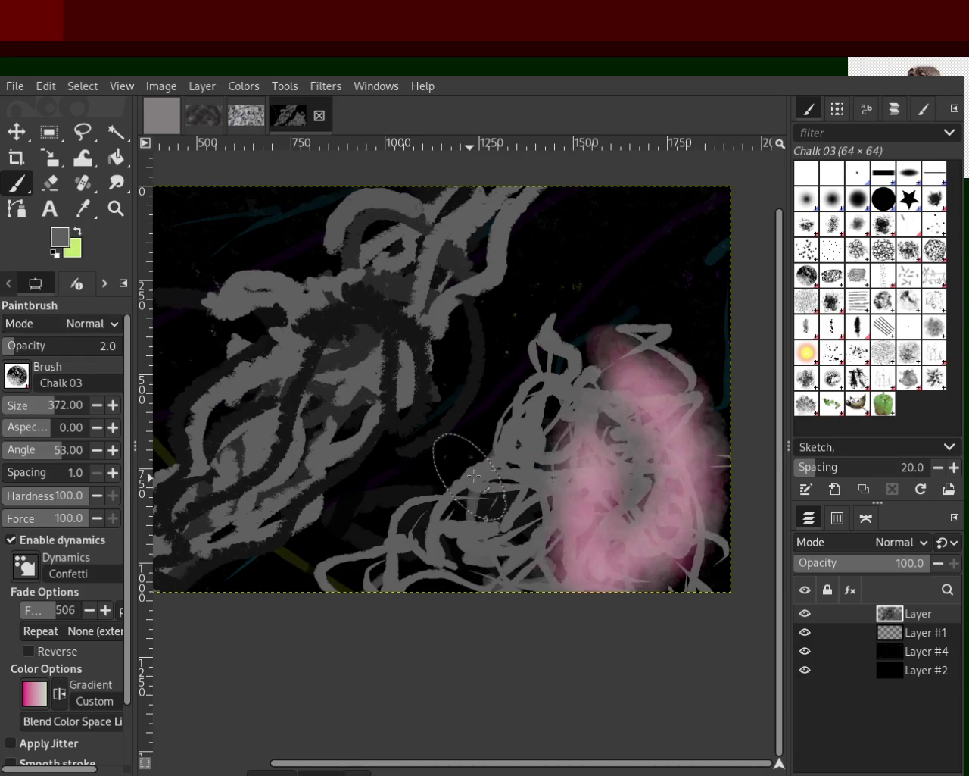
key("ctrl+z")
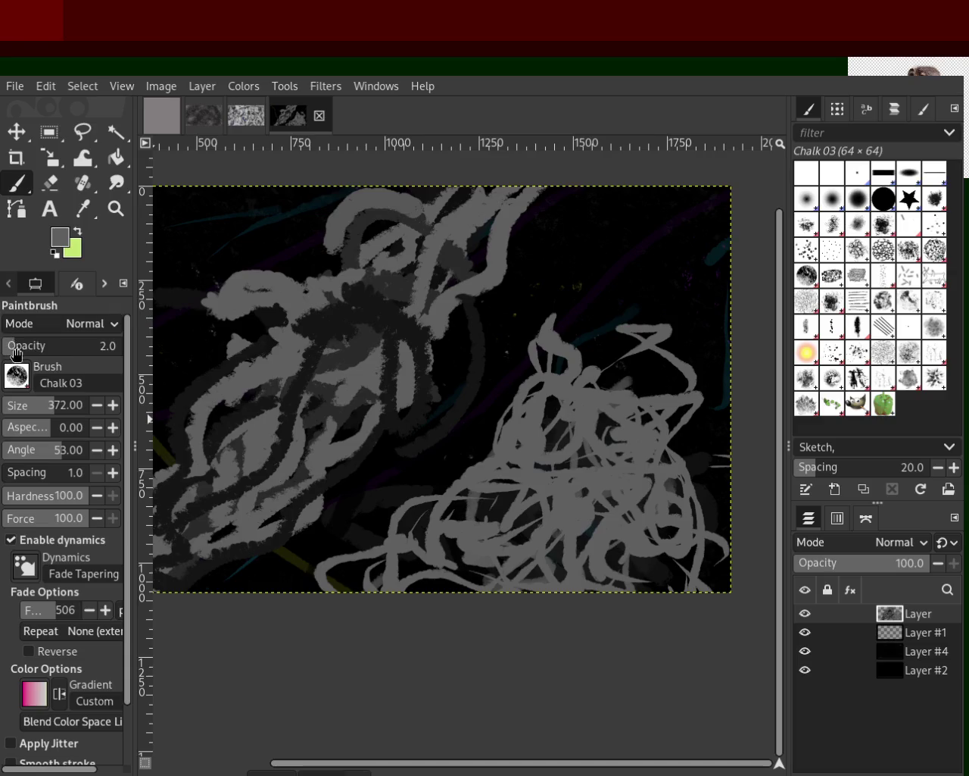
Step: Raise the brush opacity to 100 and try a grey blob on the right scribbles, then undo it
left_click_drag(15, 350, 200, 368)
left_click_drag(525, 508, 562, 439)
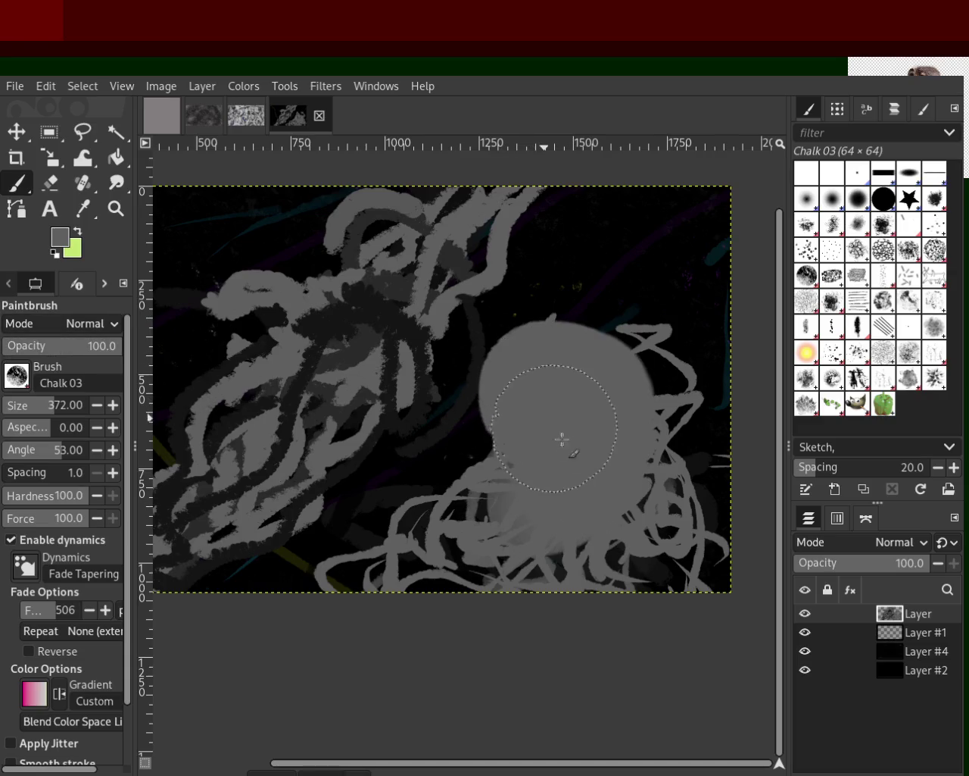
key("ctrl+z")
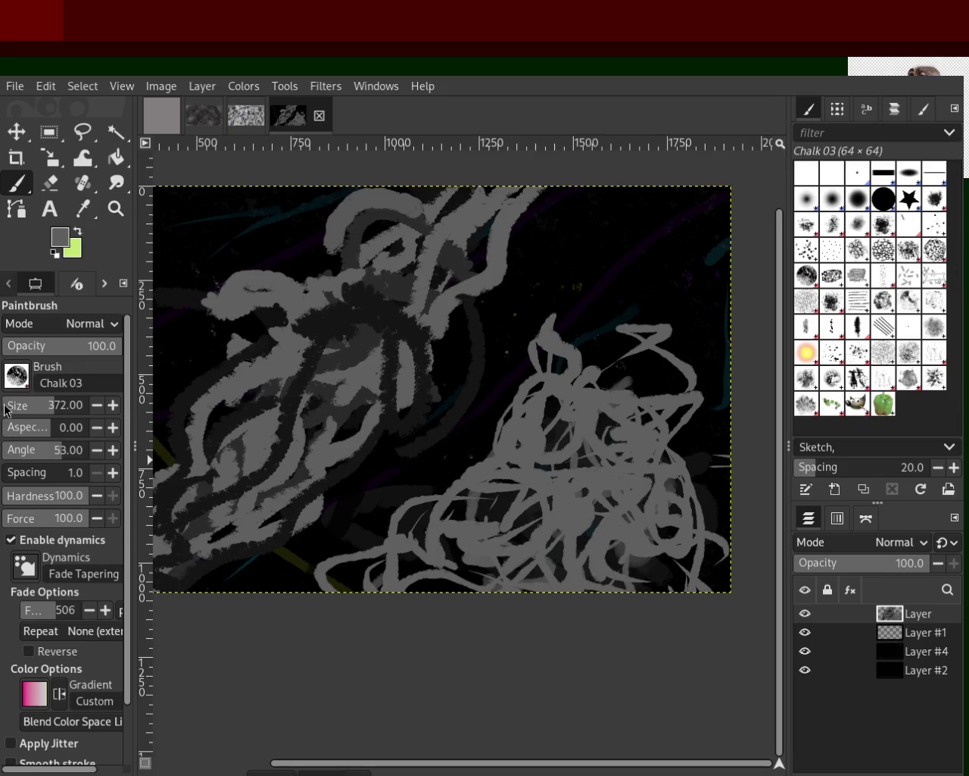
Step: Shrink the brush to size 24 and try upward and looping strokes, undoing both
left_click(13, 407)
left_click_drag(618, 483, 628, 259)
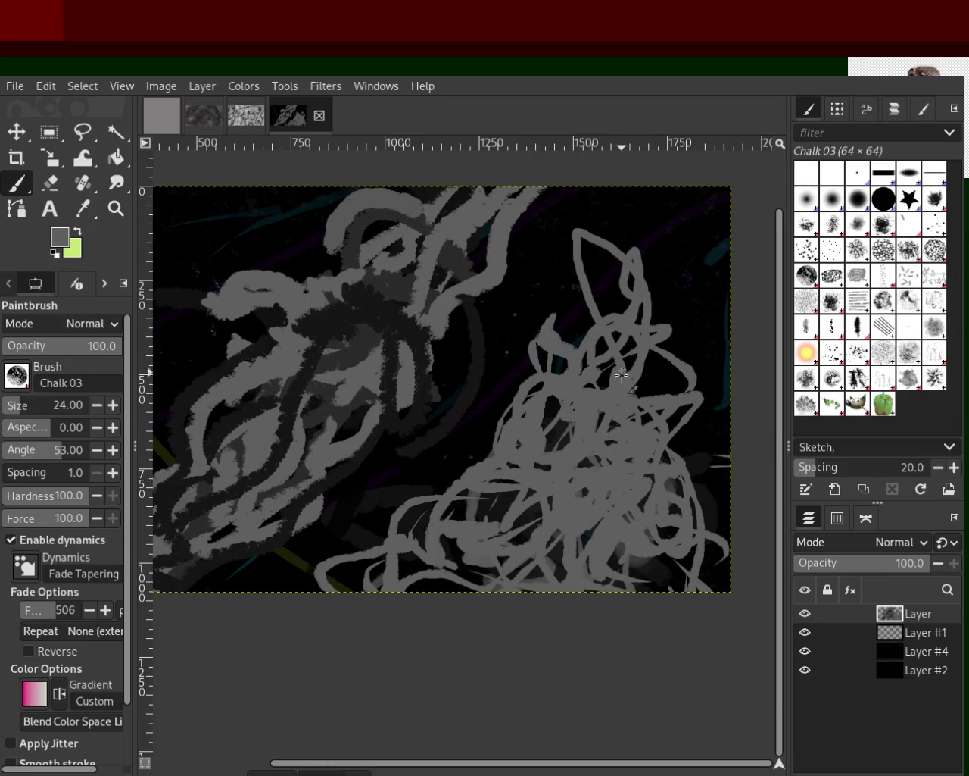
key("ctrl+z")
left_click_drag(632, 326, 602, 248)
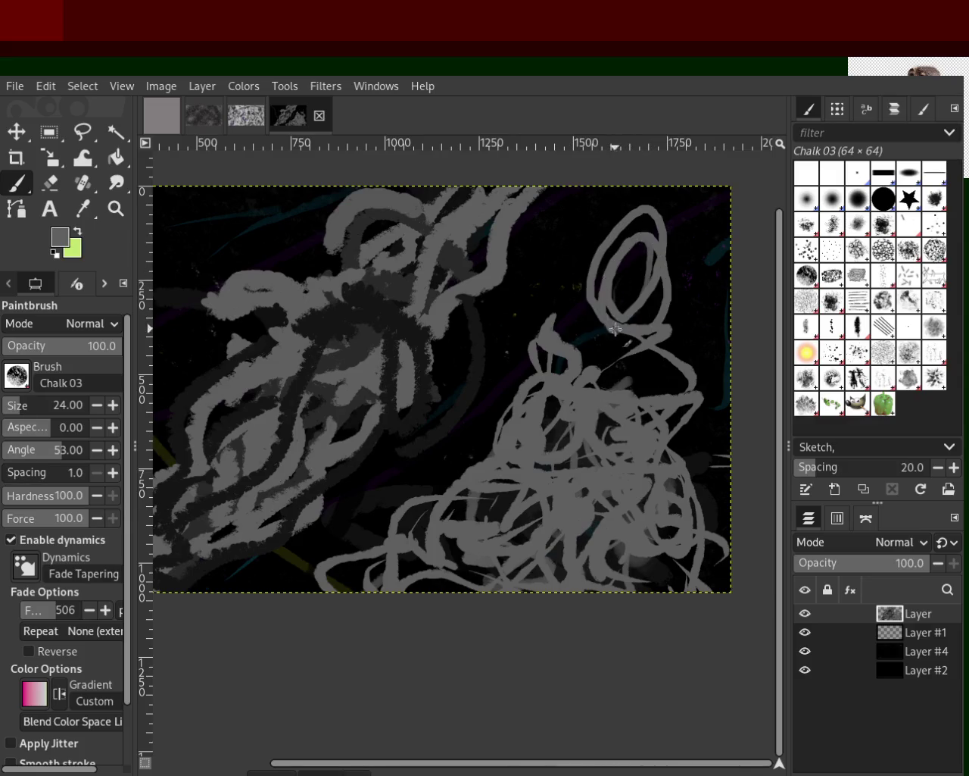
key("ctrl+z")
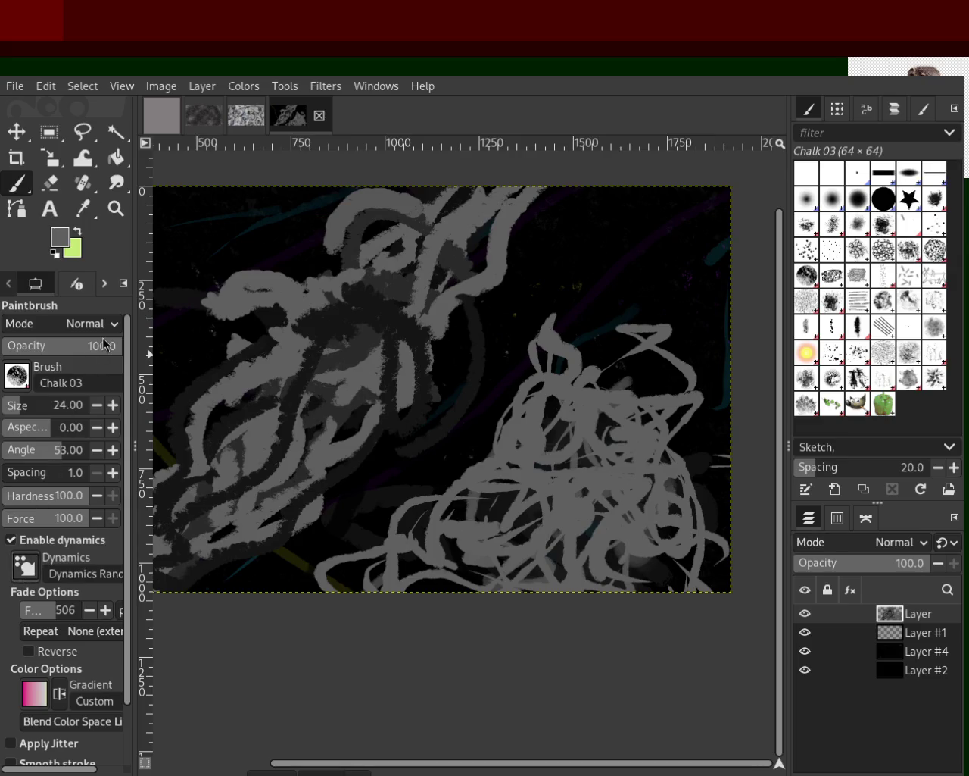
Step: Paint the thin zigzag spire above the right scribbles, undo two loop tests, and resize the brush
left_click_drag(640, 353, 631, 322)
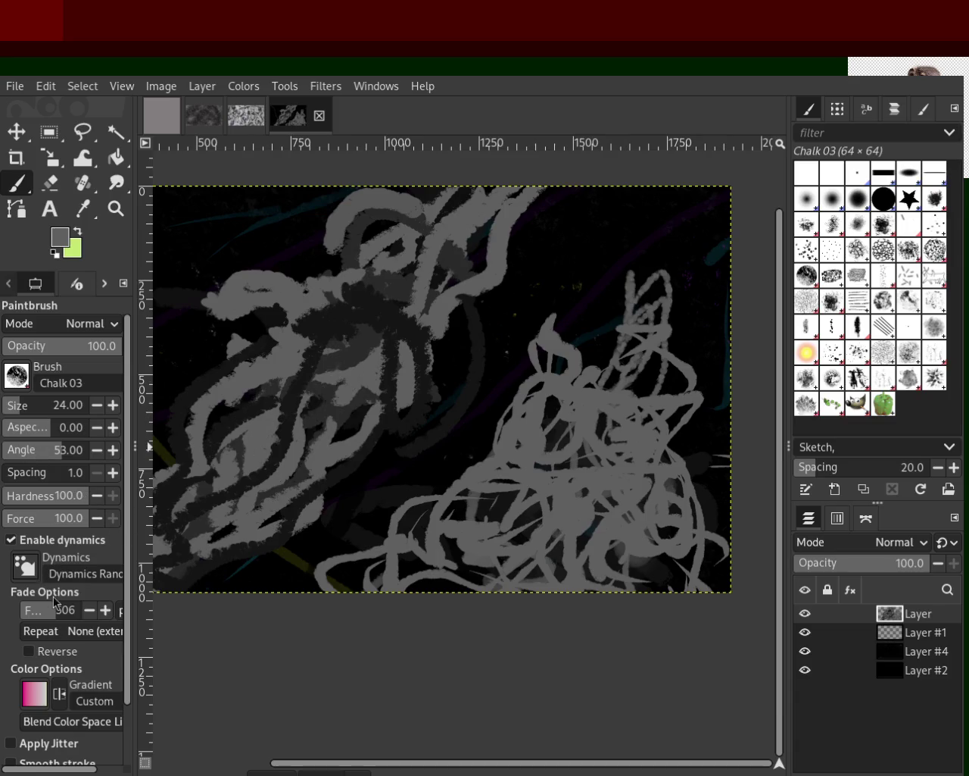
left_click_drag(427, 378, 448, 383)
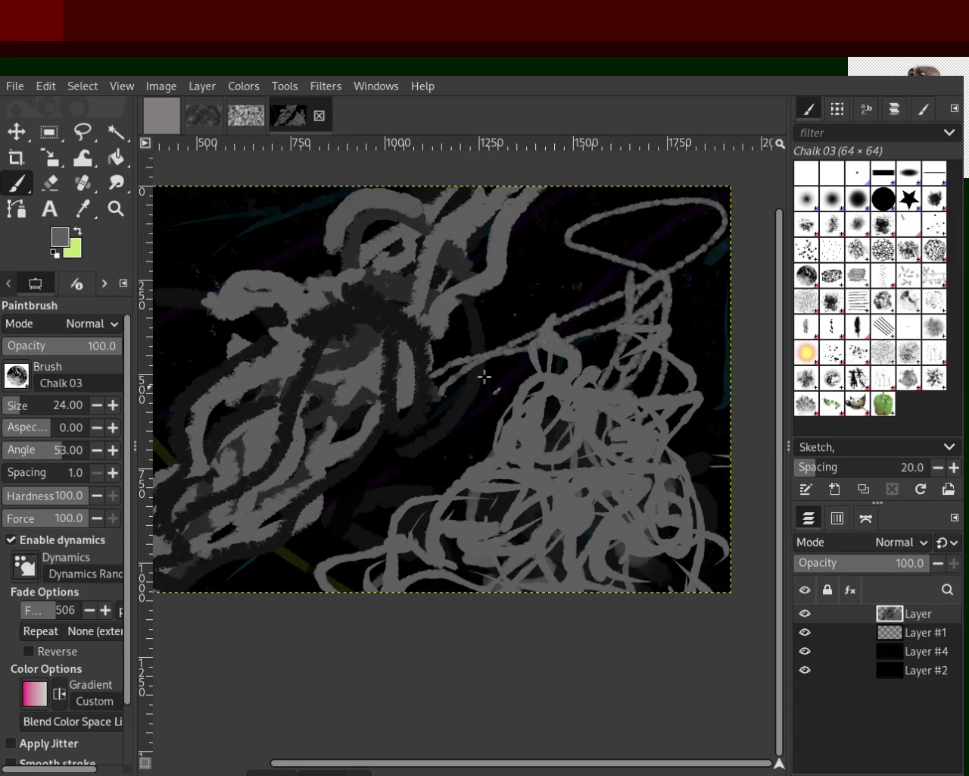
key("ctrl+z")
mouse_move(553, 541)
left_mouse_down()
mouse_move(383, 557)
mouse_move(540, 479)
left_mouse_up()
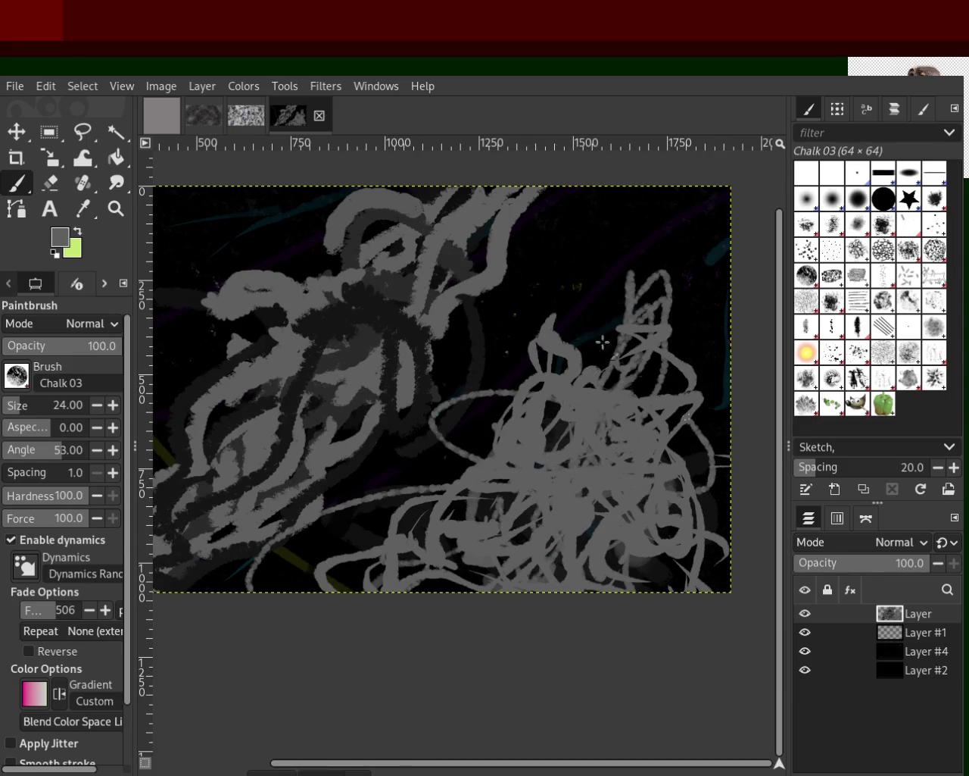
key("ctrl+z")
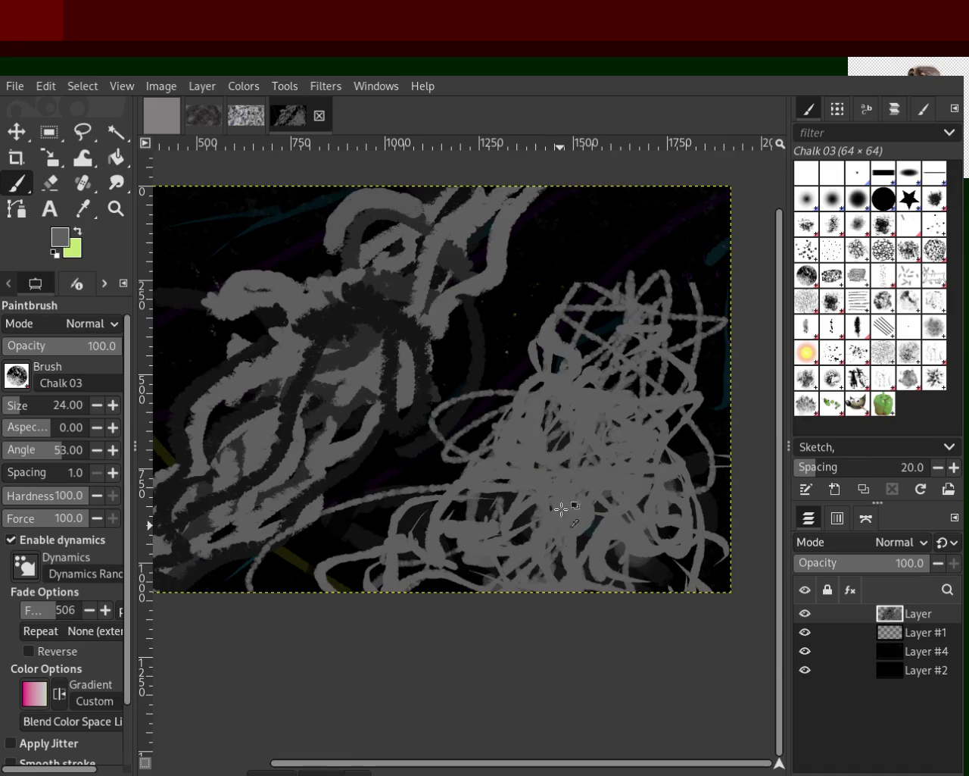
key("ctrl+z")
left_click(27, 405)
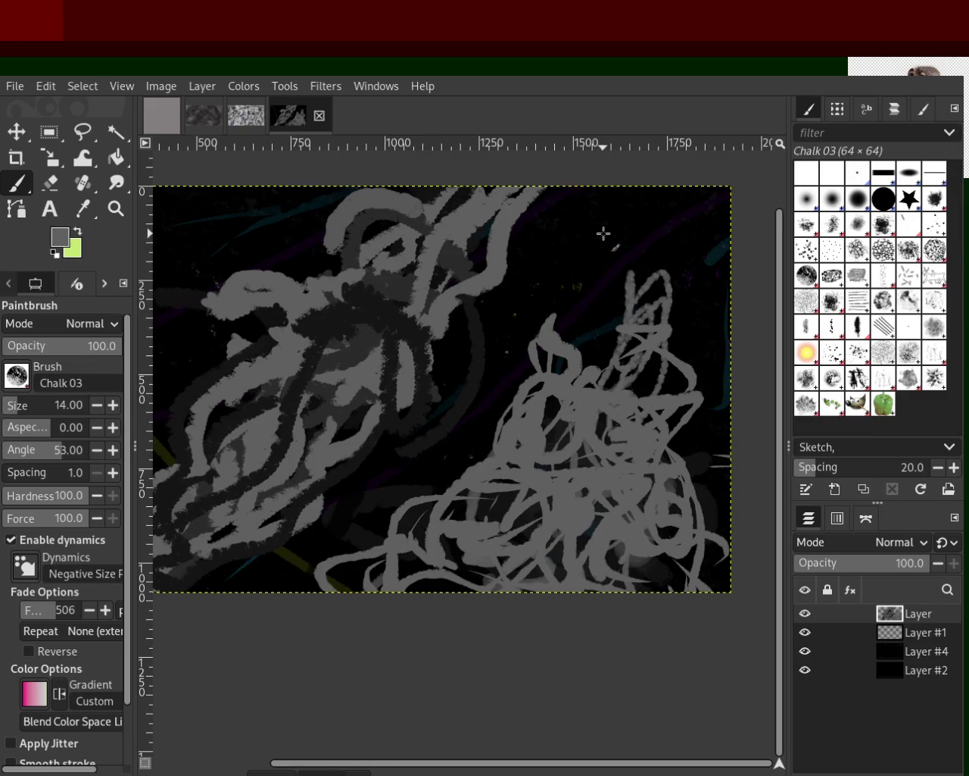
Step: Set the brush size to 81, remove the zigzag spire, and test then undo a thick vertical stroke
left_click_drag(19, 412, 30, 411)
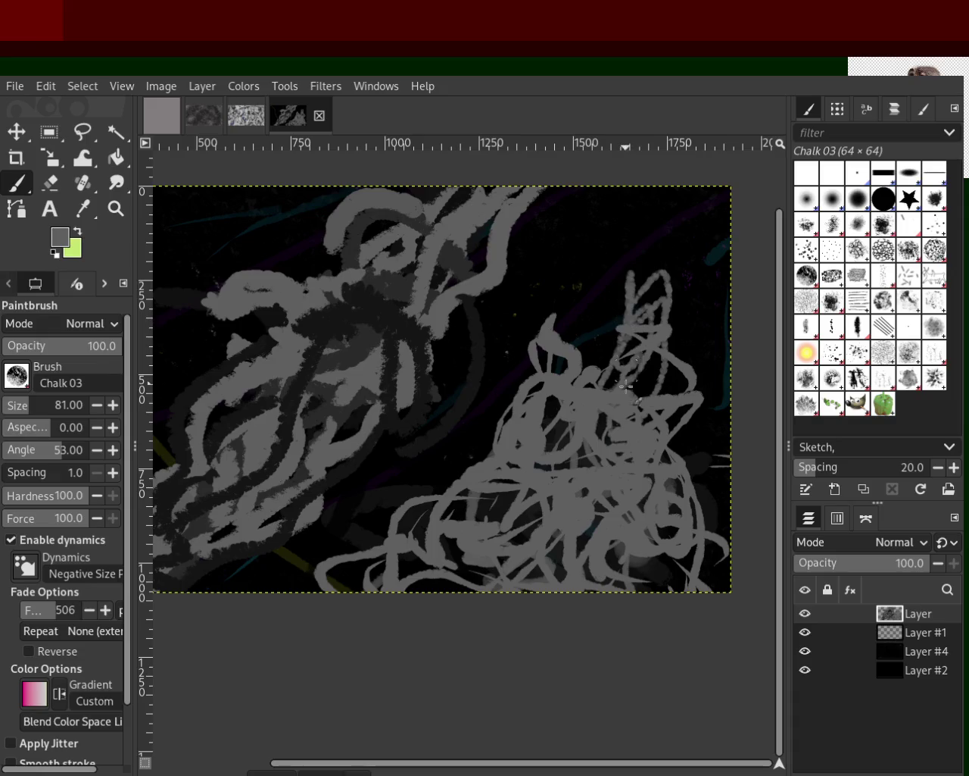
key("ctrl+z")
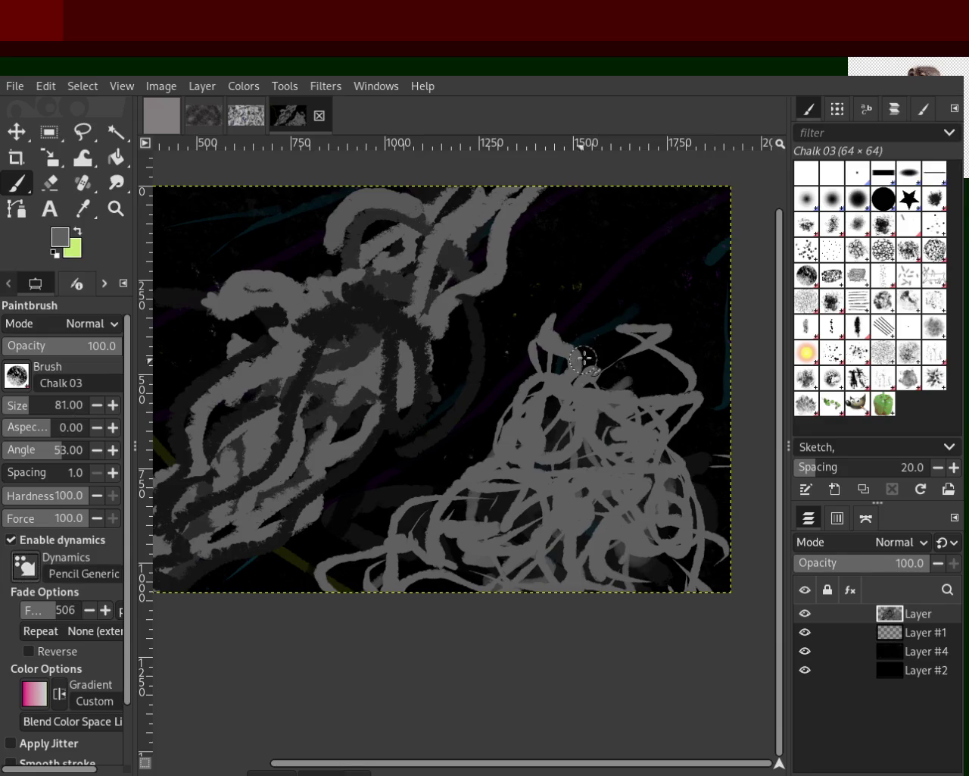
left_click_drag(633, 269, 610, 387)
key("ctrl+z")
key("ctrl+y")
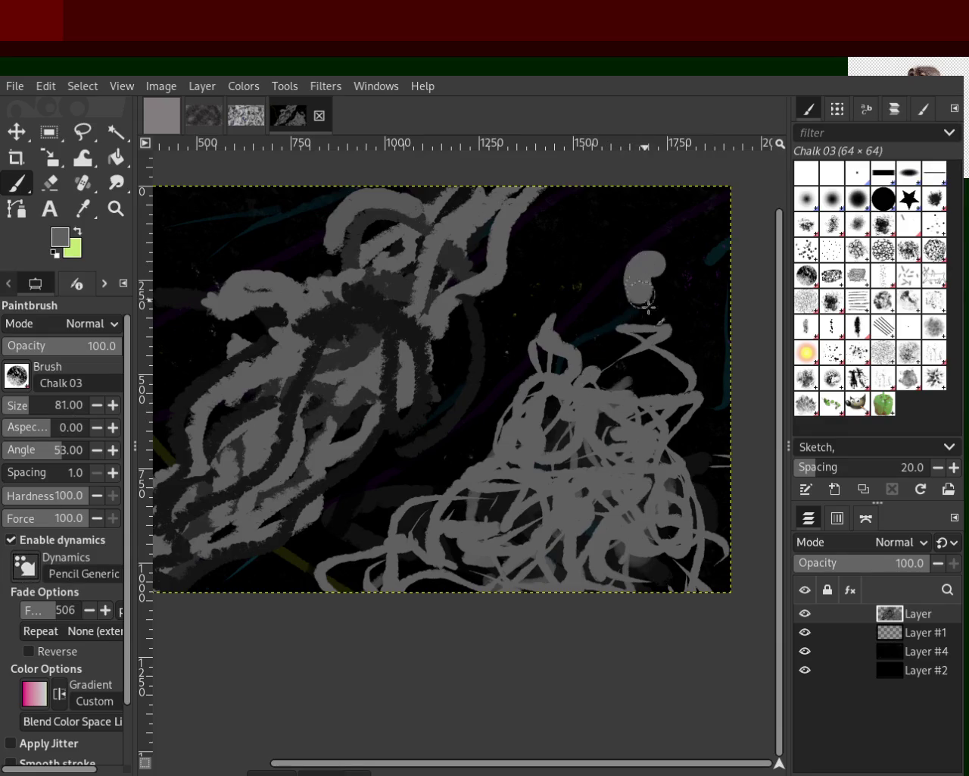
key("ctrl+z")
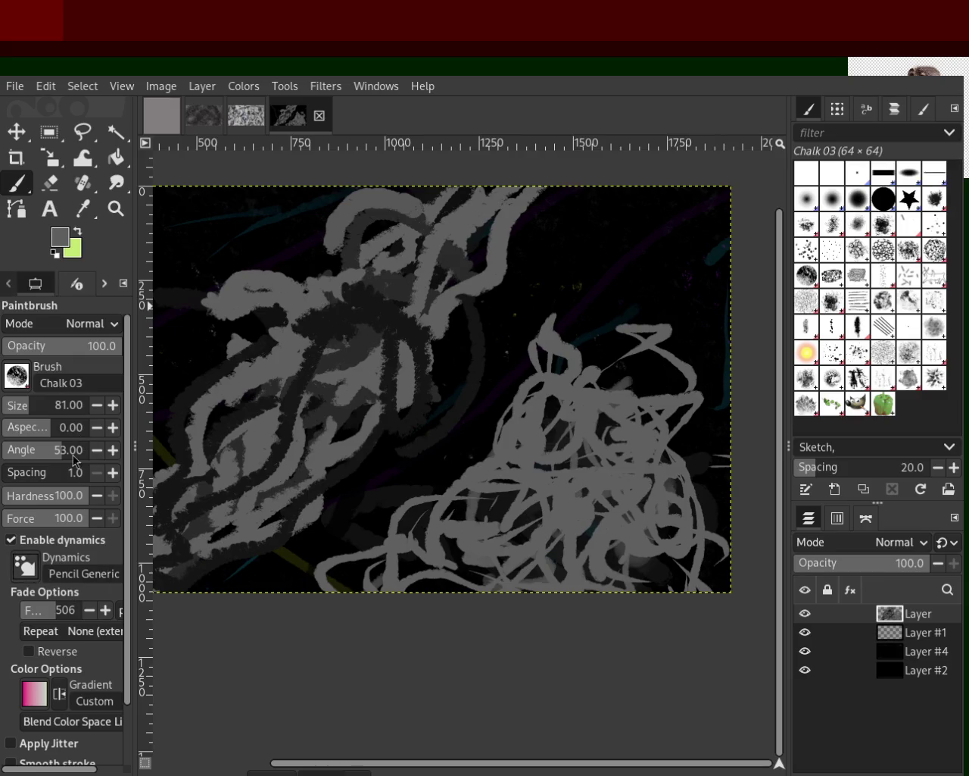
Step: Test and undo several upper-right strokes, then paint a large chalk loop with a tail
left_click_drag(660, 232, 606, 378)
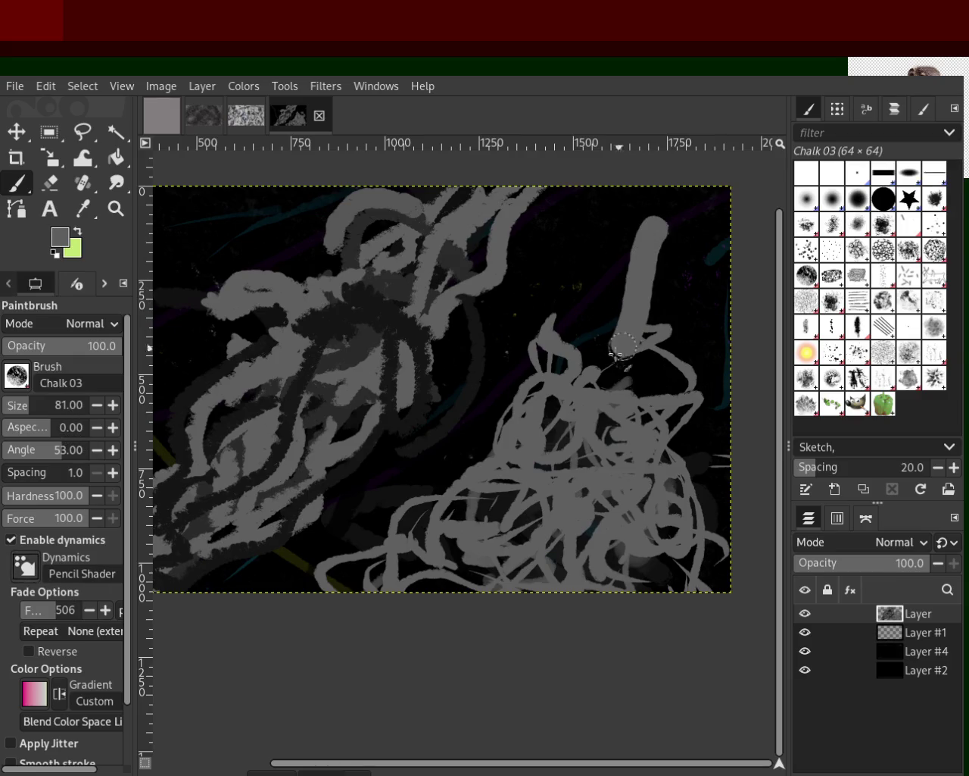
key("ctrl+z")
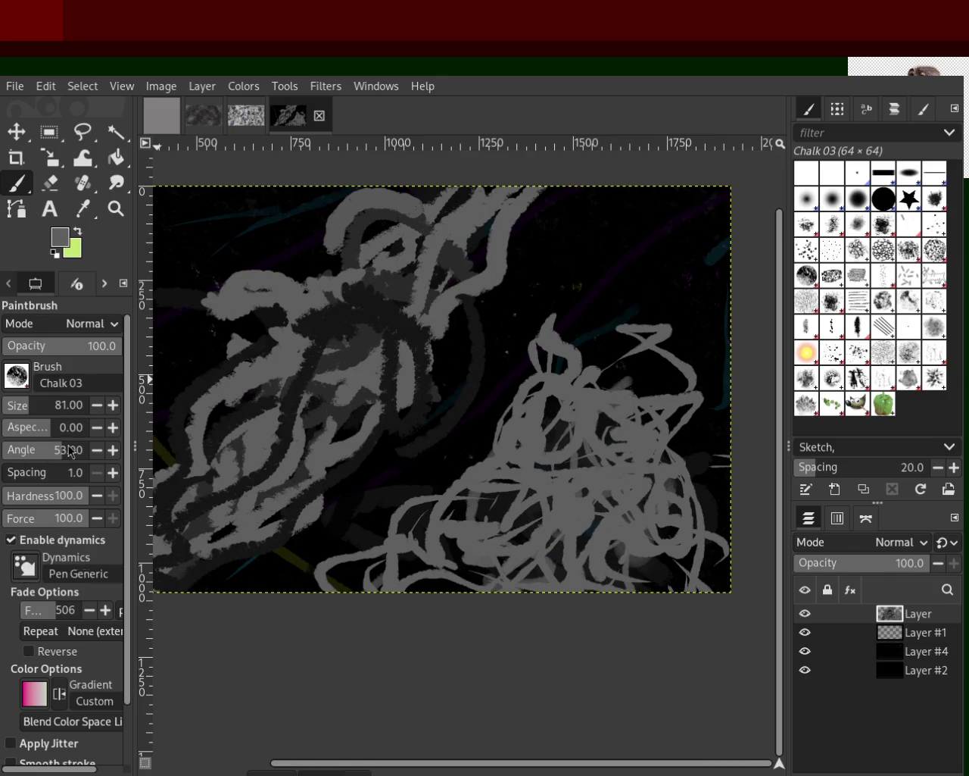
left_click_drag(680, 238, 593, 422)
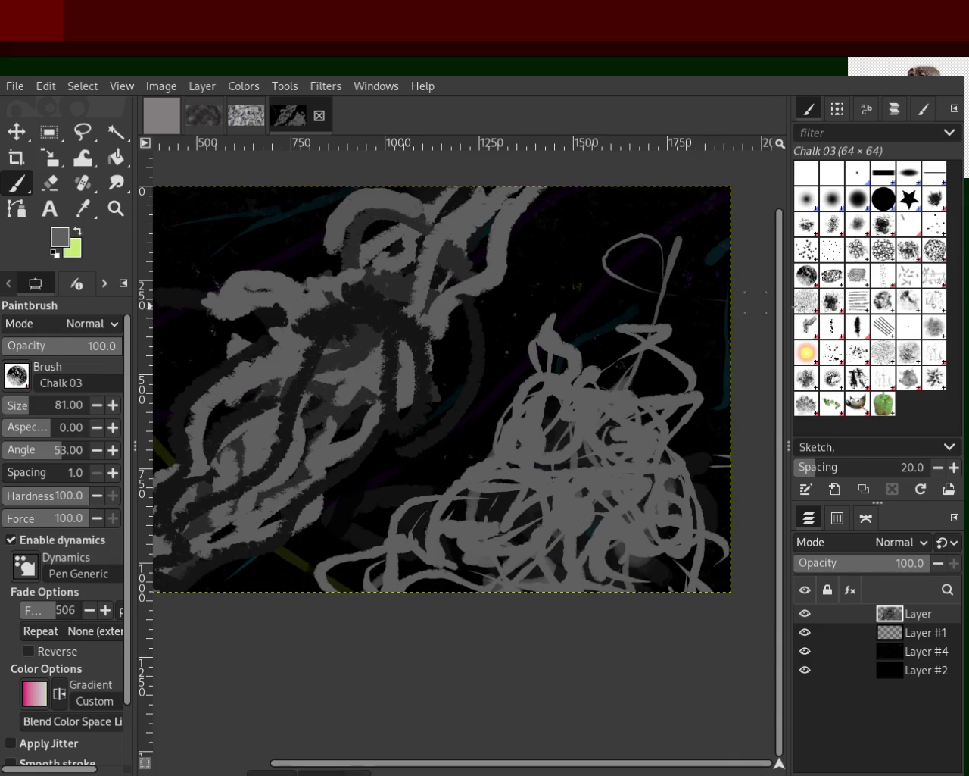
key("ctrl+z")
left_click_drag(684, 243, 618, 392)
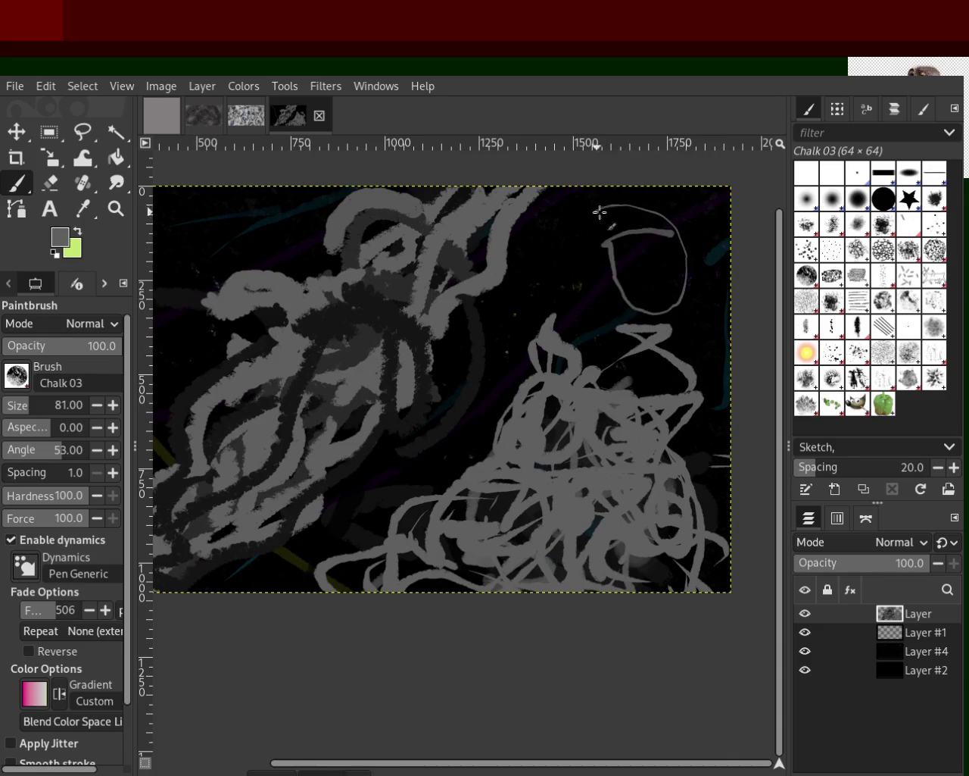
key("ctrl+z")
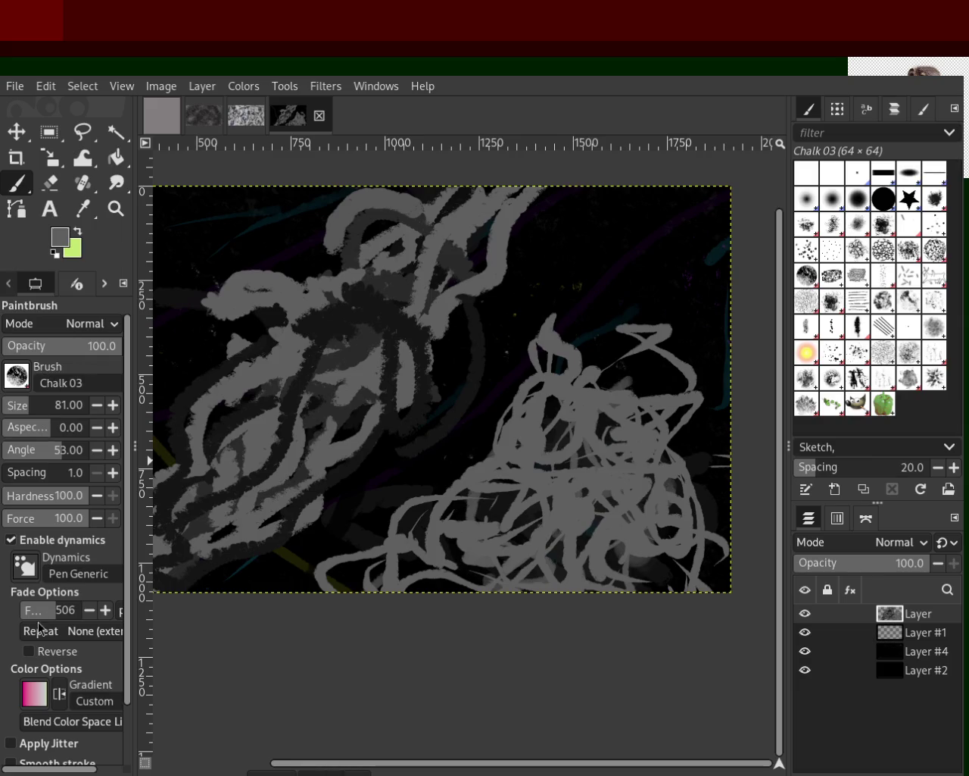
mouse_move(640, 267)
left_mouse_down()
mouse_move(649, 415)
mouse_move(661, 225)
mouse_move(685, 278)
mouse_move(670, 303)
left_mouse_up()
key("ctrl+z")
key("ctrl+z")
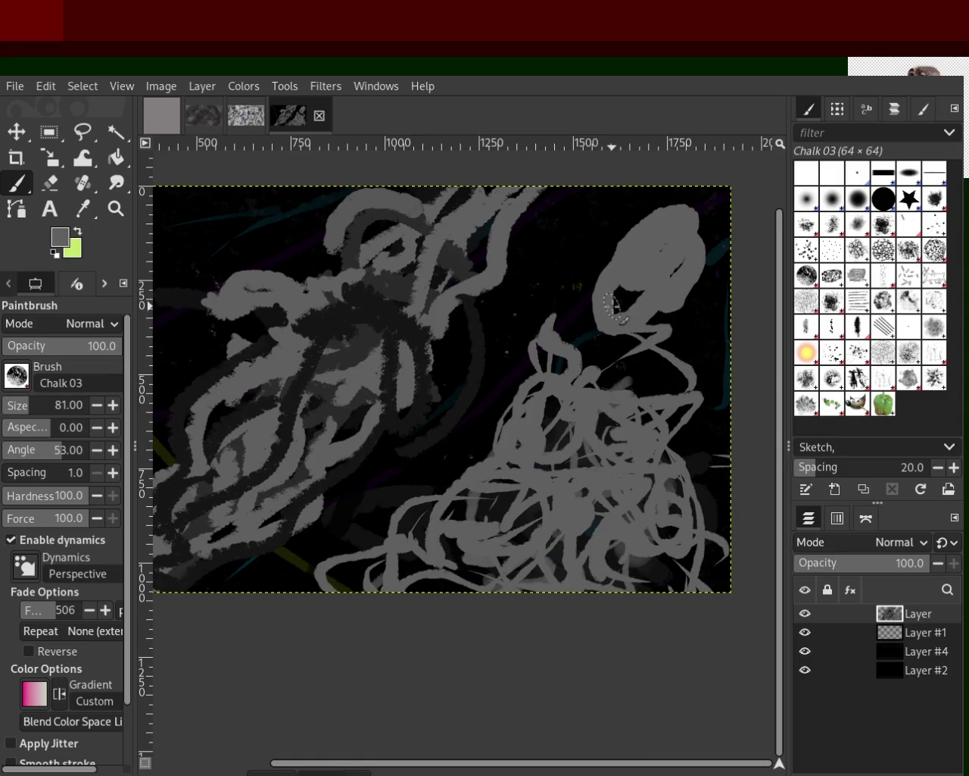
key("ctrl+z")
mouse_move(674, 220)
left_mouse_down()
mouse_move(671, 199)
mouse_move(696, 368)
mouse_move(638, 281)
mouse_move(519, 412)
left_mouse_up()
Step: Remove the chalk loop and try several strokes on the lower-right figure, undoing each
key("ctrl+z")
mouse_move(583, 530)
left_mouse_down()
mouse_move(643, 378)
mouse_move(667, 258)
mouse_move(626, 393)
mouse_move(604, 307)
mouse_move(559, 574)
mouse_move(515, 520)
mouse_move(607, 539)
mouse_move(499, 508)
mouse_move(644, 379)
mouse_move(612, 321)
mouse_move(556, 564)
mouse_move(465, 379)
mouse_move(460, 521)
left_mouse_up()
key("ctrl+z")
key("ctrl+z")
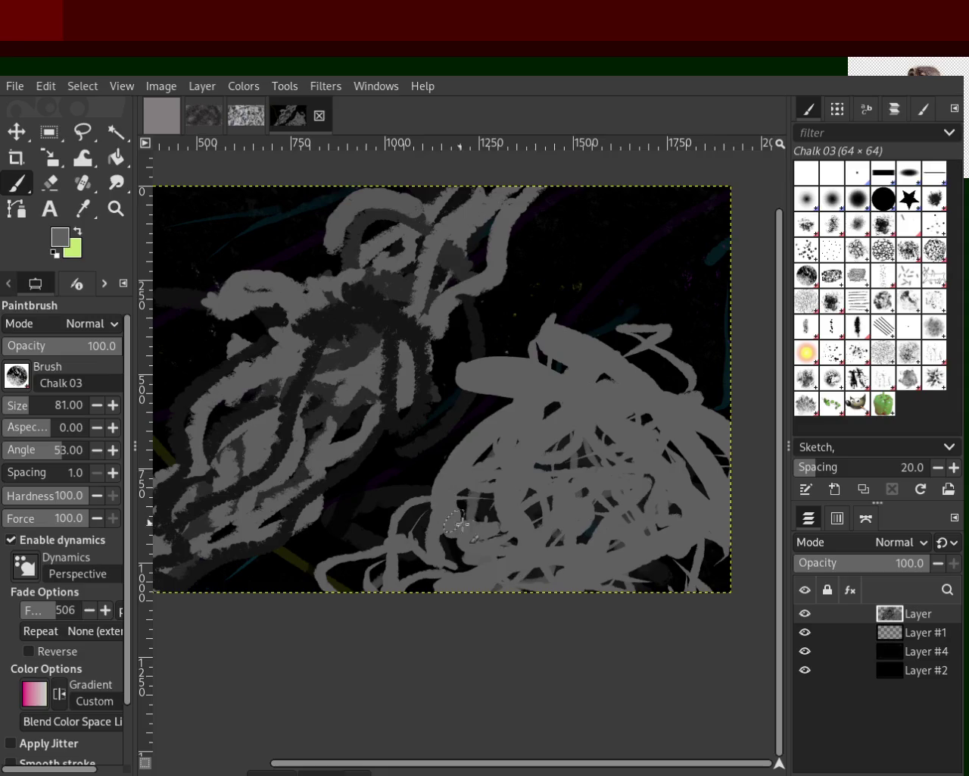
key("ctrl+z")
mouse_move(581, 500)
left_mouse_down()
mouse_move(652, 416)
mouse_move(567, 481)
mouse_move(584, 420)
left_mouse_up()
key("ctrl+z")
mouse_move(573, 508)
left_mouse_down()
mouse_move(656, 621)
mouse_move(530, 303)
mouse_move(530, 667)
left_mouse_up()
key("ctrl+z")
mouse_move(599, 628)
left_mouse_down()
mouse_move(567, 480)
mouse_move(464, 668)
left_mouse_up()
key("ctrl+z")
Step: Try more scribbles, fills and a big arc on the lower-right figure, undoing them all
mouse_move(649, 605)
left_mouse_down()
mouse_move(576, 341)
mouse_move(536, 606)
left_mouse_up()
key("ctrl+z")
mouse_move(497, 535)
left_mouse_down()
mouse_move(568, 462)
mouse_move(670, 631)
left_mouse_up()
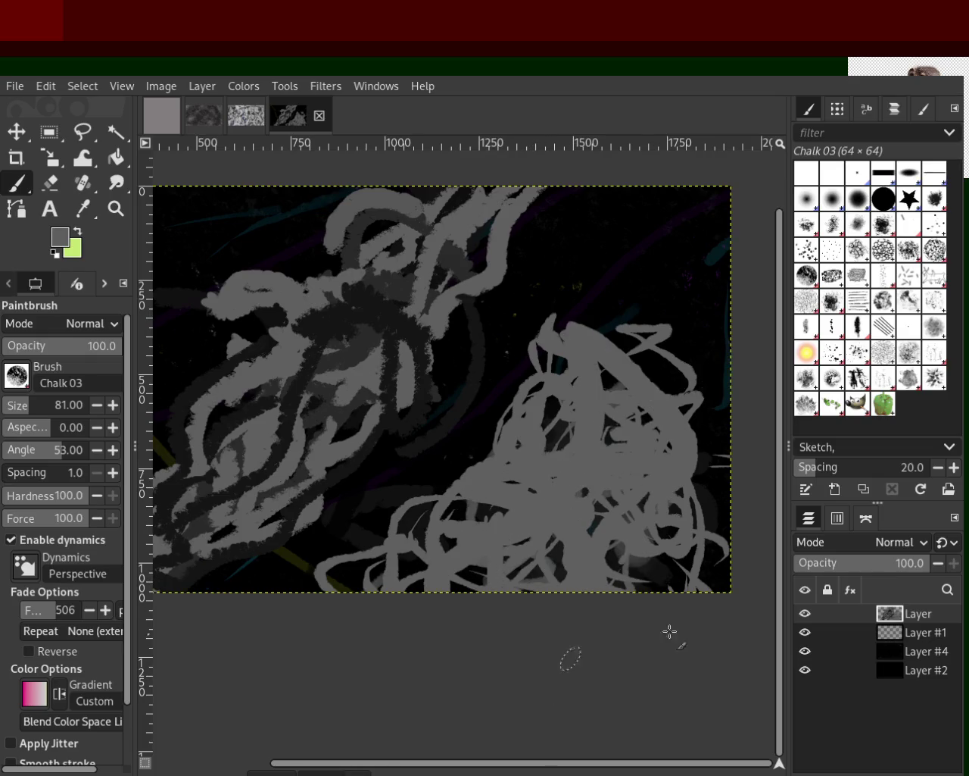
key("ctrl+z")
mouse_move(567, 587)
left_mouse_down()
mouse_move(558, 520)
mouse_move(461, 612)
left_mouse_up()
key("ctrl+z")
left_click_drag(678, 396, 485, 507)
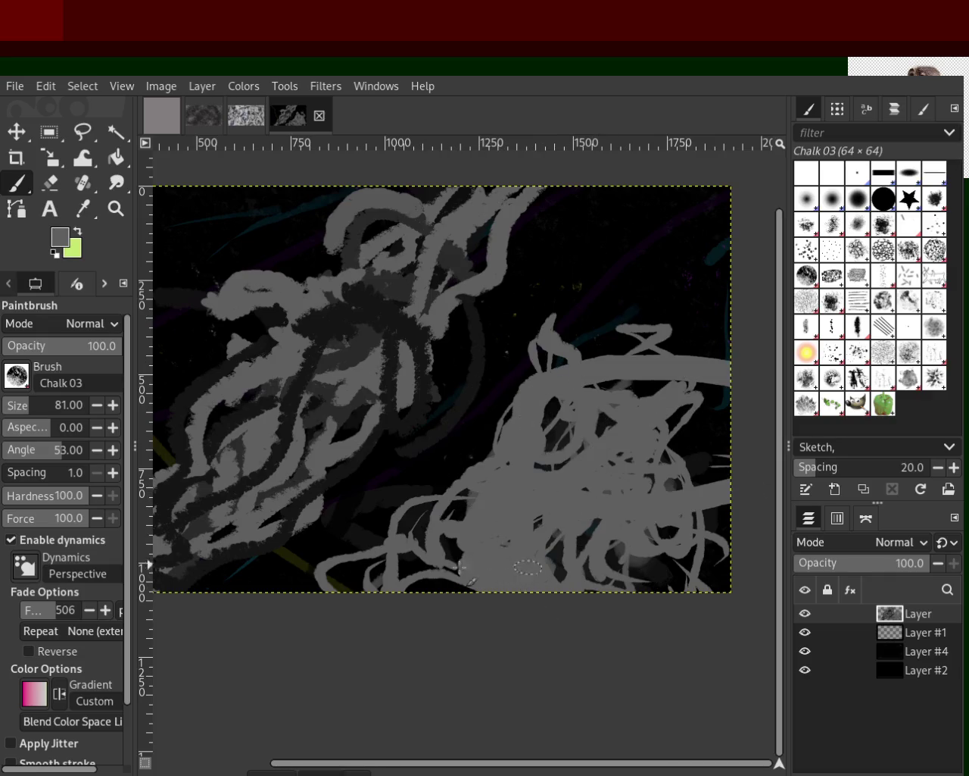
key("ctrl+z")
mouse_move(386, 526)
left_mouse_down()
mouse_move(462, 521)
mouse_move(560, 432)
left_mouse_up()
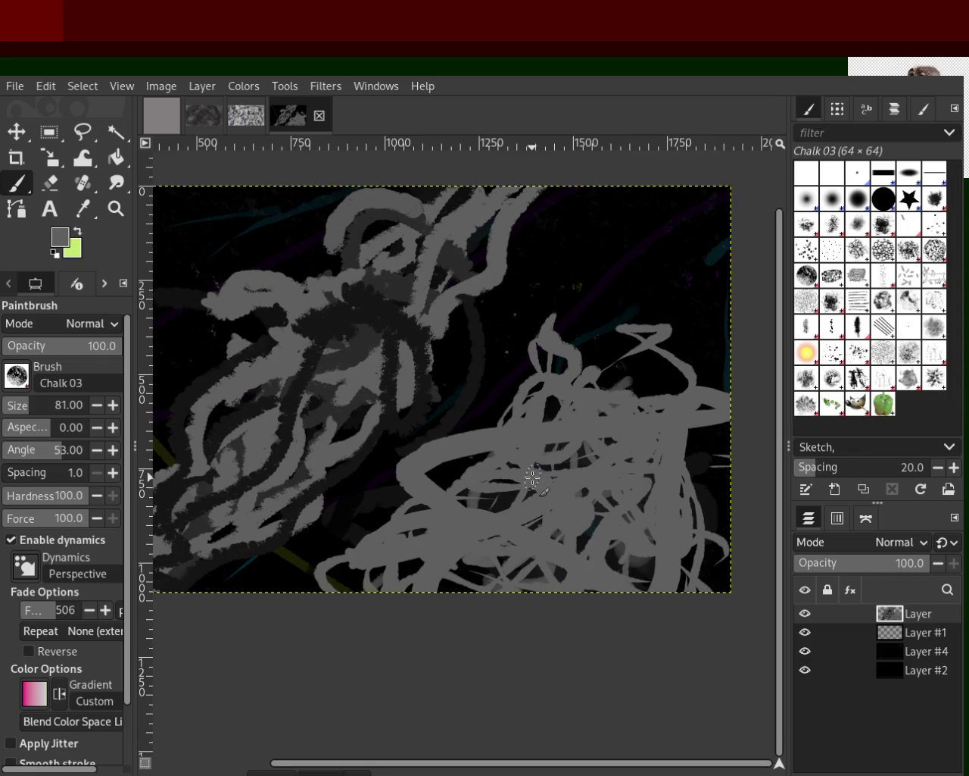
key("ctrl+z")
Step: Test and undo chalk strokes on the left figure, then lower the brush opacity to 67
mouse_move(227, 424)
left_mouse_down()
mouse_move(421, 304)
mouse_move(271, 464)
left_mouse_up()
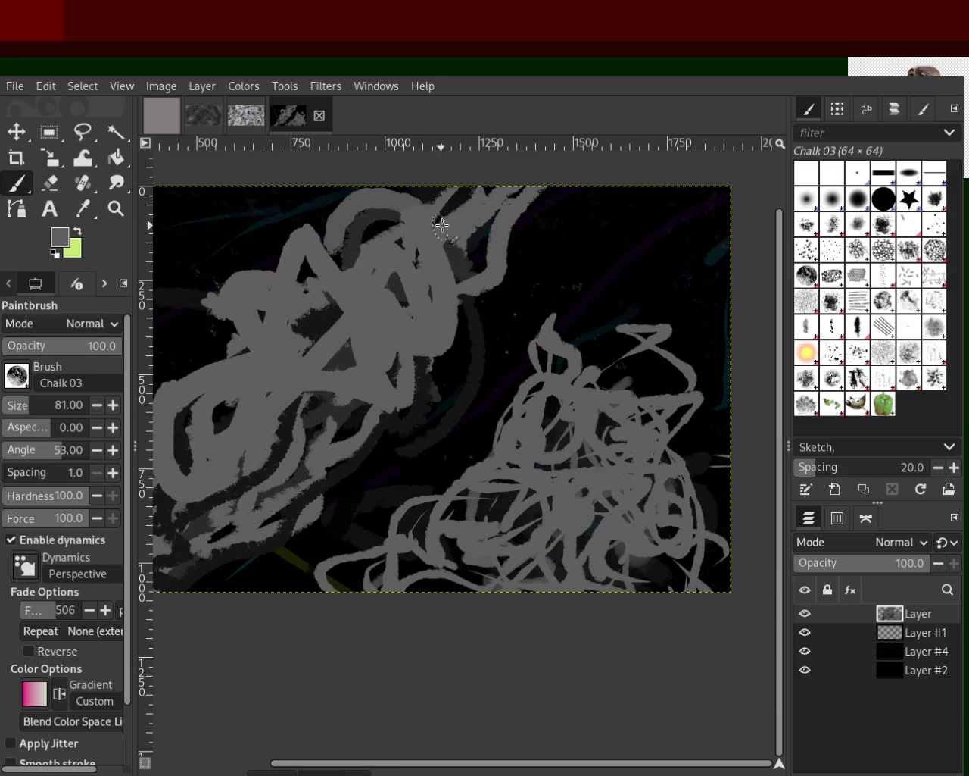
key("ctrl+z")
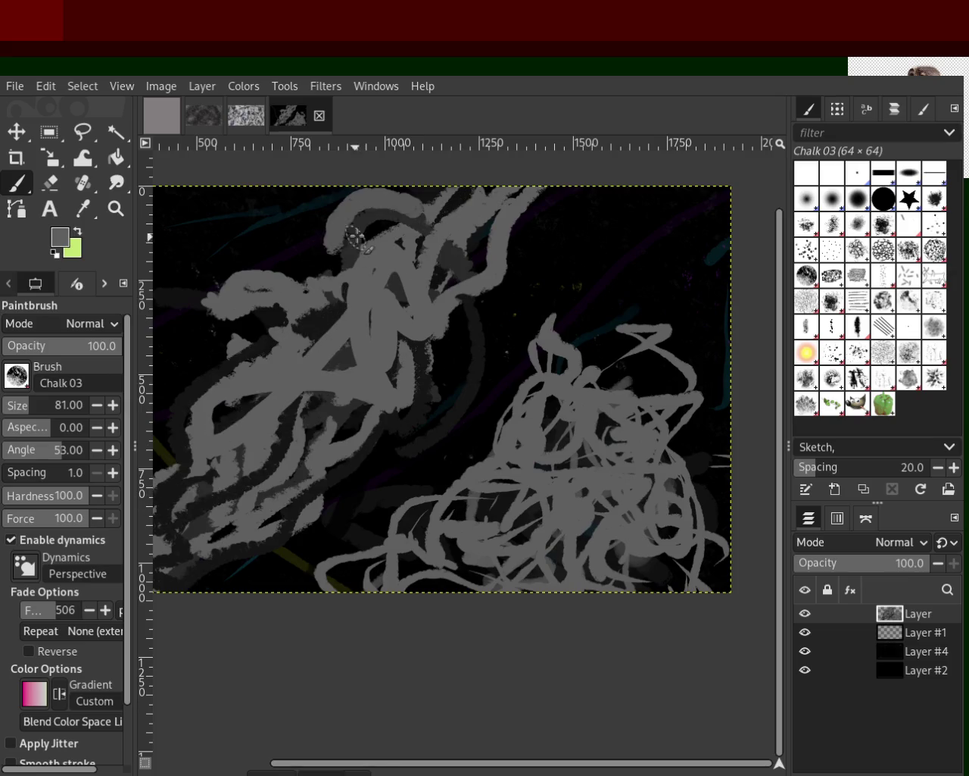
left_click_drag(357, 228, 227, 379)
left_click_drag(159, 458, 162, 549)
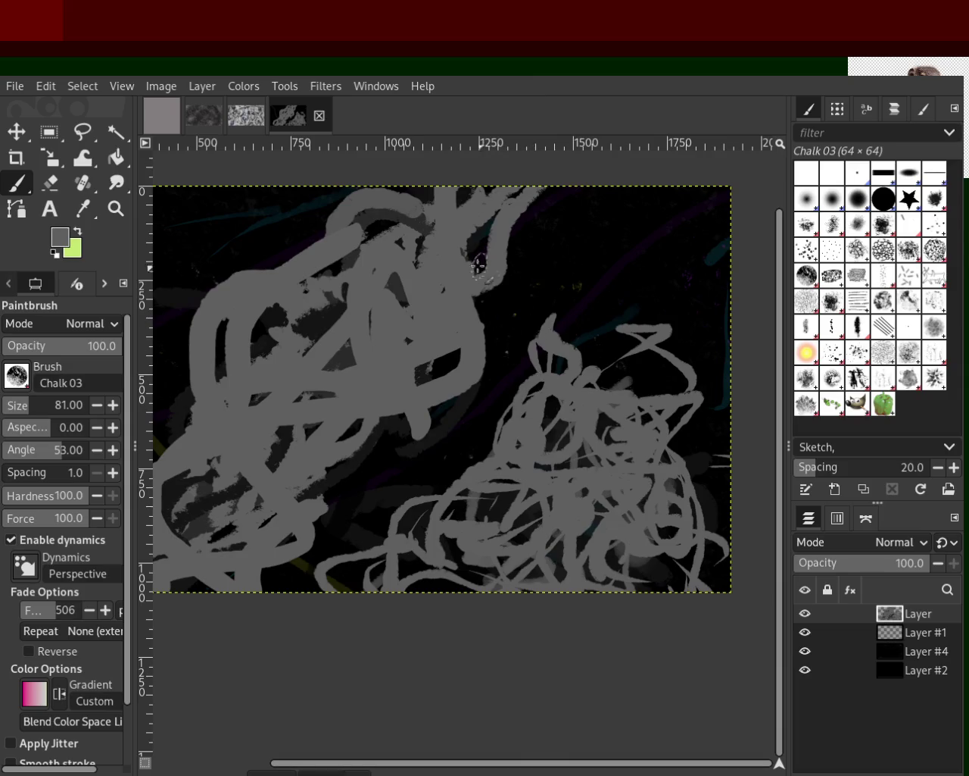
key("ctrl+z")
key("ctrl+z")
key("ctrl+z")
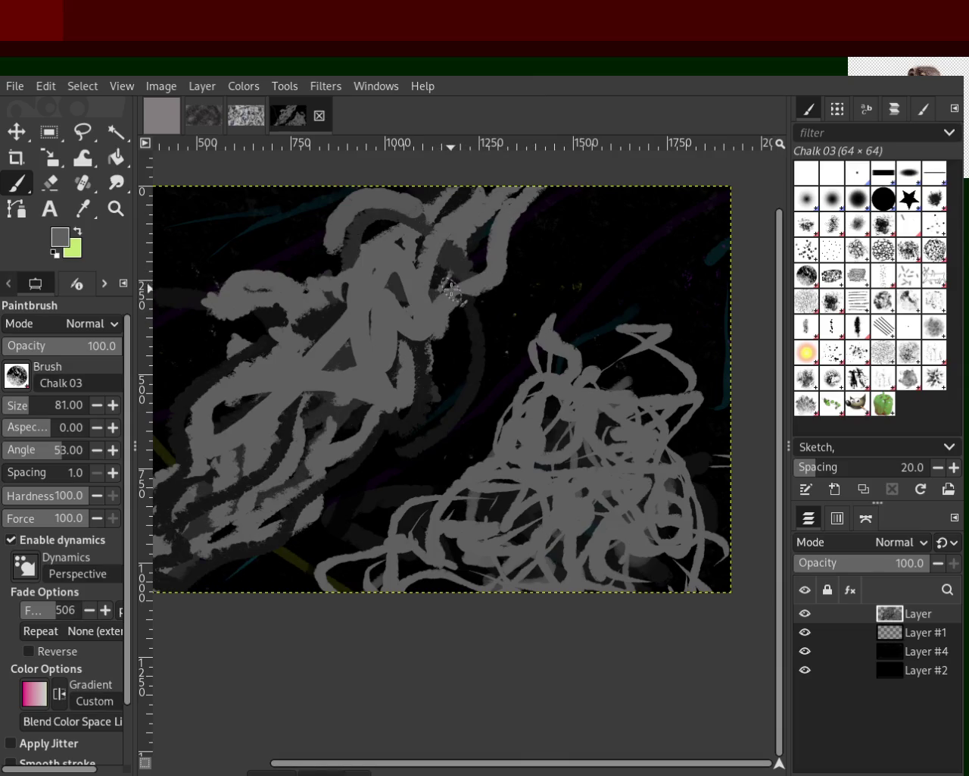
key("ctrl+z")
left_click(82, 344)
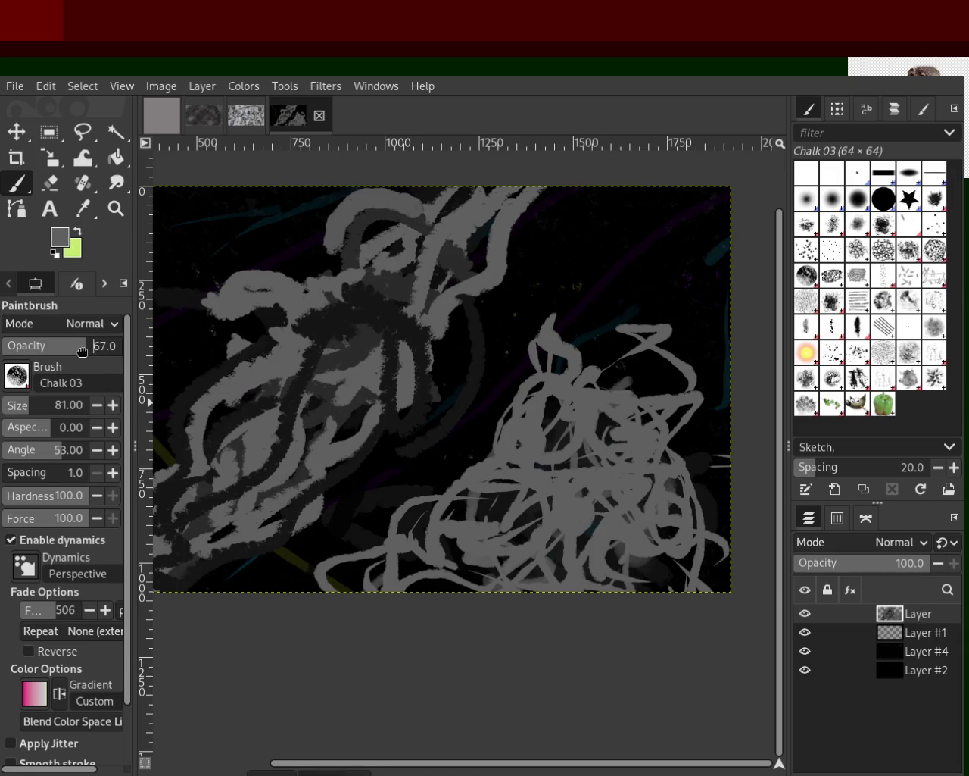
Step: Try curved and large light-grey strokes across the centre and left, then undo them
left_click_drag(409, 390, 438, 223)
key("ctrl+z")
mouse_move(180, 345)
left_mouse_down()
mouse_move(265, 359)
mouse_move(243, 435)
mouse_move(318, 496)
mouse_move(284, 323)
mouse_move(282, 470)
left_mouse_up()
key("ctrl+z")
key("ctrl+z")
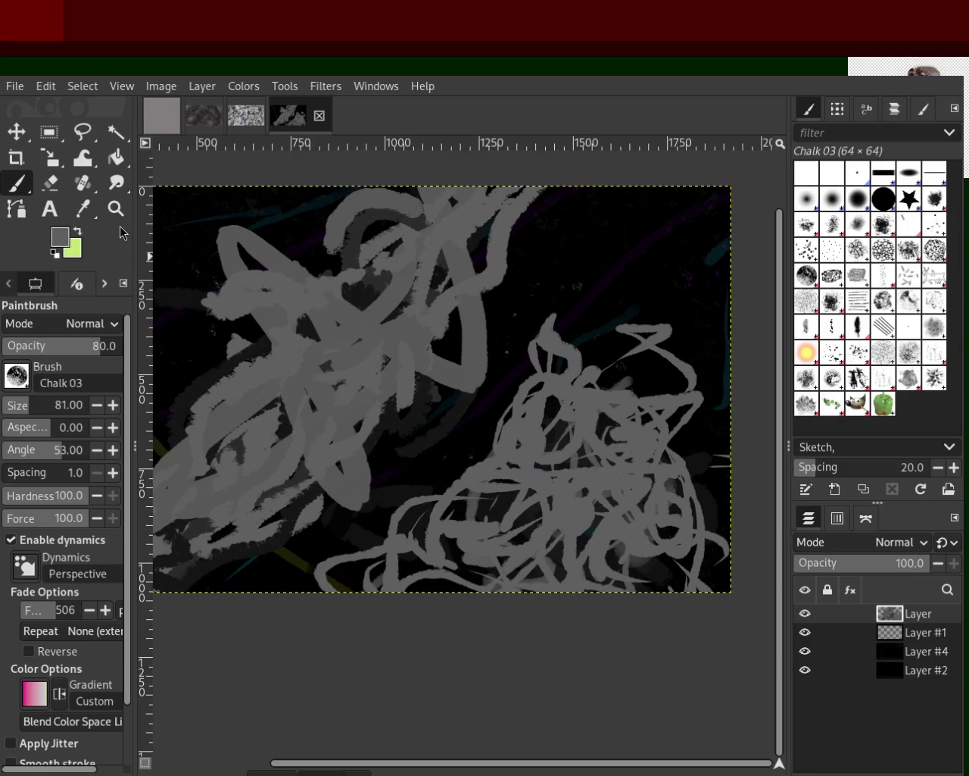
key("ctrl+z")
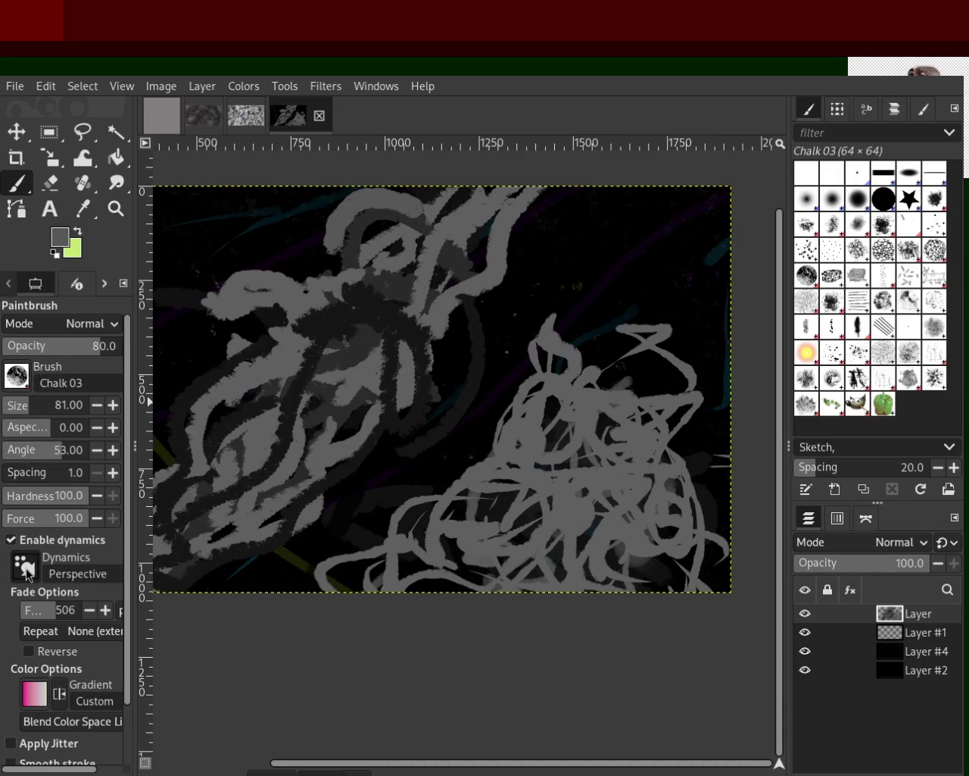
Step: Test an upper-right stroke, then paint a grey blob atop the right figure and a Random Color stroke
mouse_move(576, 357)
left_mouse_down()
mouse_move(610, 316)
mouse_move(669, 284)
mouse_move(664, 275)
mouse_move(690, 345)
left_mouse_up()
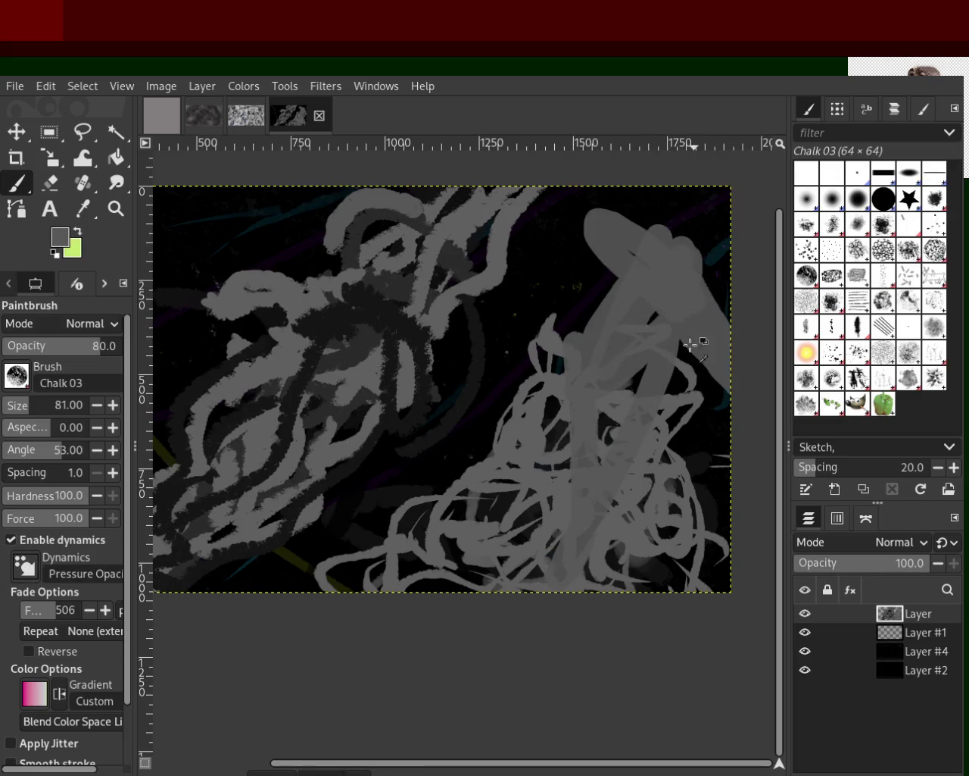
key("ctrl+z")
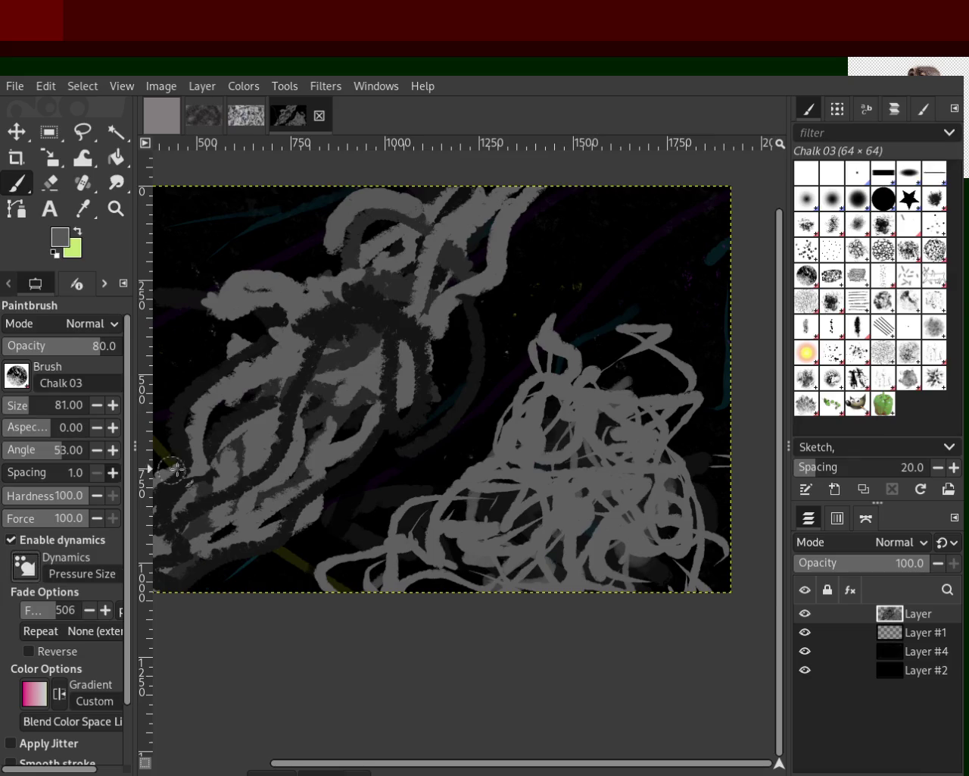
left_click_drag(644, 356, 590, 546)
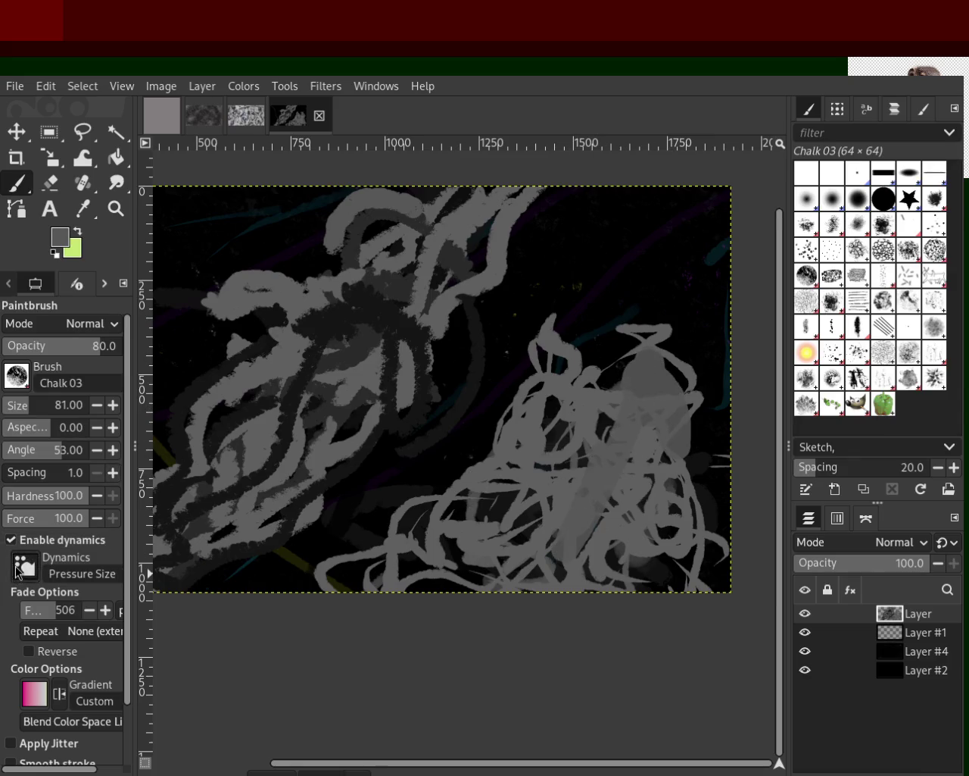
left_click_drag(636, 371, 648, 418)
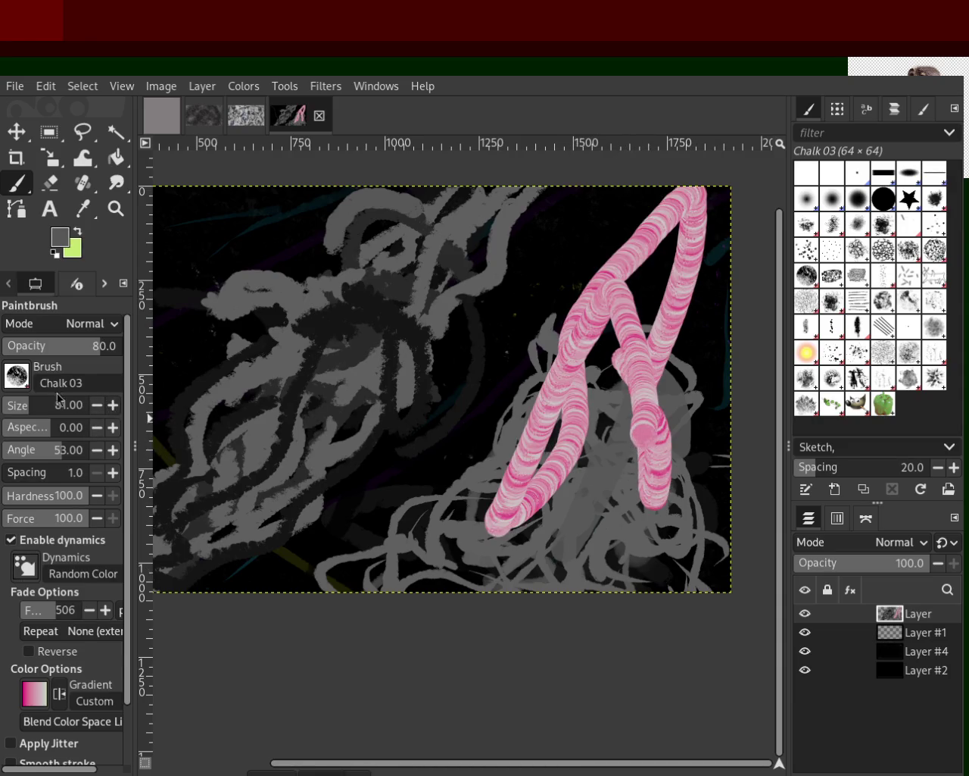
Step: Remove the pink stroke and grey blob, then test and undo chalk loops at upper right
key("ctrl+z")
key("ctrl+z")
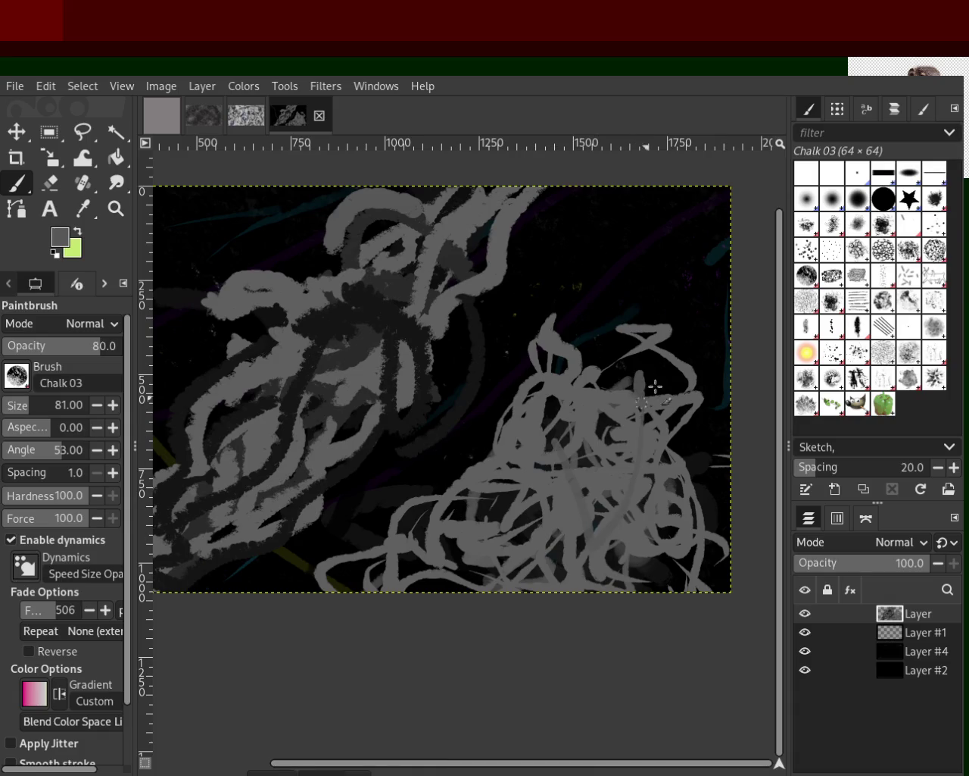
left_click_drag(655, 386, 620, 350)
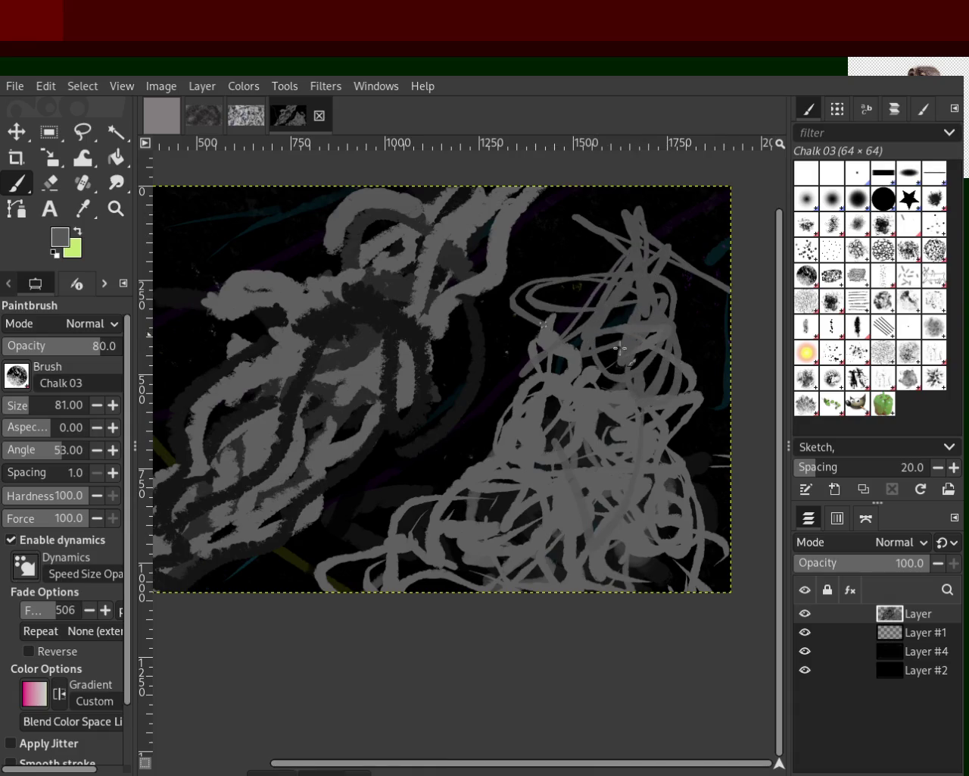
key("ctrl+z")
left_click_drag(677, 223, 623, 433)
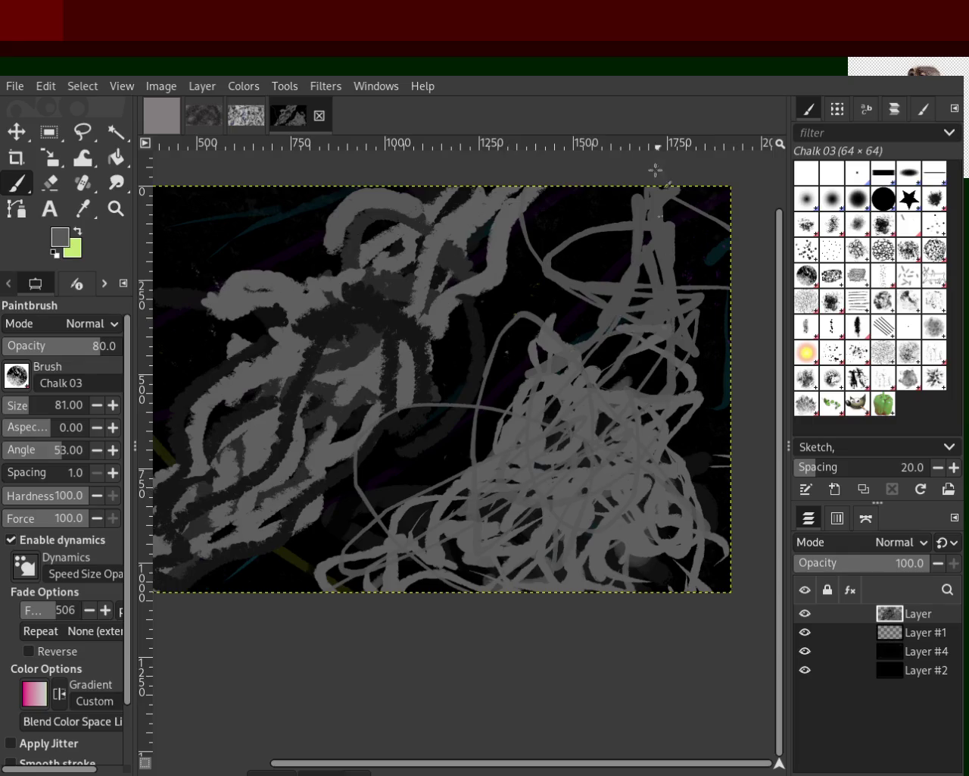
key("ctrl+z")
mouse_move(612, 356)
left_mouse_down()
mouse_move(688, 313)
mouse_move(574, 508)
left_mouse_up()
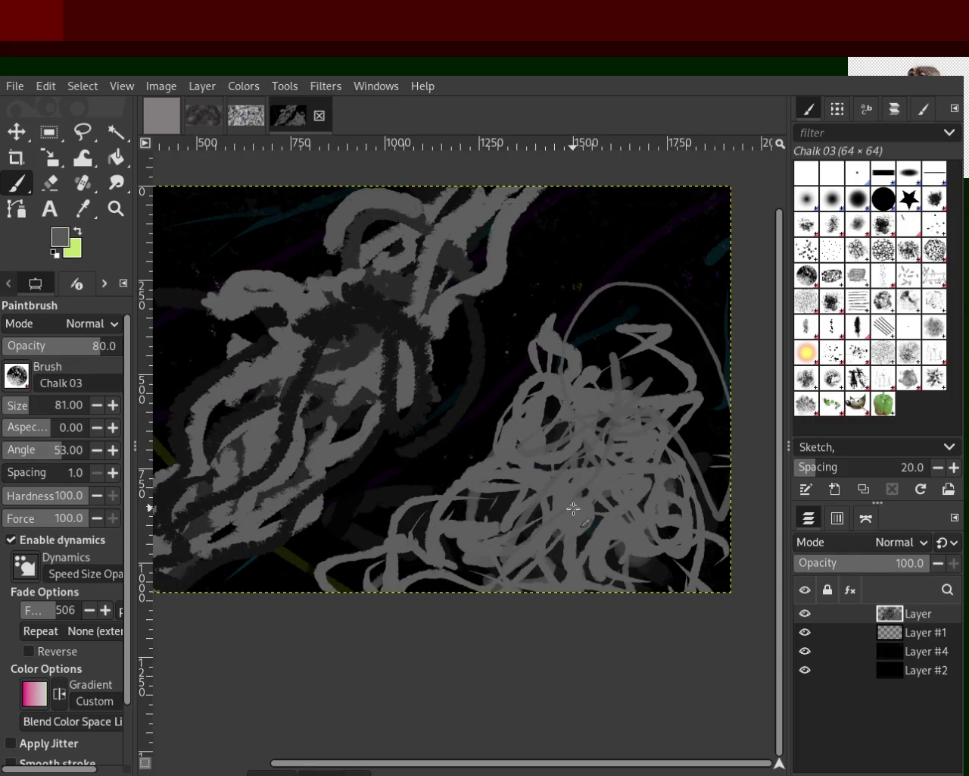
key("ctrl+z")
Step: Try thin loops and thick chalk strokes over the left figure, undoing each
mouse_move(333, 318)
left_mouse_down()
mouse_move(180, 260)
mouse_move(356, 227)
mouse_move(412, 200)
mouse_move(247, 387)
left_mouse_up()
key("ctrl+z")
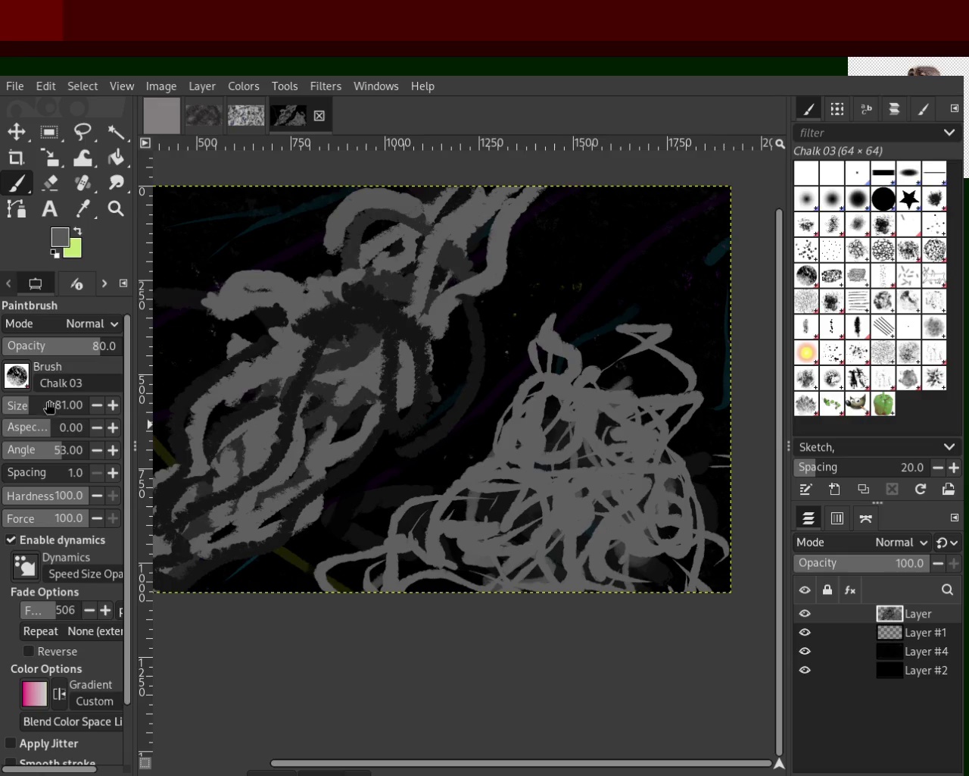
mouse_move(288, 269)
left_mouse_down()
mouse_move(340, 351)
mouse_move(389, 249)
mouse_move(280, 428)
mouse_move(412, 372)
mouse_move(189, 522)
mouse_move(281, 442)
mouse_move(220, 538)
mouse_move(326, 338)
left_mouse_up()
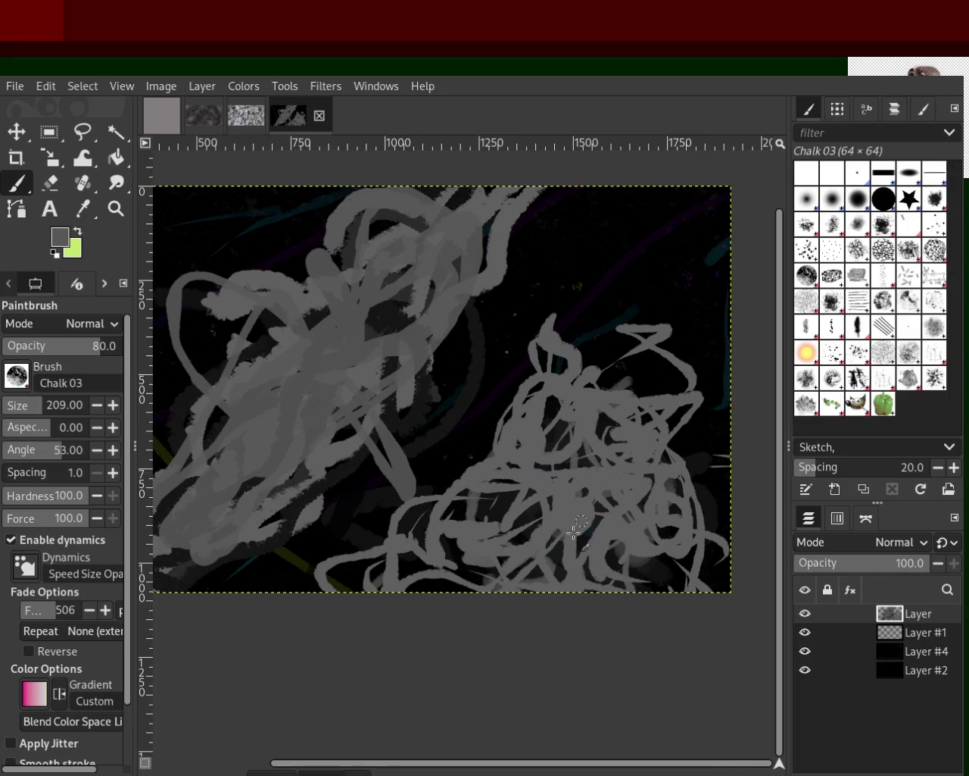
key("ctrl+z")
mouse_move(310, 379)
left_mouse_down()
mouse_move(195, 515)
mouse_move(404, 205)
mouse_move(170, 485)
mouse_move(470, 228)
mouse_move(272, 485)
mouse_move(174, 273)
mouse_move(387, 397)
mouse_move(171, 553)
mouse_move(375, 390)
left_mouse_up()
key("ctrl+z")
Step: Test thick strokes on the right figure and across the left figure, then undo them
mouse_move(540, 579)
left_mouse_down()
mouse_move(671, 504)
mouse_move(389, 606)
mouse_move(645, 493)
left_mouse_up()
key("ctrl+z")
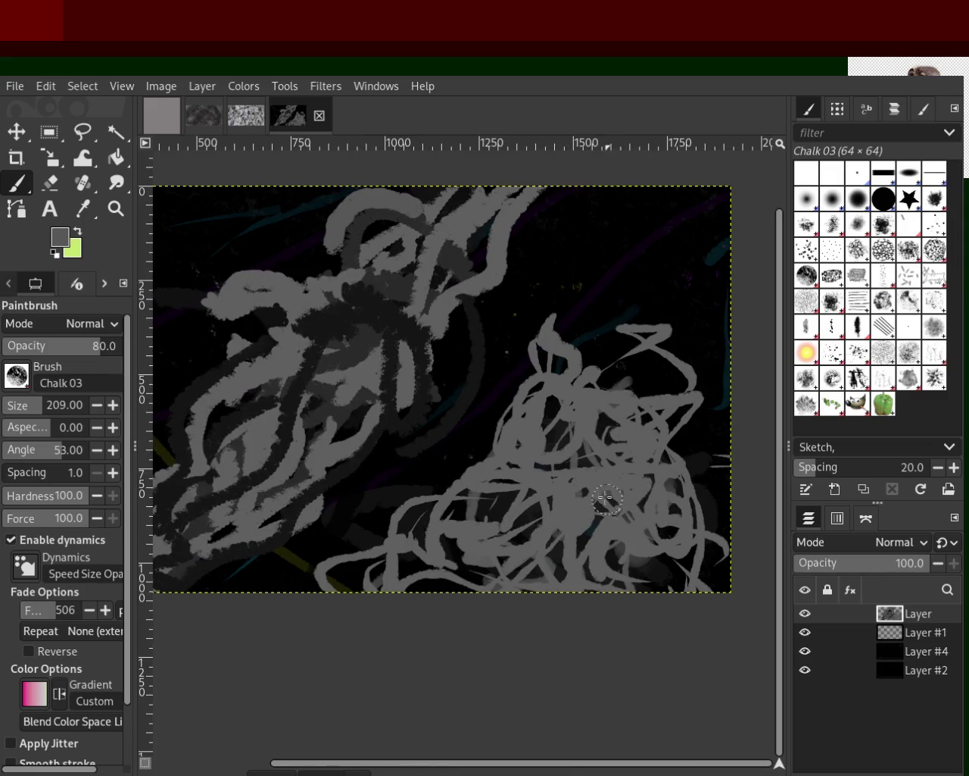
mouse_move(476, 211)
left_mouse_down()
mouse_move(197, 508)
mouse_move(333, 333)
mouse_move(220, 394)
mouse_move(323, 363)
mouse_move(271, 378)
mouse_move(298, 386)
mouse_move(257, 409)
mouse_move(318, 409)
left_mouse_up()
key("ctrl+z")
mouse_move(356, 321)
left_mouse_down()
mouse_move(348, 356)
mouse_move(190, 519)
mouse_move(361, 340)
mouse_move(353, 388)
mouse_move(227, 469)
mouse_move(281, 353)
mouse_move(174, 560)
mouse_move(365, 258)
mouse_move(526, 155)
left_mouse_up()
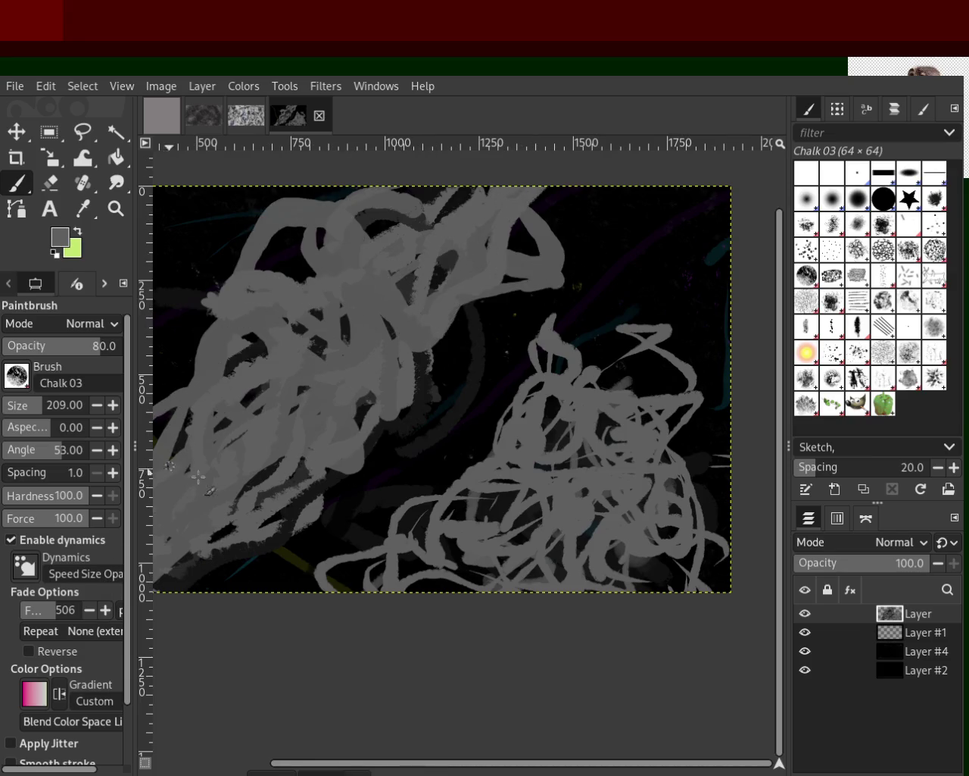
key("ctrl+z")
Step: Try and undo a thick upper-right loop and lower-right scribble, then switch to the Eraser
mouse_move(672, 429)
left_mouse_down()
mouse_move(537, 372)
mouse_move(606, 260)
left_mouse_up()
key("ctrl+z")
key("ctrl+z")
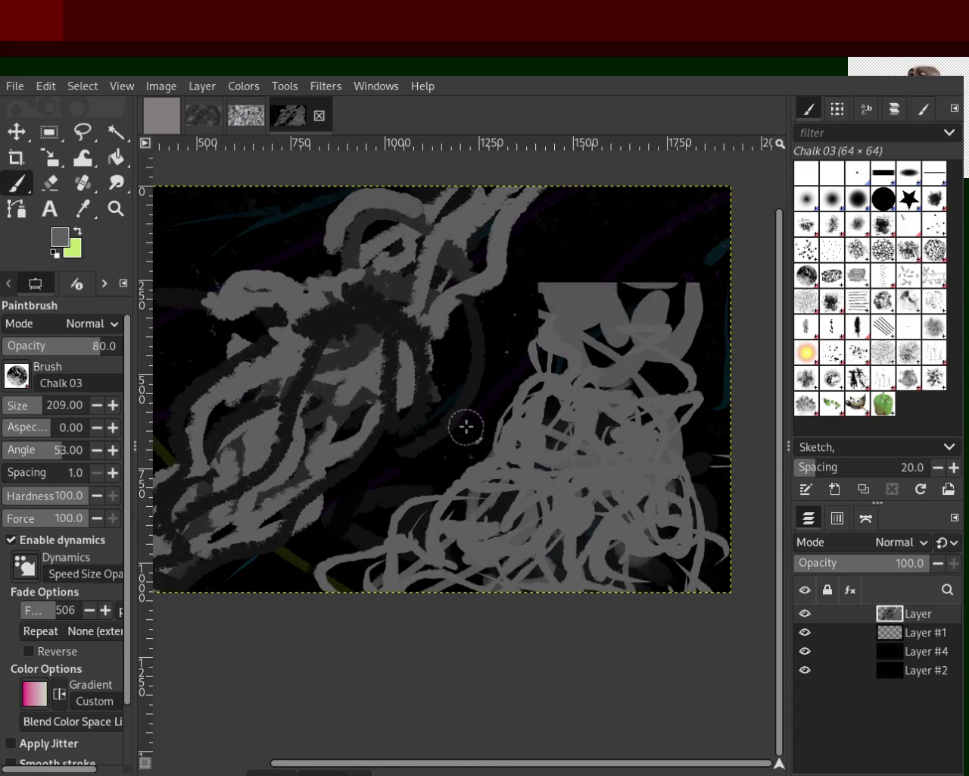
key("ctrl+z")
mouse_move(650, 491)
left_mouse_down()
mouse_move(531, 472)
mouse_move(612, 318)
mouse_move(584, 303)
mouse_move(611, 599)
mouse_move(610, 277)
mouse_move(657, 464)
mouse_move(663, 528)
left_mouse_up()
key("ctrl+z")
key("ctrl+z")
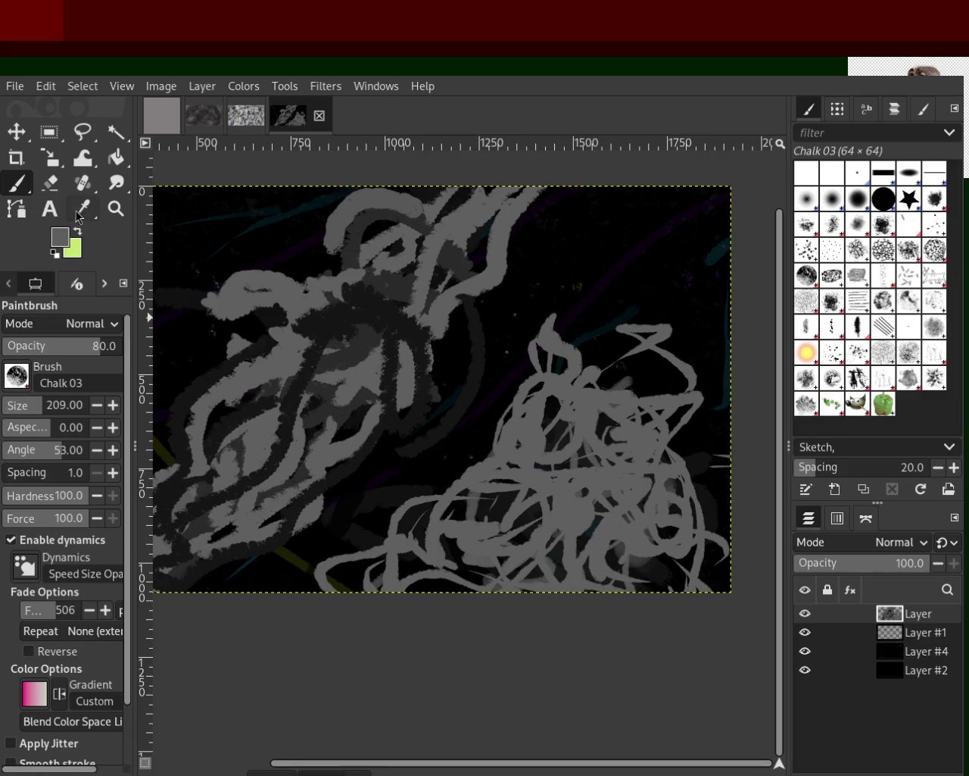
left_click(55, 188)
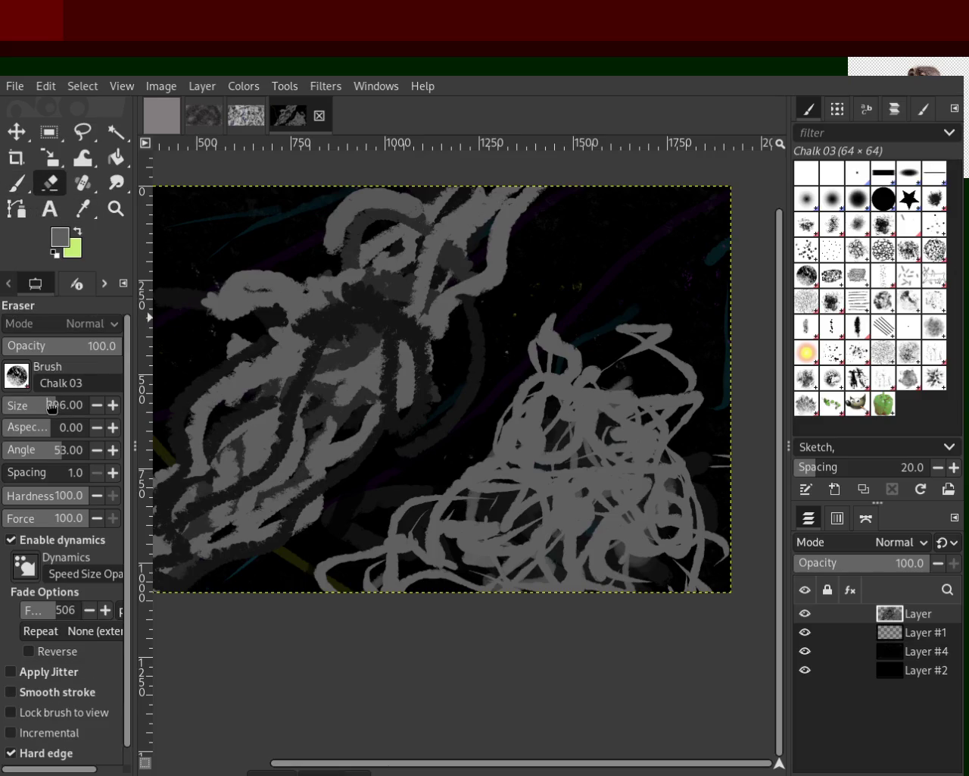
Step: Erase the grey strokes along the bottom and the right-hand sketch at eraser size 316
left_click_drag(412, 523, 334, 566)
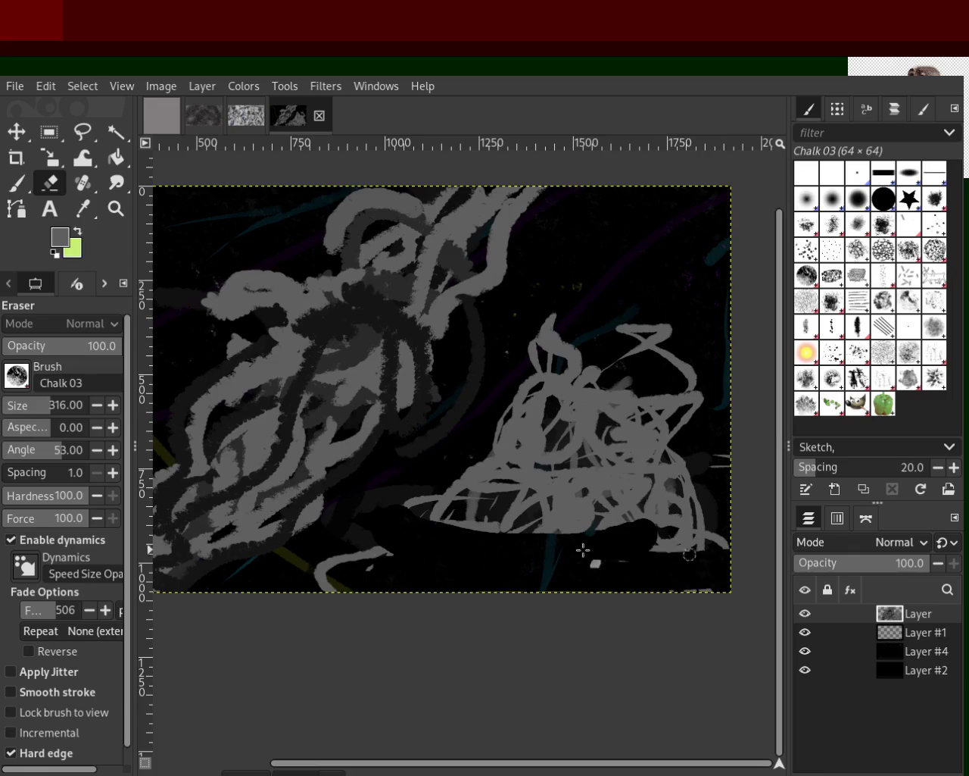
mouse_move(561, 503)
left_mouse_down()
mouse_move(660, 494)
mouse_move(643, 461)
mouse_move(689, 393)
mouse_move(493, 340)
mouse_move(591, 356)
left_mouse_up()
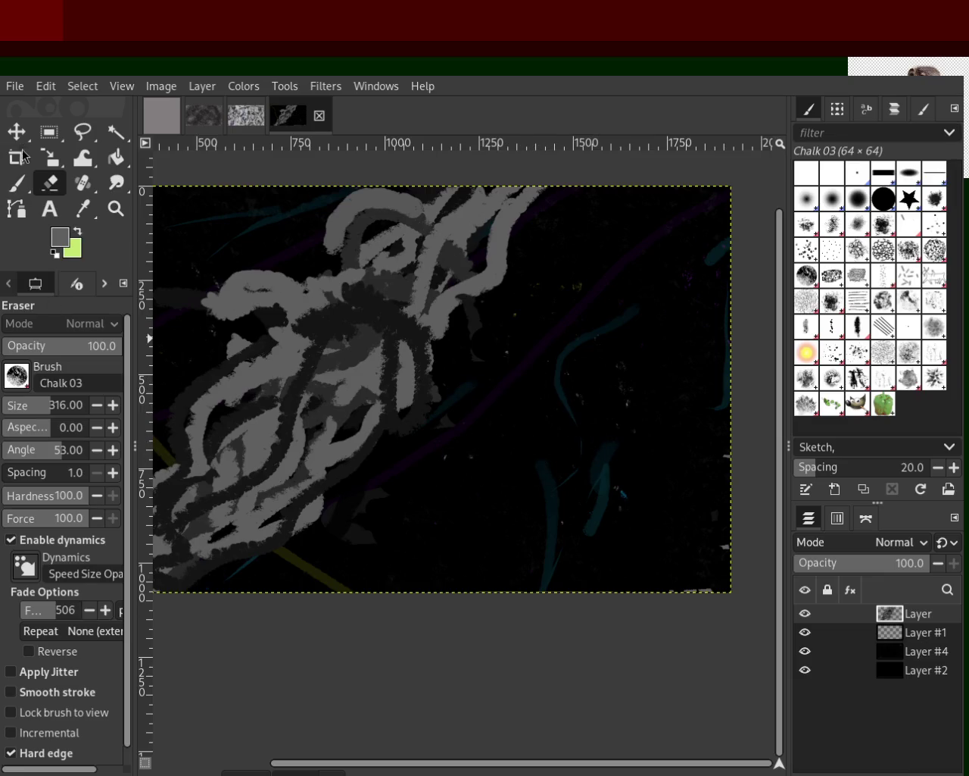
left_click(16, 185)
Step: Try four grey test strokes on the lower right, including a 4-like loop, undoing each
left_click_drag(500, 533, 632, 541)
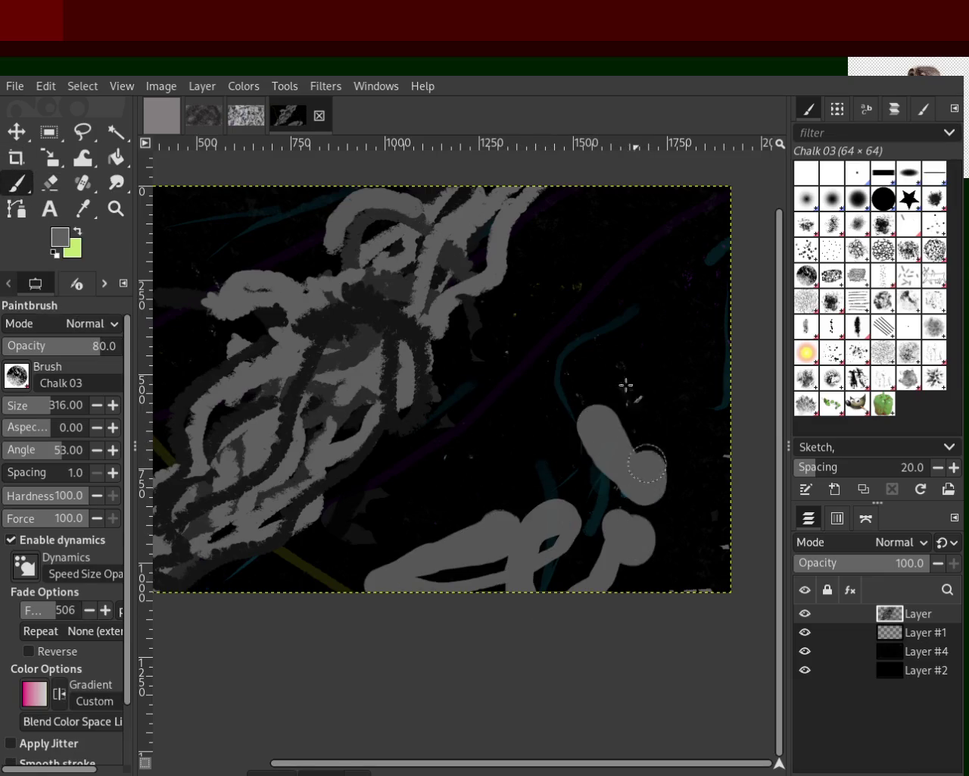
key("ctrl+z")
mouse_move(568, 576)
left_mouse_down()
mouse_move(596, 612)
mouse_move(629, 439)
mouse_move(722, 663)
mouse_move(597, 524)
mouse_move(673, 619)
mouse_move(649, 398)
mouse_move(556, 396)
mouse_move(552, 433)
left_mouse_up()
key("ctrl+z")
mouse_move(595, 378)
left_mouse_down()
mouse_move(541, 426)
mouse_move(621, 341)
left_mouse_up()
key("ctrl+z")
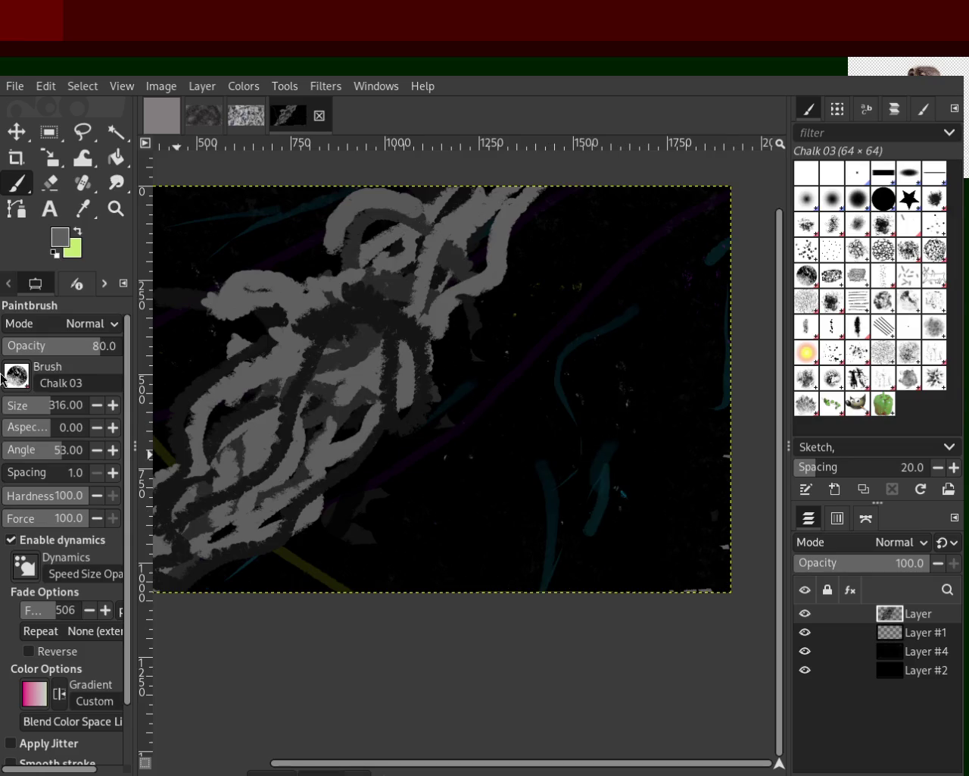
mouse_move(611, 624)
left_mouse_down()
mouse_move(658, 287)
mouse_move(680, 411)
mouse_move(567, 580)
mouse_move(587, 358)
mouse_move(432, 628)
mouse_move(682, 292)
mouse_move(530, 621)
mouse_move(669, 424)
mouse_move(533, 541)
mouse_move(519, 450)
mouse_move(296, 630)
mouse_move(720, 475)
mouse_move(675, 433)
mouse_move(493, 416)
mouse_move(580, 588)
mouse_move(425, 630)
mouse_move(578, 280)
mouse_move(599, 357)
mouse_move(487, 532)
mouse_move(396, 536)
mouse_move(613, 500)
mouse_move(590, 511)
mouse_move(584, 353)
mouse_move(633, 569)
mouse_move(581, 423)
mouse_move(659, 530)
mouse_move(573, 558)
mouse_move(563, 531)
mouse_move(485, 488)
left_mouse_up()
key("ctrl+z")
key("ctrl+z")
key("ctrl+z")
key("ctrl+z")
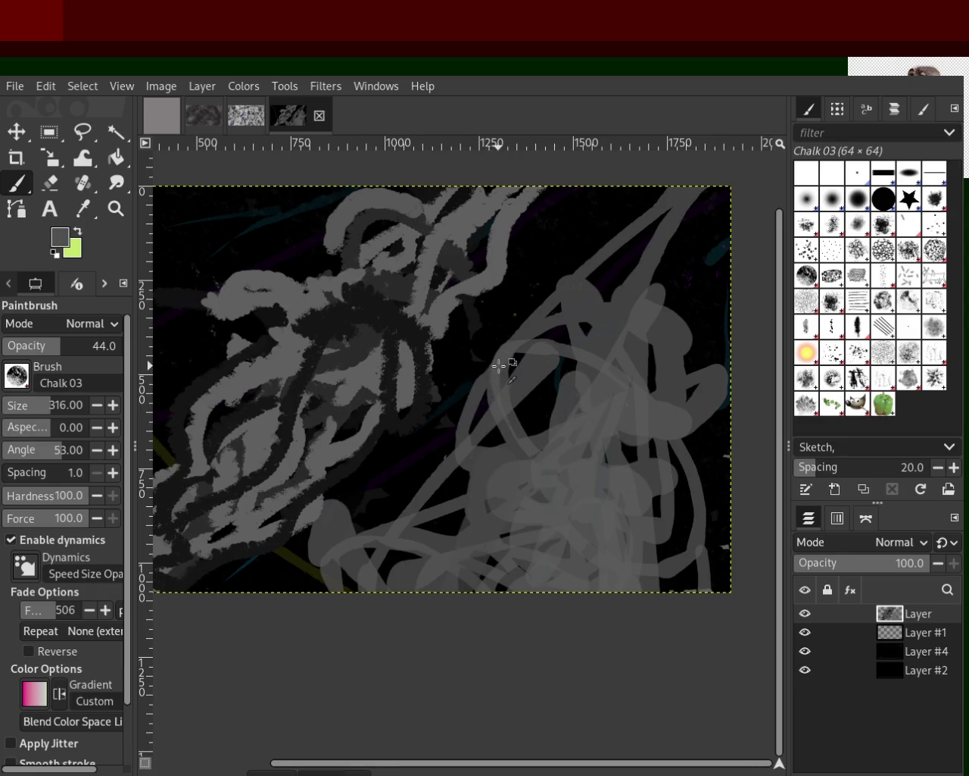
Step: Test and undo a broad translucent stroke, stepping back in history to restore the right-hand scribble
left_click_drag(500, 366, 260, 687)
key("ctrl+z")
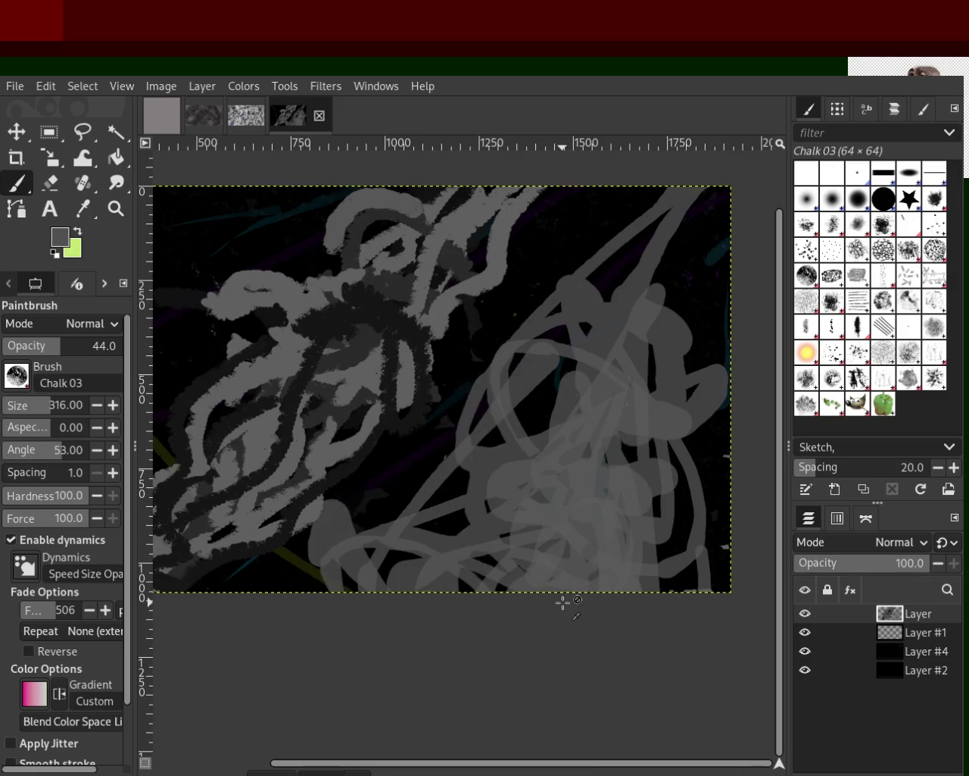
key("ctrl+z")
key("ctrl+z")
key("ctrl+z")
key("ctrl+z")
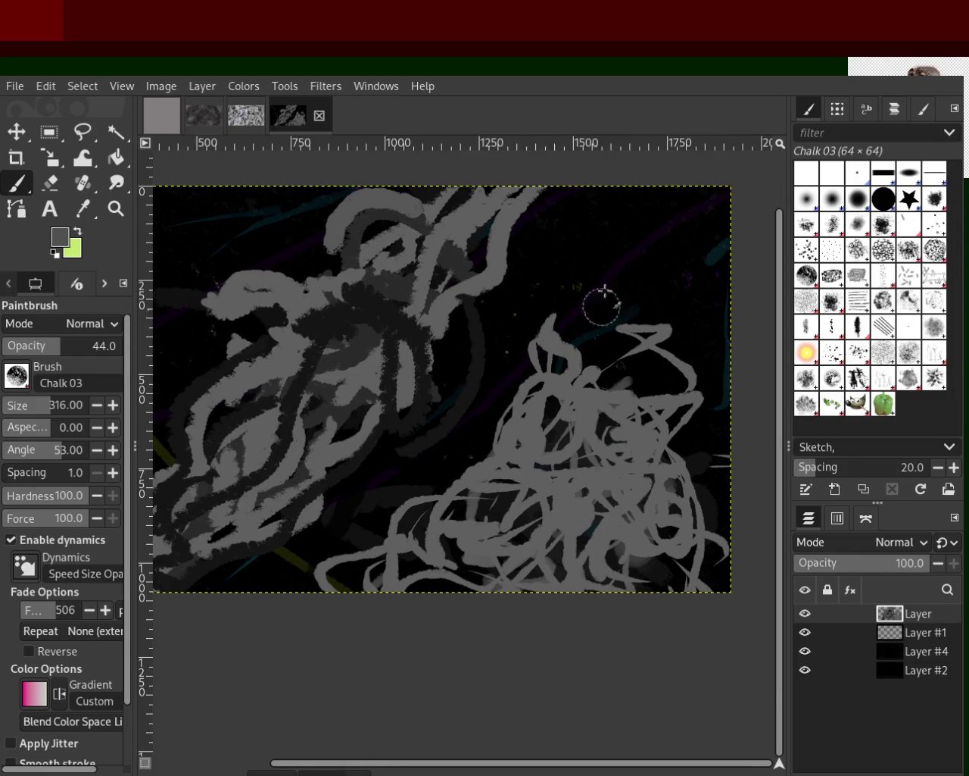
left_click_drag(604, 288, 474, 441)
key("ctrl+z")
Step: Try grey strokes across the canvas, the left figure and the upper right, undoing each
mouse_move(642, 343)
left_mouse_down()
mouse_move(444, 448)
mouse_move(515, 308)
mouse_move(463, 497)
left_mouse_up()
key("ctrl+z")
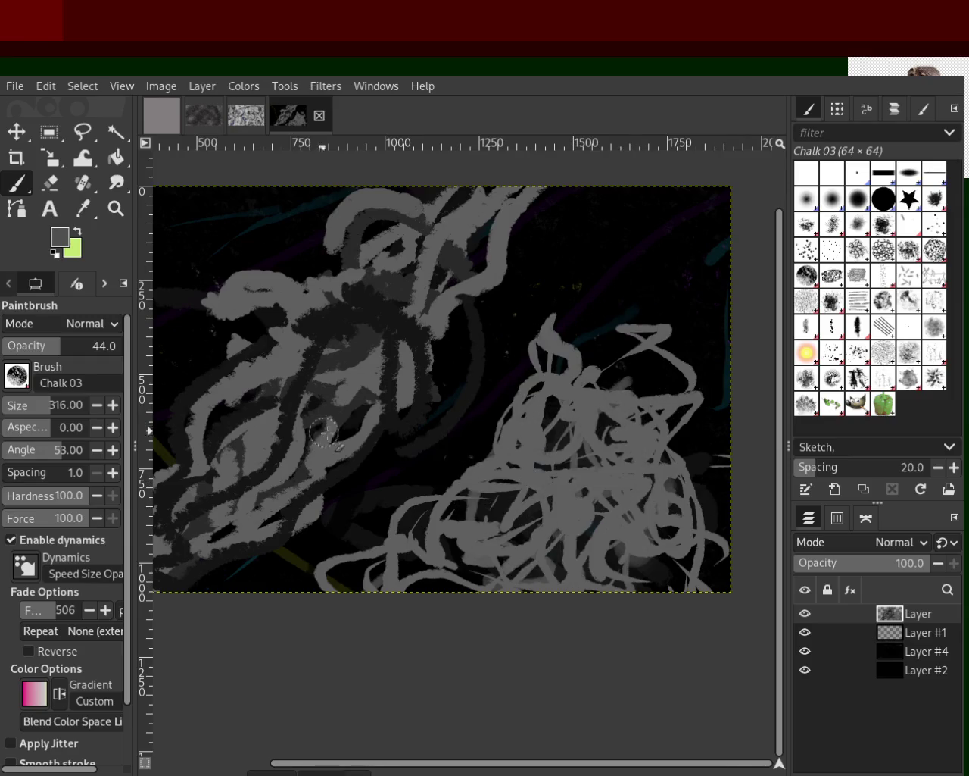
mouse_move(371, 389)
left_mouse_down()
mouse_move(212, 220)
mouse_move(197, 379)
mouse_move(257, 402)
left_mouse_up()
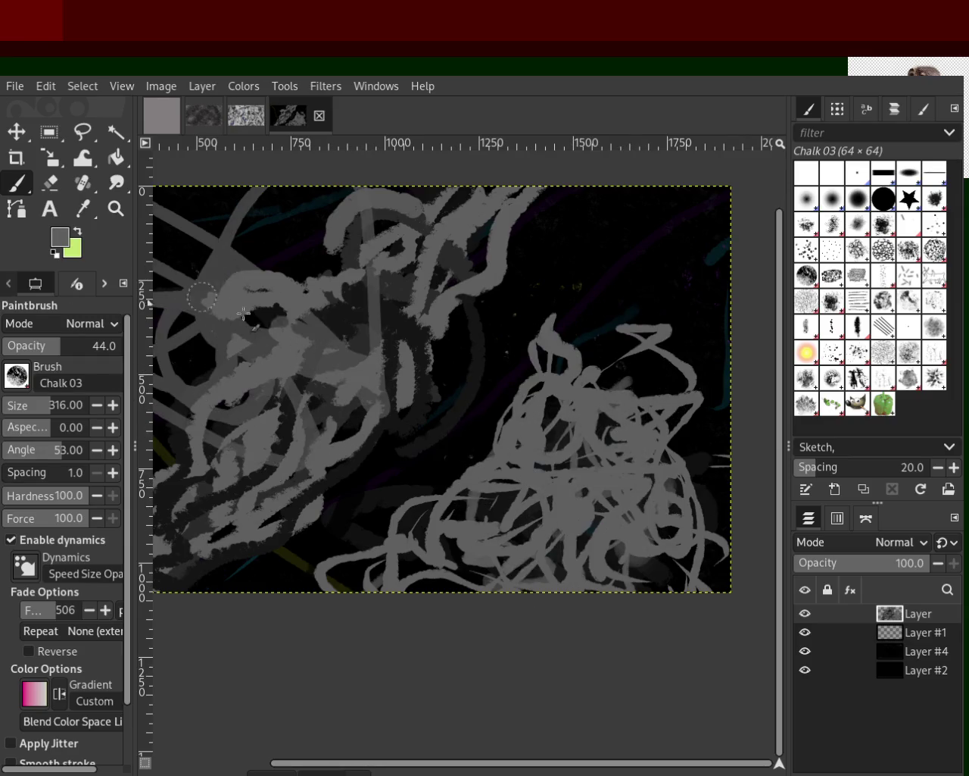
key("ctrl+z")
mouse_move(682, 227)
left_mouse_down()
mouse_move(623, 341)
mouse_move(595, 227)
mouse_move(660, 205)
left_mouse_up()
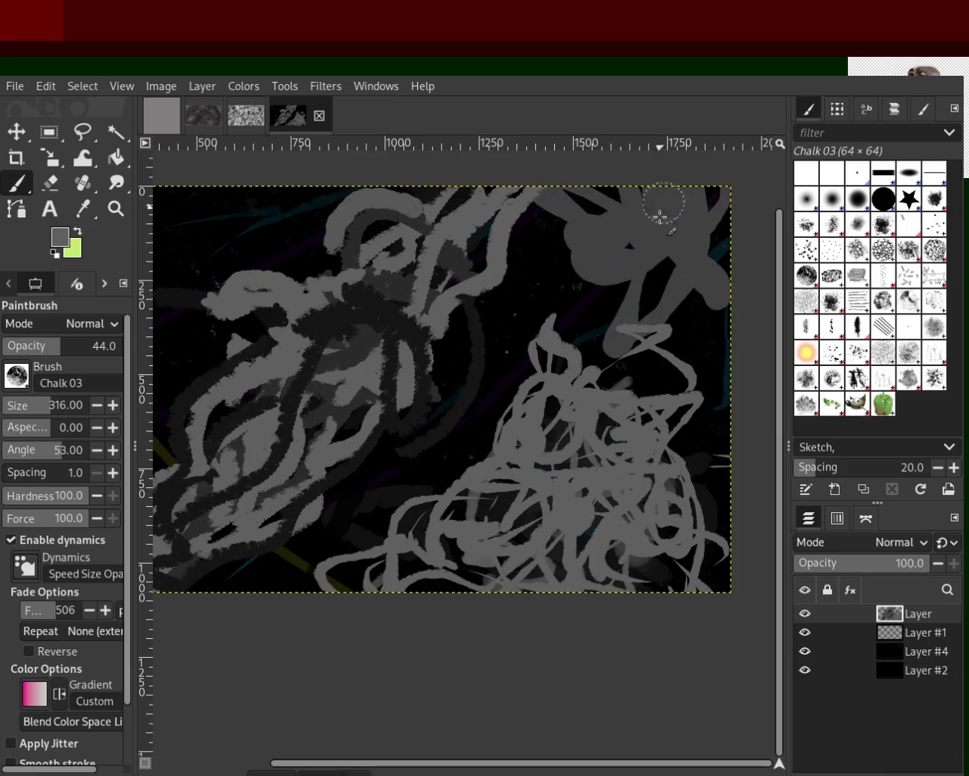
key("ctrl+z")
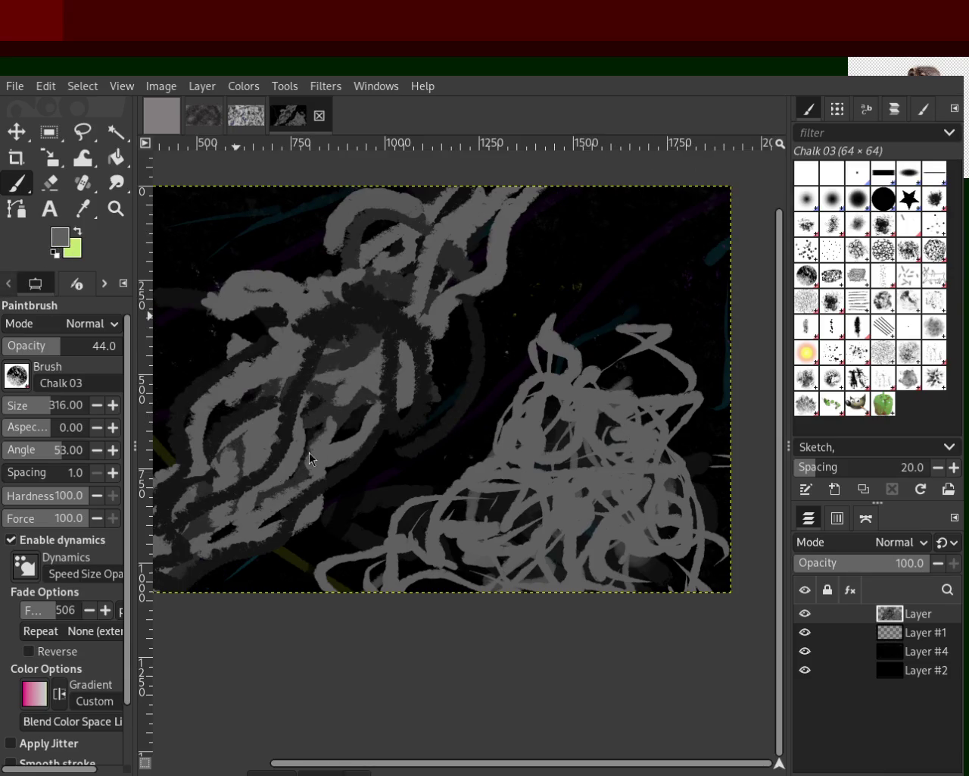
mouse_move(671, 218)
left_mouse_down()
mouse_move(721, 205)
mouse_move(545, 212)
mouse_move(667, 242)
mouse_move(612, 247)
left_mouse_up()
key("ctrl+z")
key("ctrl+z")
Step: Test large light-grey and long thin strokes across the upper right at 28 opacity, then undo them
mouse_move(545, 227)
left_mouse_down()
mouse_move(692, 242)
mouse_move(742, 309)
mouse_move(616, 212)
mouse_move(686, 157)
mouse_move(649, 174)
mouse_move(653, 162)
mouse_move(636, 303)
left_mouse_up()
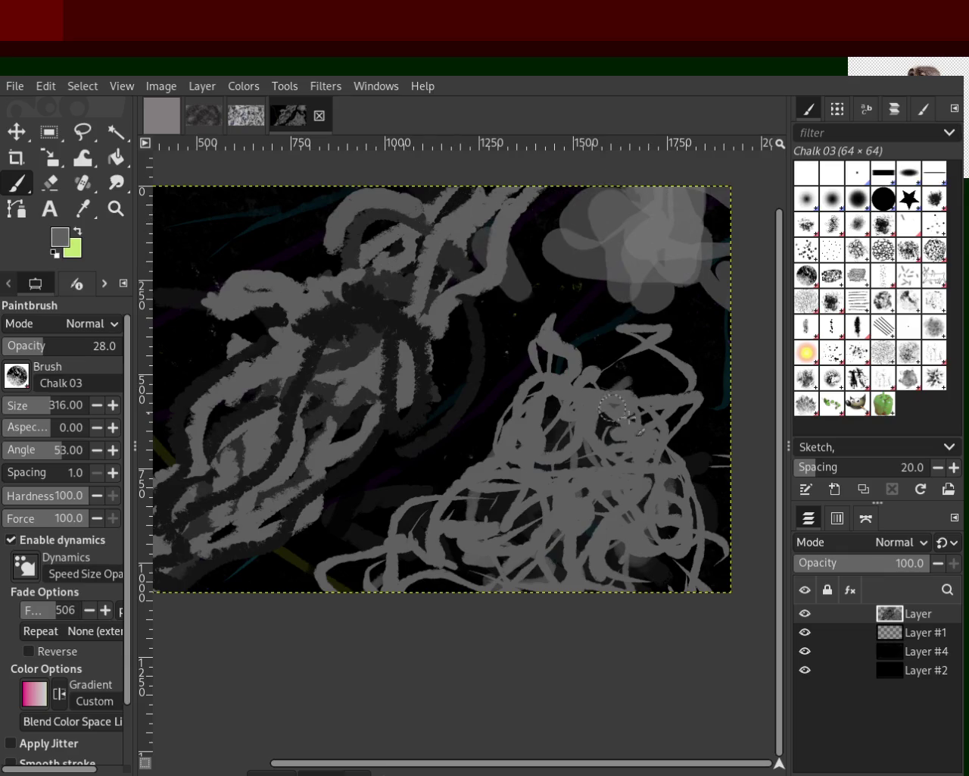
mouse_move(692, 242)
left_mouse_down()
mouse_move(401, 723)
mouse_move(719, 450)
mouse_move(537, 473)
left_mouse_up()
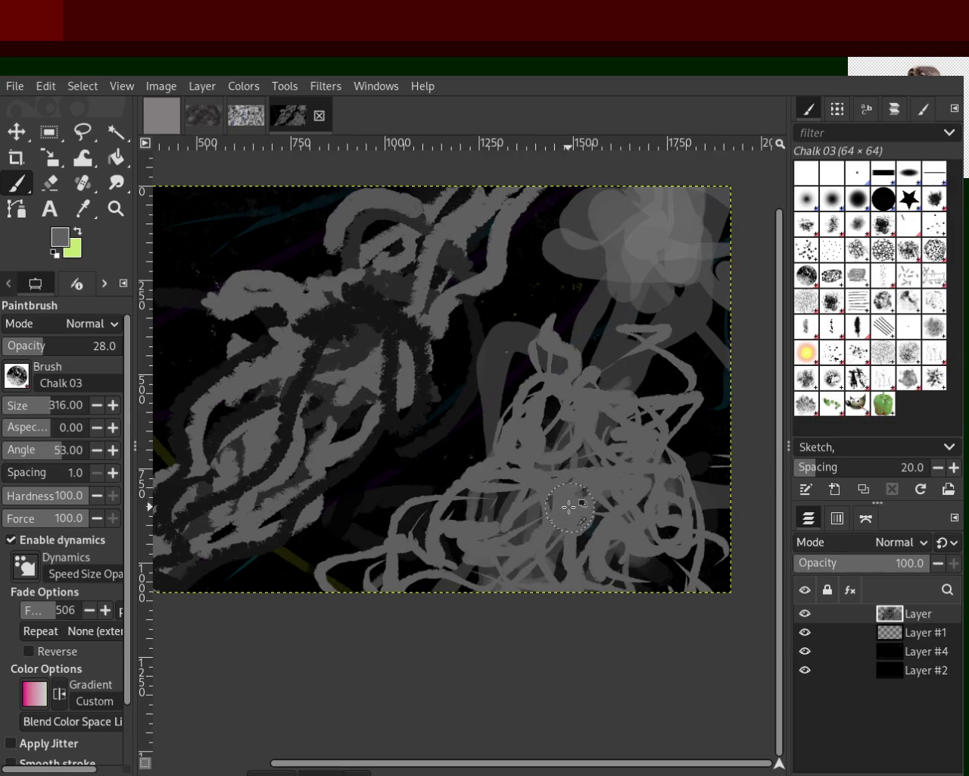
key("ctrl+z")
key("ctrl+z")
key("ctrl+z")
key("ctrl+z")
key("ctrl+z")
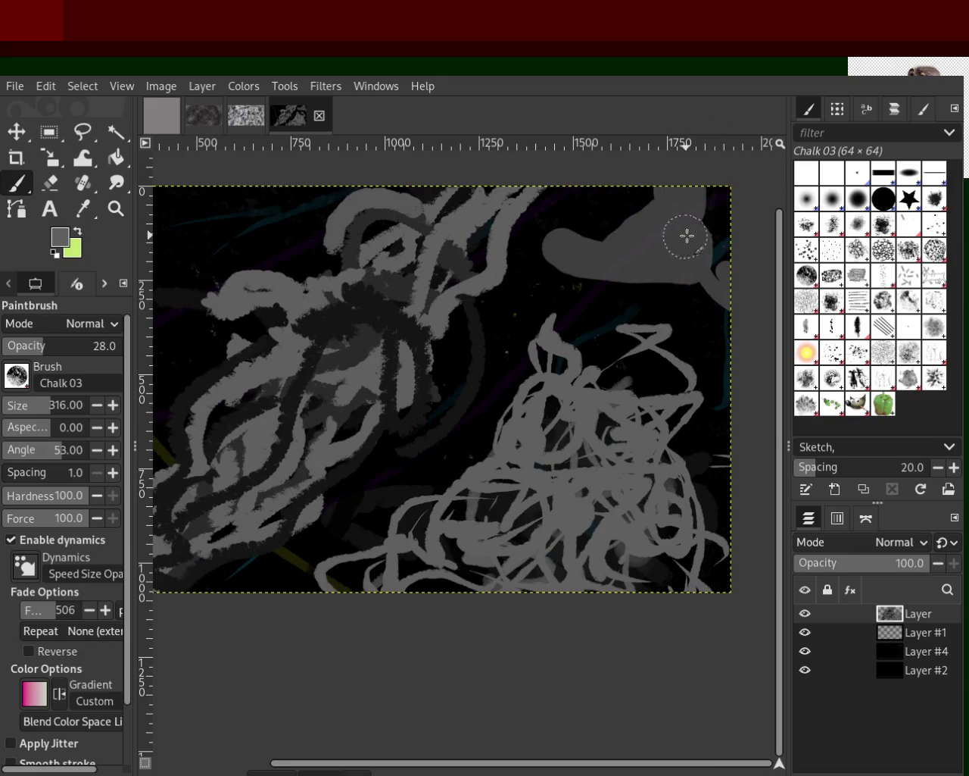
key("ctrl+z")
key("ctrl+y")
key("ctrl+y")
left_click_drag(627, 327, 354, 617)
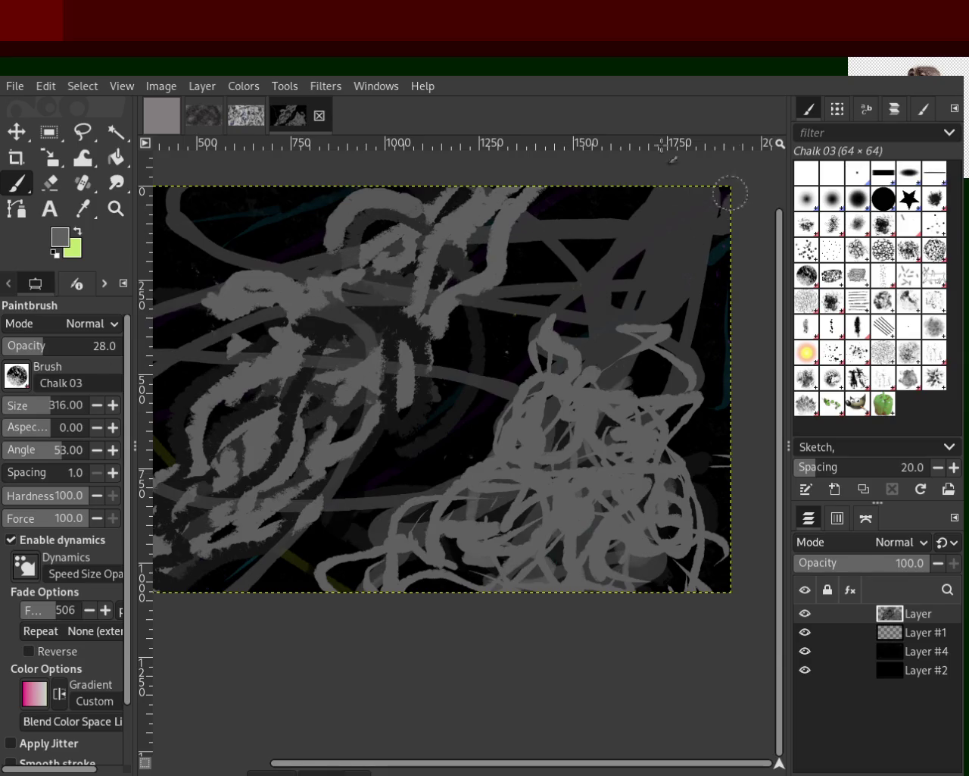
key("ctrl+z")
mouse_move(678, 246)
left_mouse_down()
mouse_move(671, 234)
mouse_move(714, 100)
mouse_move(646, 283)
mouse_move(618, 205)
left_mouse_up()
key("ctrl+z")
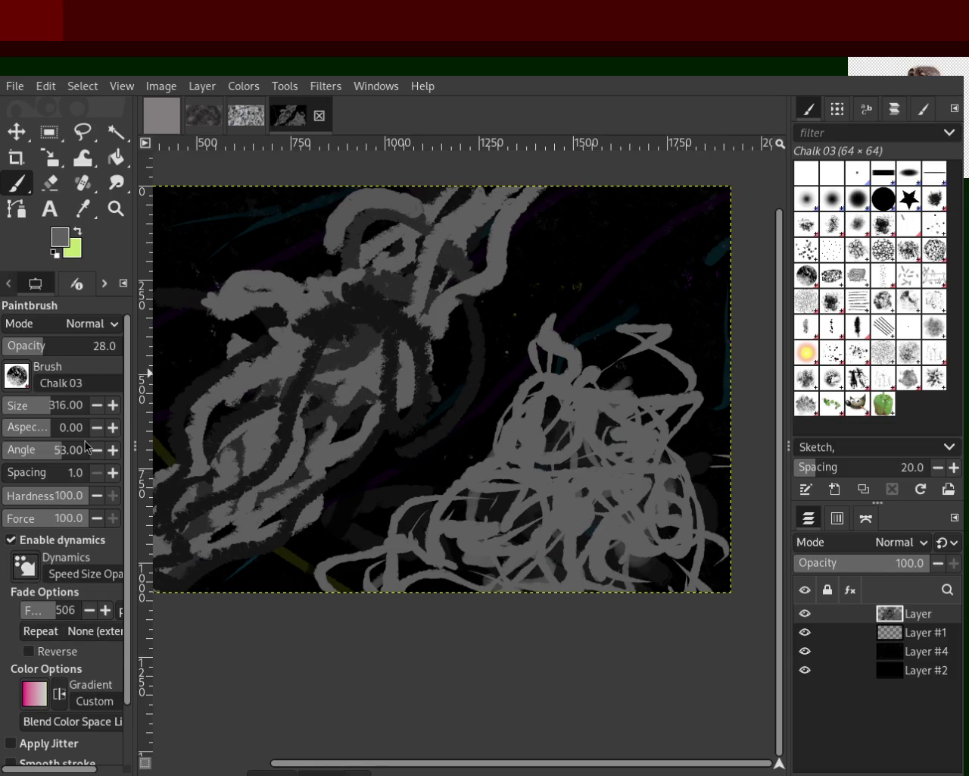
Step: Test and undo upper-right strokes with Tilt Angle and Track Direction dynamics
scroll(26, 567, "down", 1)
left_click_drag(628, 275, 633, 293)
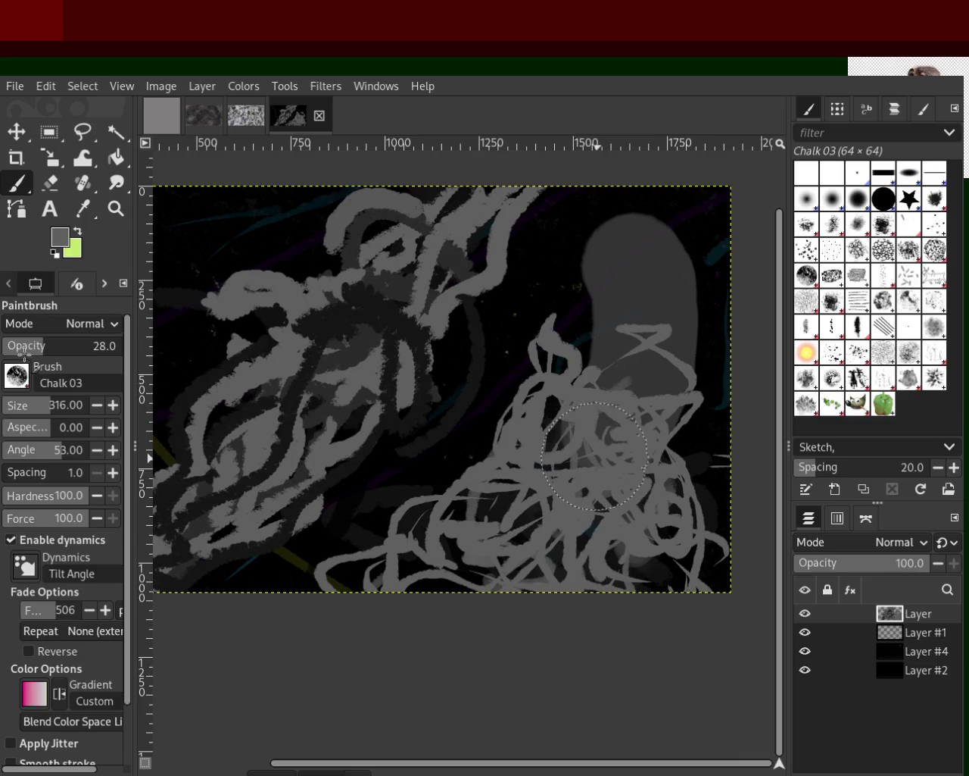
key("ctrl+z")
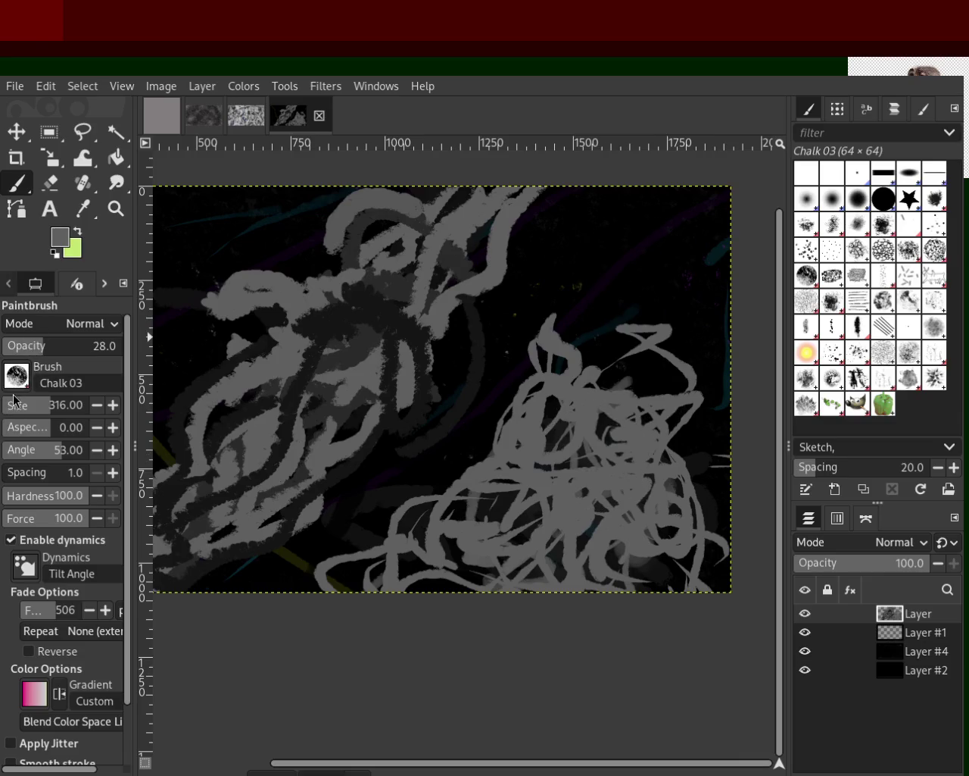
left_click_drag(712, 227, 651, 265)
key("ctrl+z")
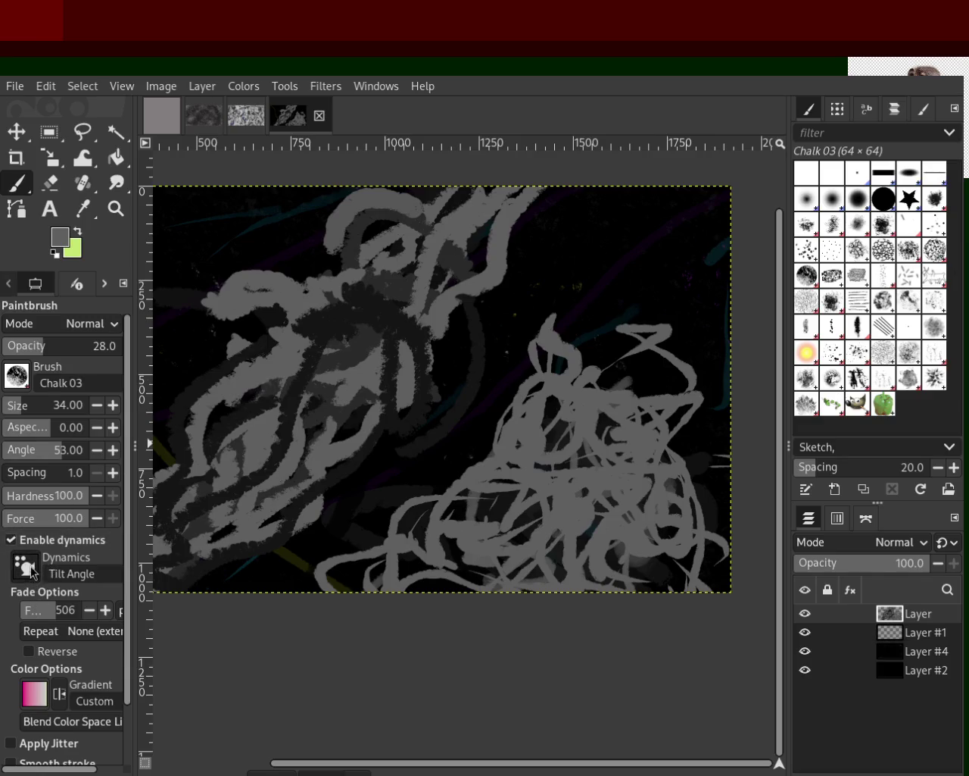
mouse_move(638, 213)
left_mouse_down()
mouse_move(660, 287)
mouse_move(708, 219)
left_mouse_up()
key("ctrl+z")
key("ctrl+z")
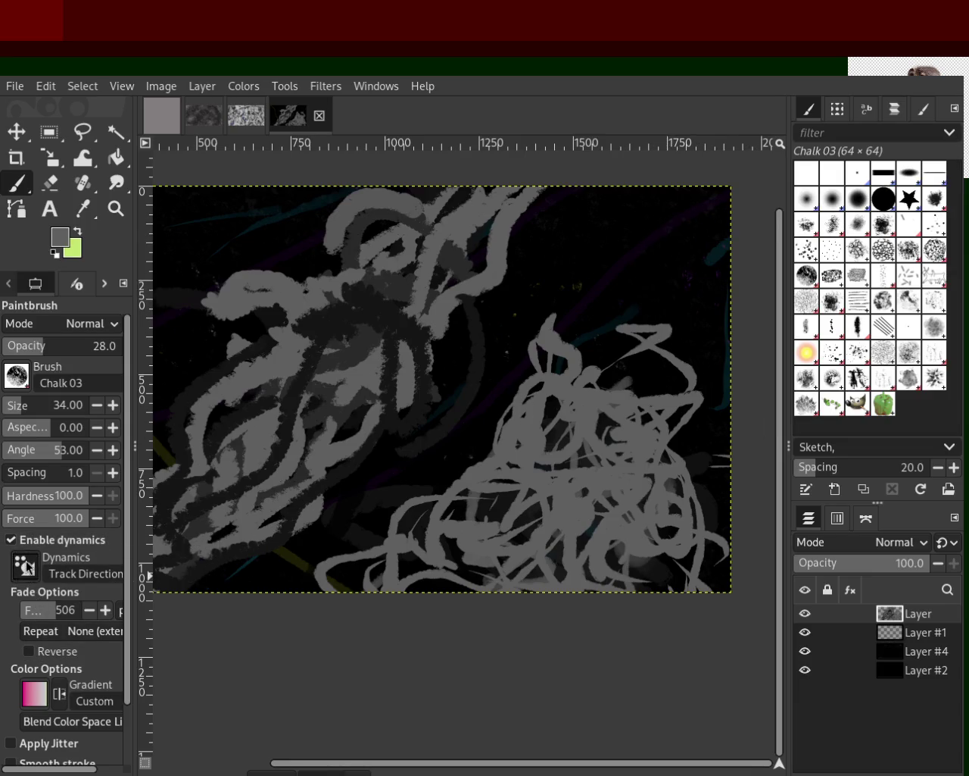
Step: Try Velocity Tapering and Basic Simple dynamics strokes at upper right, undoing each
scroll(25, 565, "down", 1)
mouse_move(667, 318)
left_mouse_down()
mouse_move(621, 238)
mouse_move(682, 311)
left_mouse_up()
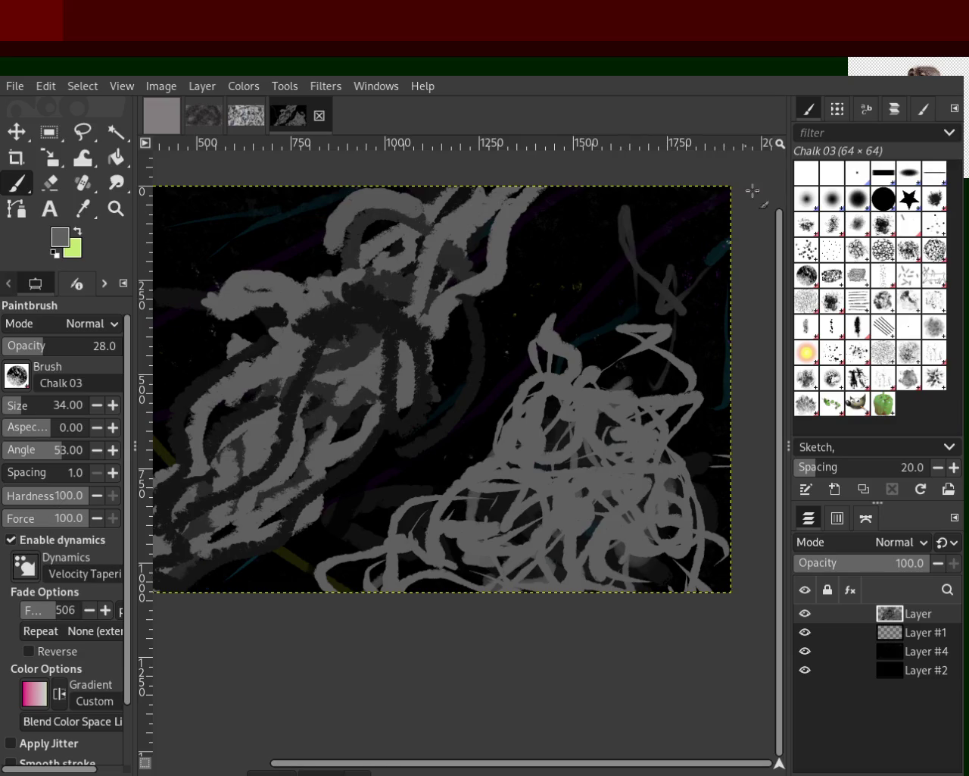
mouse_move(620, 305)
left_mouse_down()
mouse_move(584, 313)
mouse_move(608, 251)
mouse_move(623, 379)
mouse_move(671, 230)
mouse_move(682, 417)
mouse_move(689, 249)
mouse_move(656, 281)
mouse_move(600, 429)
left_mouse_up()
key("ctrl+z")
mouse_move(671, 292)
left_mouse_down()
mouse_move(686, 232)
mouse_move(662, 303)
mouse_move(682, 219)
mouse_move(591, 341)
mouse_move(689, 201)
mouse_move(644, 227)
mouse_move(690, 362)
left_mouse_up()
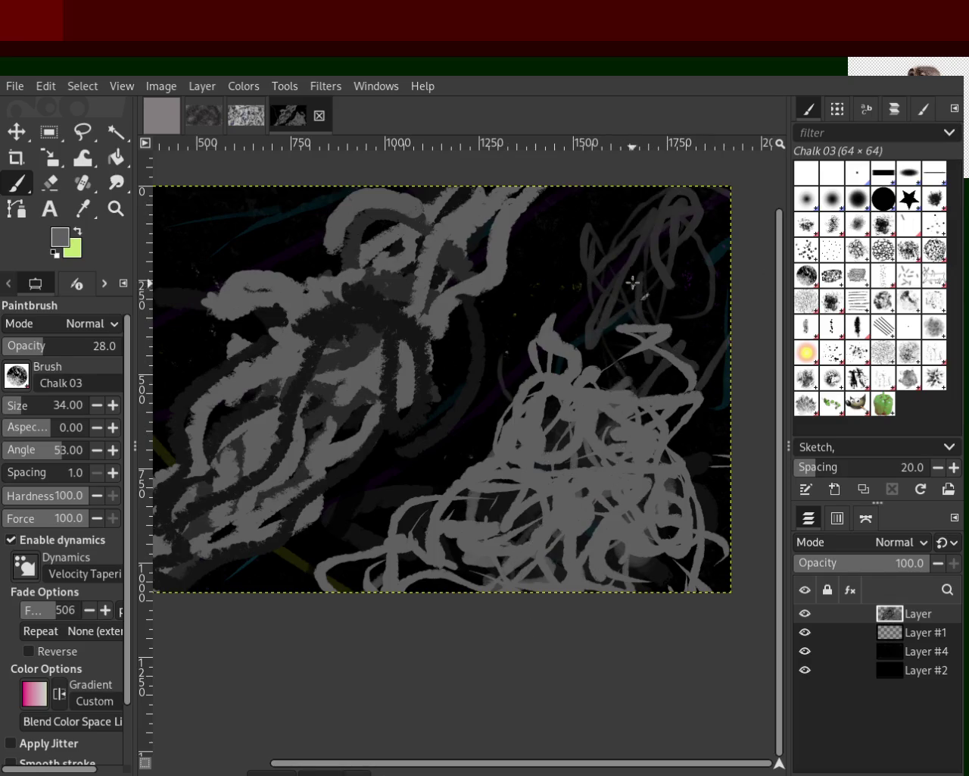
key("ctrl+z")
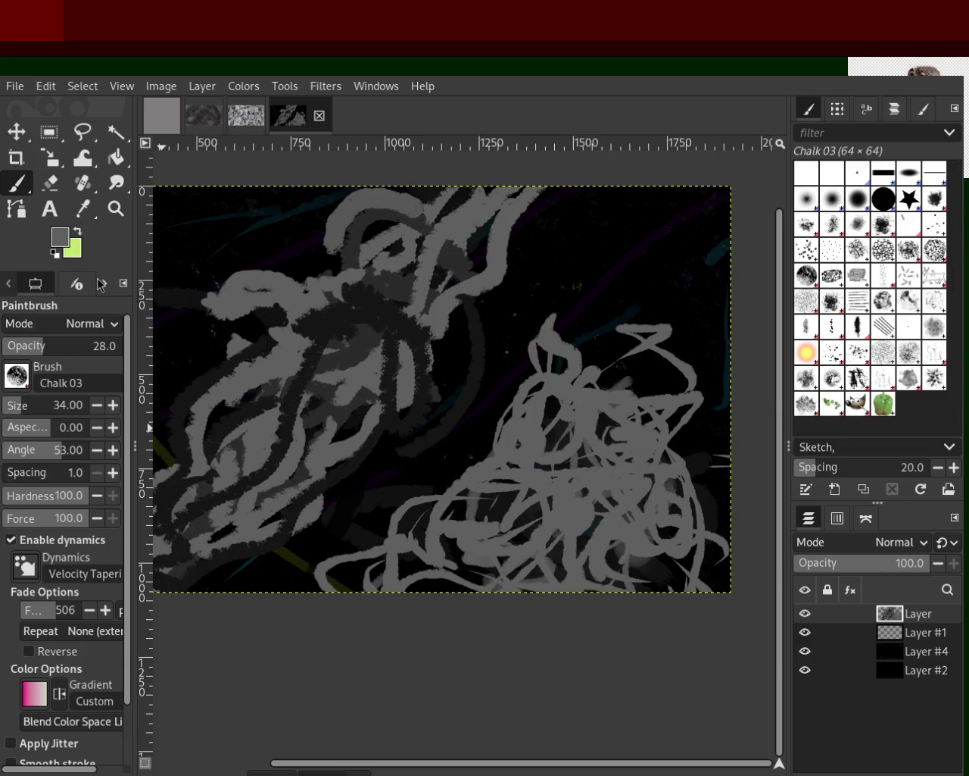
mouse_move(628, 277)
left_mouse_down()
mouse_move(606, 202)
mouse_move(627, 242)
left_mouse_up()
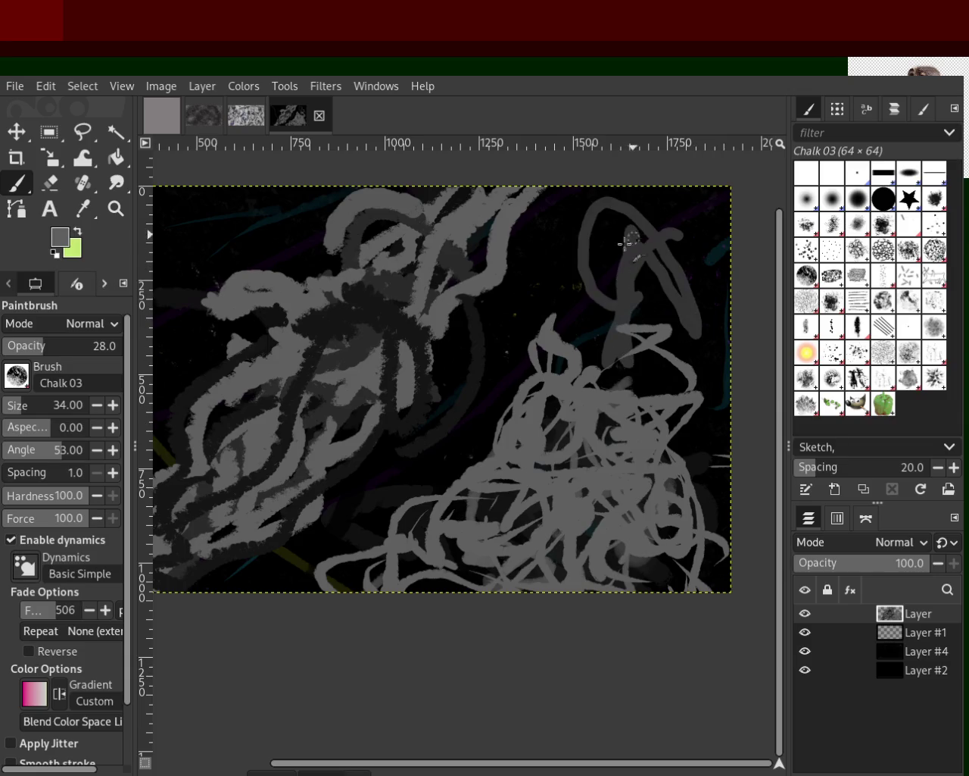
key("ctrl+z")
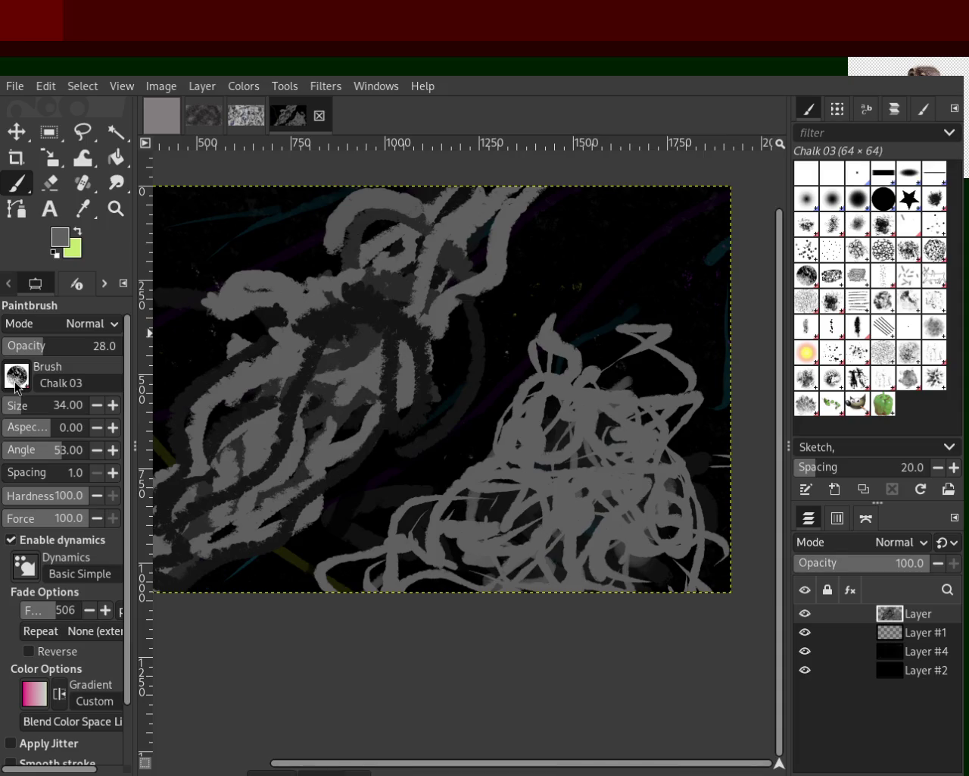